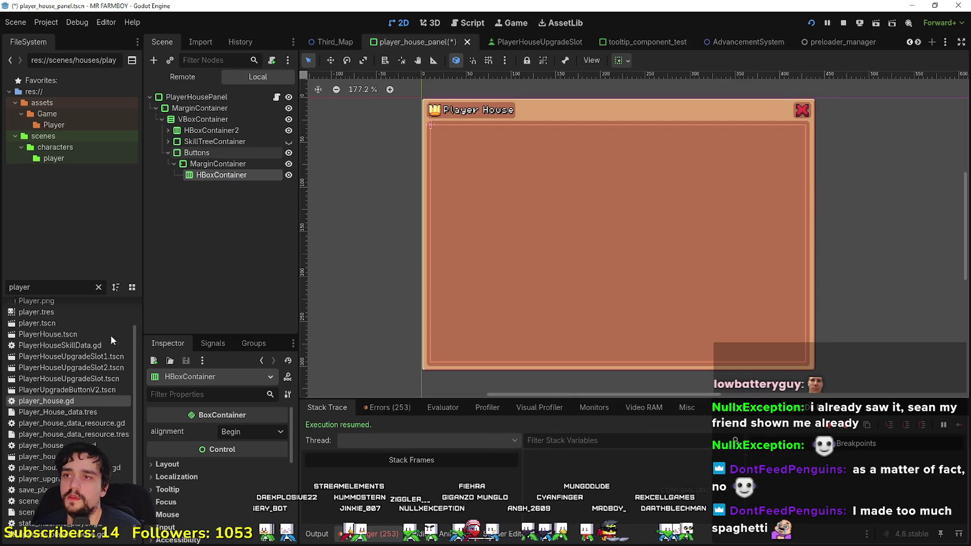
Step: Filter FileSystem for 'game_s' and open game_screen_the_endless.tscn to browse its nodes
left_click(45, 288)
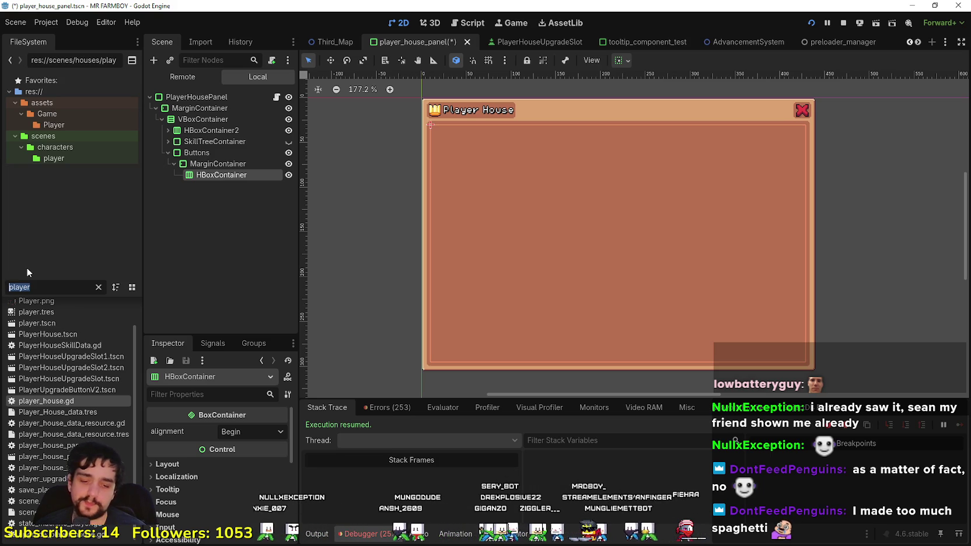
type("game_s")
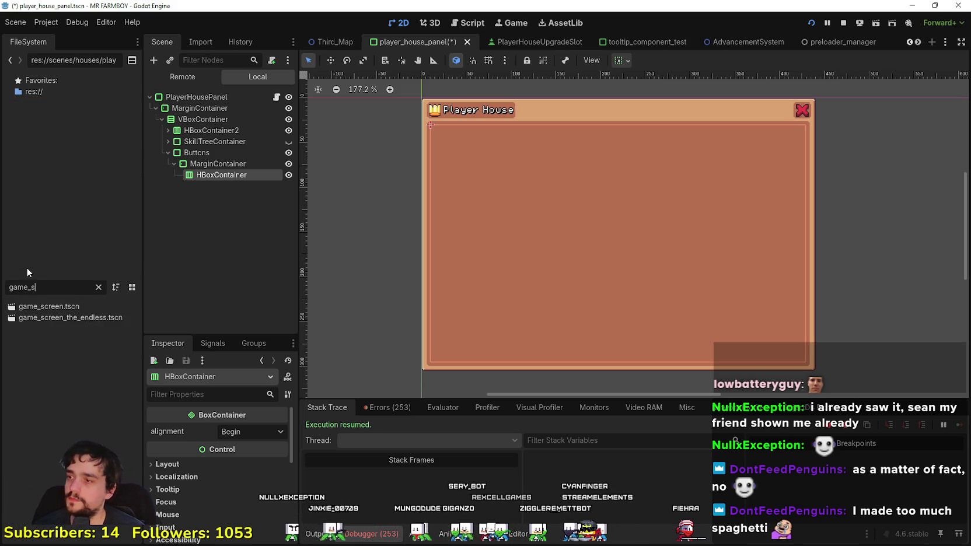
double_click(101, 317)
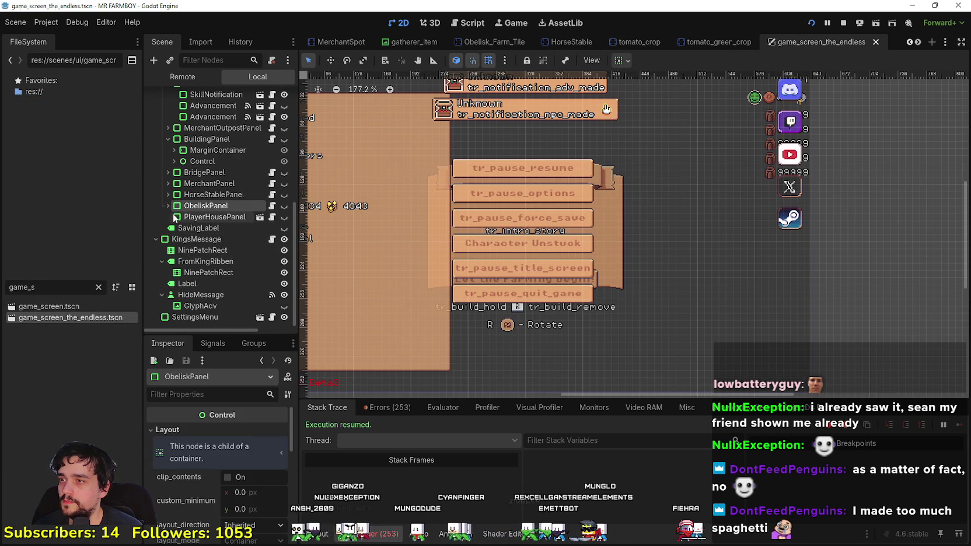
scroll(200, 272, "down", 10)
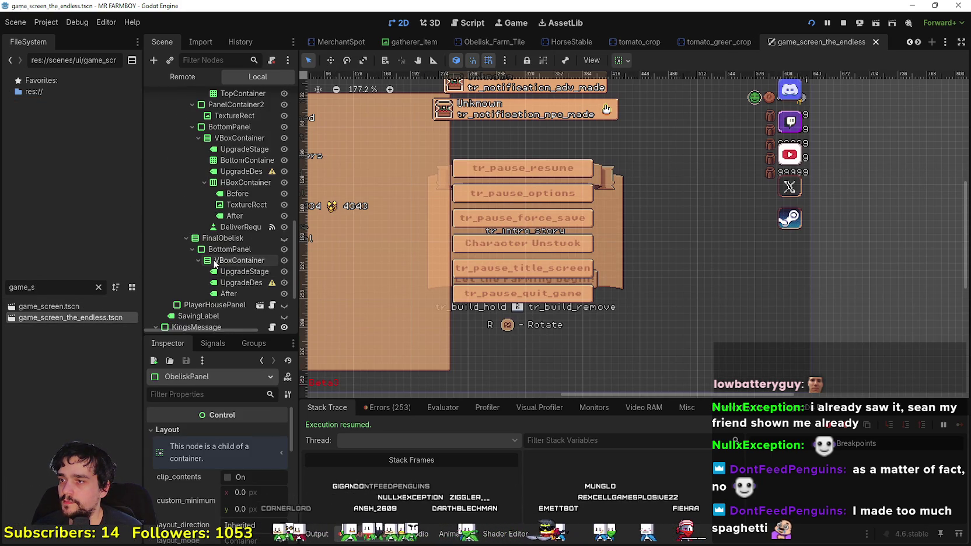
scroll(227, 258, "down", 1)
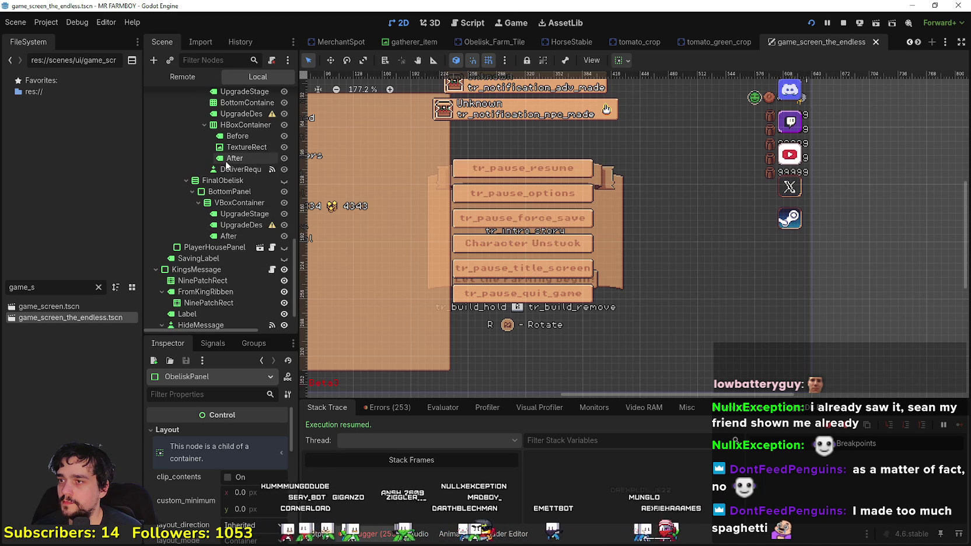
scroll(229, 176, "up", 2)
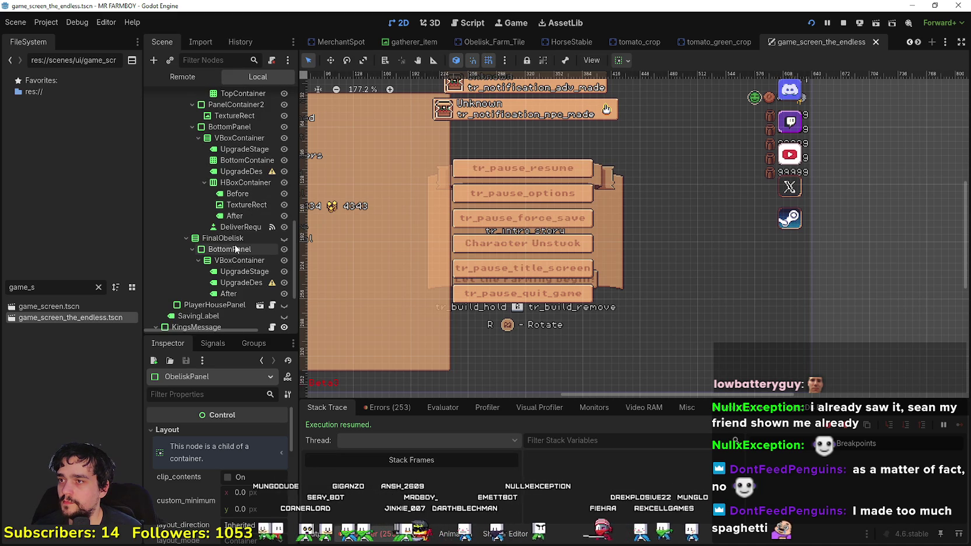
scroll(237, 247, "up", 2)
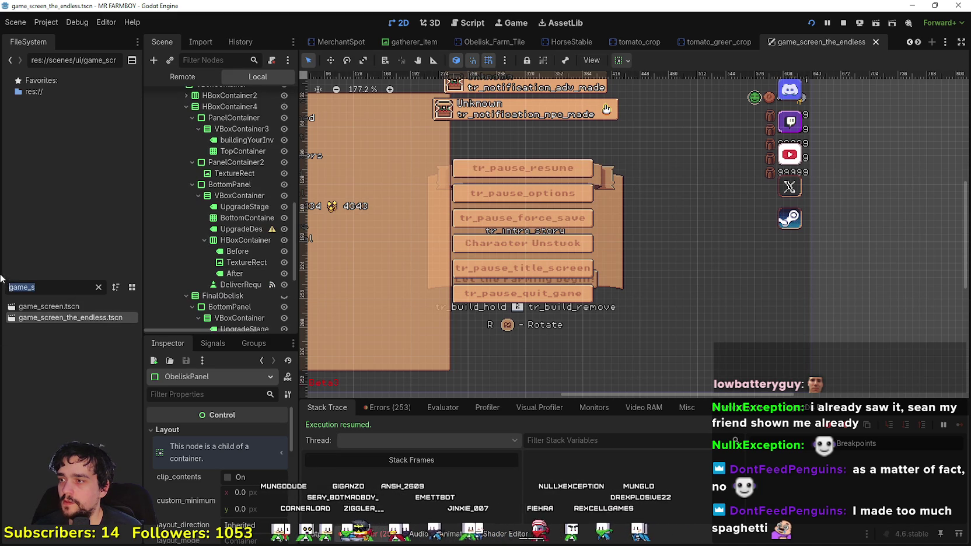
Step: Filter files by 'player' and reopen player_house_panel.tscn
key("BackSpace")
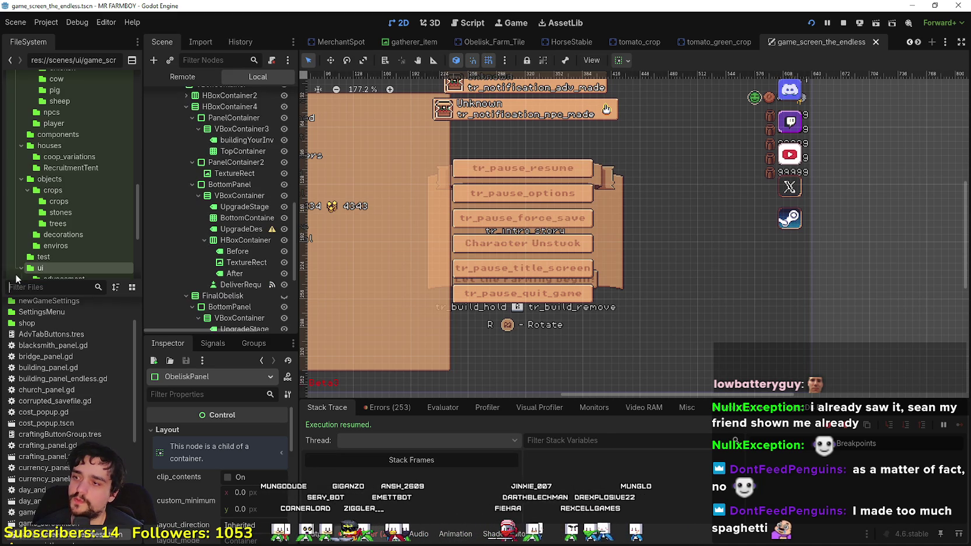
type("player")
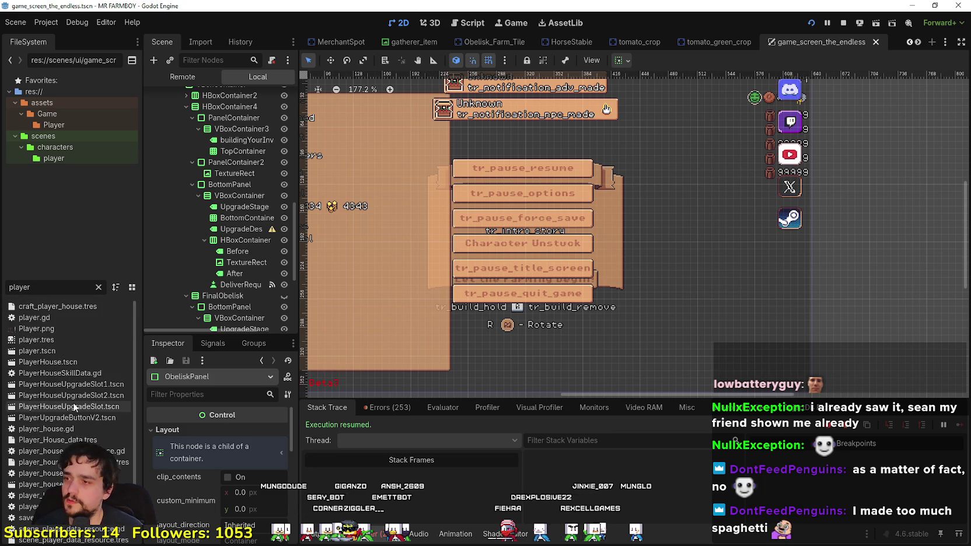
left_click(66, 361)
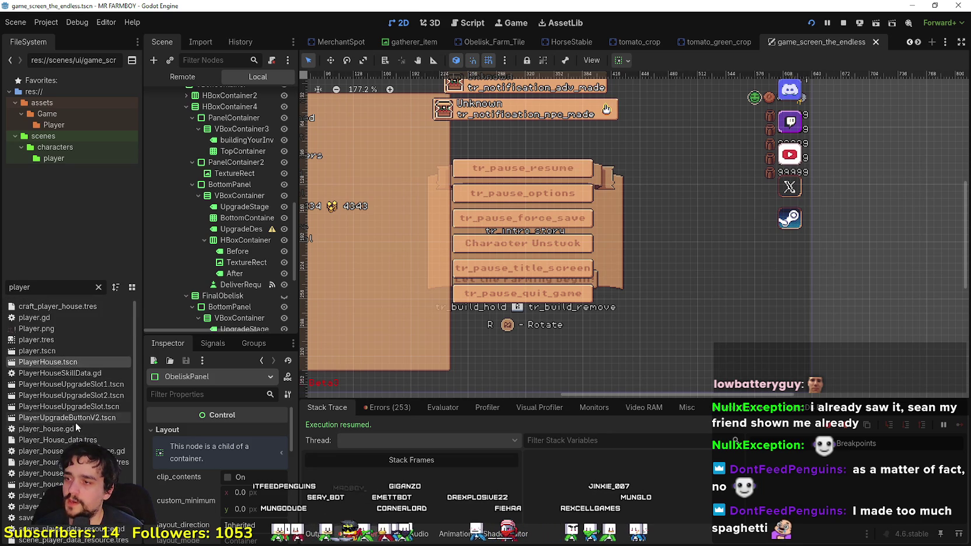
double_click(40, 484)
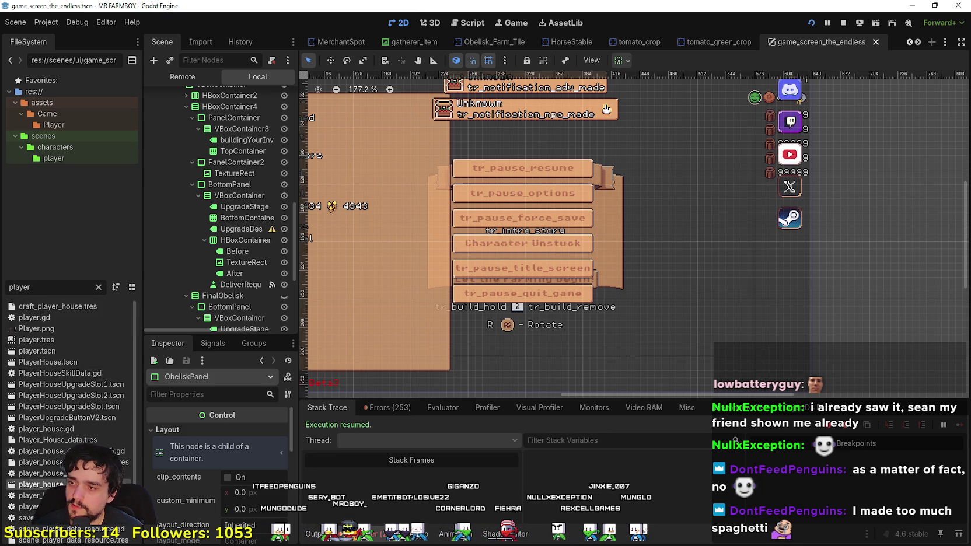
Step: Expand the SkillTreeContainer and HBoxContainer2 branches to reveal the Roll buttons
left_click(168, 141)
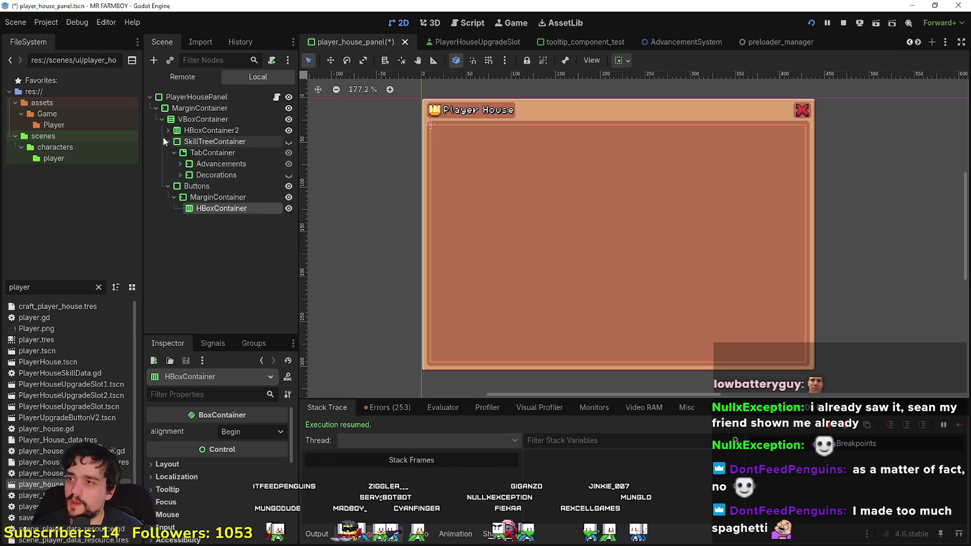
left_click(175, 163)
scroll(198, 221, "down", 3)
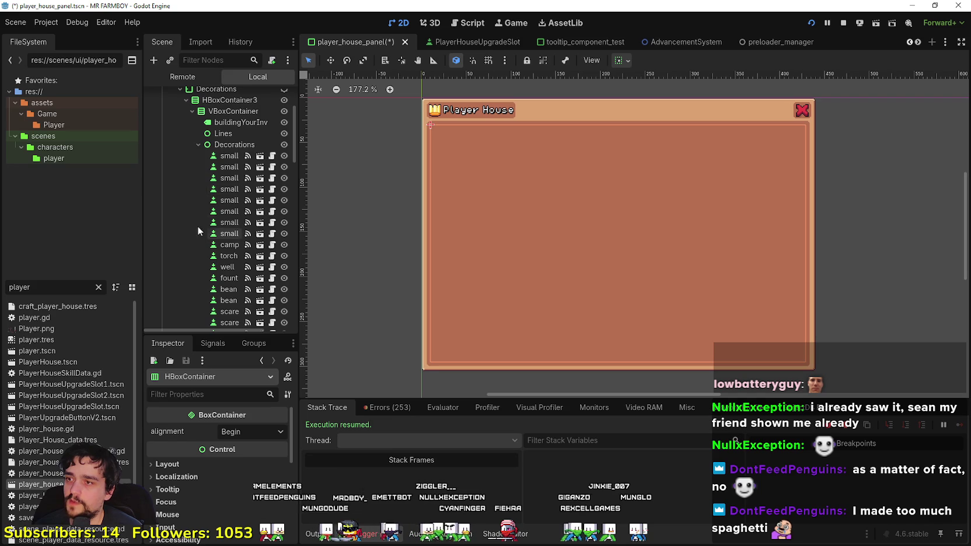
left_click(198, 144)
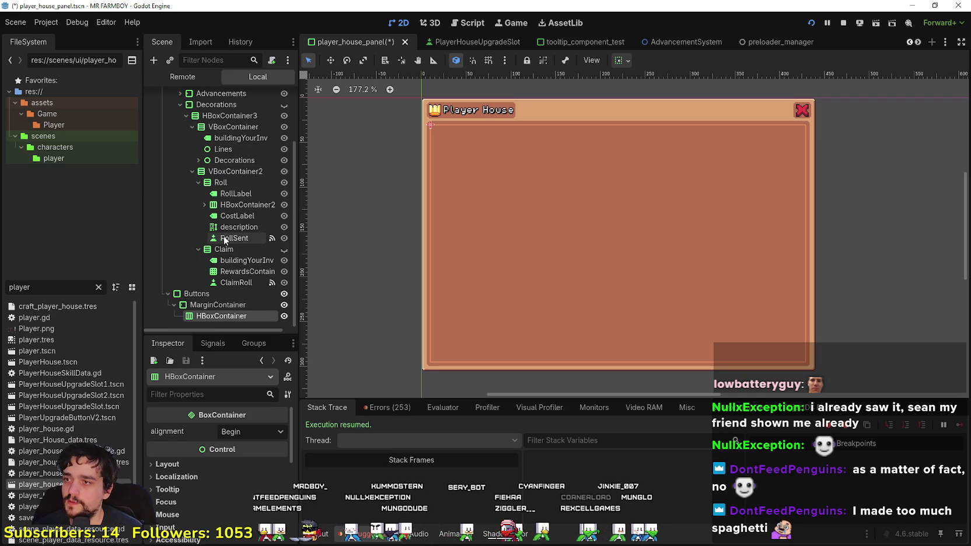
left_click(204, 205)
left_click(243, 206)
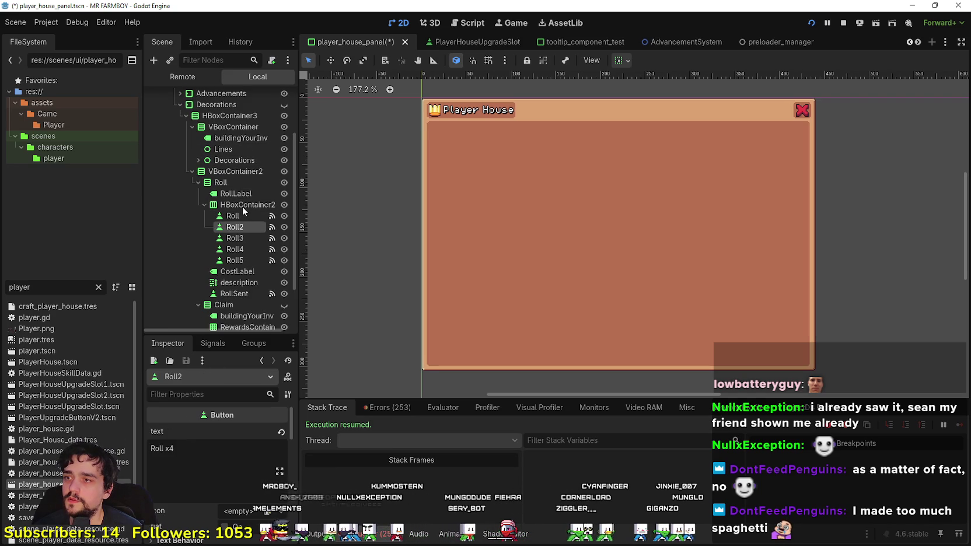
Step: Copy the Roll x1 button and paste it into the Buttons HBoxContainer
left_click(233, 216)
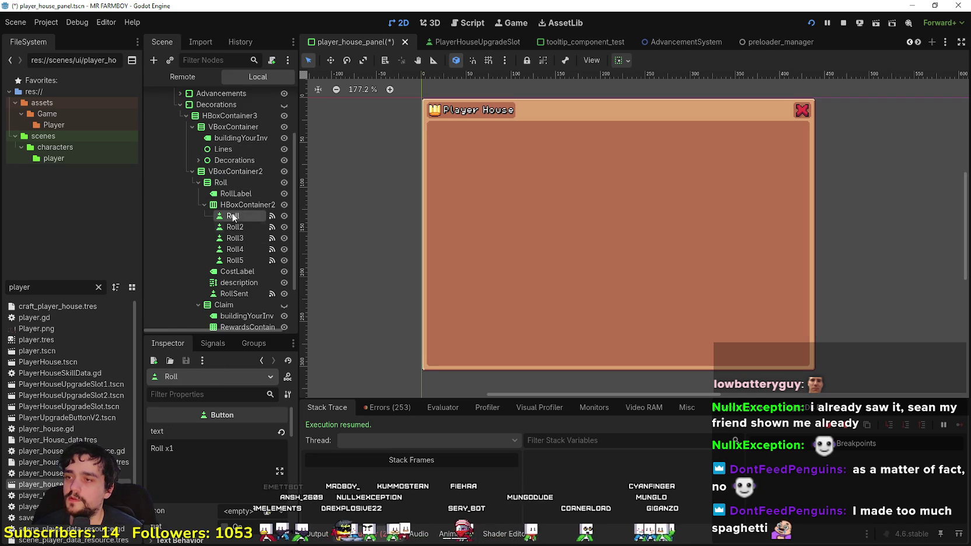
scroll(223, 193, "up", 3)
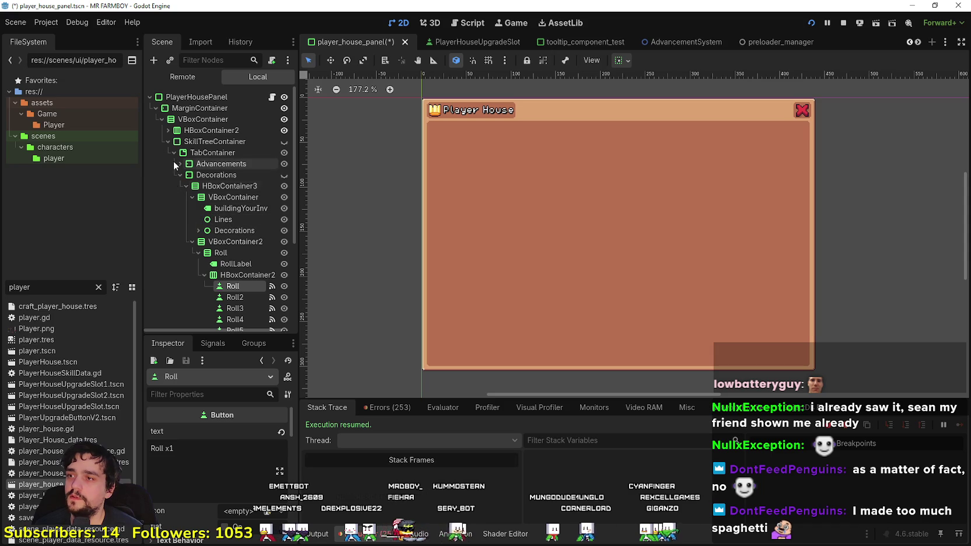
left_click(177, 175)
left_click(208, 209)
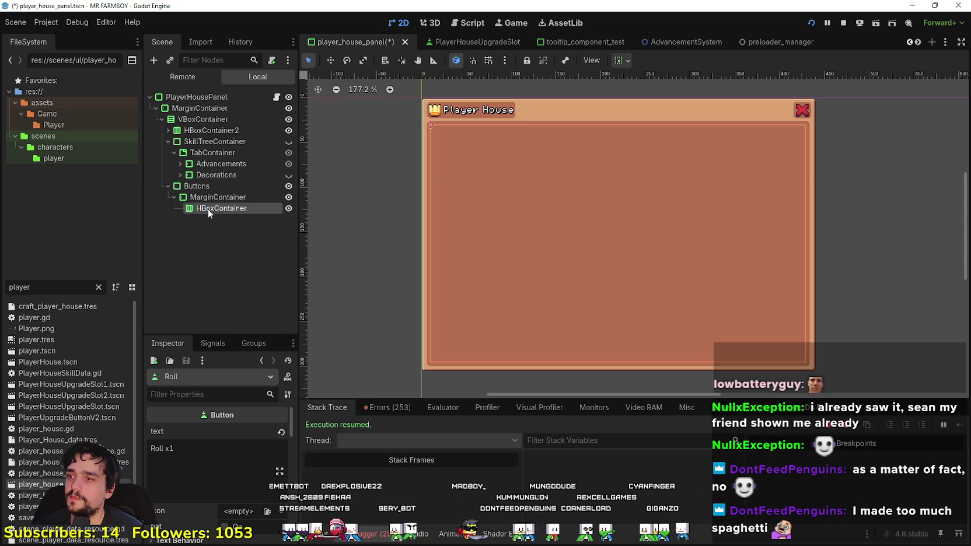
right_click(208, 209)
left_click(251, 282)
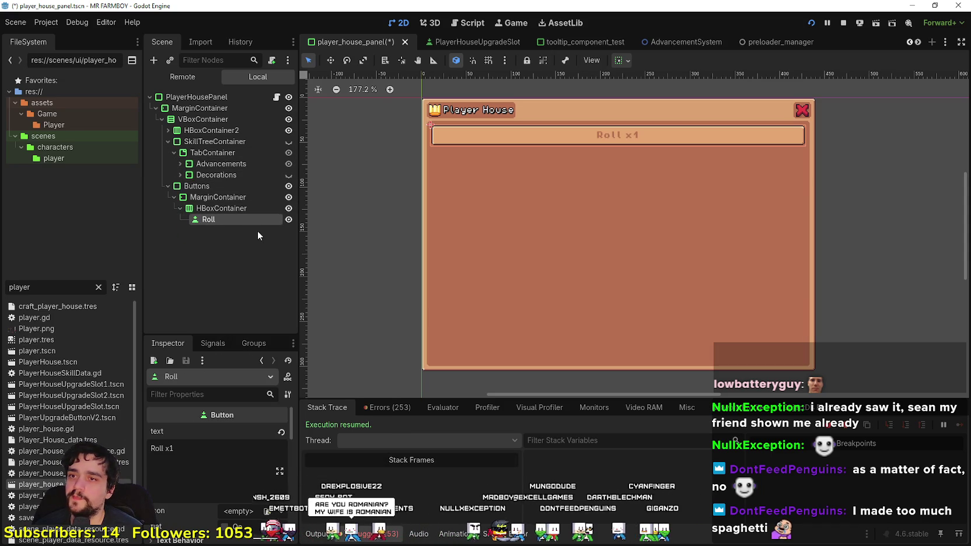
Step: Set the pasted button's text and node name to Player and save the scene
triple_click(162, 448)
type("Player")
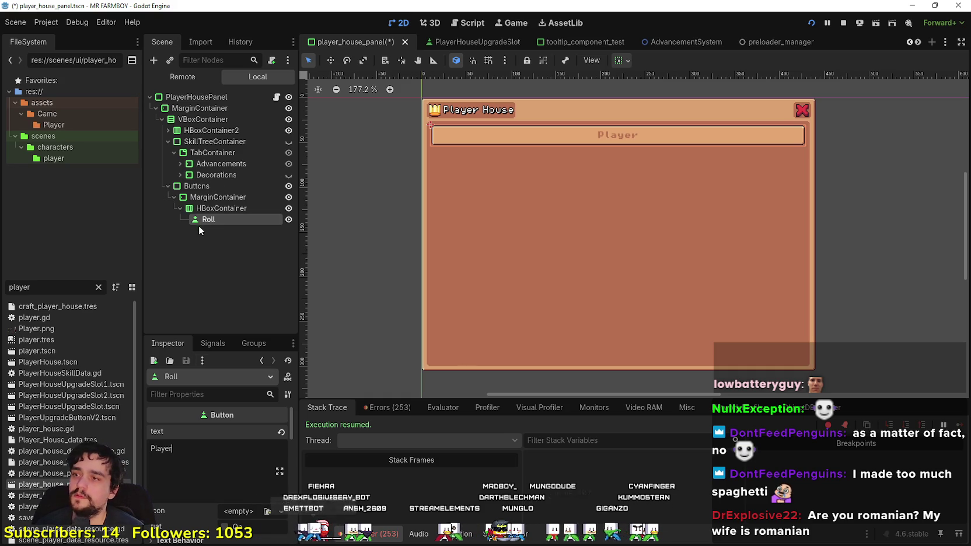
double_click(215, 220)
type("Play")
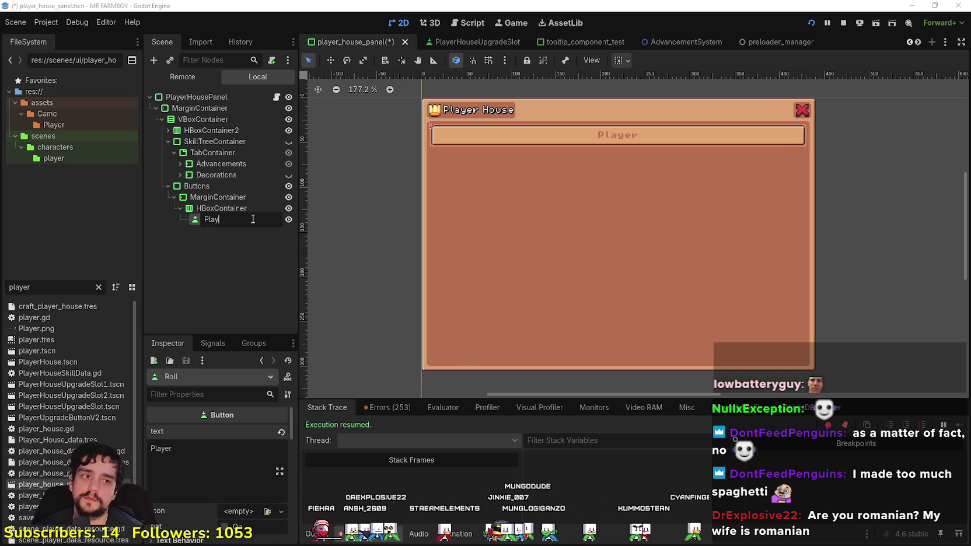
type("er")
key("Return")
key("ctrl+s")
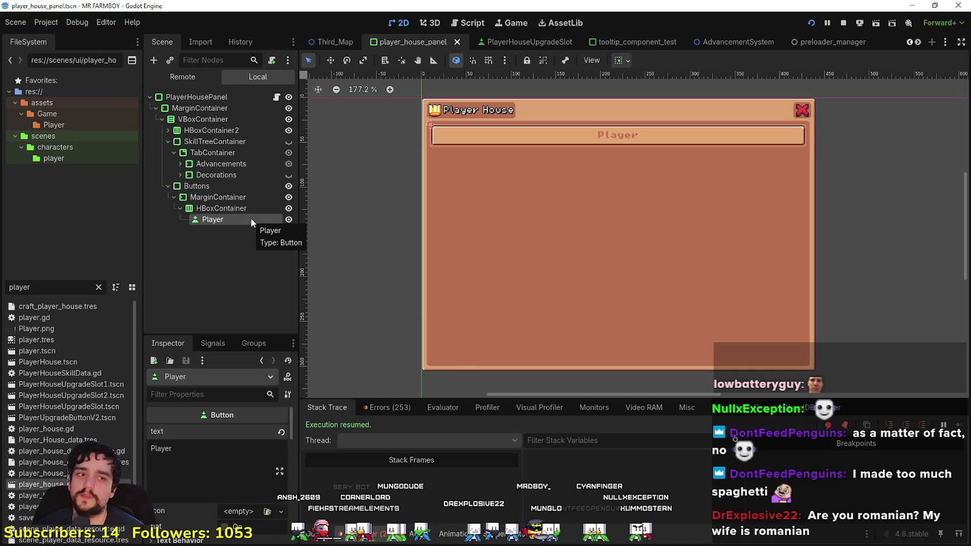
Step: Keep the node name Player and duplicate the button to create Player2
double_click(227, 221)
key("BackSpace")
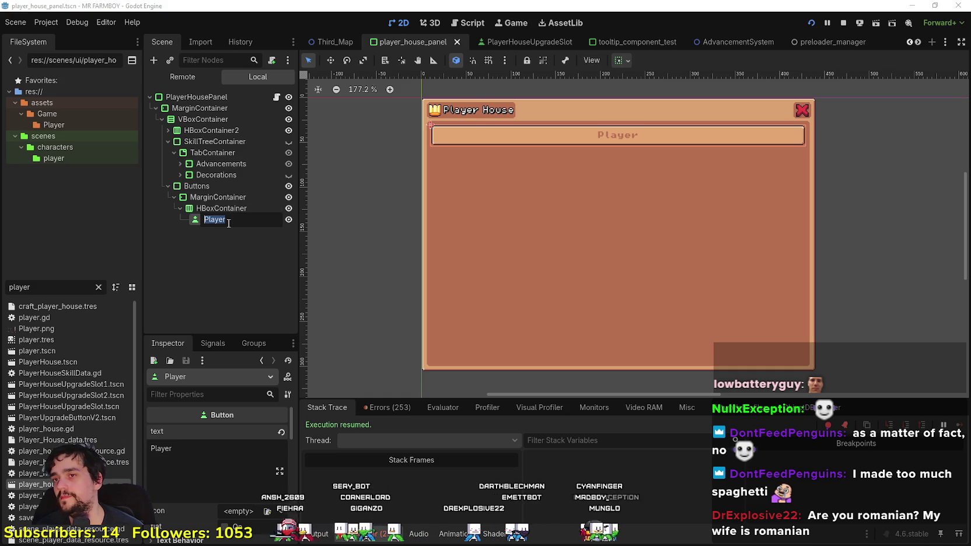
key("Return")
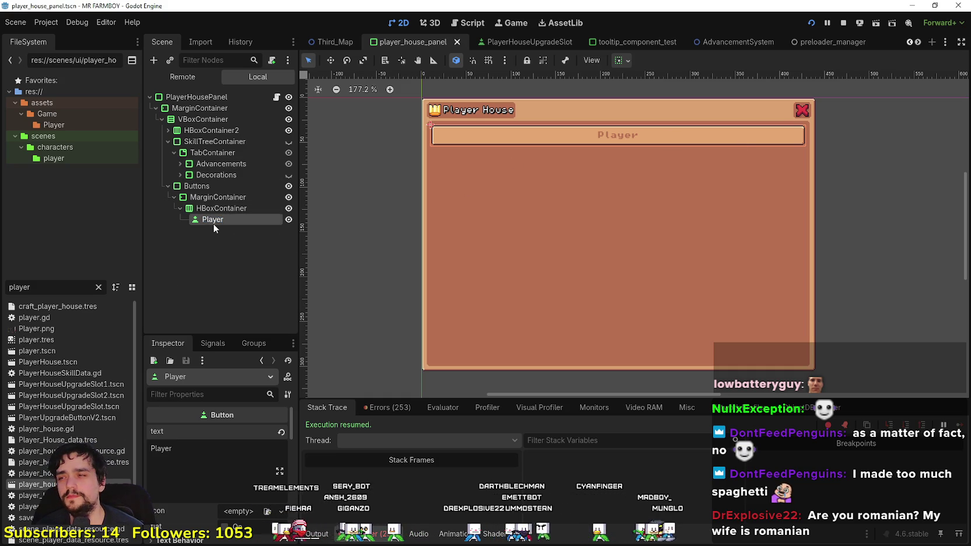
key("ctrl+d")
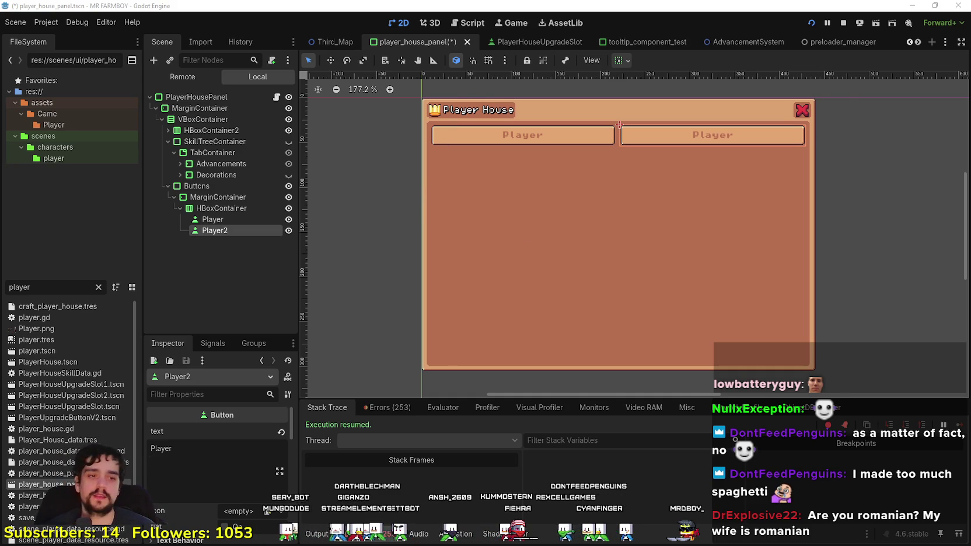
key("alt+Tab")
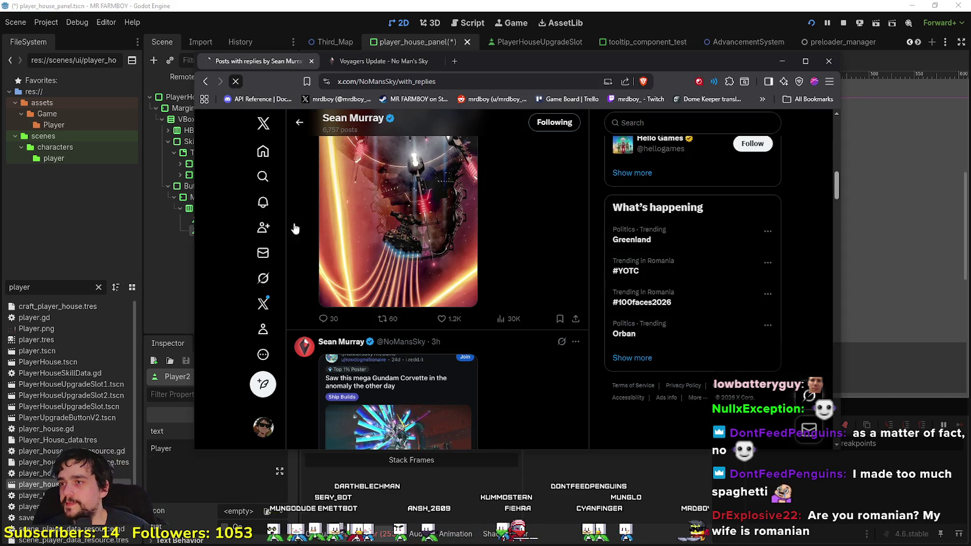
Step: Navigate the No Man's Sky site from the Voyagers Update page to the latest patch notes
left_click_drag(505, 72, 565, 82)
left_click(456, 76)
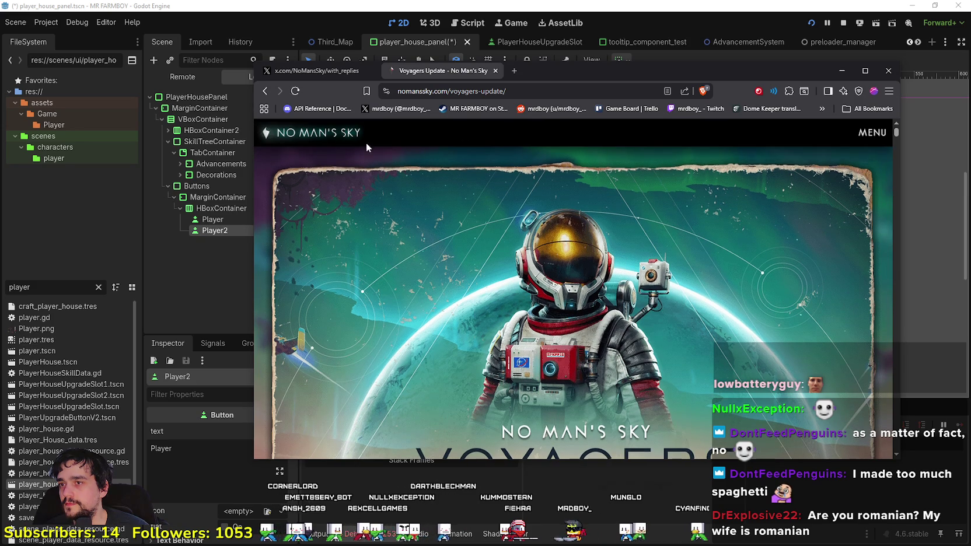
left_click(327, 133)
left_click(879, 132)
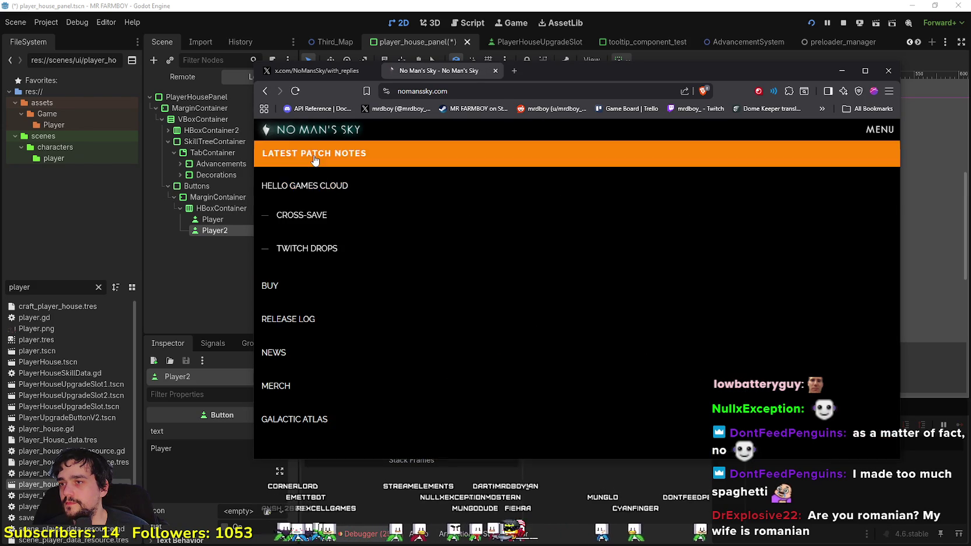
left_click(373, 153)
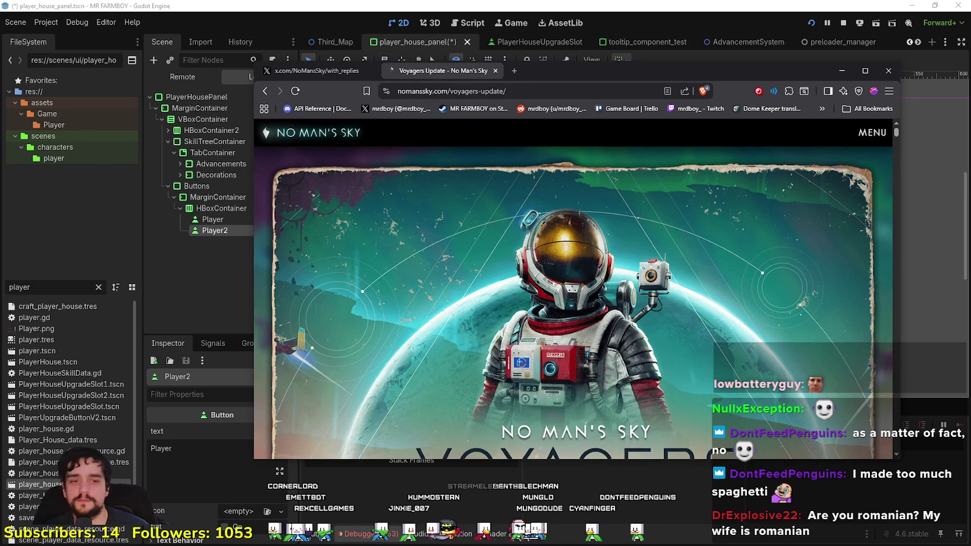
Step: Minimize the Godot archive browser and reload the remnant-update page
key("alt+Tab")
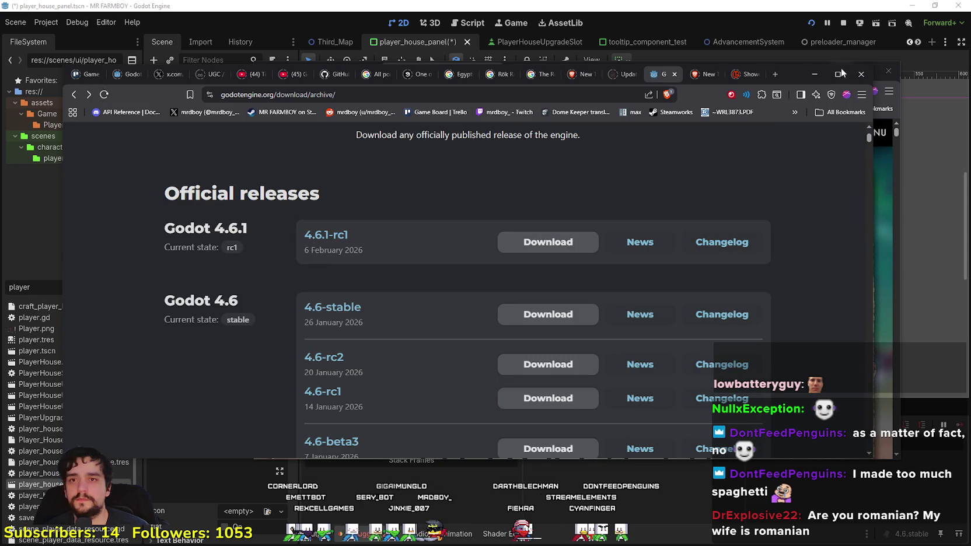
left_click(816, 74)
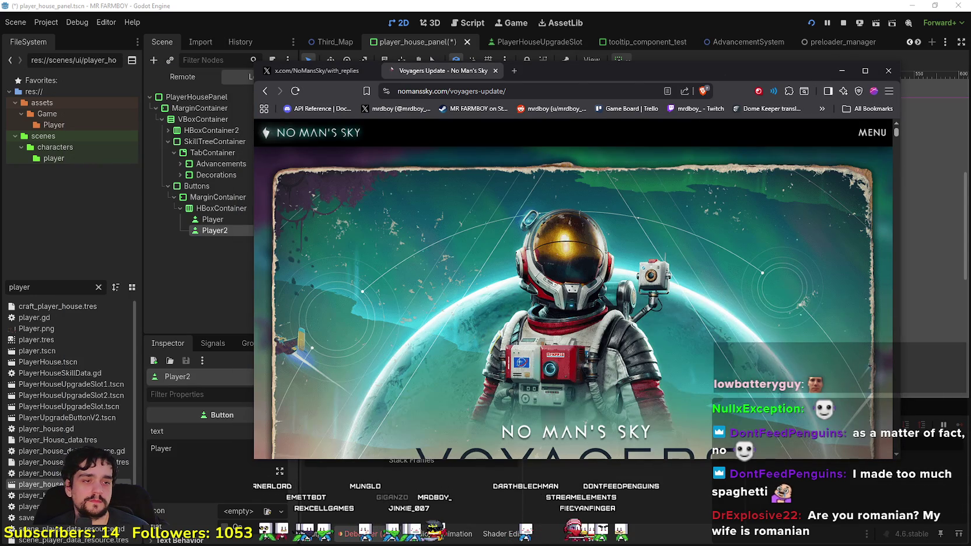
key("alt+Tab")
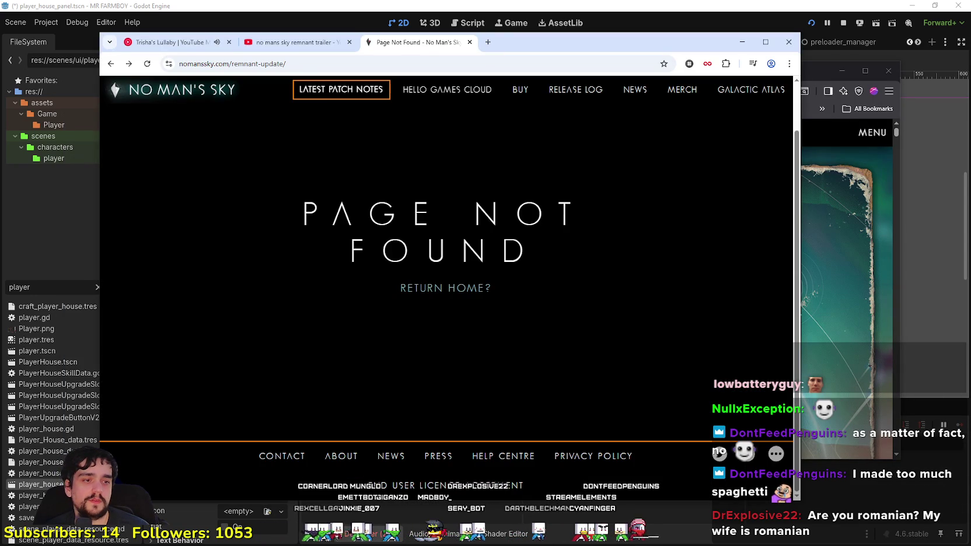
key("alt+Tab")
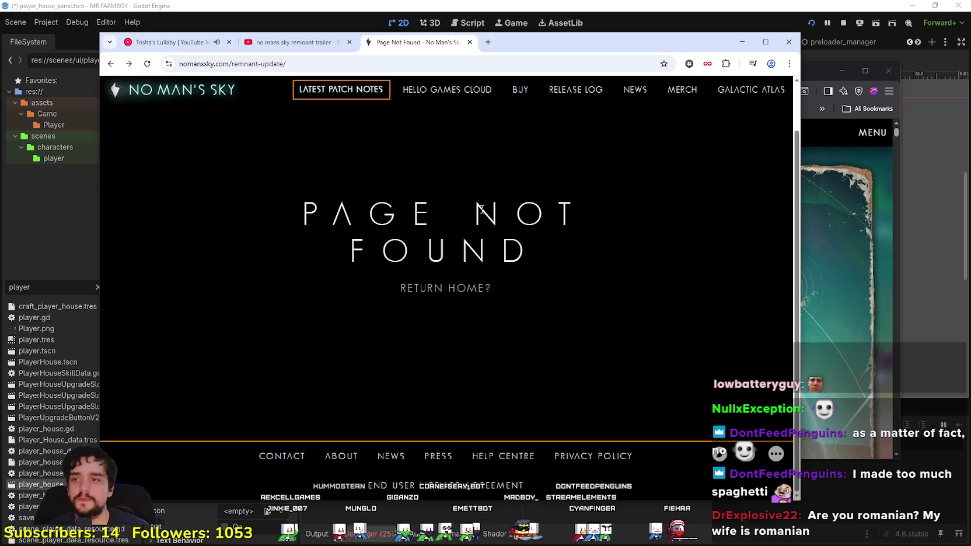
left_click(146, 64)
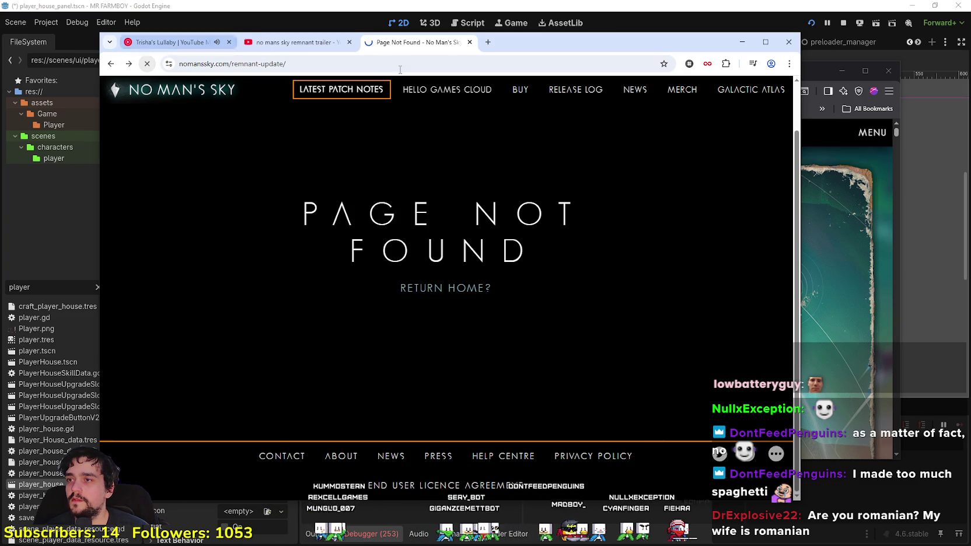
Step: Filter the No Man's Sky trailer results to Today, then return to unfiltered results
left_click(303, 44)
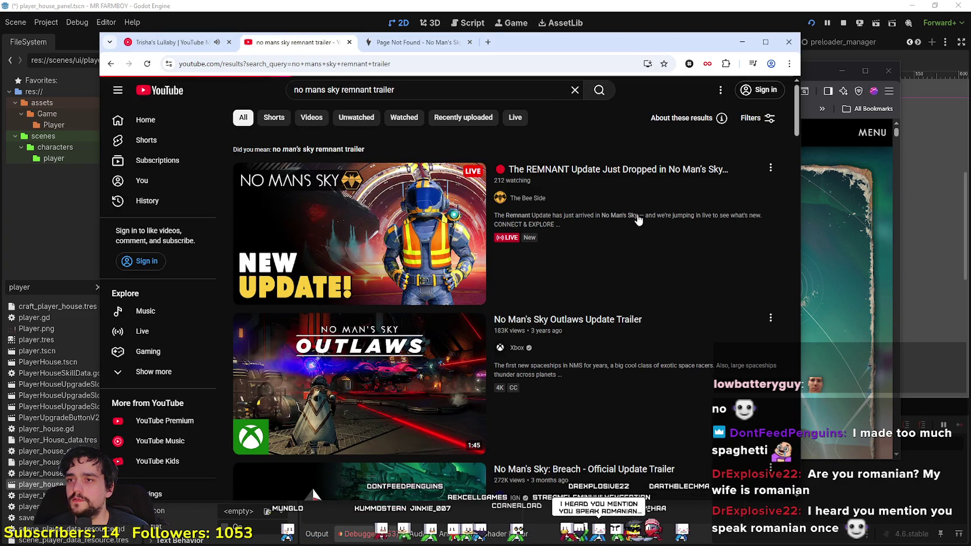
left_click(753, 119)
left_click(447, 224)
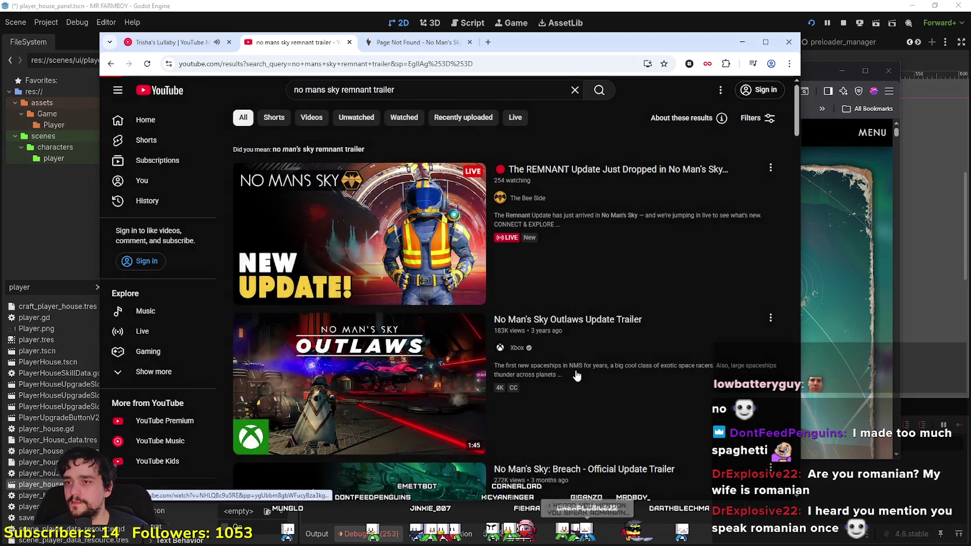
left_click(111, 63)
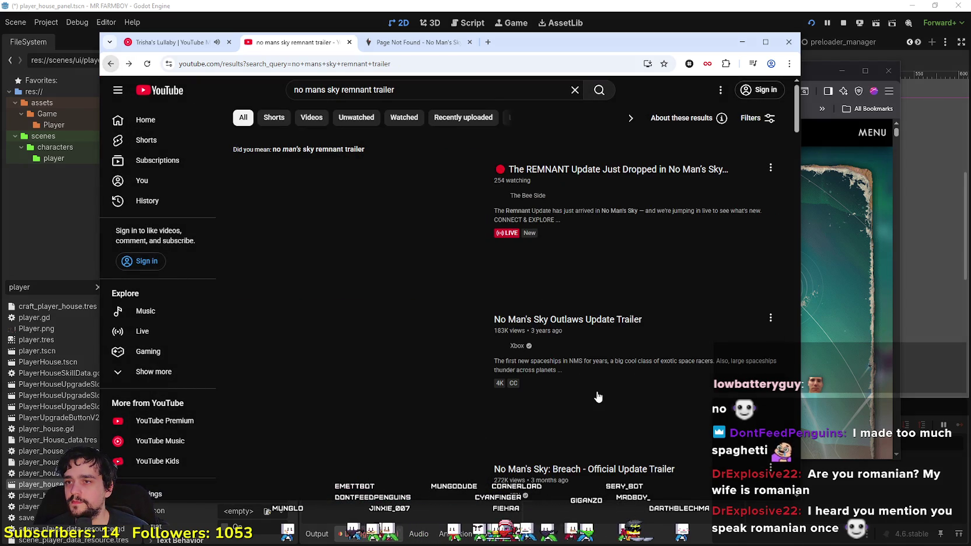
Step: Open the HelloGamesTube channel and list its uploaded videos
scroll(598, 397, "down", 2)
scroll(608, 376, "down", 8)
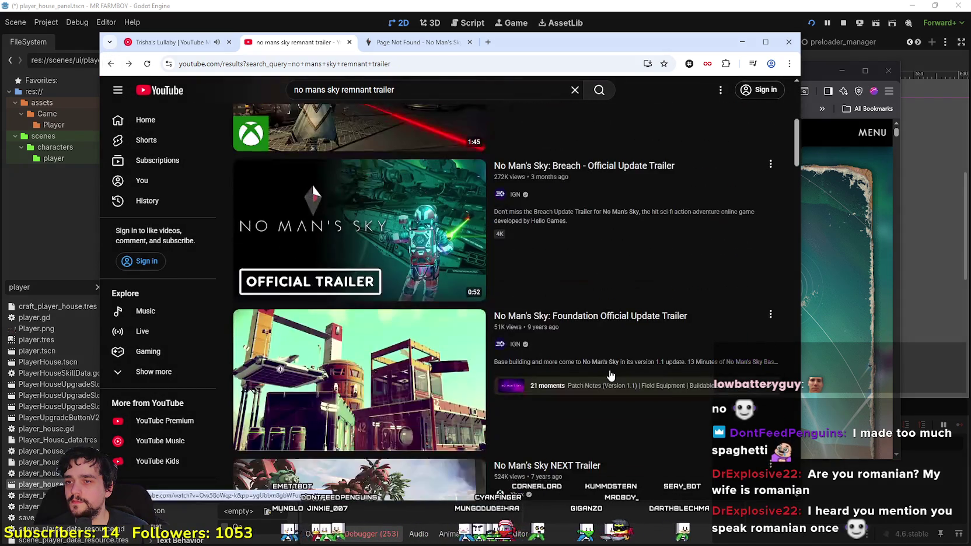
scroll(610, 366, "down", 2)
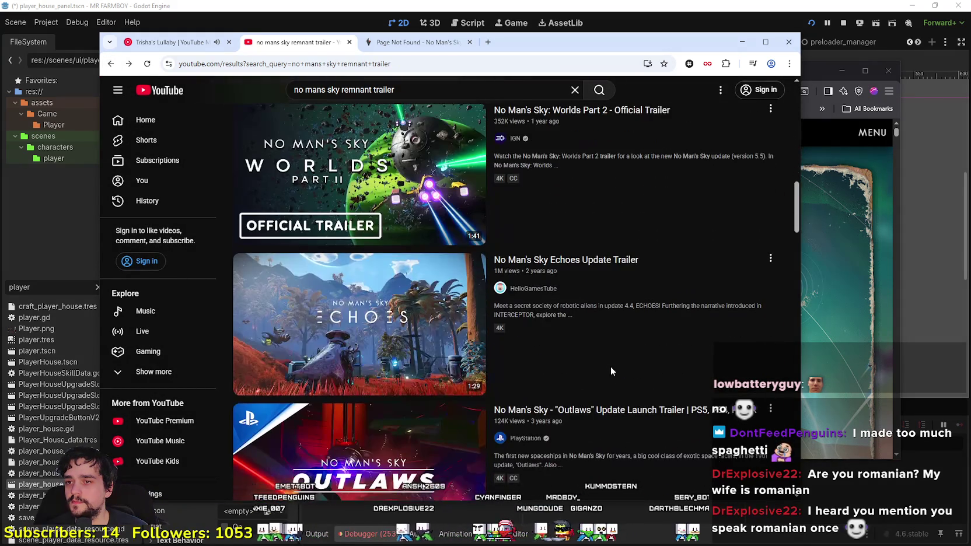
left_click(534, 290)
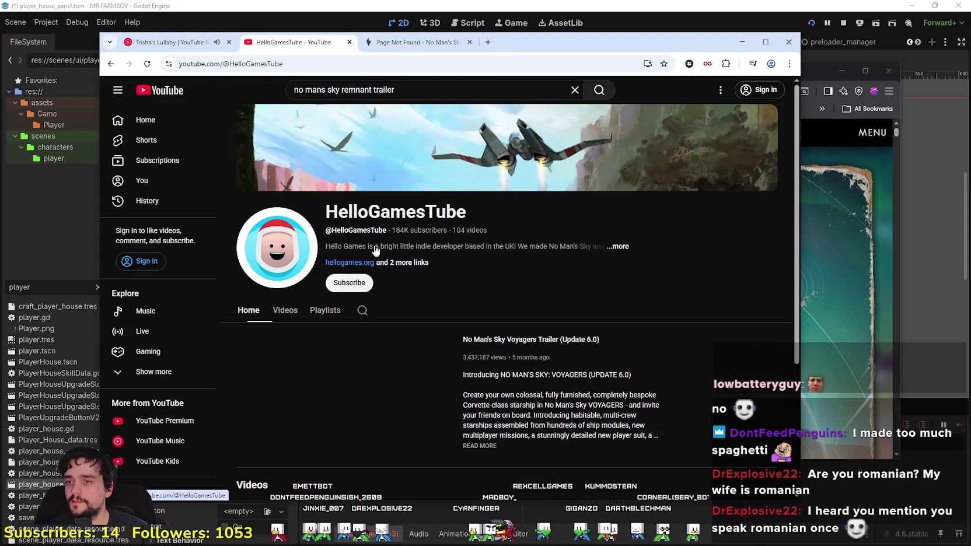
left_click(285, 310)
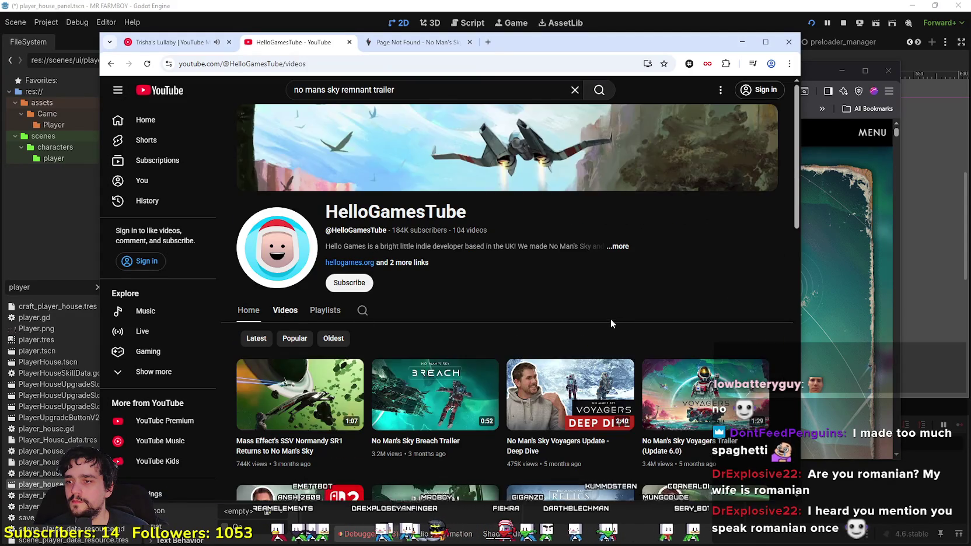
scroll(611, 319, "down", 3)
Step: Move the YouTube window aside and view the No Man's Sky founder's X profile, reloading it
mouse_move(585, 44)
left_mouse_down()
mouse_move(569, 51)
mouse_move(636, 43)
left_mouse_up()
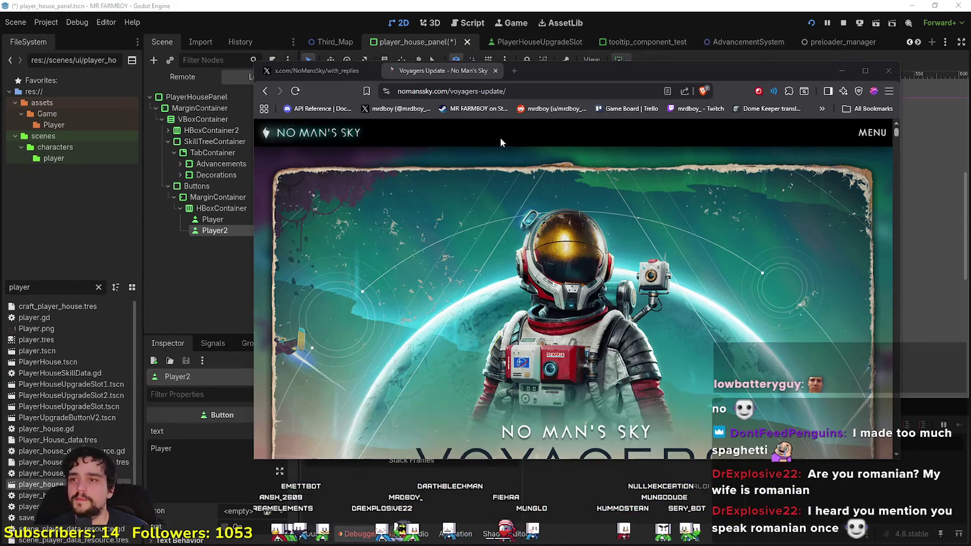
scroll(501, 142, "down", 3)
left_click(267, 91)
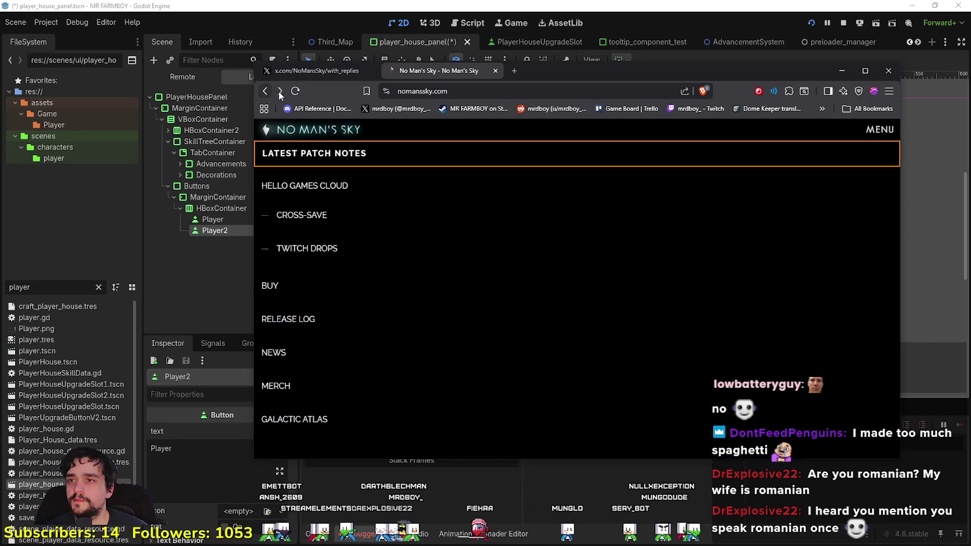
left_click(280, 91)
left_click(263, 92)
left_click(315, 71)
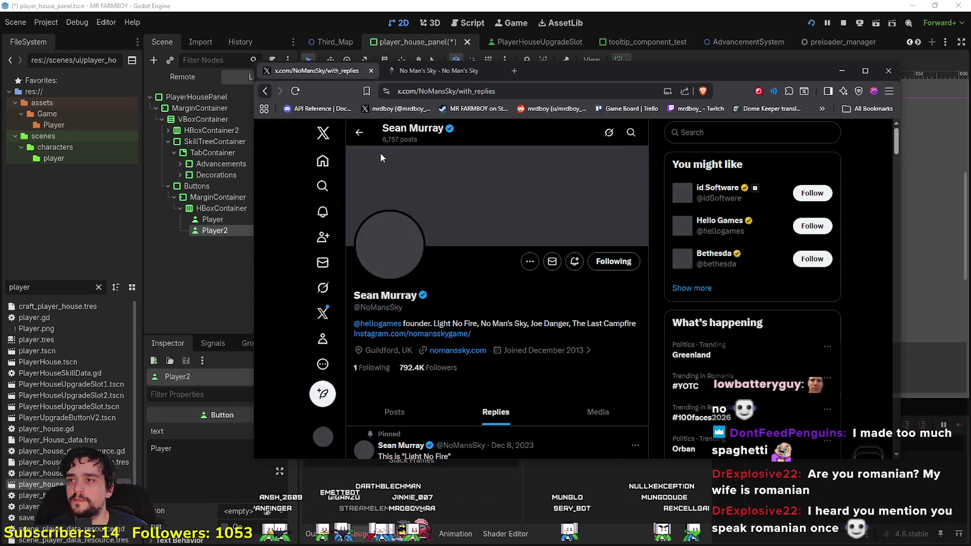
scroll(474, 334, "down", 5)
left_click(296, 91)
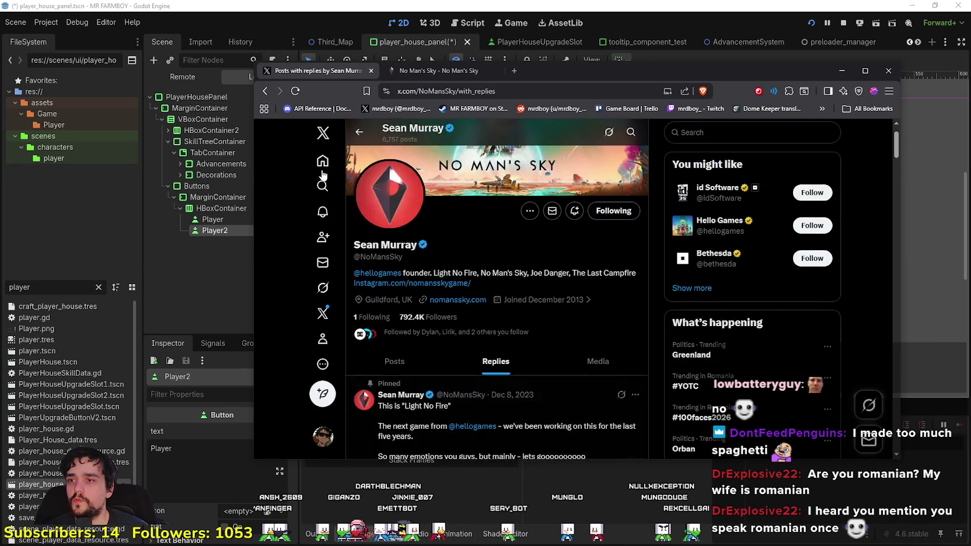
left_click(295, 91)
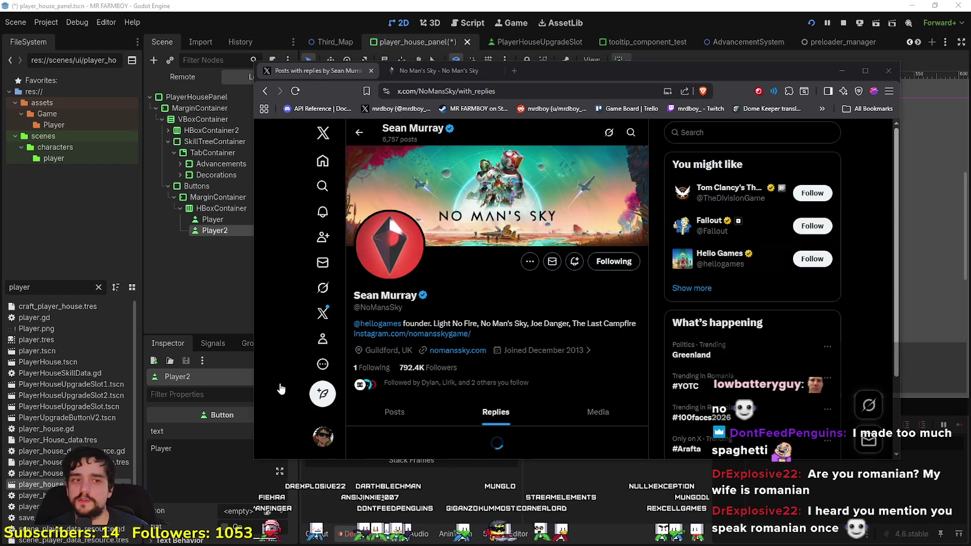
scroll(465, 356, "down", 5)
scroll(465, 356, "down", 4)
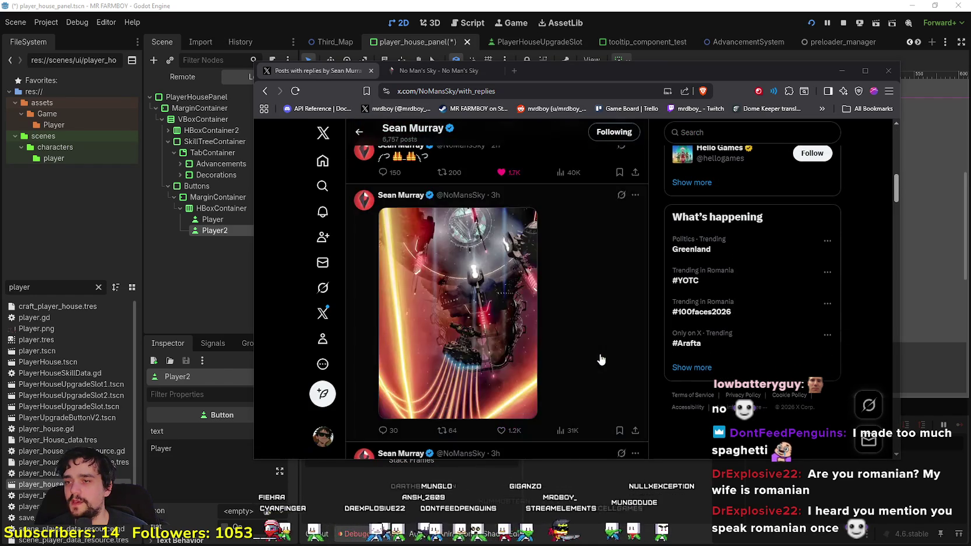
Step: Rename the button nodes to Player and Advancements
left_click(842, 71)
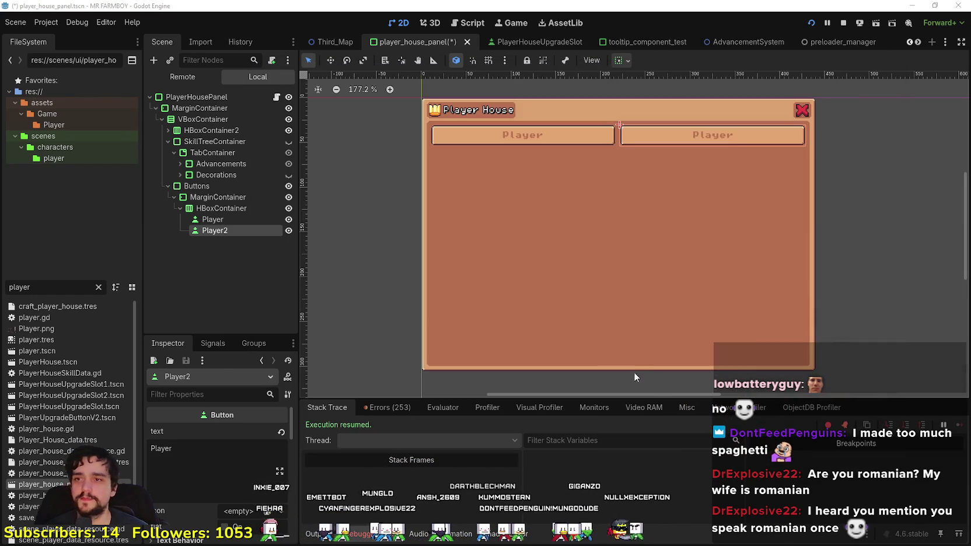
scroll(551, 175, "up", 3)
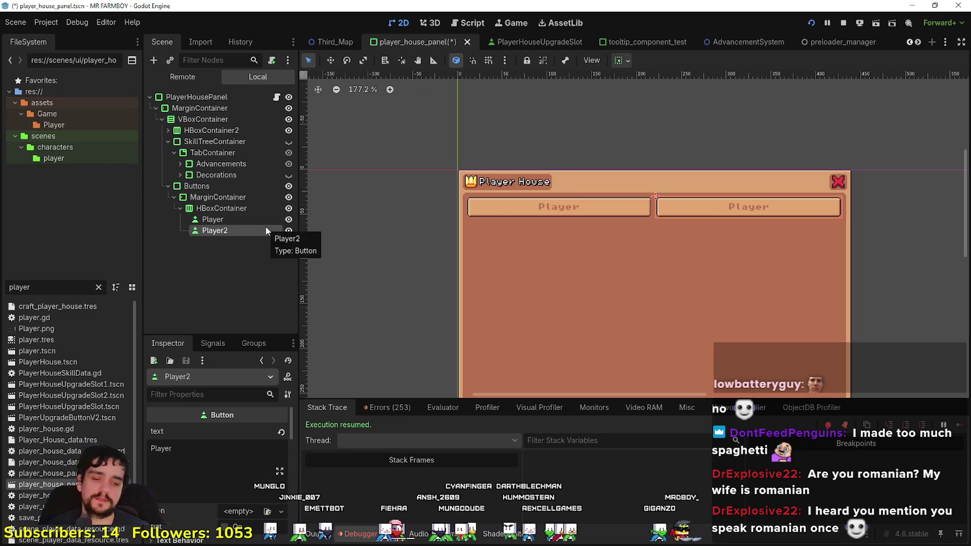
double_click(227, 231)
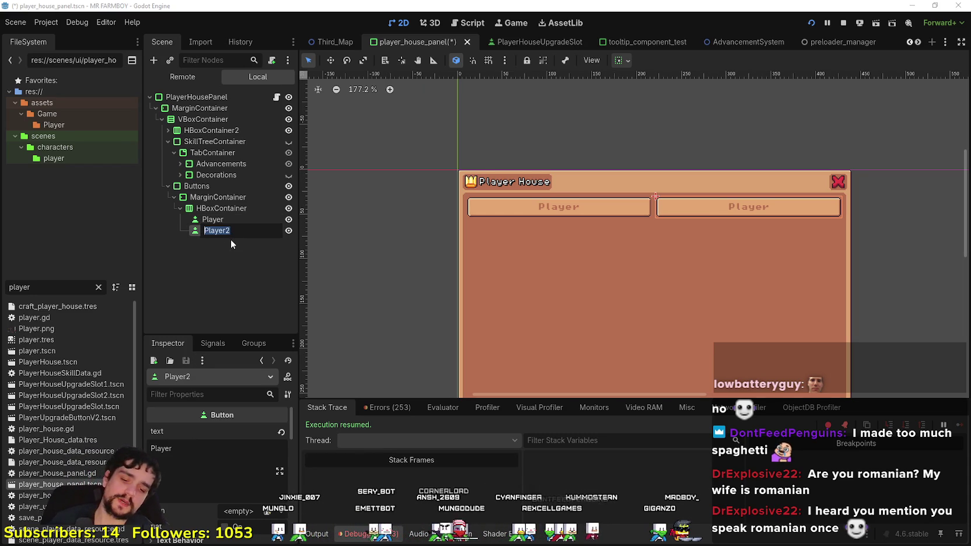
type("Pl")
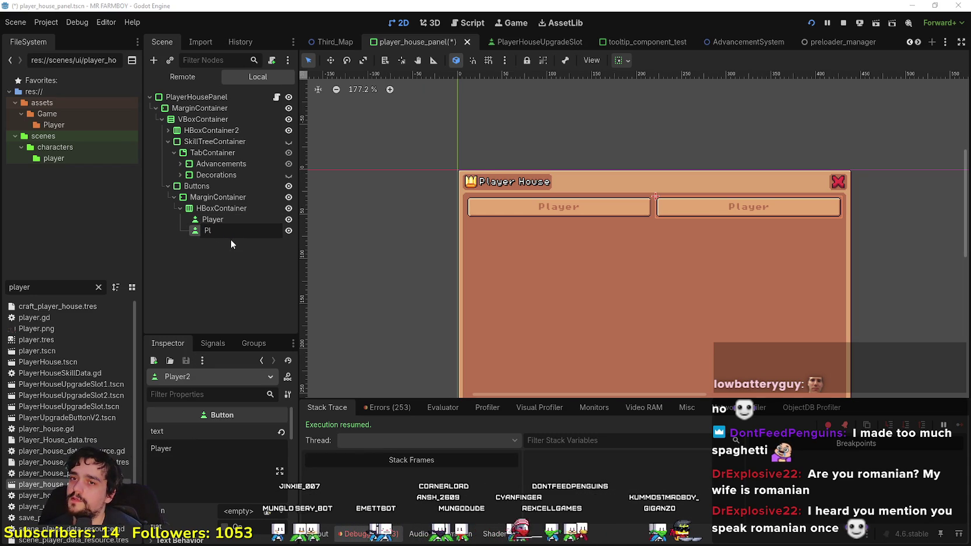
key("Return")
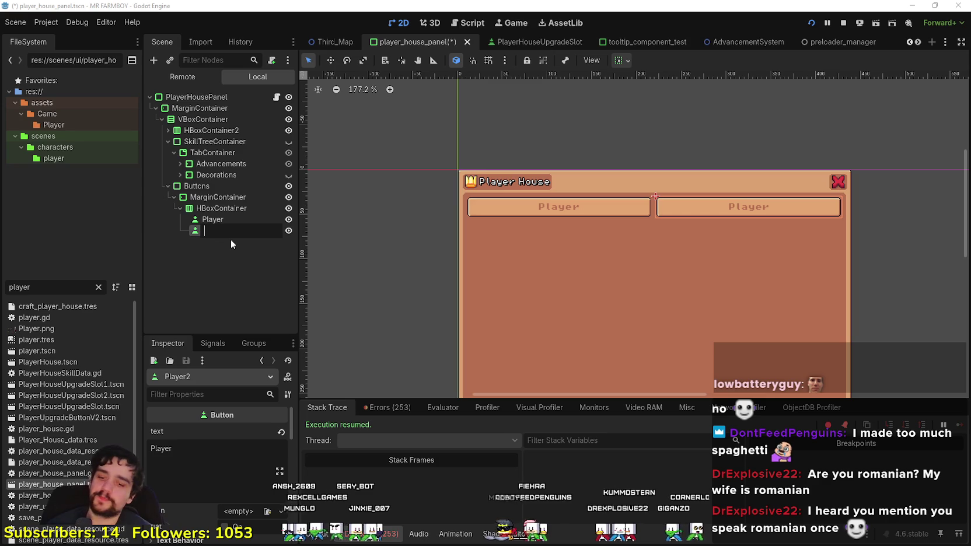
type("Advancement")
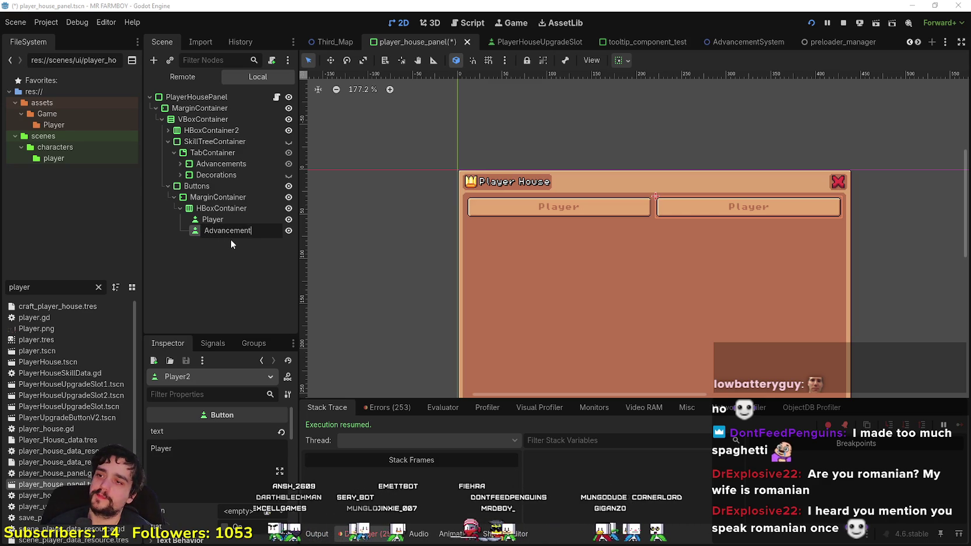
type("s")
key("Return")
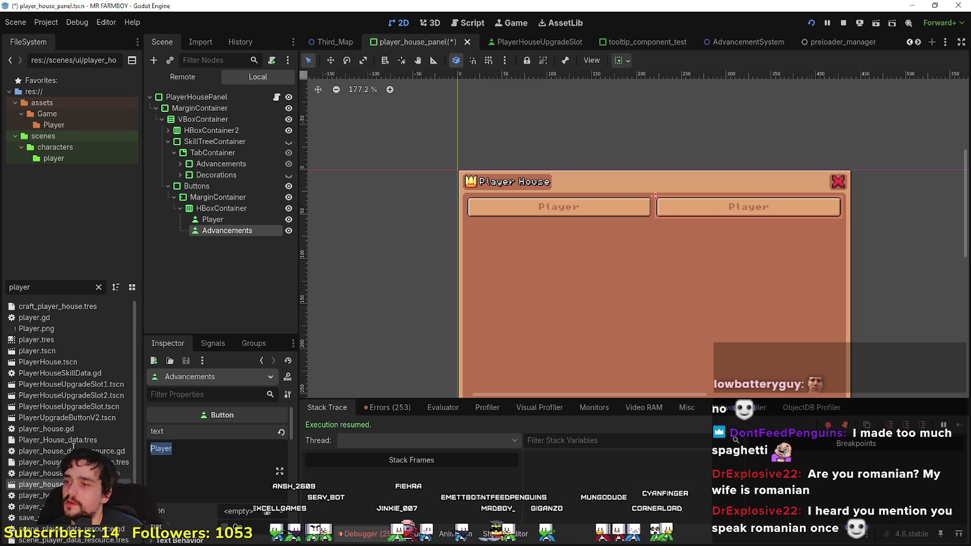
type("Advancements")
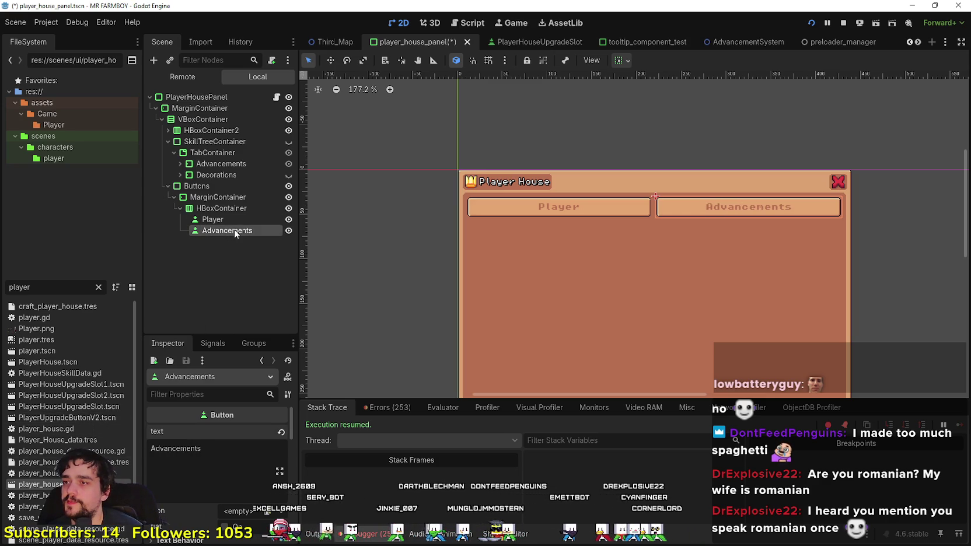
Step: Duplicate Advancements, label and name the copy Decorations, and save the scene
key("ctrl+d")
left_click(228, 455)
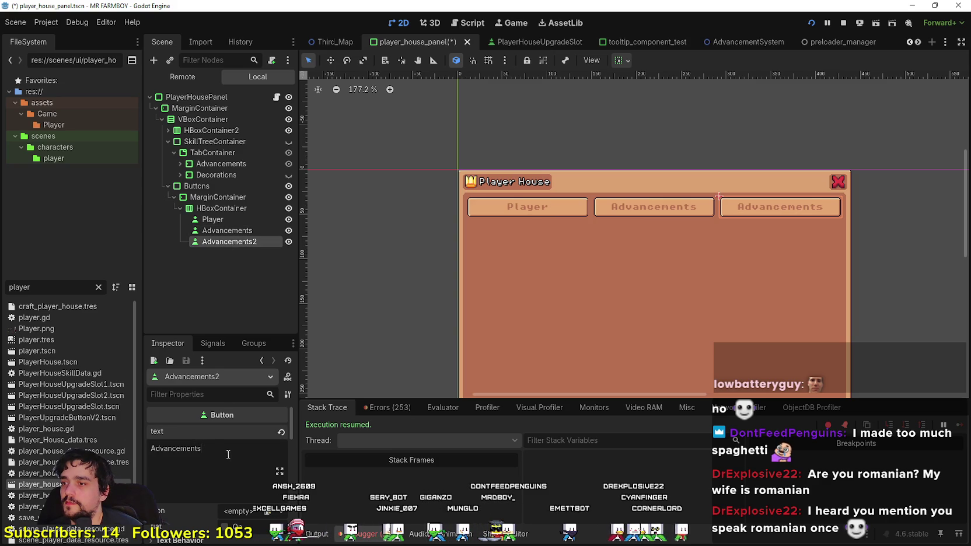
type("Dec")
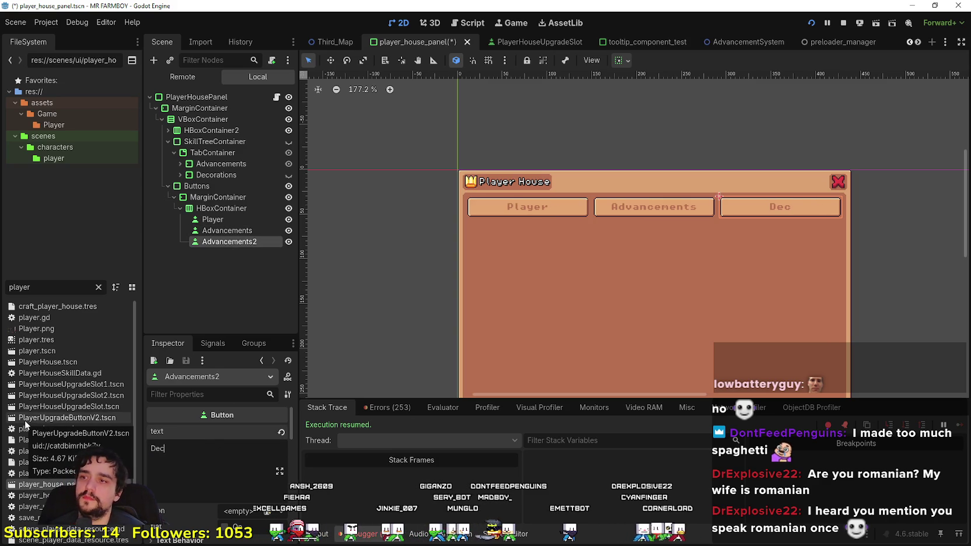
type("orations")
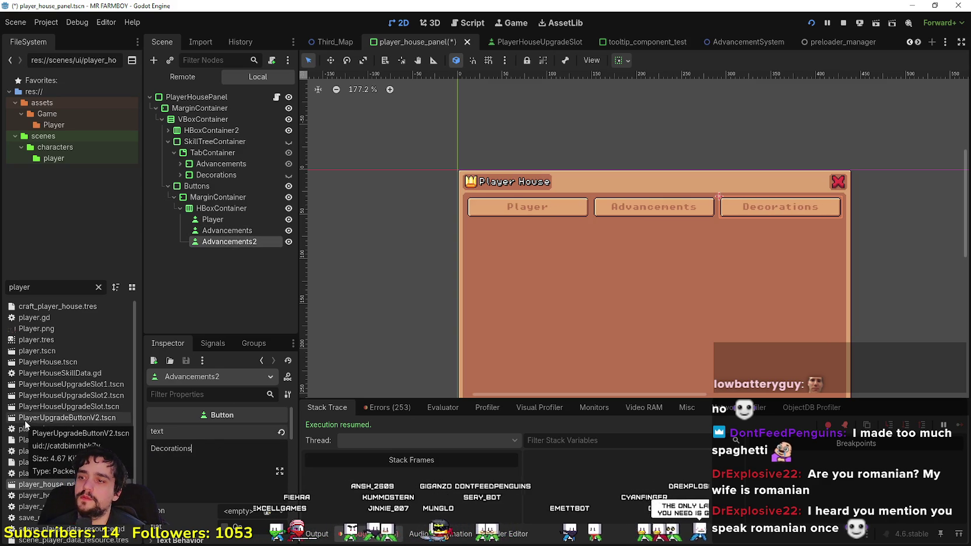
double_click(243, 243)
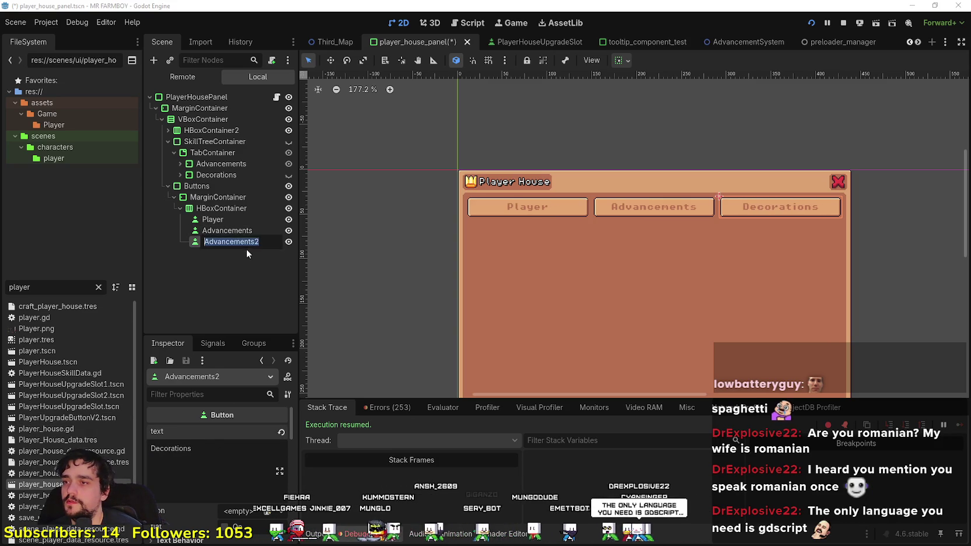
type("Decorations")
key("Return")
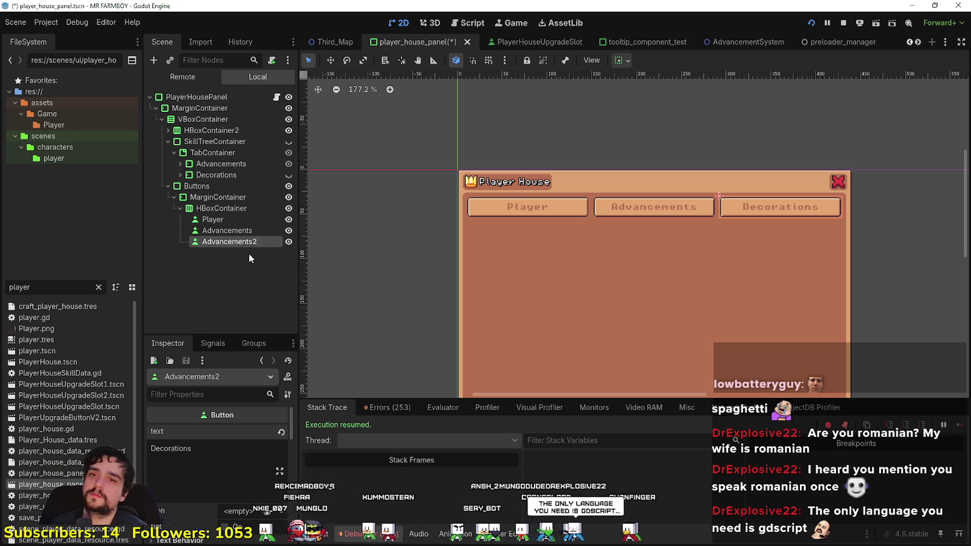
key("ctrl+s")
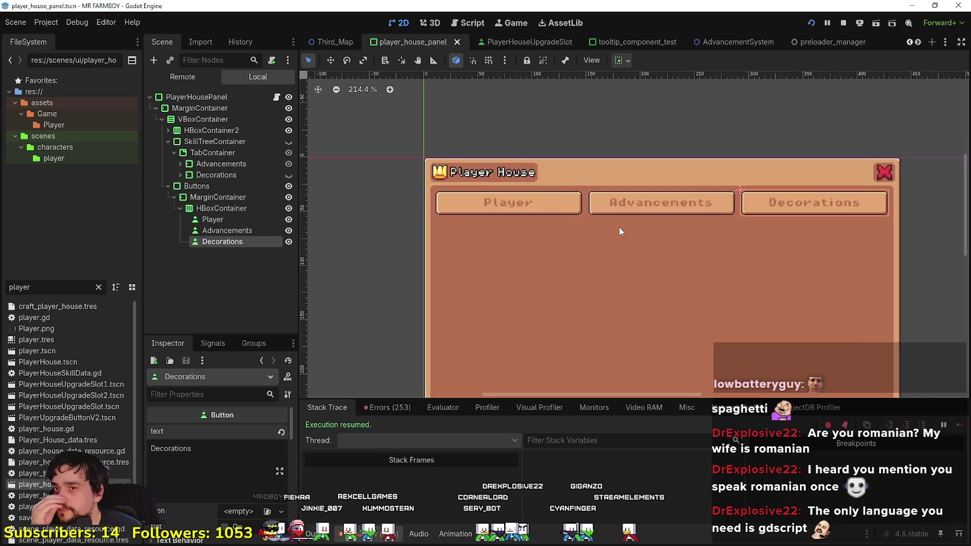
Step: Give the Advancements button a new AtlasTexture icon using the tileset sheet as its atlas
scroll(620, 232, "up", 4)
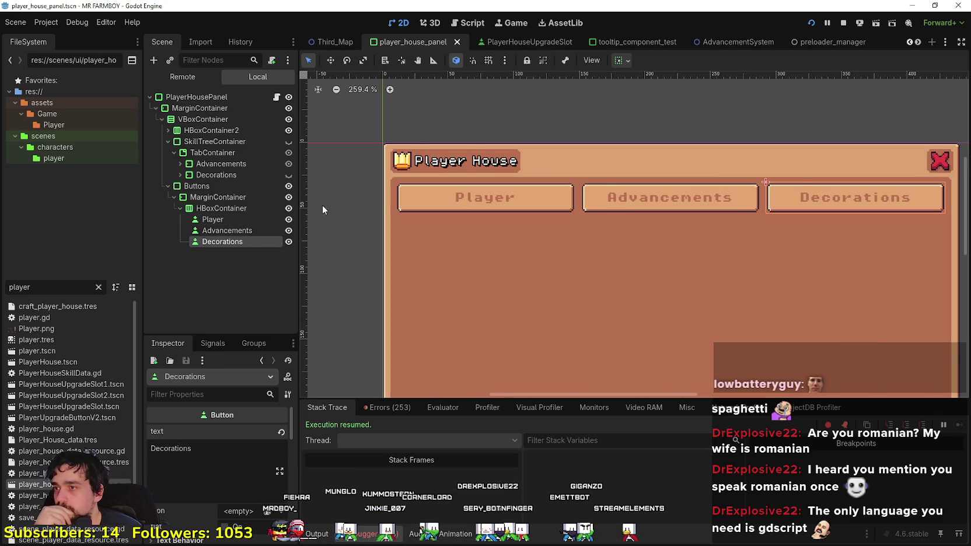
left_click(246, 230)
scroll(210, 482, "down", 3)
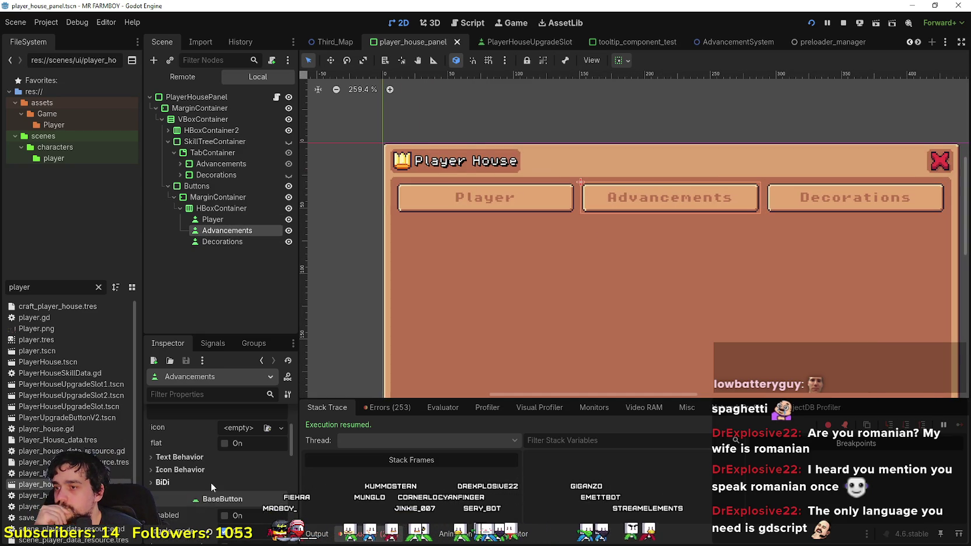
left_click(234, 429)
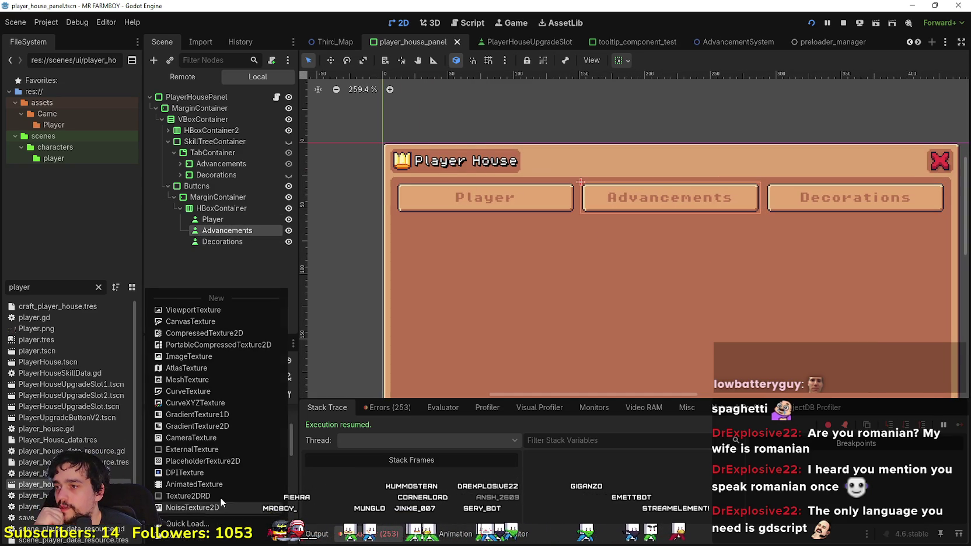
left_click(192, 368)
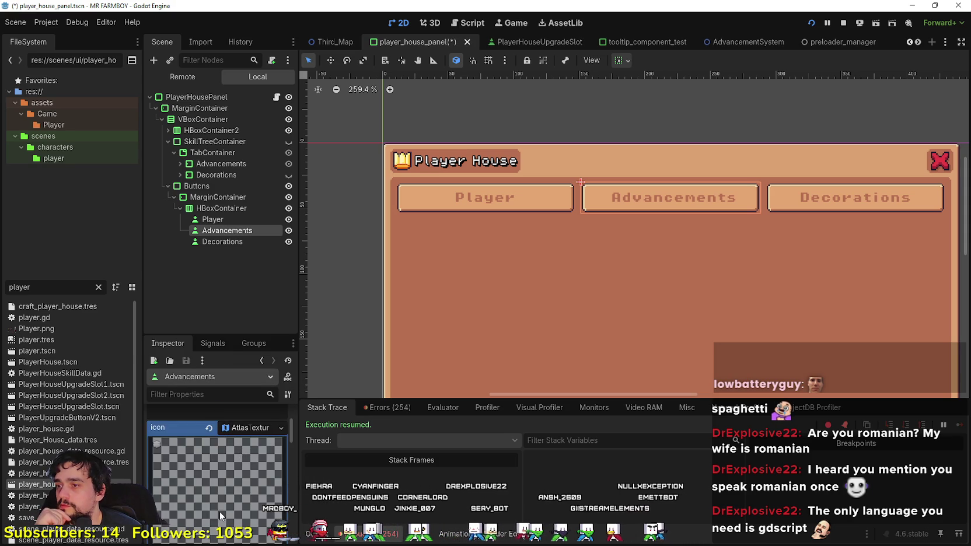
left_click(231, 505)
left_click(231, 524)
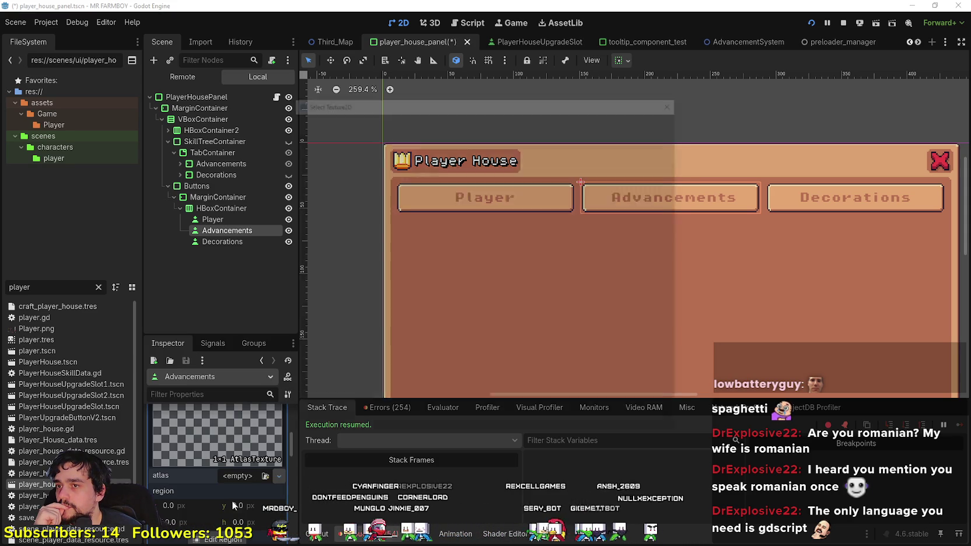
double_click(387, 165)
Step: Set the icon region to the orange book sprite (16×16 at 208, 1760)
scroll(216, 456, "down", 3)
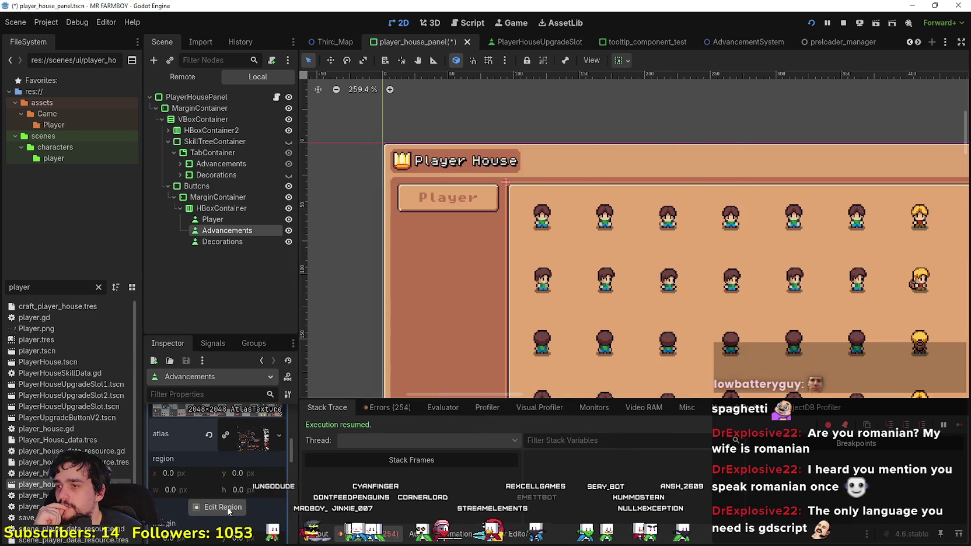
left_click(218, 508)
scroll(423, 301, "down", 3)
scroll(316, 321, "up", 5)
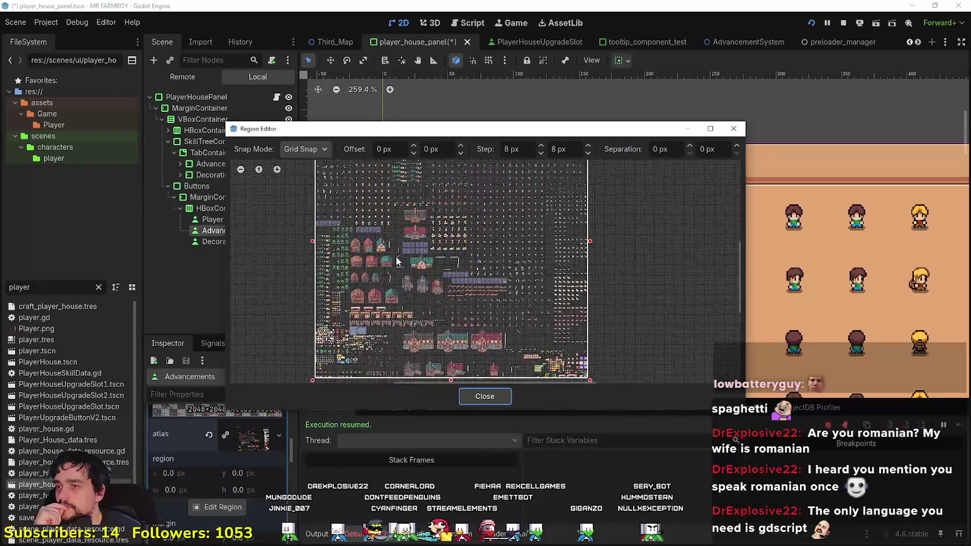
scroll(315, 321, "up", 6)
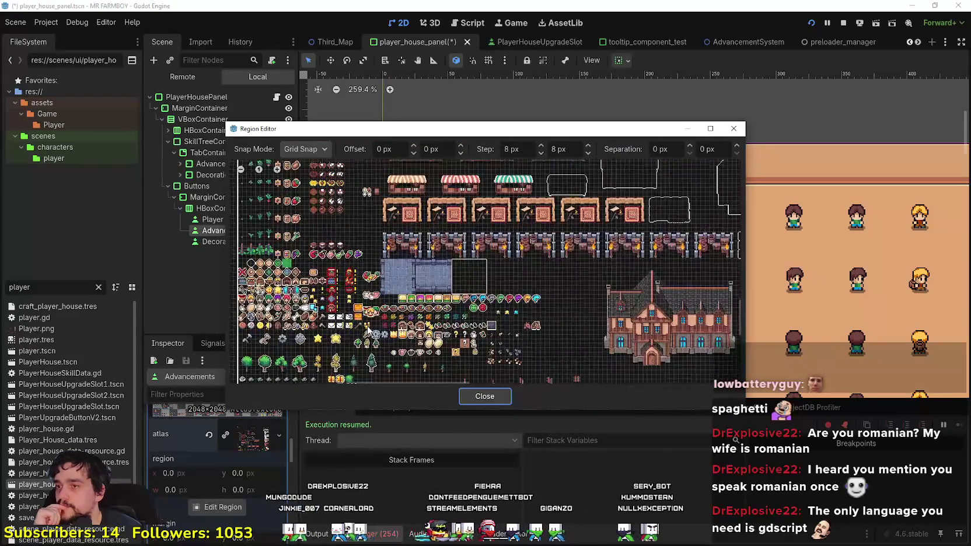
left_click(349, 301)
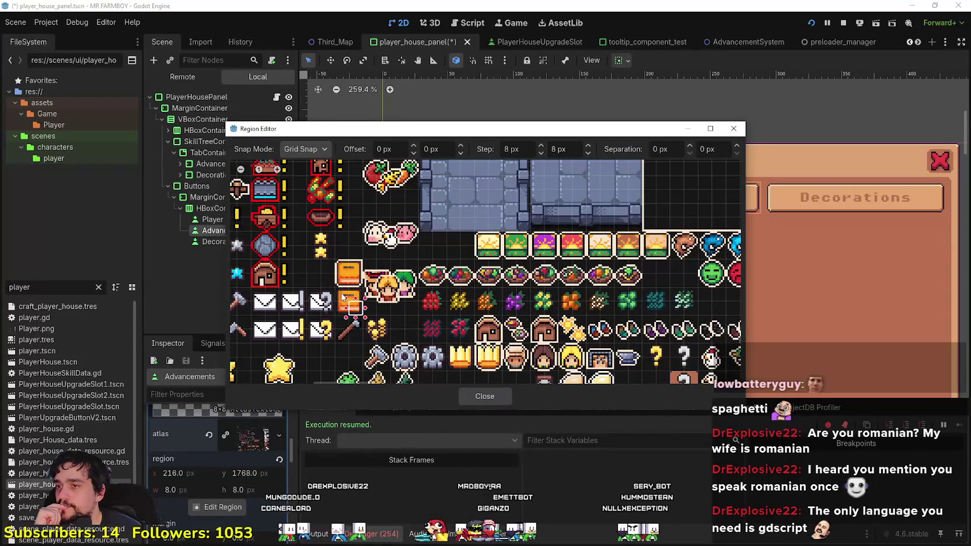
left_click(483, 396)
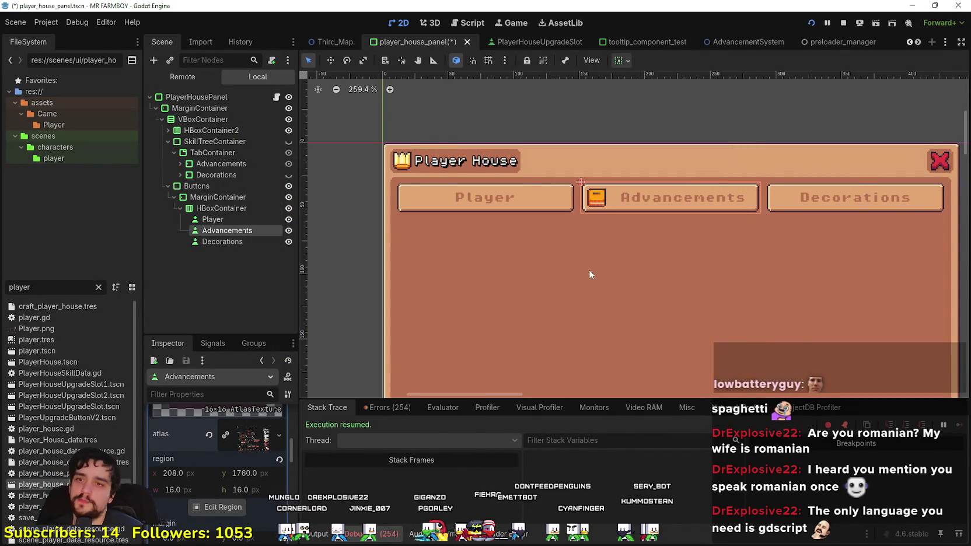
scroll(589, 270, "down", 2)
Step: Save, then copy the Advancements icon and paste it onto the Decorations button
key("ctrl+s")
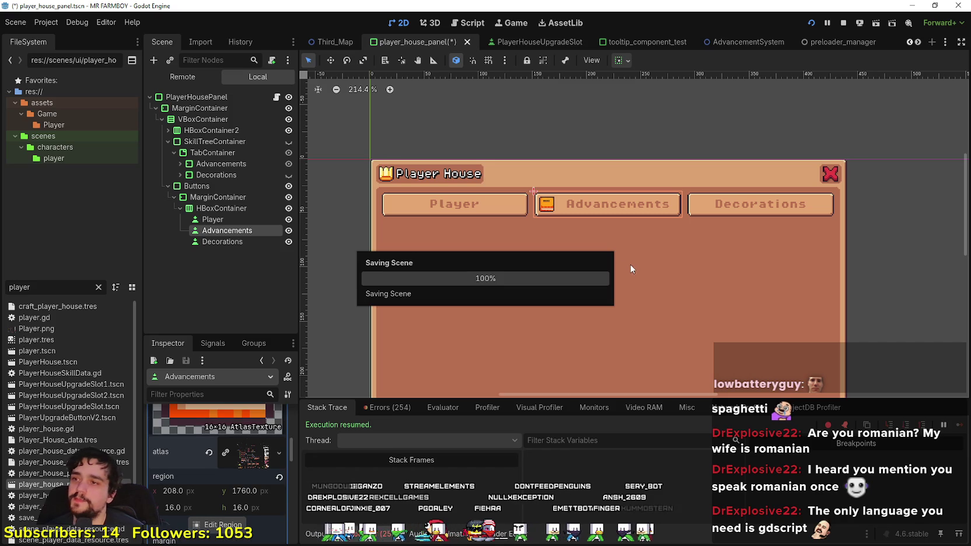
scroll(246, 448, "up", 2)
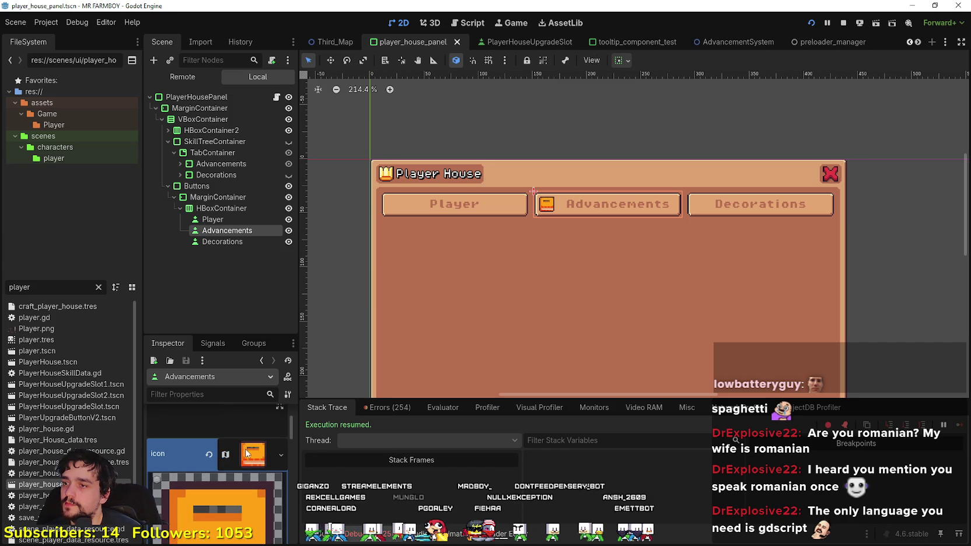
scroll(246, 453, "up", 1)
right_click(172, 485)
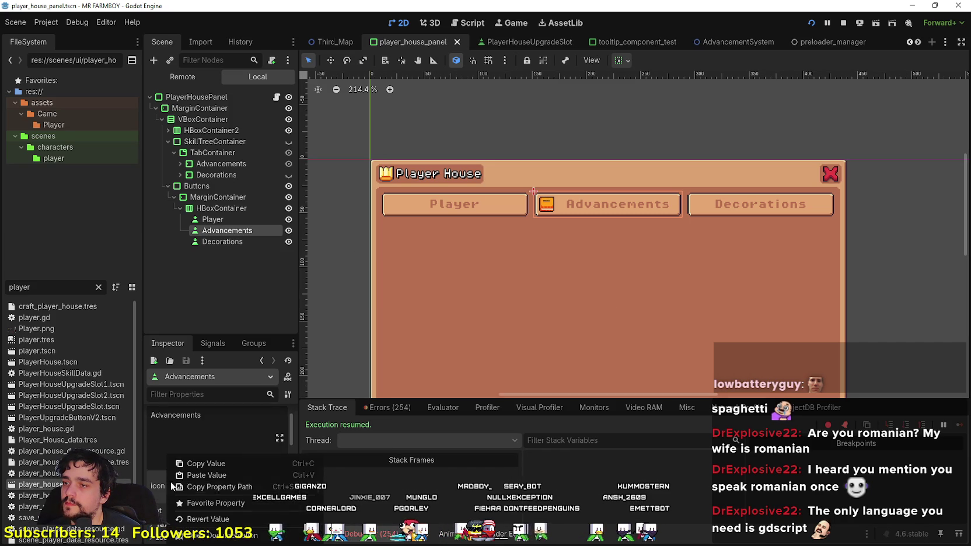
left_click(223, 242)
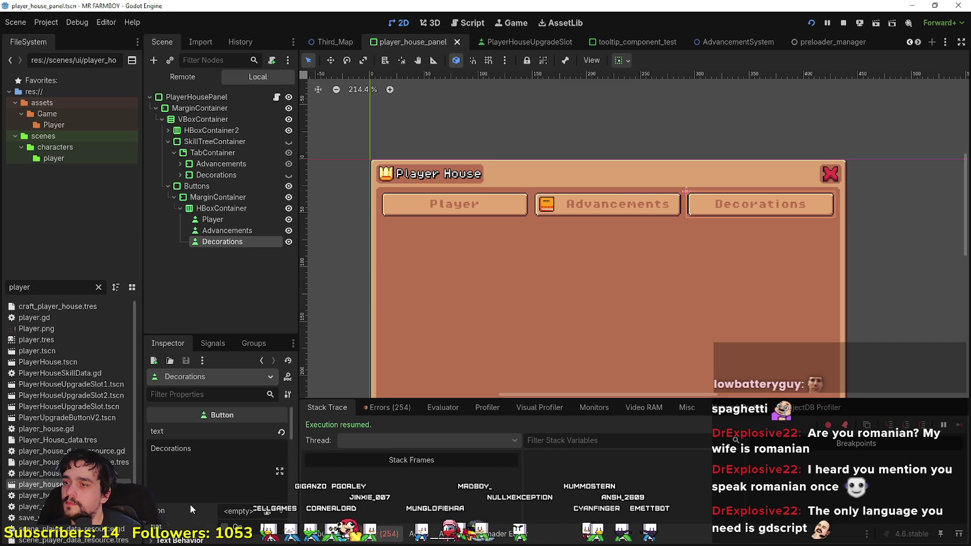
scroll(185, 487, "down", 2)
scroll(200, 481, "up", 2)
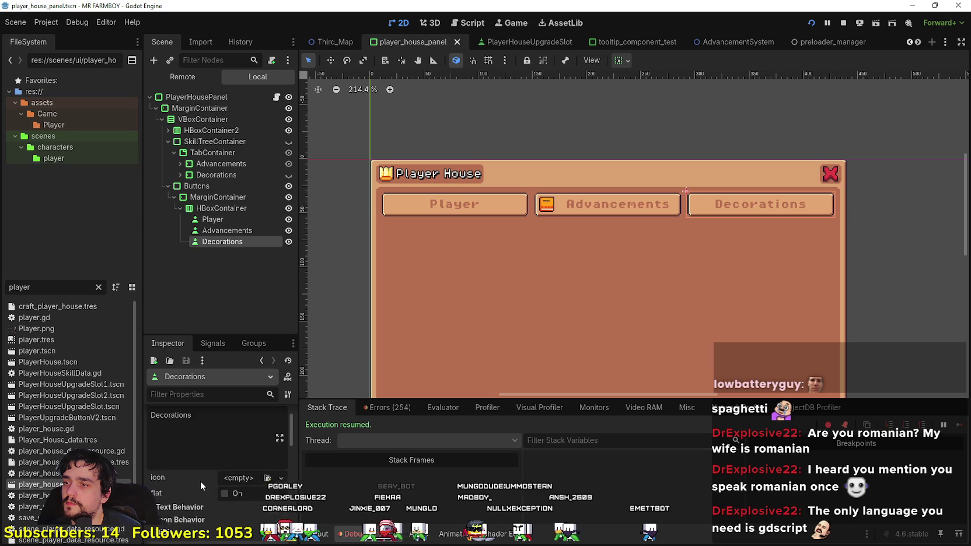
scroll(192, 485, "down", 1)
right_click(181, 496)
left_click(220, 501)
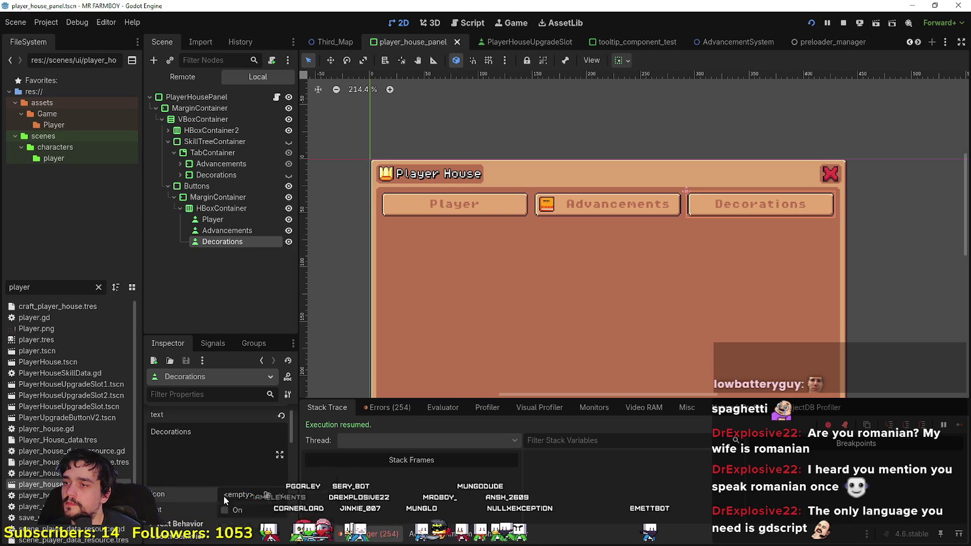
Step: Set the Decorations icon region to the star tile (16×16 at 48, 1712) and save
scroll(224, 502, "down", 2)
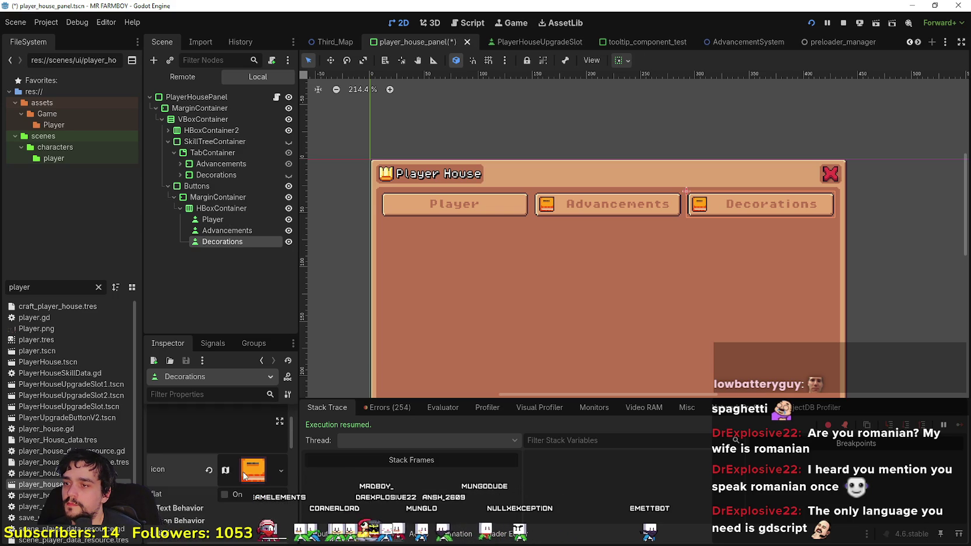
left_click(244, 472)
scroll(231, 478, "down", 3)
left_click(224, 477)
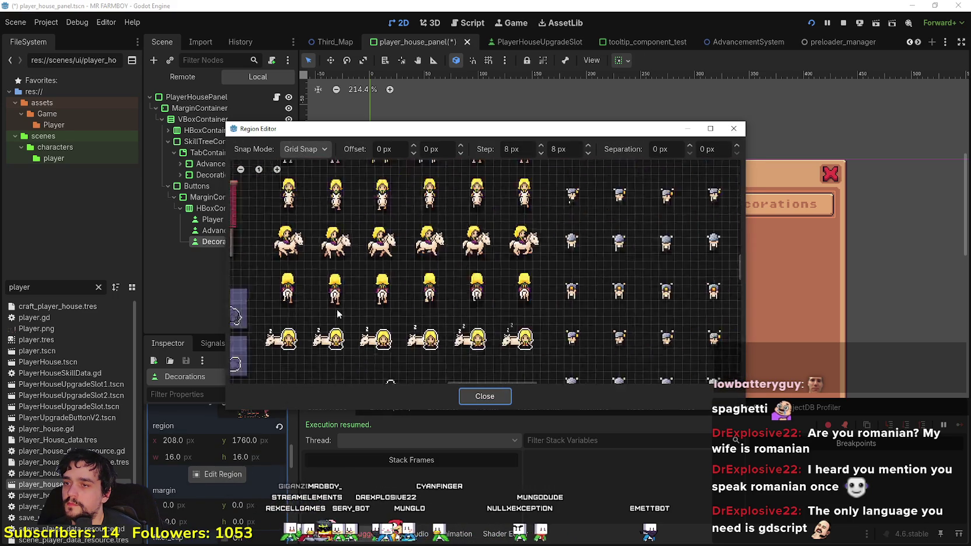
scroll(337, 314, "down", 5)
scroll(363, 357, "down", 2)
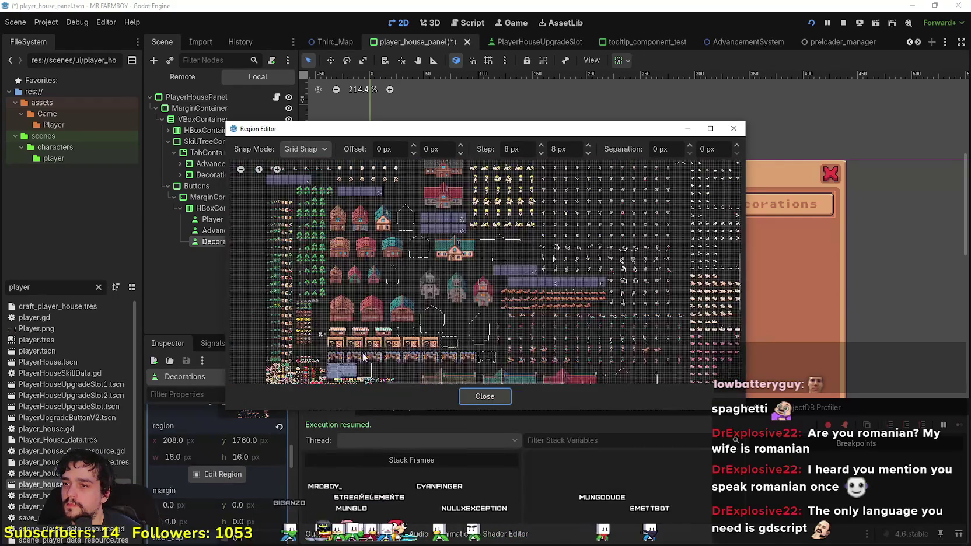
scroll(363, 357, "up", 5)
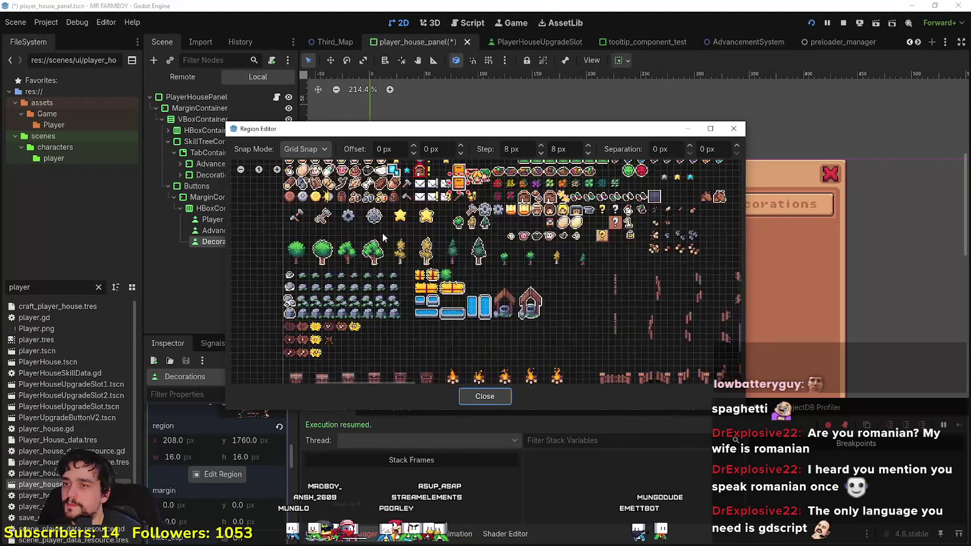
scroll(383, 237, "up", 4)
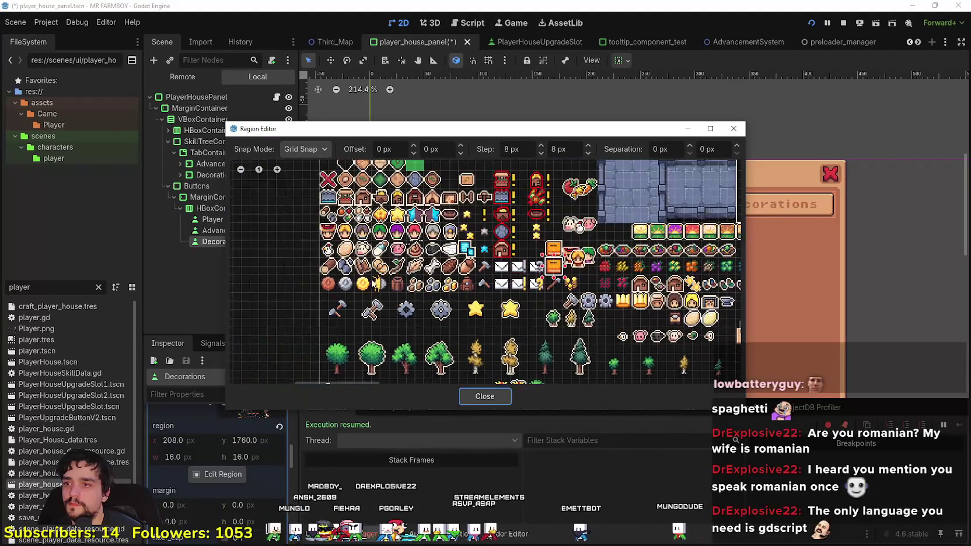
scroll(375, 264, "up", 2)
scroll(499, 231, "up", 3)
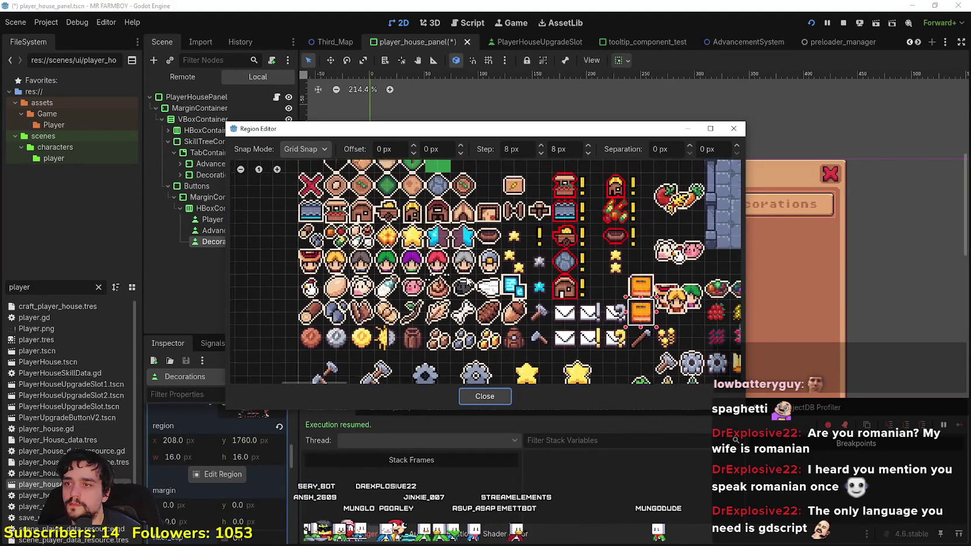
left_click_drag(371, 233, 402, 263)
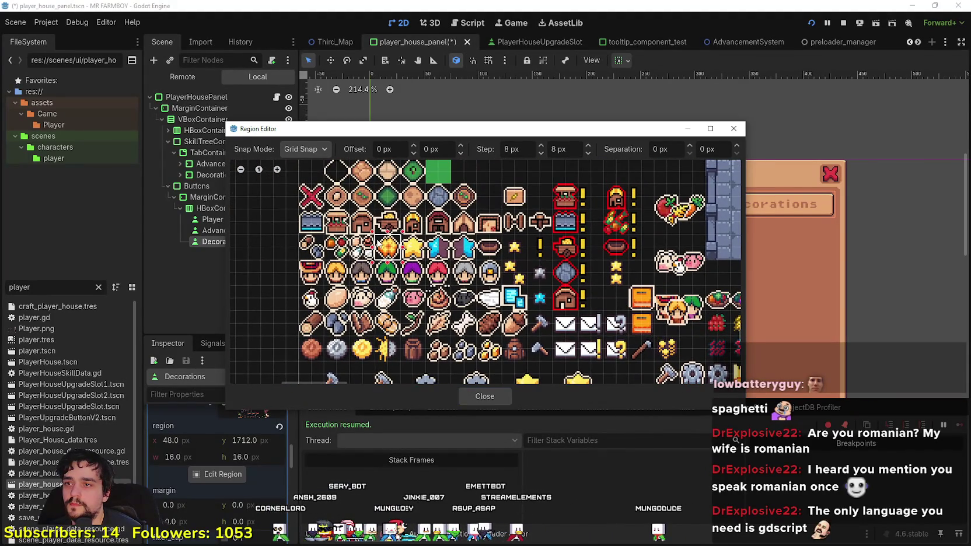
left_click(485, 395)
key("ctrl+s")
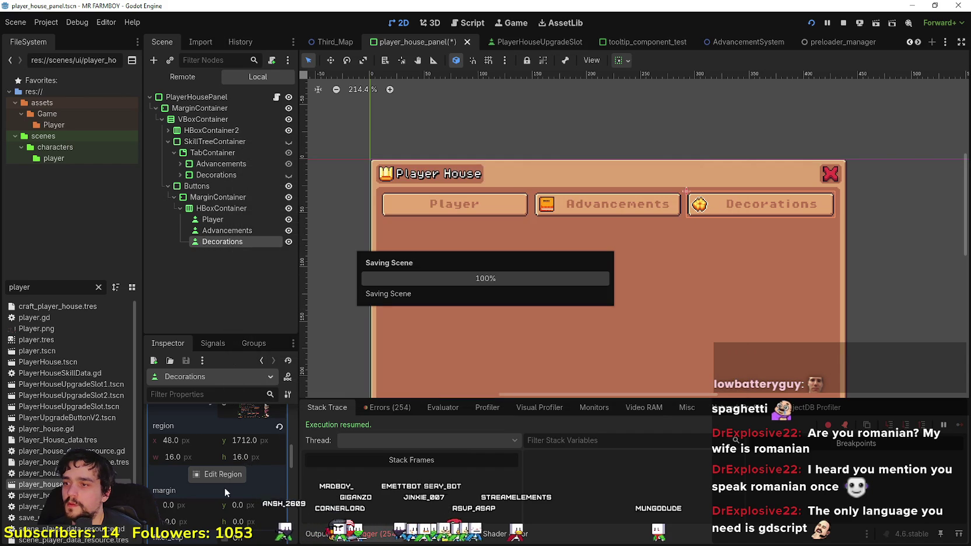
scroll(228, 496, "up", 3)
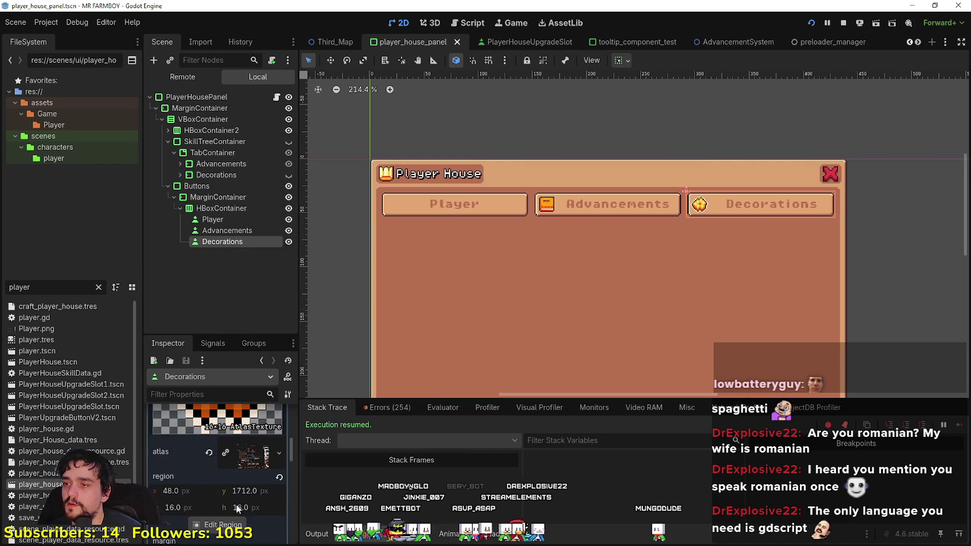
scroll(224, 502, "up", 10)
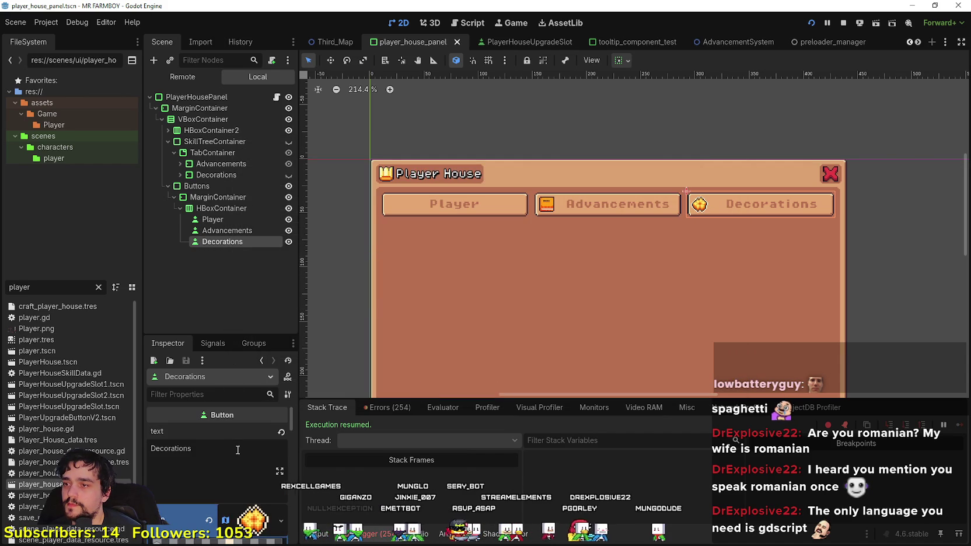
left_click(216, 208)
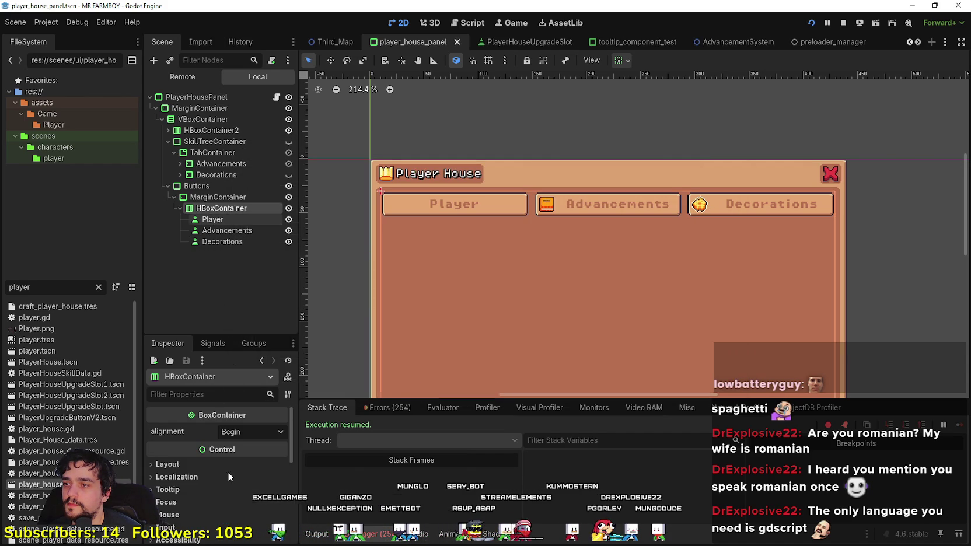
key("Down")
scroll(195, 484, "down", 2)
right_click(176, 466)
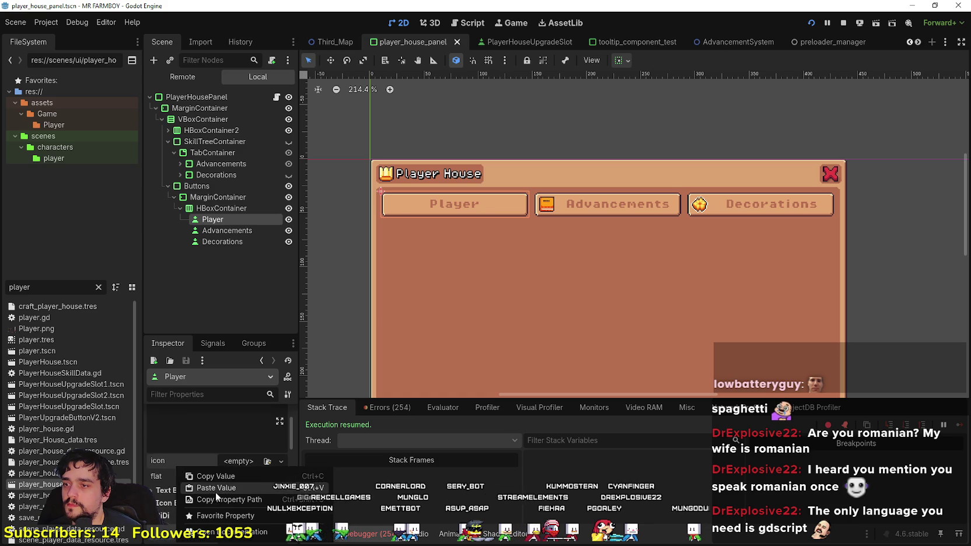
left_click(215, 491)
left_click(234, 478)
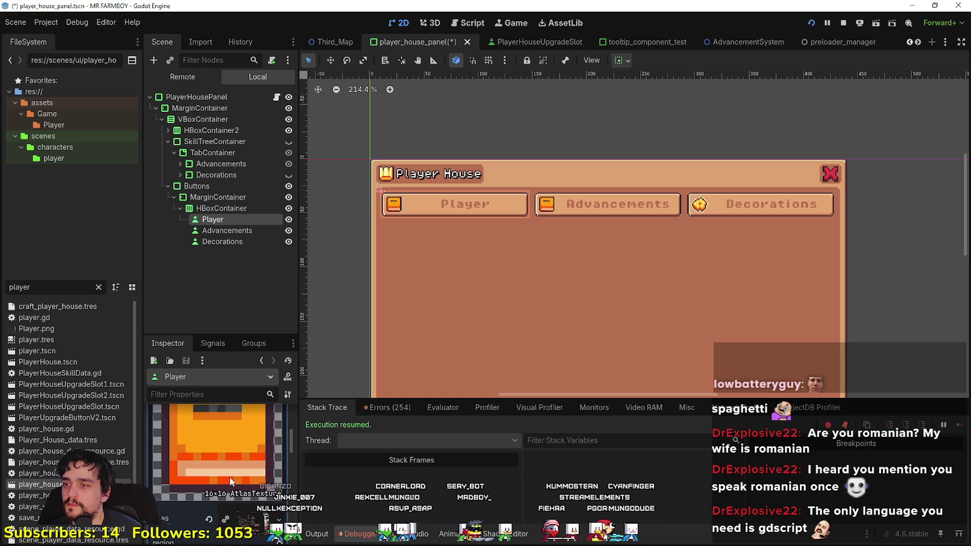
scroll(224, 478, "down", 3)
left_click(222, 474)
scroll(365, 243, "down", 6)
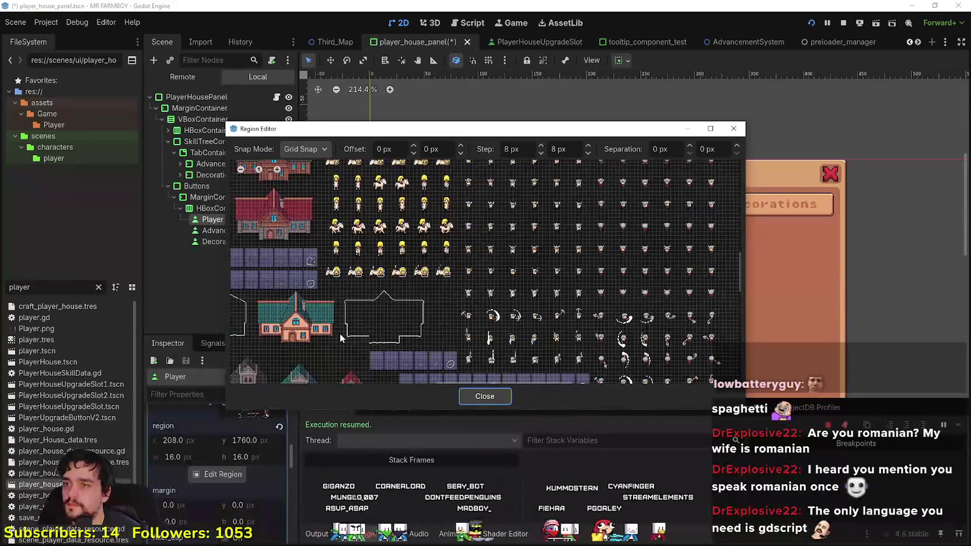
scroll(379, 313, "up", 6)
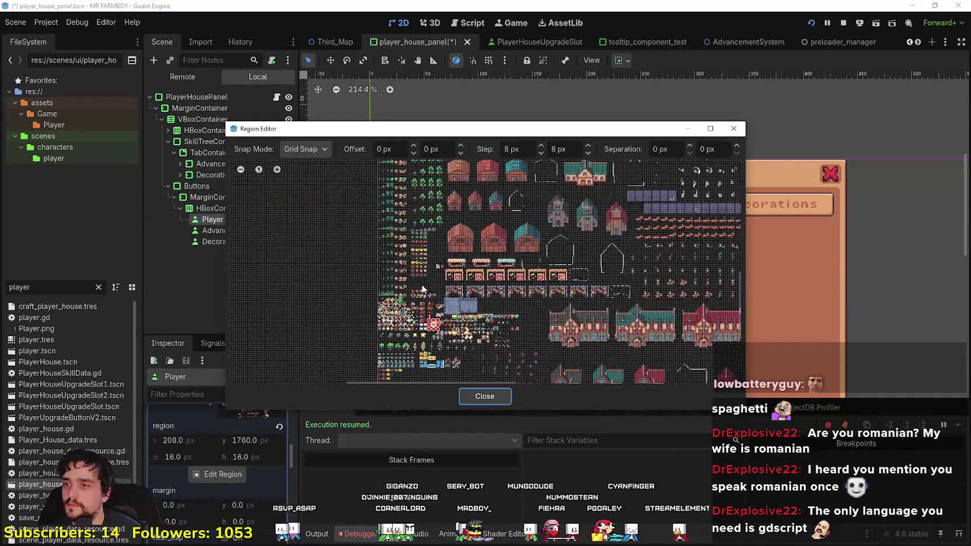
scroll(402, 295, "up", 4)
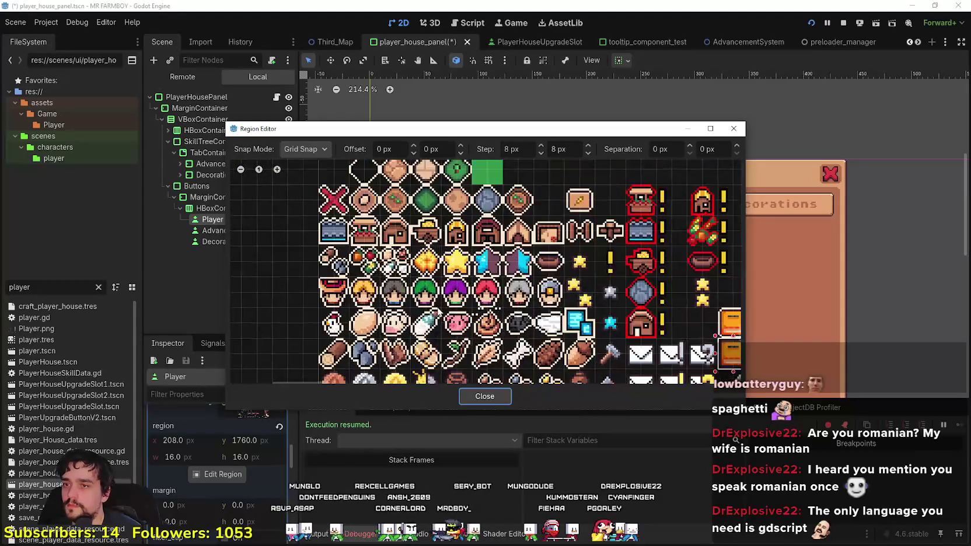
scroll(354, 320, "down", 3)
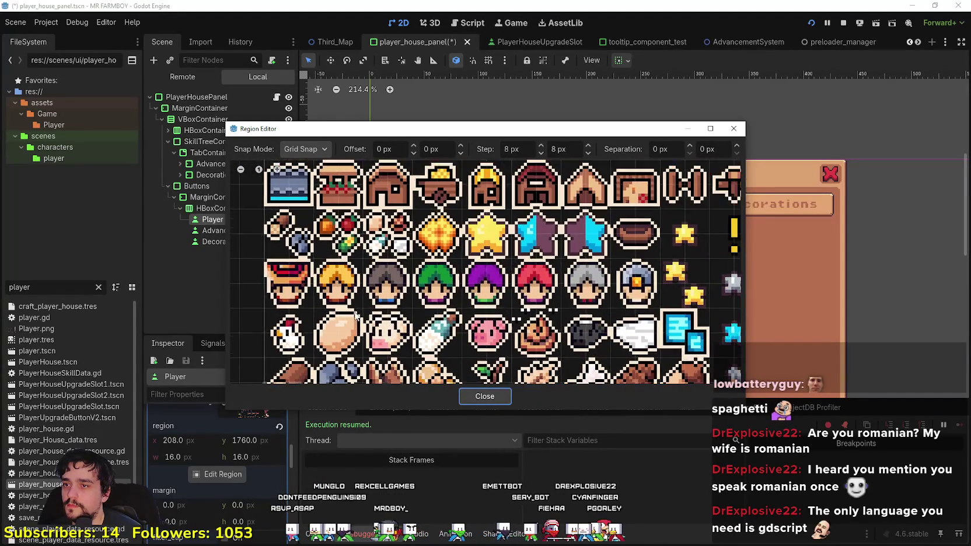
scroll(472, 320, "up", 2)
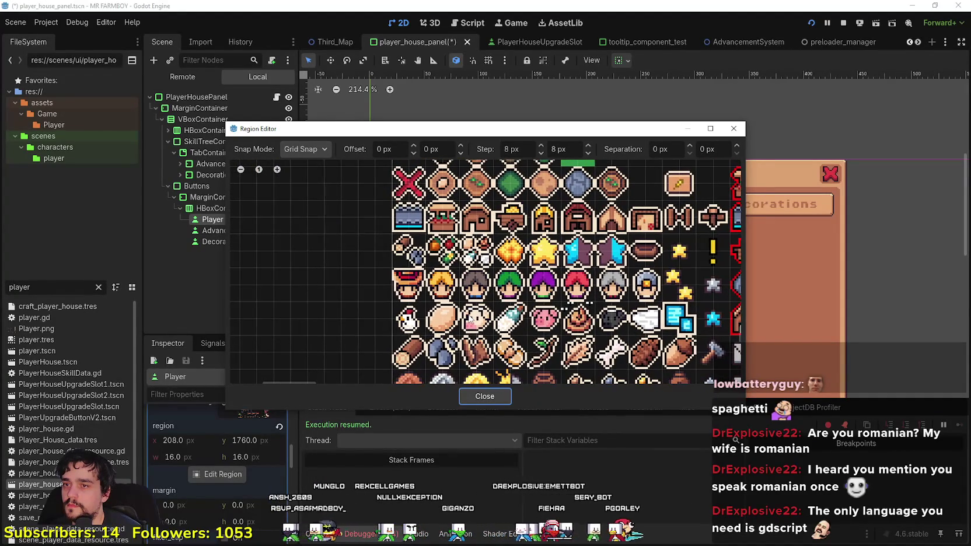
mouse_move(472, 320)
left_mouse_down()
mouse_move(398, 304)
mouse_move(376, 350)
left_mouse_up()
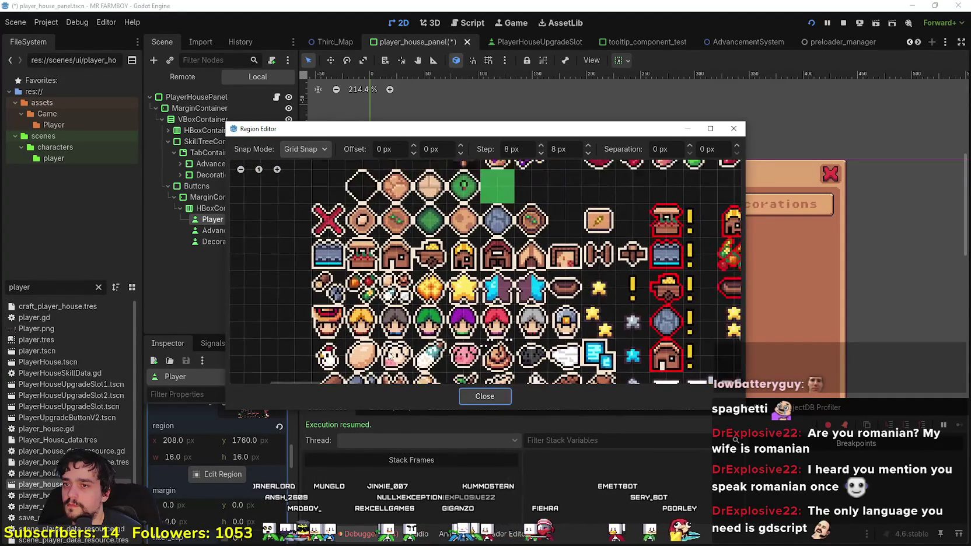
scroll(377, 350, "down", 3)
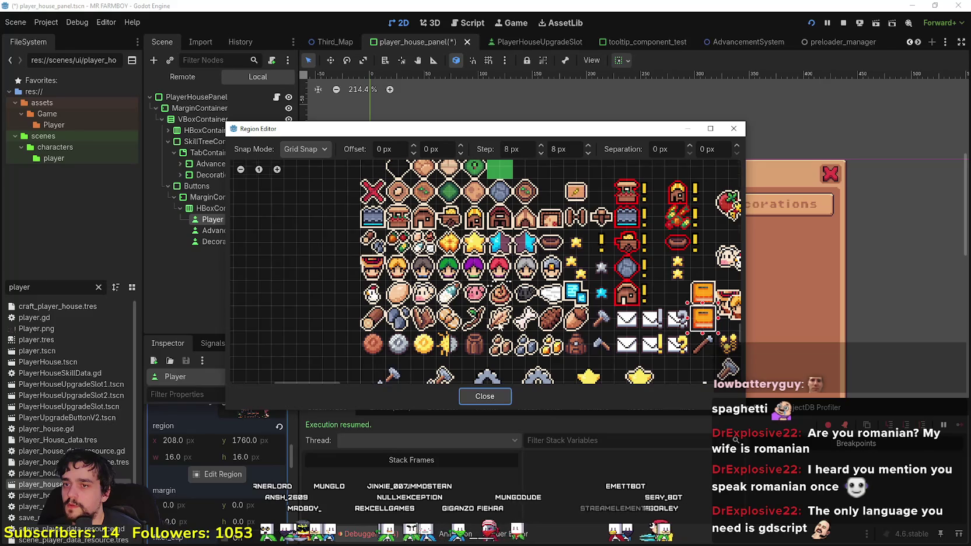
mouse_move(500, 326)
left_mouse_down()
mouse_move(448, 284)
mouse_move(442, 267)
left_mouse_up()
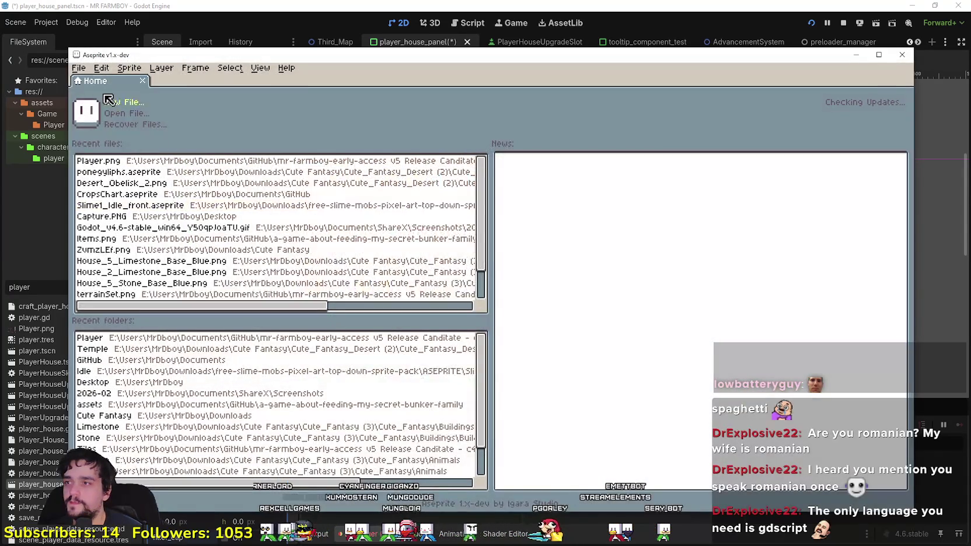
Step: Reopen the recently used Player.png sprite sheet in Aseprite
left_click(101, 67)
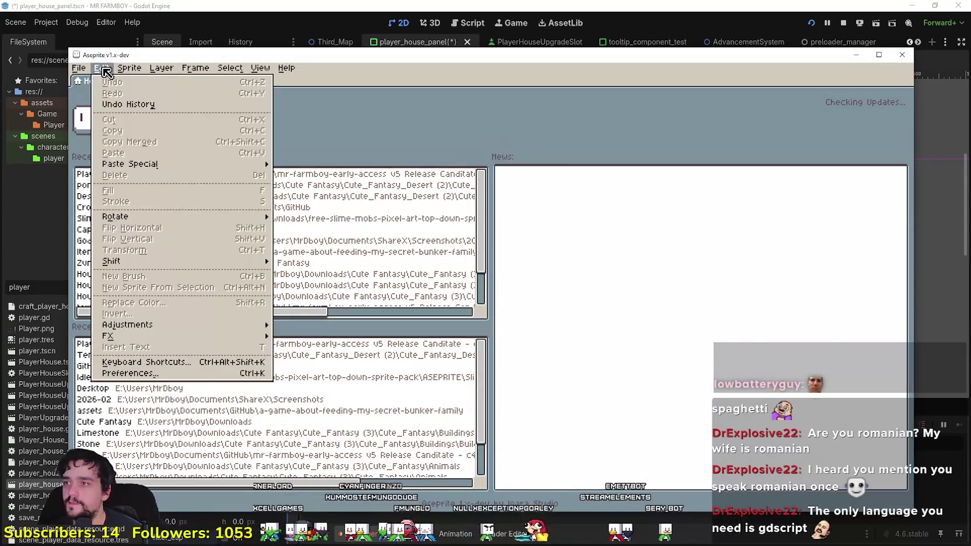
mouse_move(112, 108)
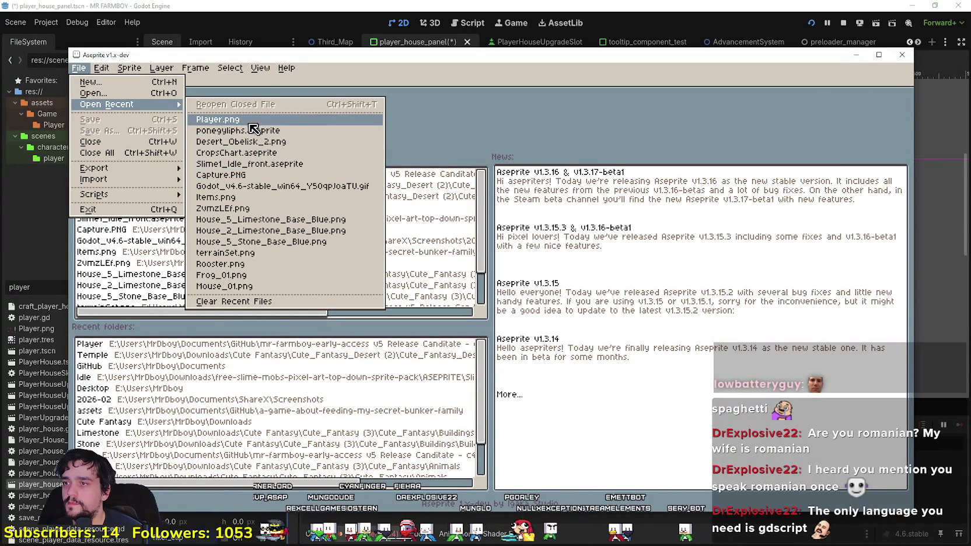
left_click(253, 127)
scroll(710, 479, "down", 4)
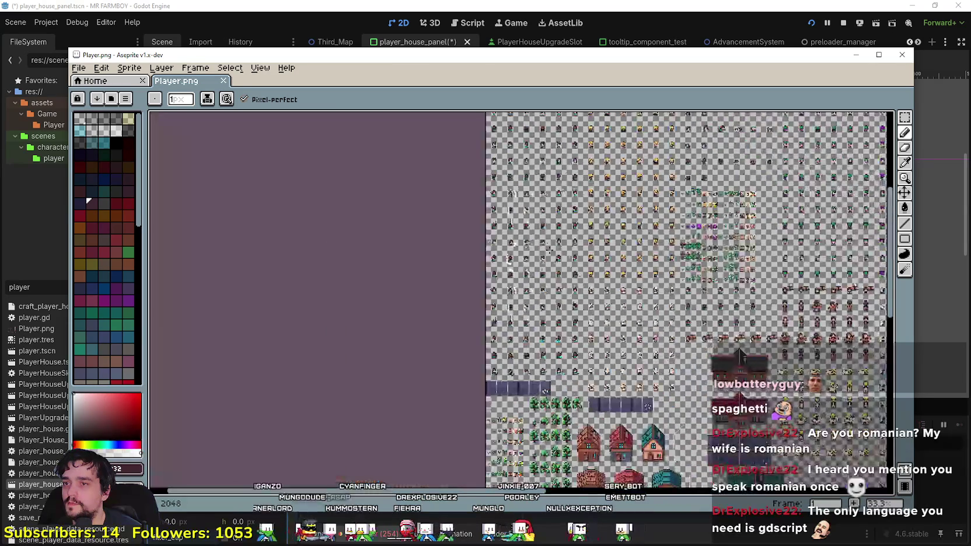
scroll(710, 479, "up", 4)
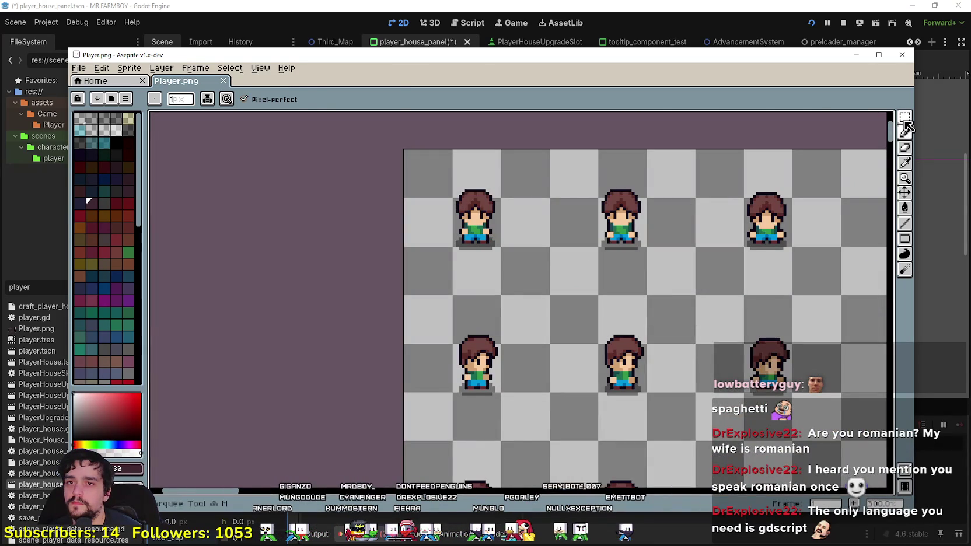
Step: Copy the brown-haired player sprite and commit the pasted copy in an empty cell
left_click(905, 121)
left_click_drag(448, 182, 488, 221)
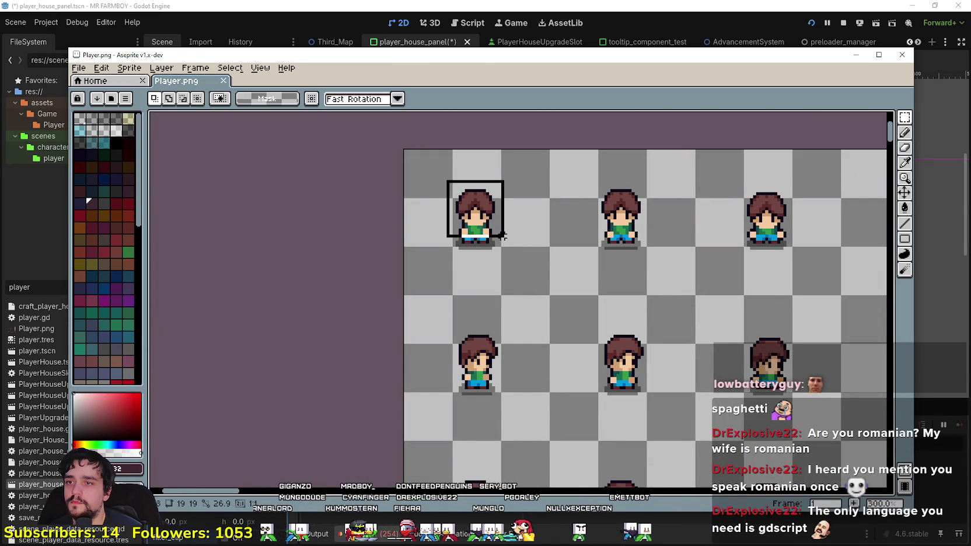
scroll(512, 309, "down", 4)
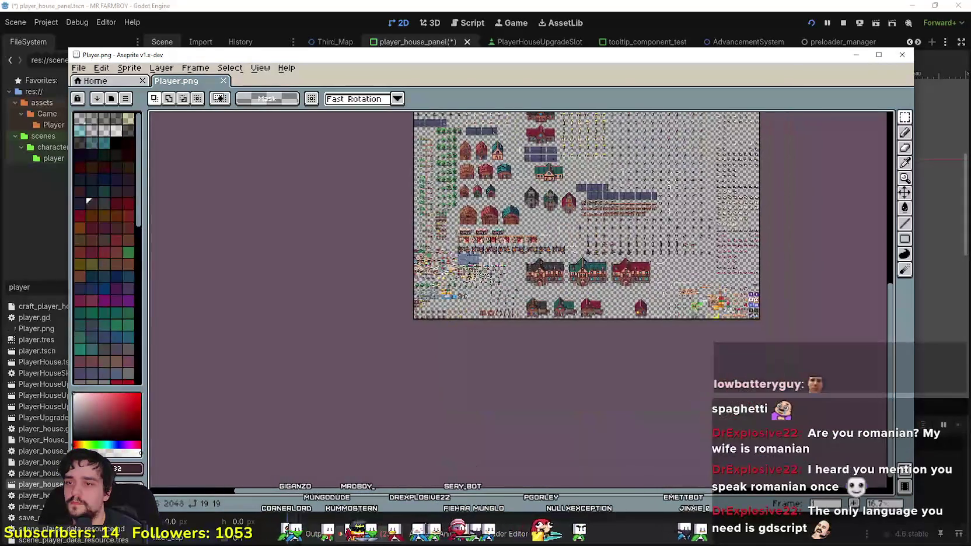
scroll(437, 238, "up", 3)
scroll(438, 237, "down", 2)
scroll(547, 245, "up", 1)
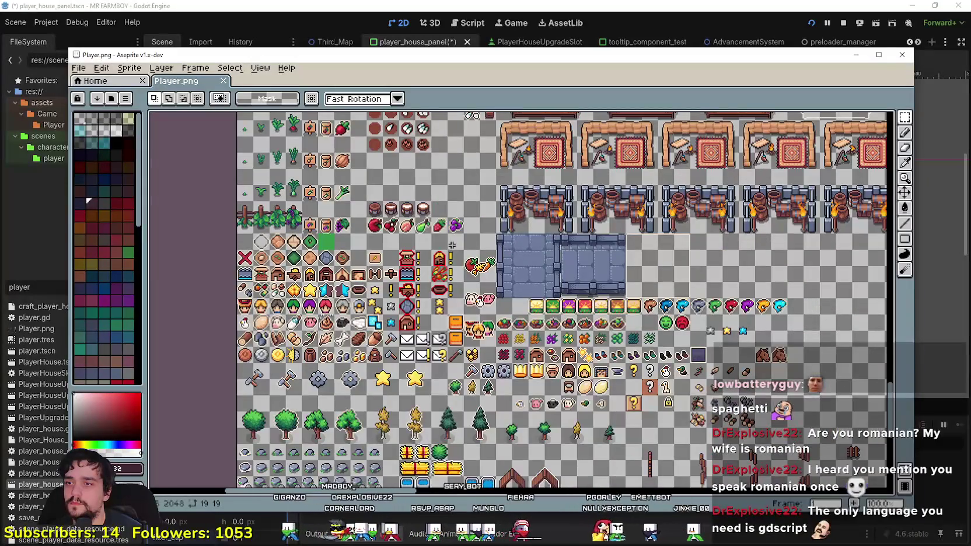
scroll(453, 245, "up", 1)
scroll(476, 230, "down", 2)
scroll(506, 177, "up", 2)
scroll(368, 280, "up", 3)
key("ctrl+v")
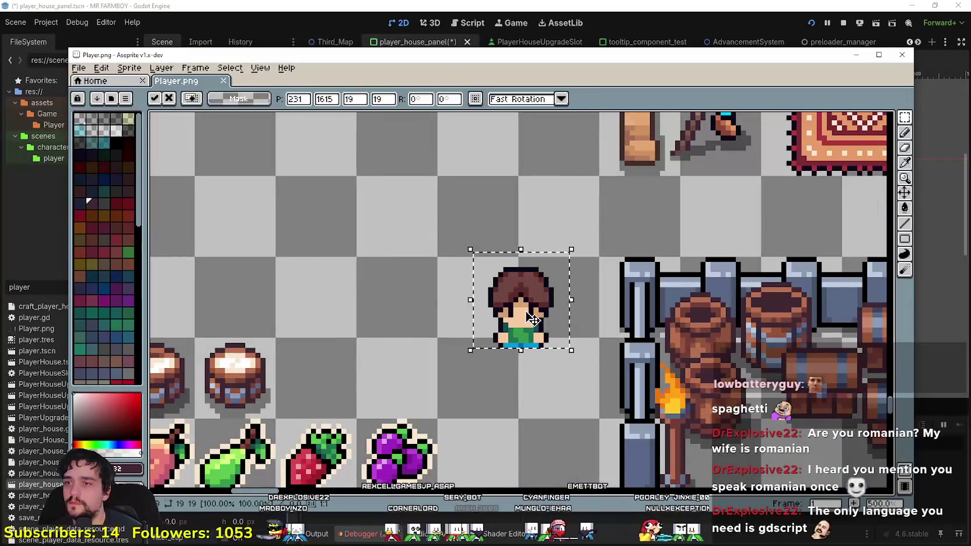
left_click_drag(531, 315, 490, 231)
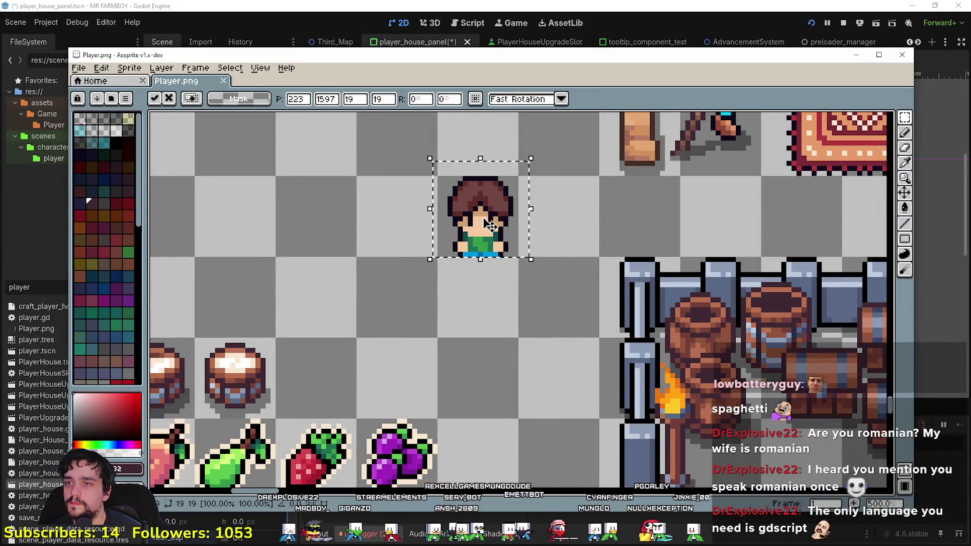
scroll(489, 231, "down", 4)
scroll(432, 299, "up", 4)
key("Return")
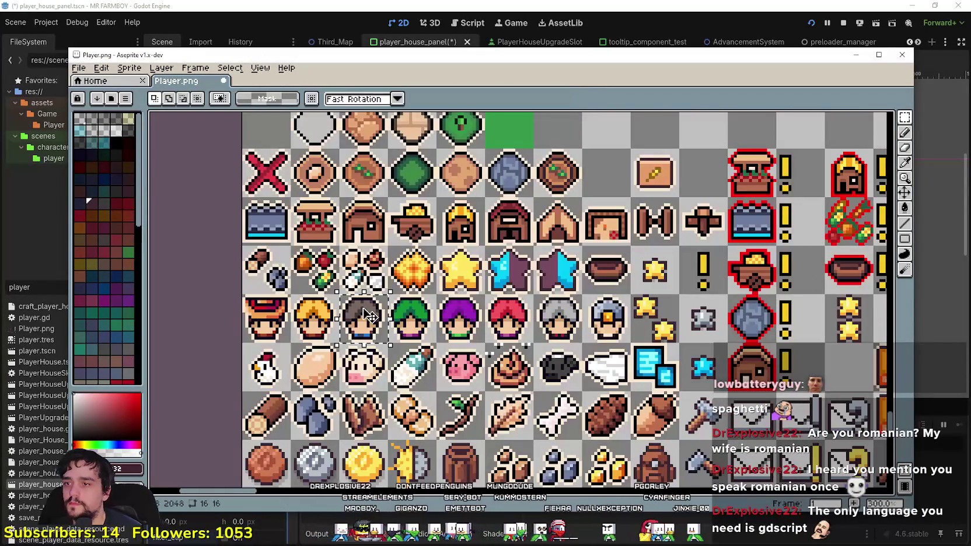
Step: Select a head from the row of heads and paste a copy into the empty area
left_click_drag(424, 317, 437, 344)
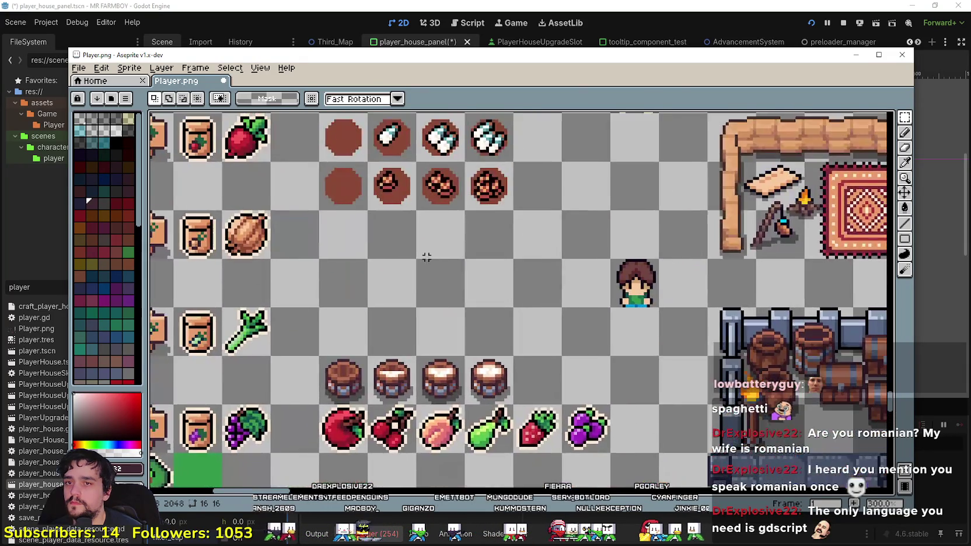
scroll(490, 315, "up", 2)
key("ctrl+v")
Step: Place the blonde head beside the character and shift the brown-haired head down one pixel
mouse_move(490, 315)
left_mouse_down()
mouse_move(616, 333)
mouse_move(623, 301)
left_mouse_up()
scroll(733, 362, "up", 2)
key("Return")
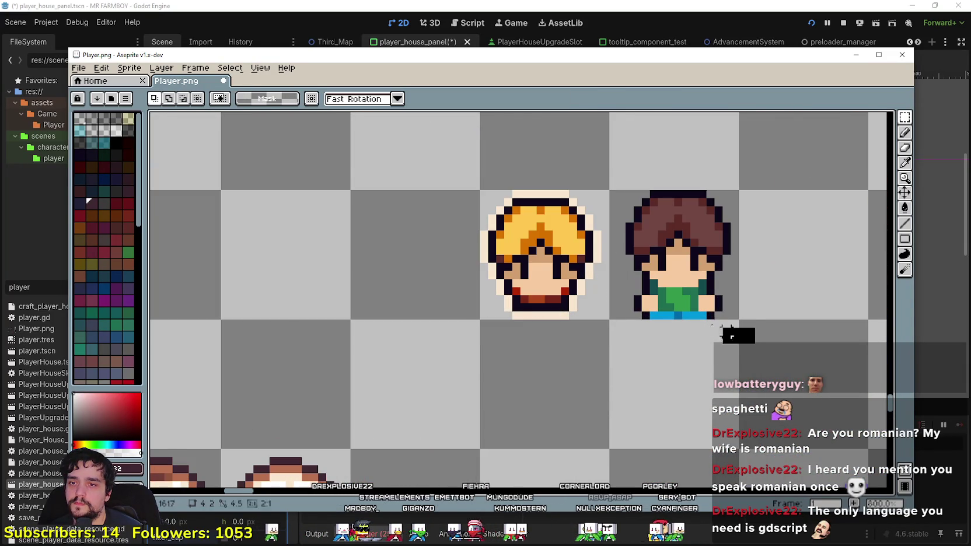
left_click_drag(757, 346, 631, 309)
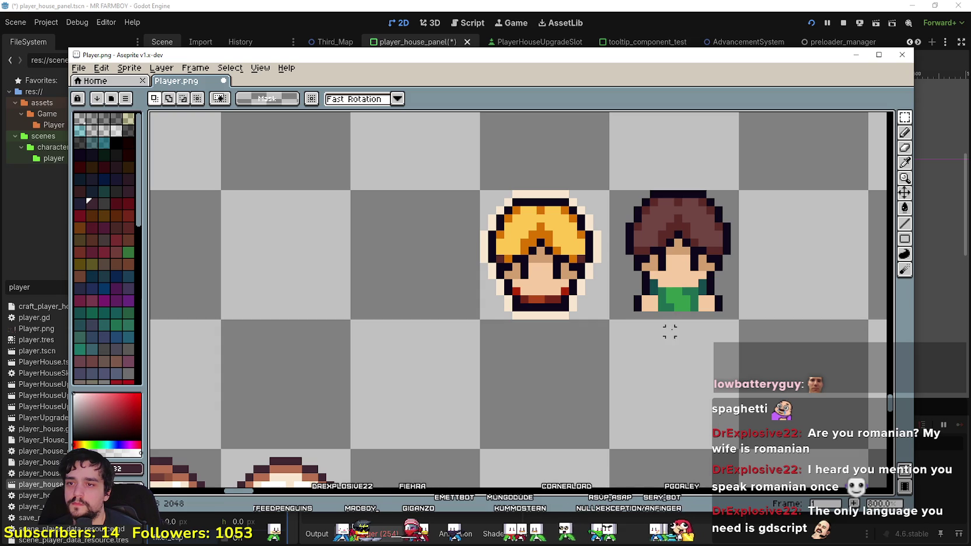
mouse_move(624, 164)
left_mouse_down()
mouse_move(700, 325)
mouse_move(757, 331)
left_mouse_up()
key("Down")
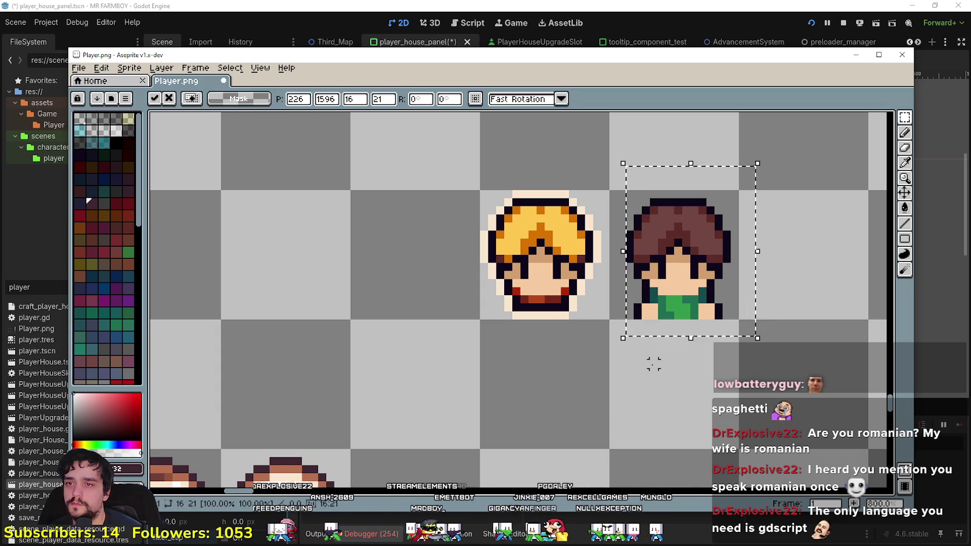
left_click(553, 364)
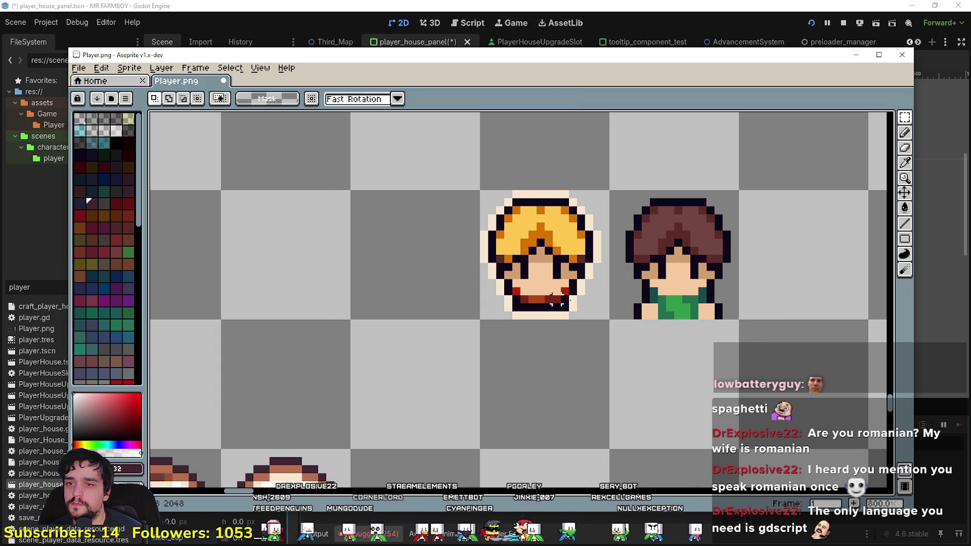
Step: Erase the green shirt's bottom strip and set the brown-haired head over the blonde outline
mouse_move(749, 337)
left_mouse_down()
mouse_move(611, 304)
mouse_move(766, 169)
left_mouse_up()
key("Delete")
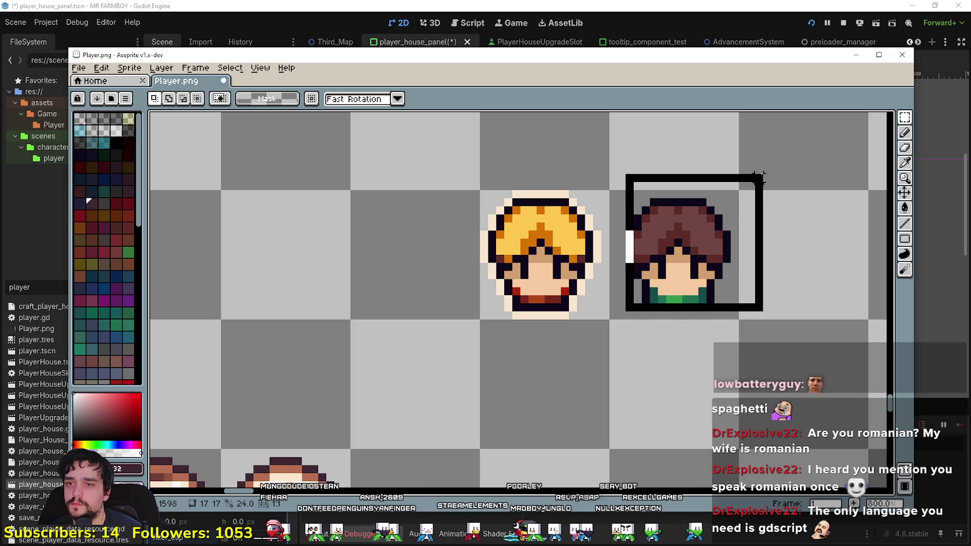
mouse_move(709, 284)
left_mouse_down()
mouse_move(563, 291)
mouse_move(571, 284)
left_mouse_up()
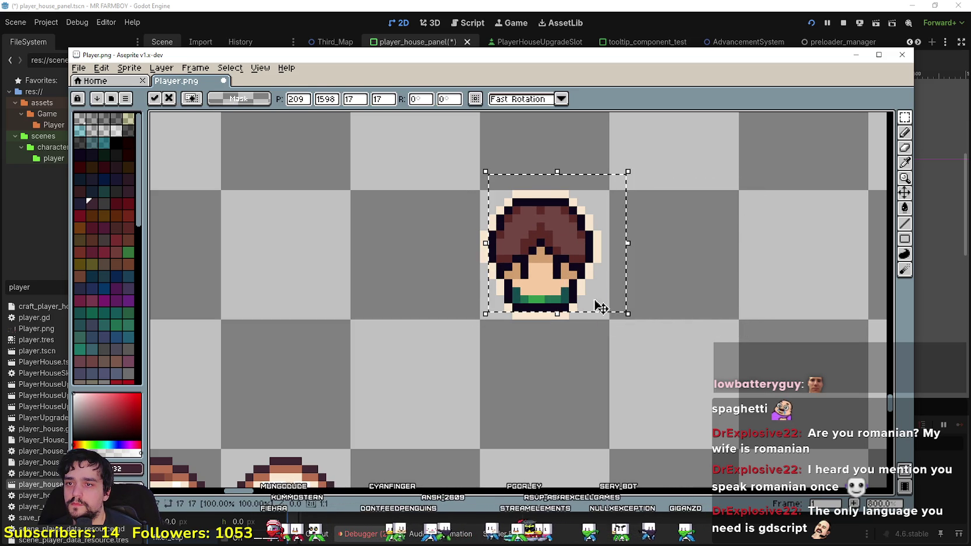
key("Return")
Step: Move the finished 16×16 head icon into the icon rows and save Player.png
scroll(602, 308, "down", 4)
scroll(602, 330, "down", 3)
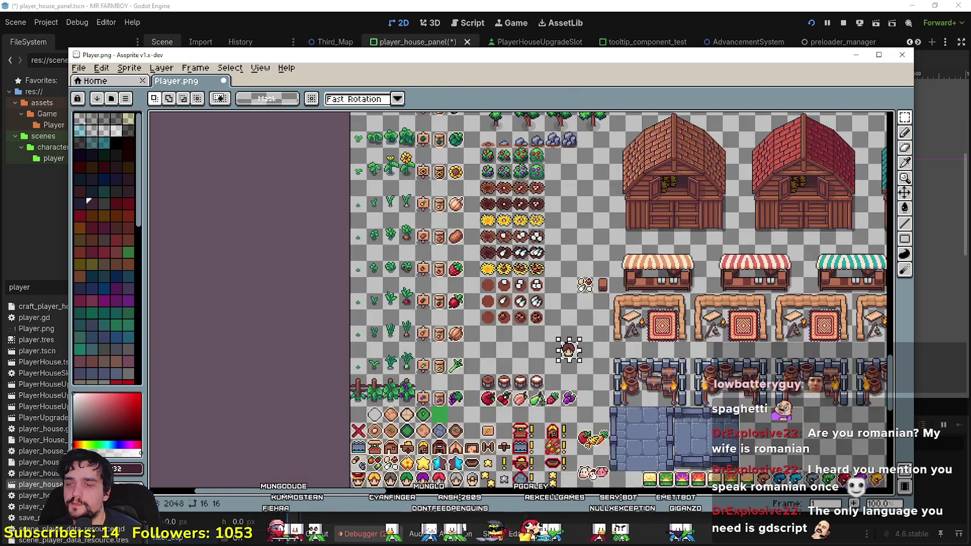
scroll(636, 237, "up", 3)
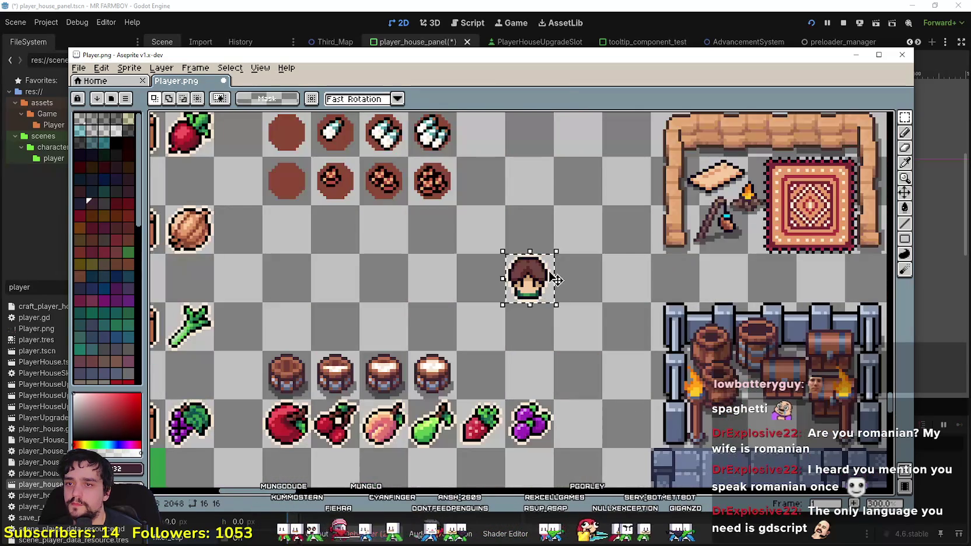
scroll(584, 390, "down", 4)
mouse_move(557, 280)
left_mouse_down()
mouse_move(585, 390)
mouse_move(580, 216)
mouse_move(493, 325)
mouse_move(569, 170)
mouse_move(456, 299)
mouse_move(555, 406)
left_mouse_up()
scroll(583, 350, "up", 4)
key("ctrl+s")
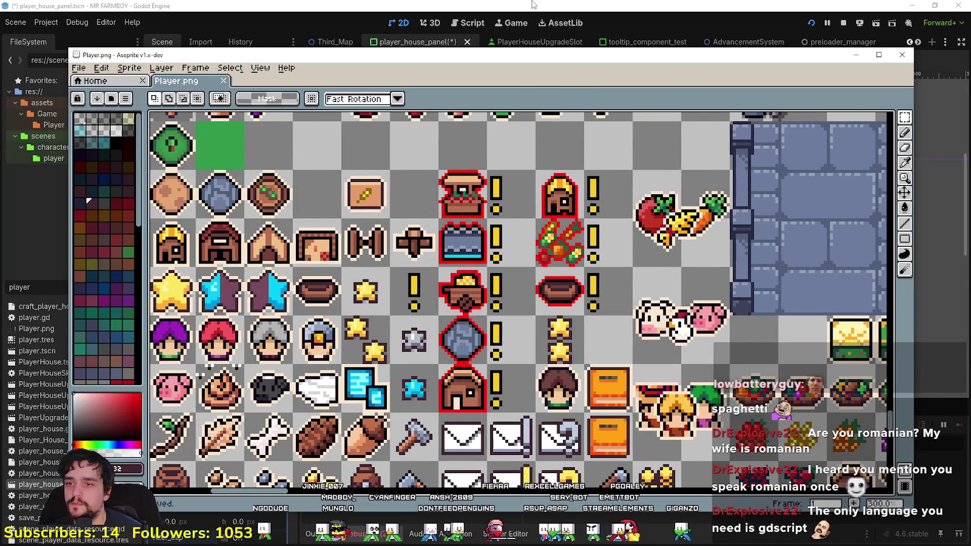
Step: Set the Player button's atlas region to the new head icon (192, 1744, 16×16) and save
key("alt+Tab")
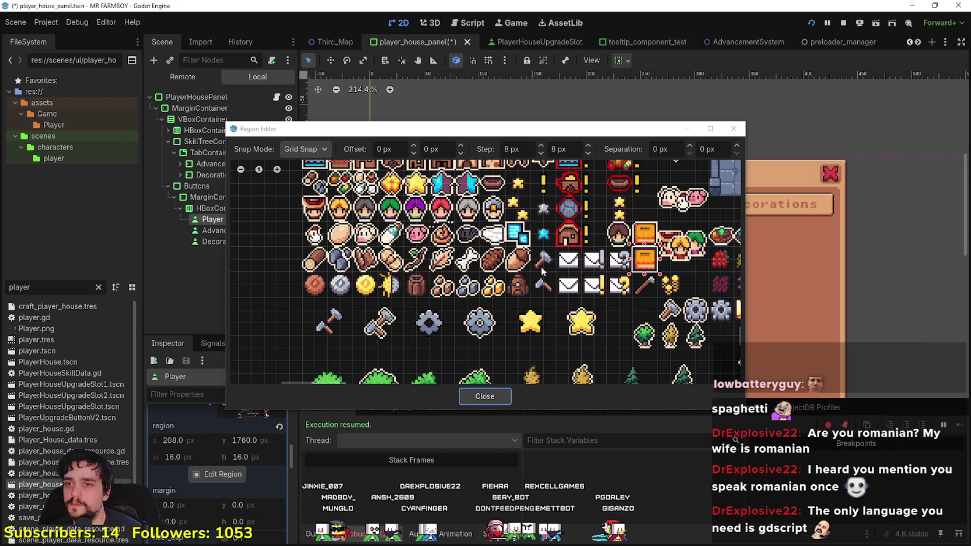
left_click_drag(602, 234, 625, 242)
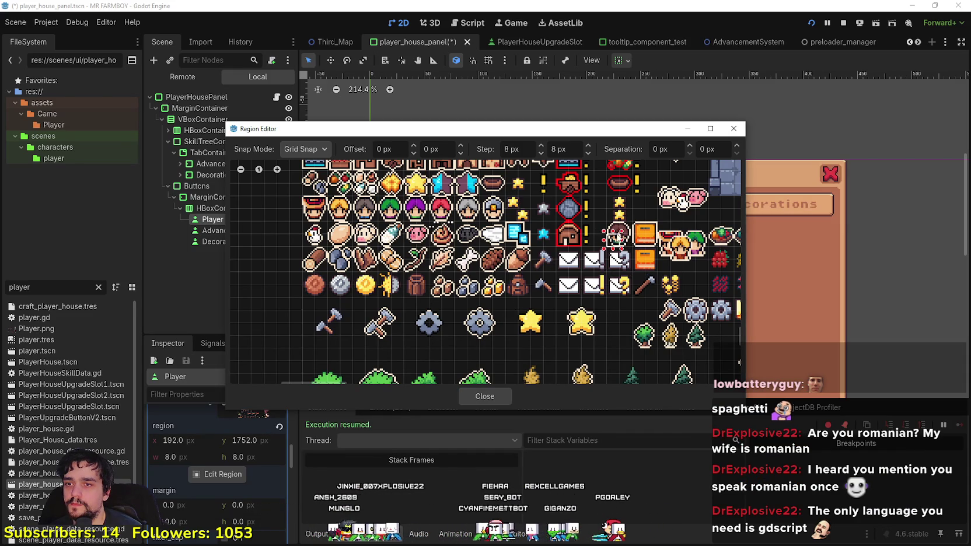
left_click(477, 398)
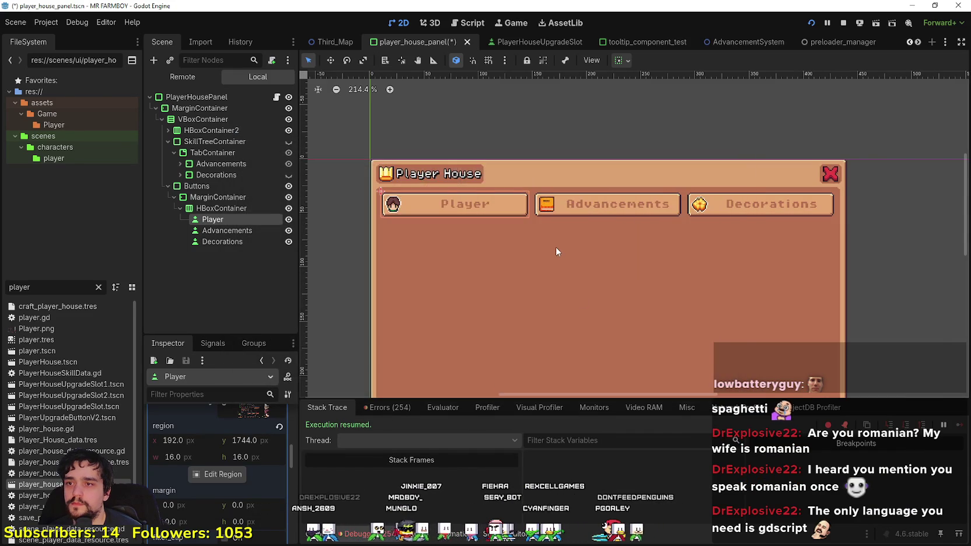
scroll(556, 246, "up", 3)
key("ctrl+s")
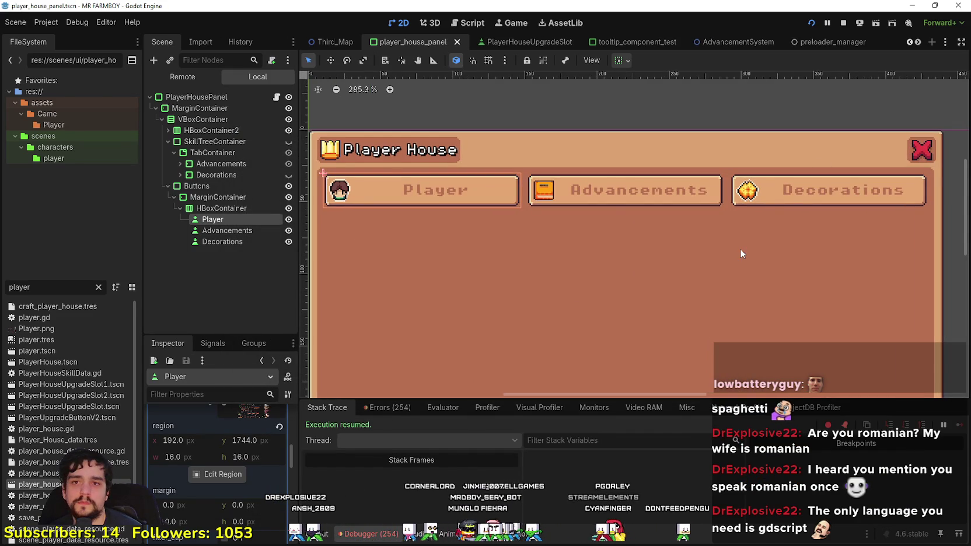
scroll(740, 251, "down", 8)
left_click_drag(746, 300, 677, 215)
Step: Set the button row HBoxContainer's alignment to Center and save the scene
scroll(671, 213, "down", 1)
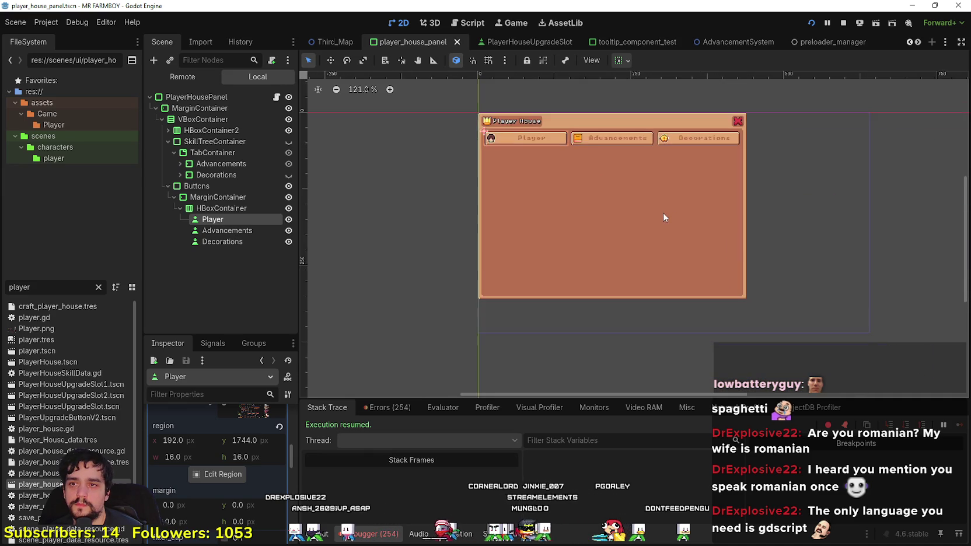
left_click(258, 210)
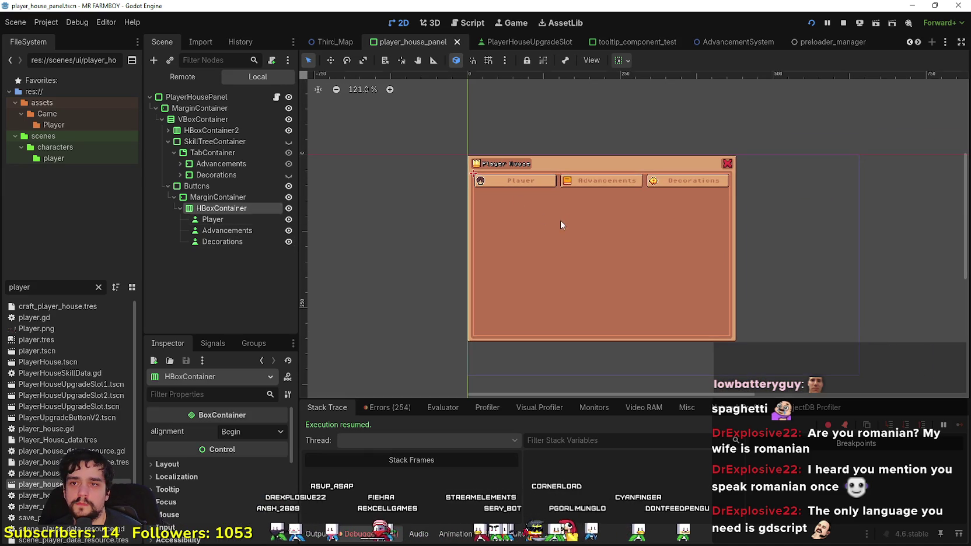
left_click(251, 432)
left_click(254, 462)
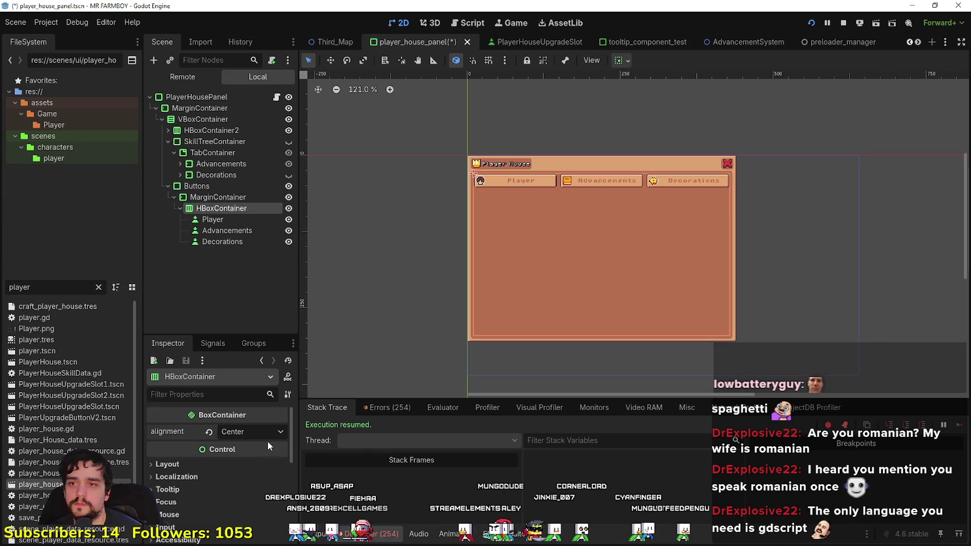
key("ctrl+s")
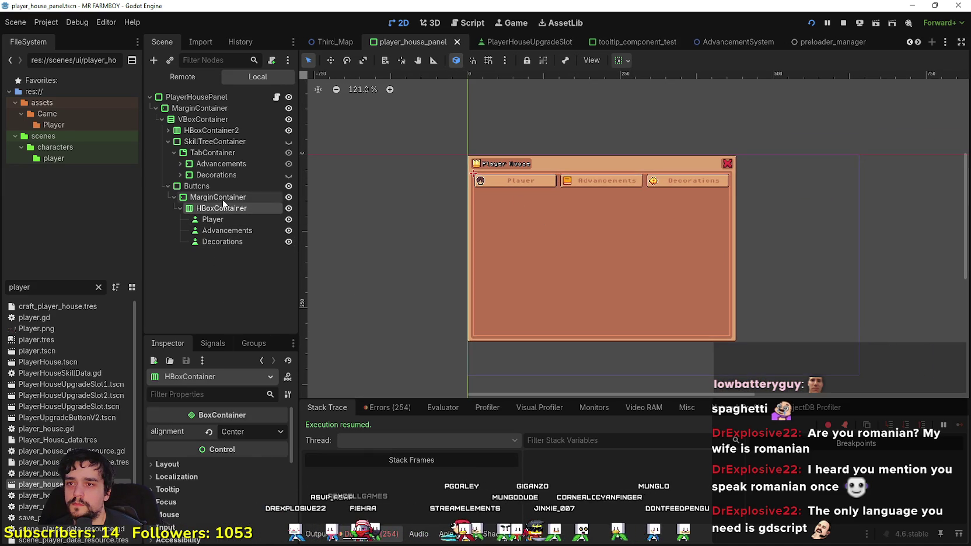
Step: Anchor the button row to the panel's vertical centre with full-width fill, then save
left_click(224, 199)
left_click(227, 209)
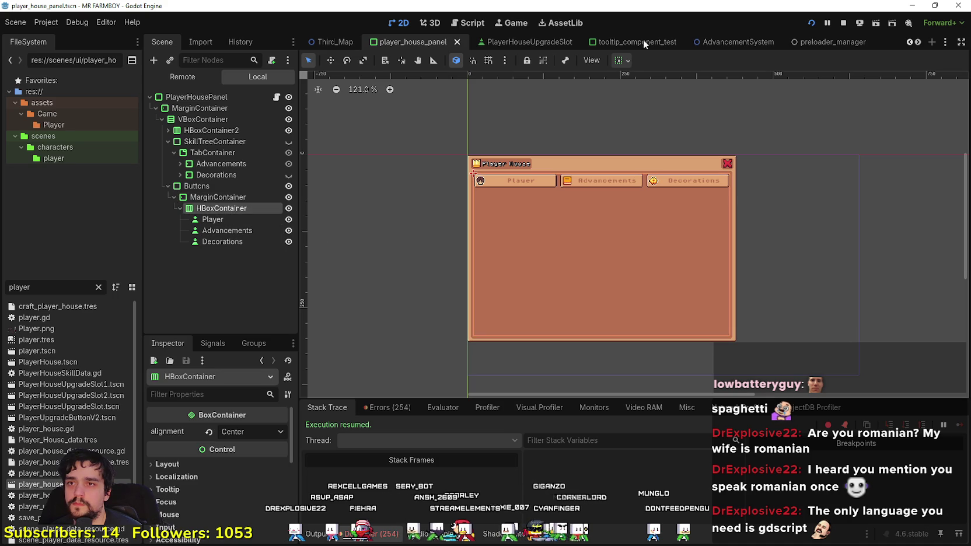
left_click(620, 60)
left_click(645, 98)
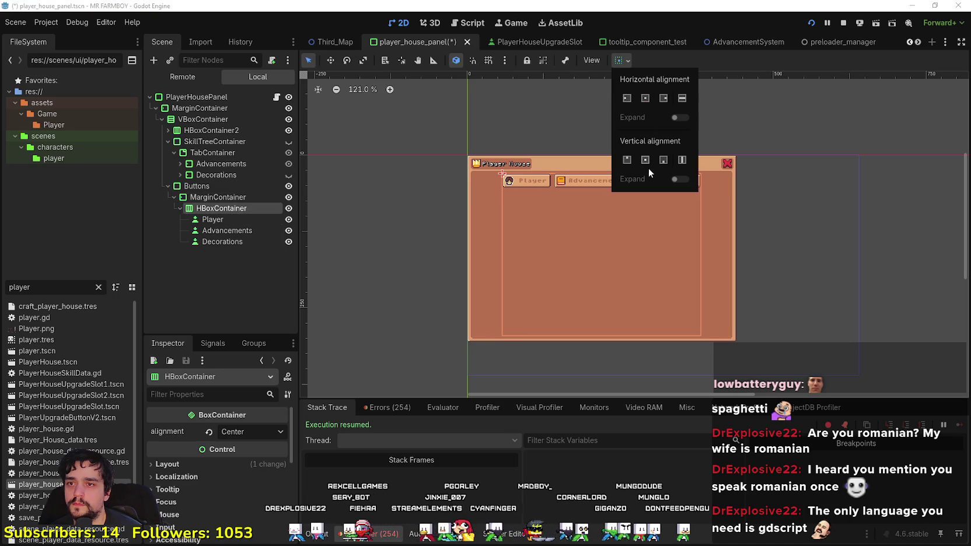
left_click(645, 160)
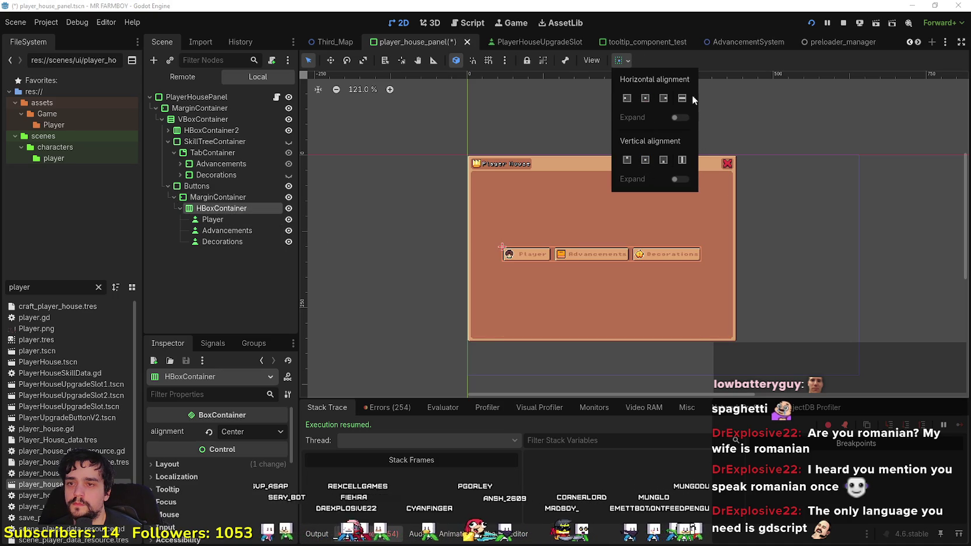
scroll(602, 195, "up", 2)
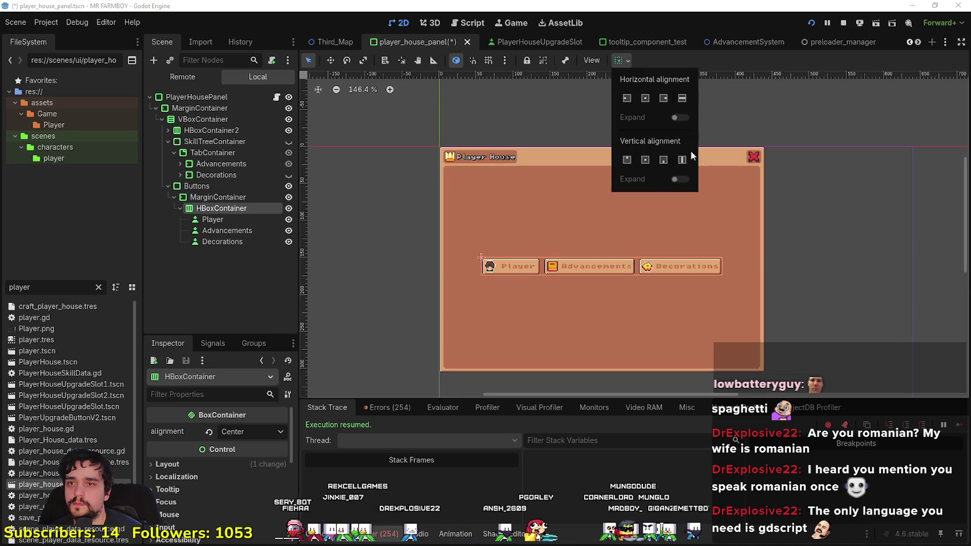
left_click(686, 98)
left_click(722, 57)
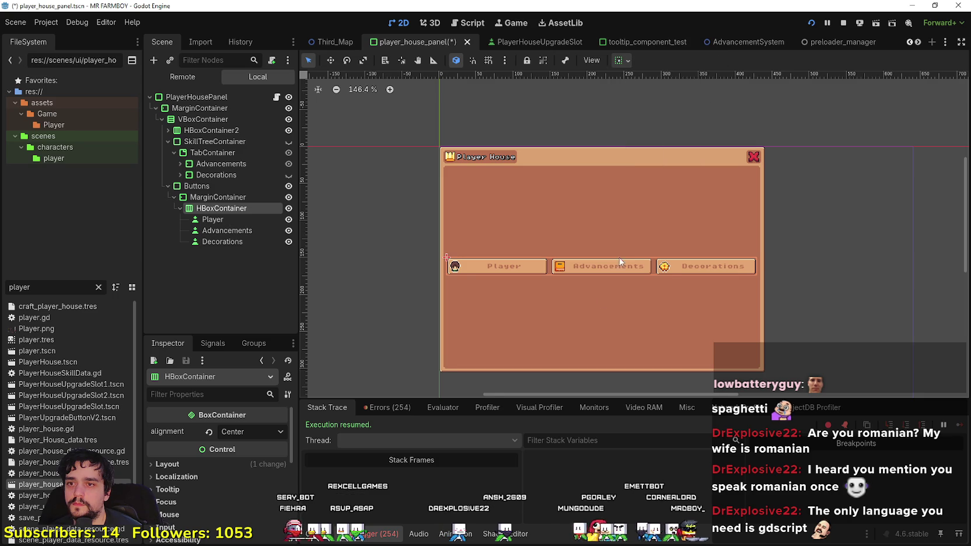
scroll(580, 336, "up", 3)
key("ctrl+s")
scroll(561, 296, "up", 1)
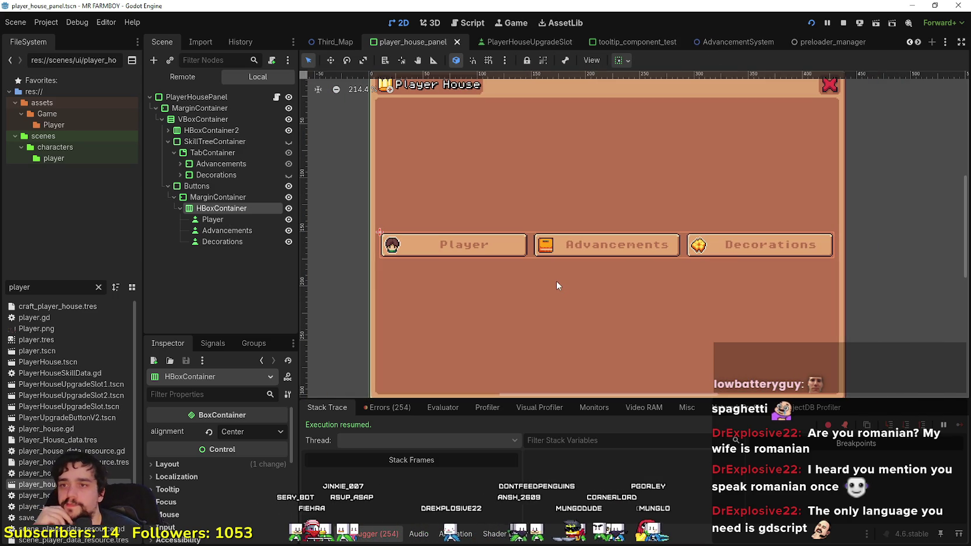
mouse_move(556, 286)
left_mouse_down()
mouse_move(548, 257)
mouse_move(541, 288)
left_mouse_up()
scroll(540, 286, "down", 3)
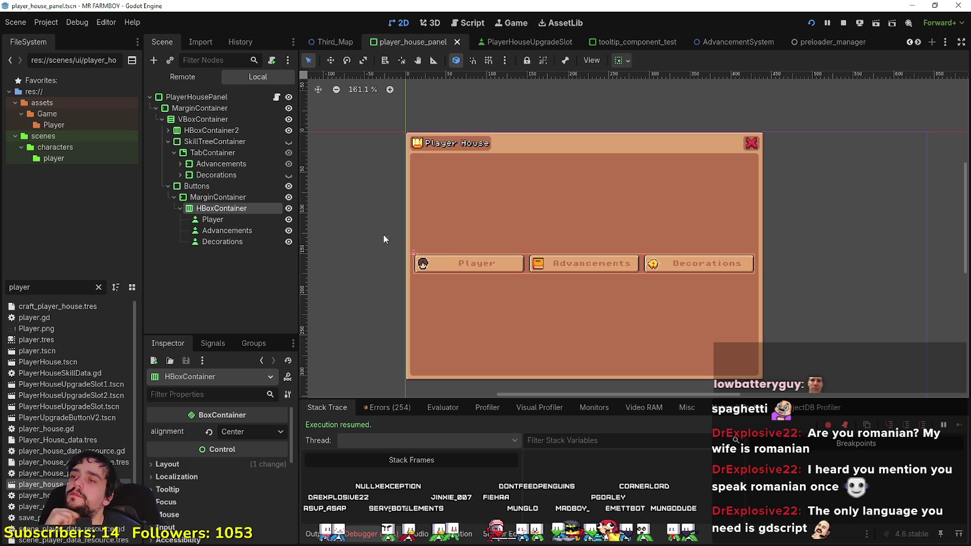
left_click(233, 198)
left_click(225, 186)
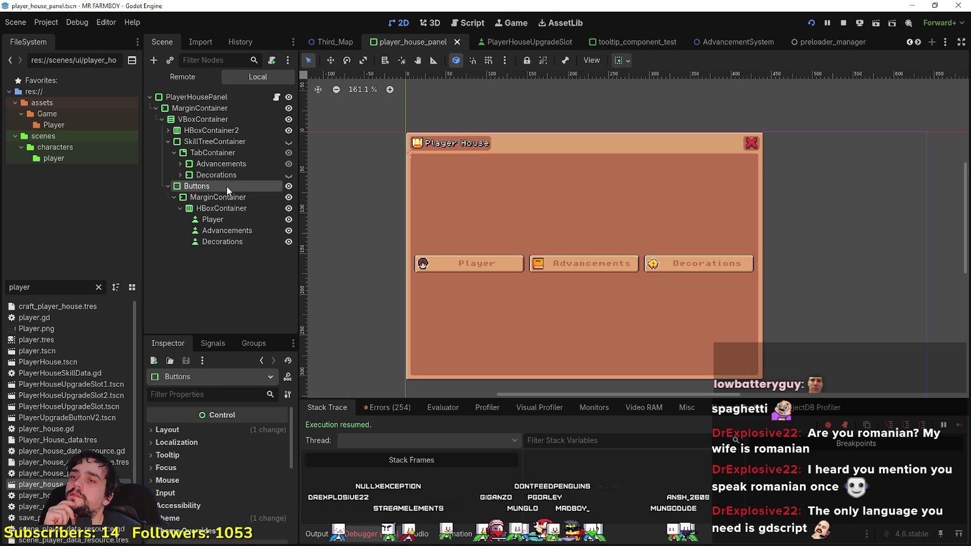
left_click(207, 97)
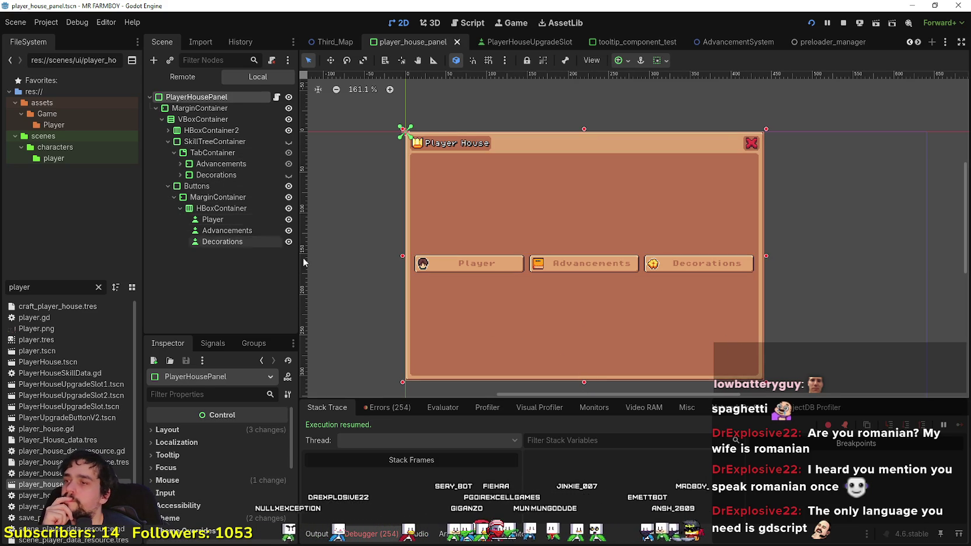
scroll(552, 277, "up", 3)
scroll(539, 262, "down", 2)
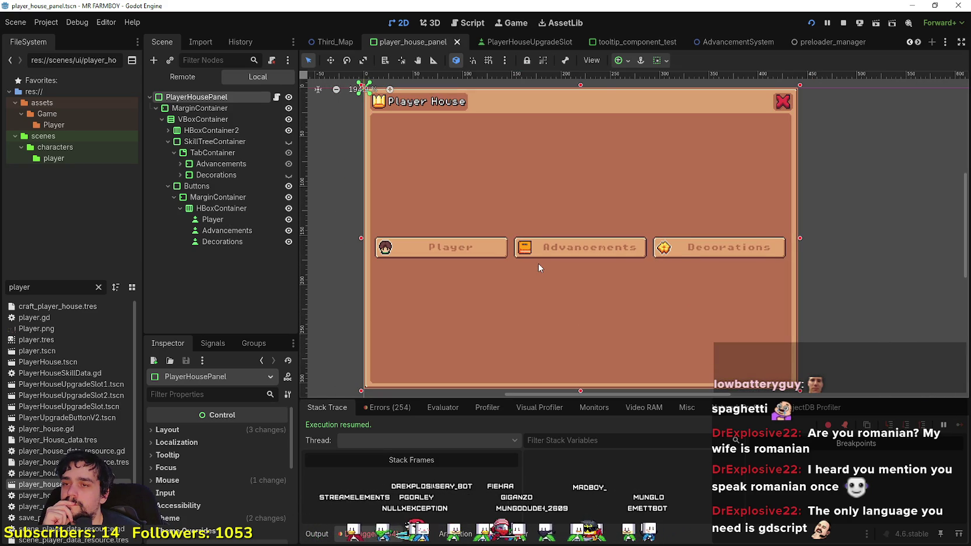
scroll(539, 263, "down", 2)
scroll(537, 263, "up", 2)
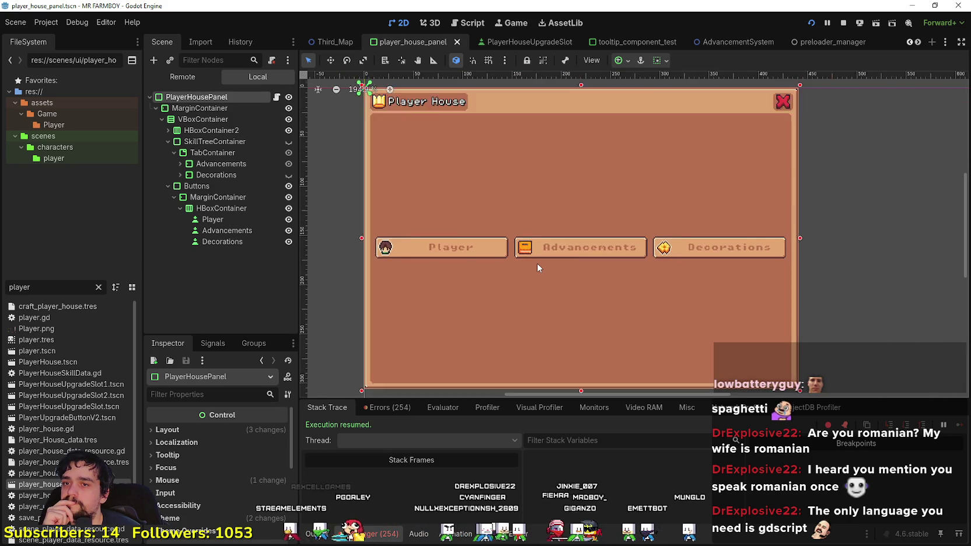
scroll(537, 263, "down", 1)
scroll(537, 262, "up", 1)
scroll(537, 263, "down", 1)
scroll(534, 262, "up", 1)
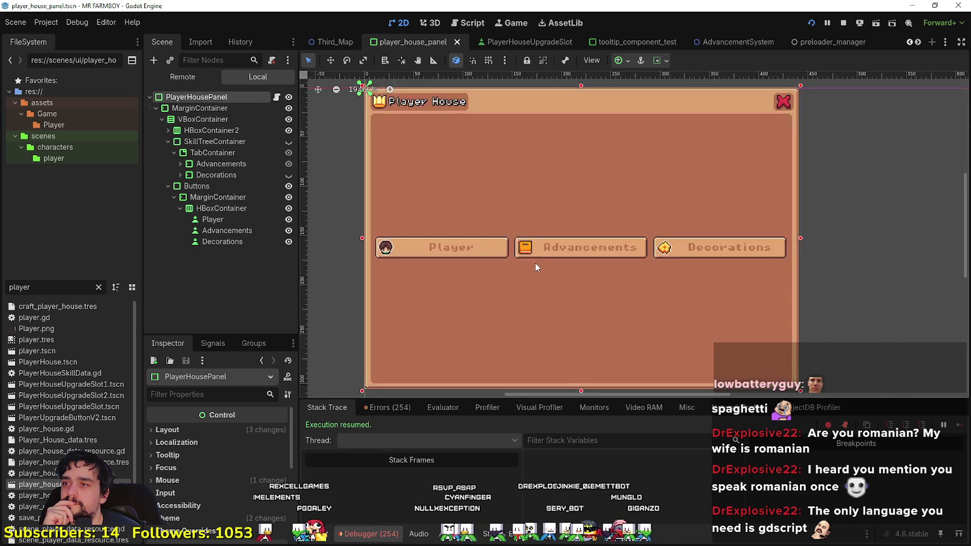
scroll(533, 262, "down", 1)
scroll(530, 261, "up", 1)
scroll(530, 260, "down", 1)
scroll(530, 261, "up", 1)
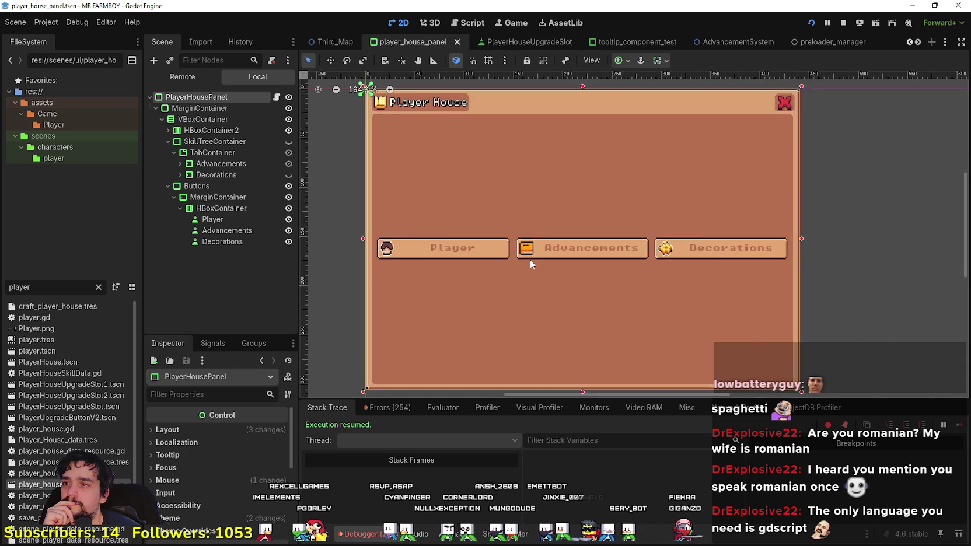
scroll(529, 258, "down", 1)
Step: Expand the panel's Layout size and position properties, then select the top-level MarginContainer
left_click(177, 434)
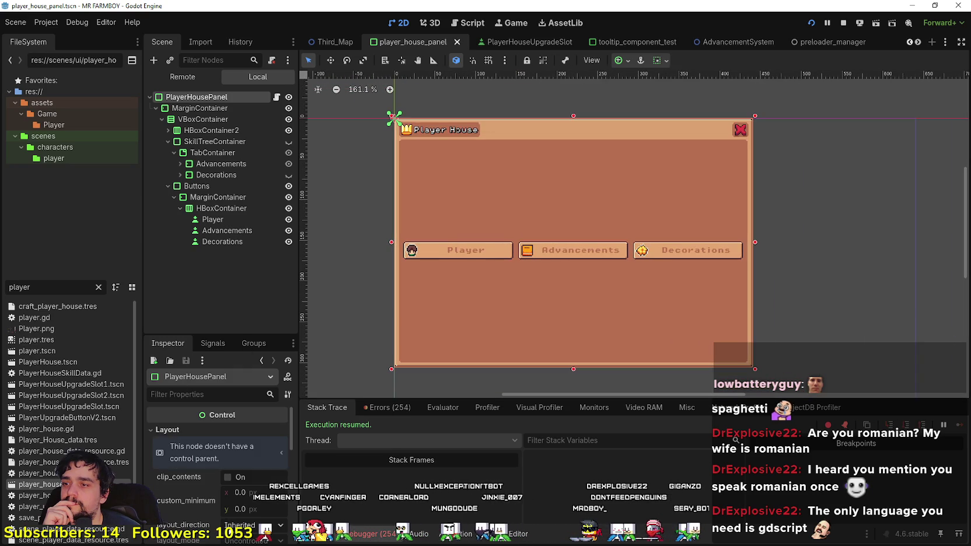
scroll(216, 509, "down", 3)
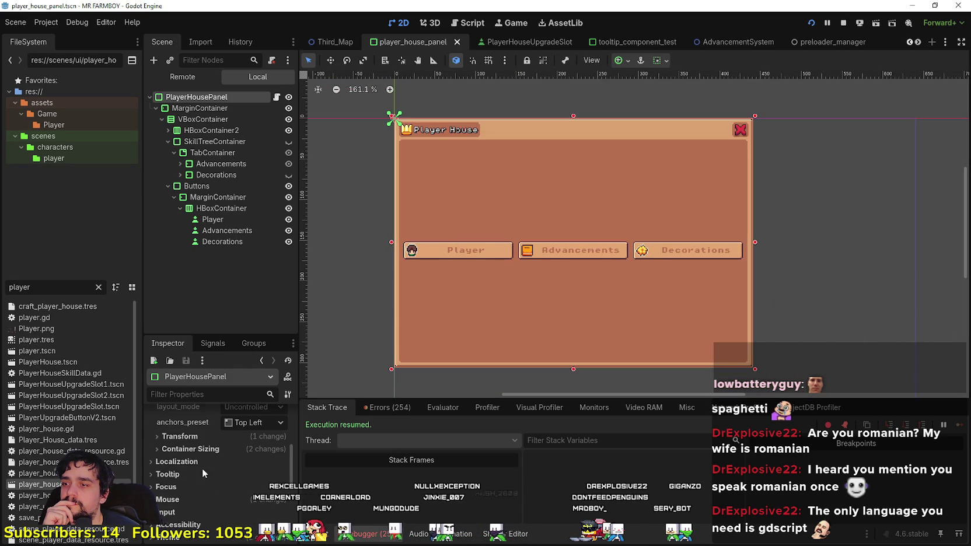
left_click(200, 436)
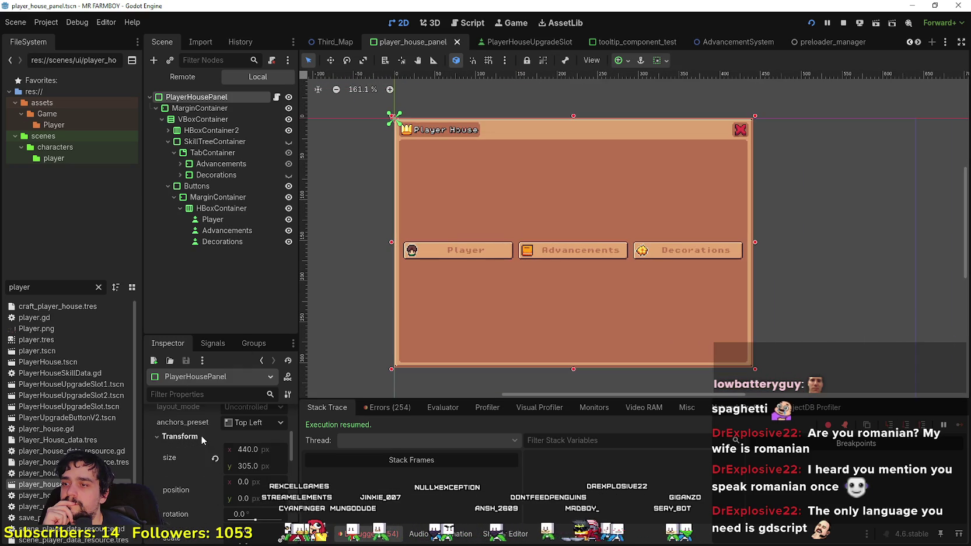
scroll(214, 460, "up", 2)
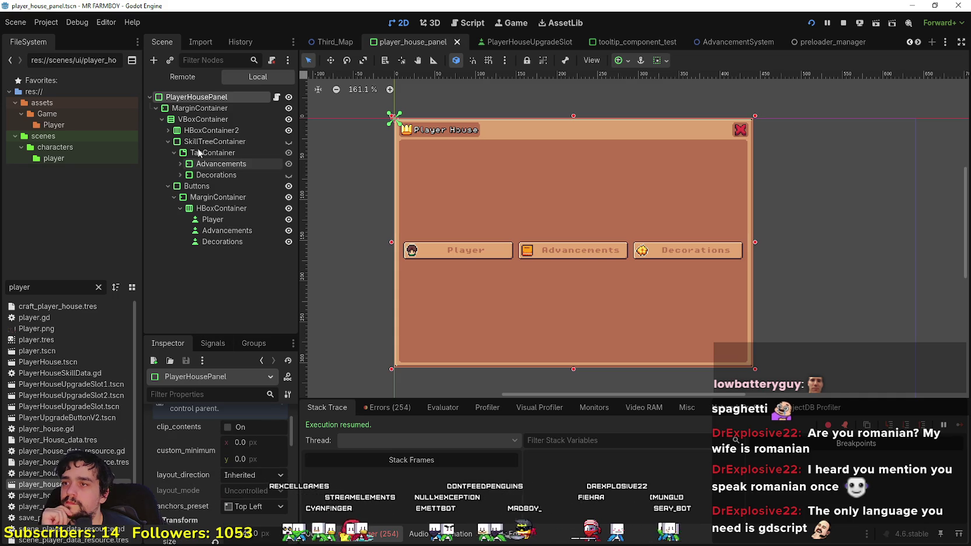
left_click(208, 109)
scroll(205, 444, "down", 5)
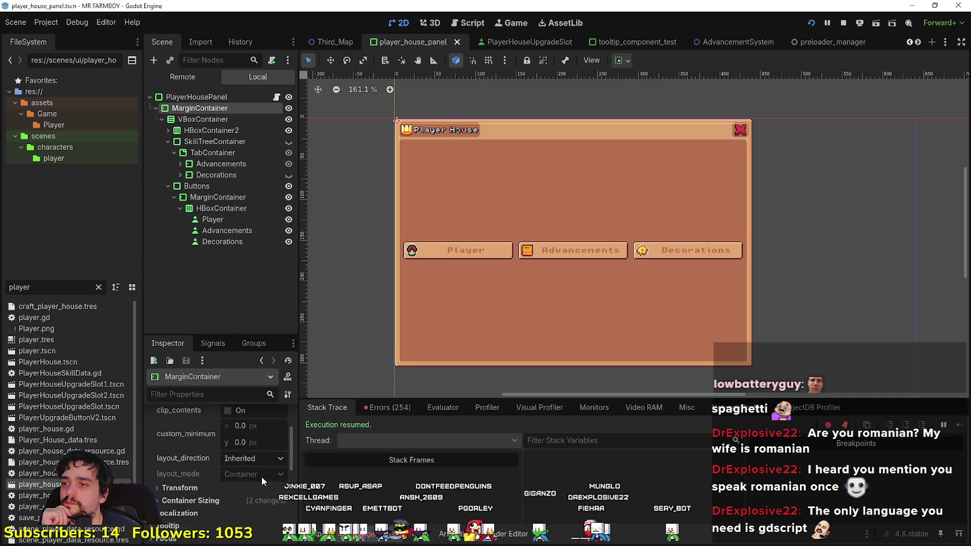
scroll(261, 476, "up", 4)
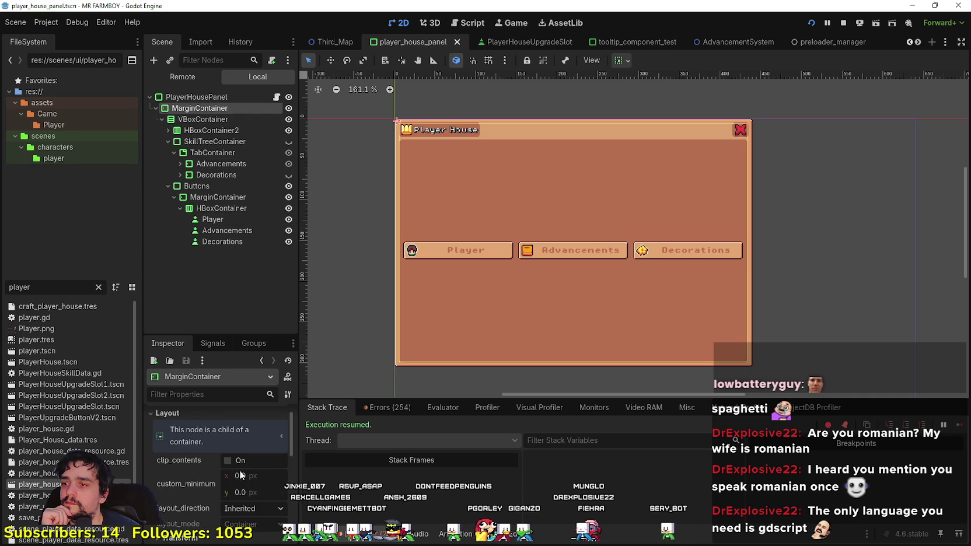
Step: Filter the Inspector by 'custom' and set SkillTreeContainer's minimum size to 200 × 100
left_click(187, 395)
type("custom")
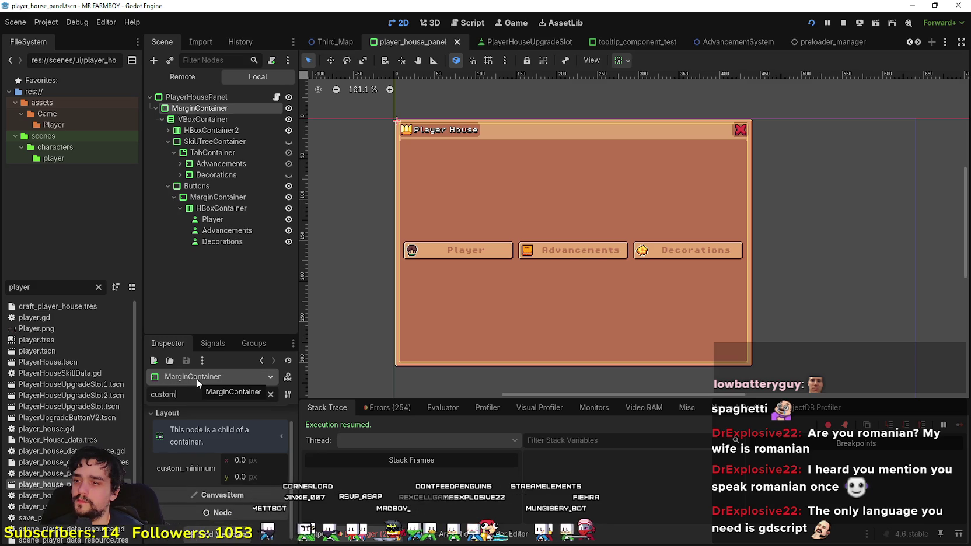
left_click(191, 121)
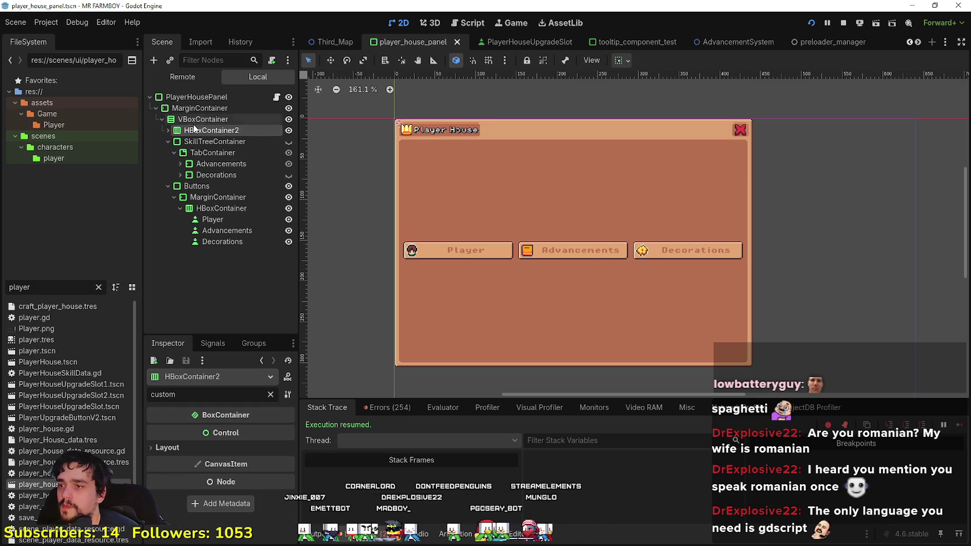
left_click(195, 140)
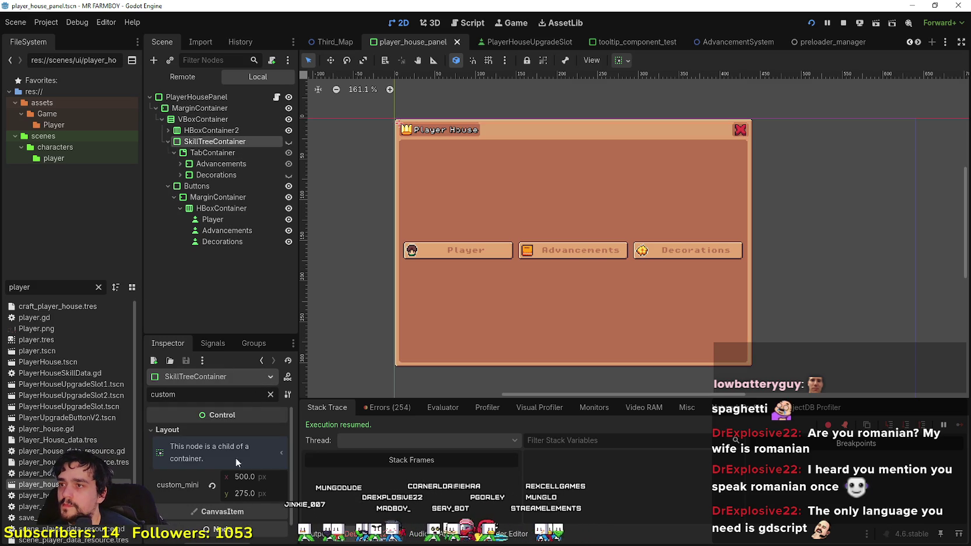
left_click(258, 496)
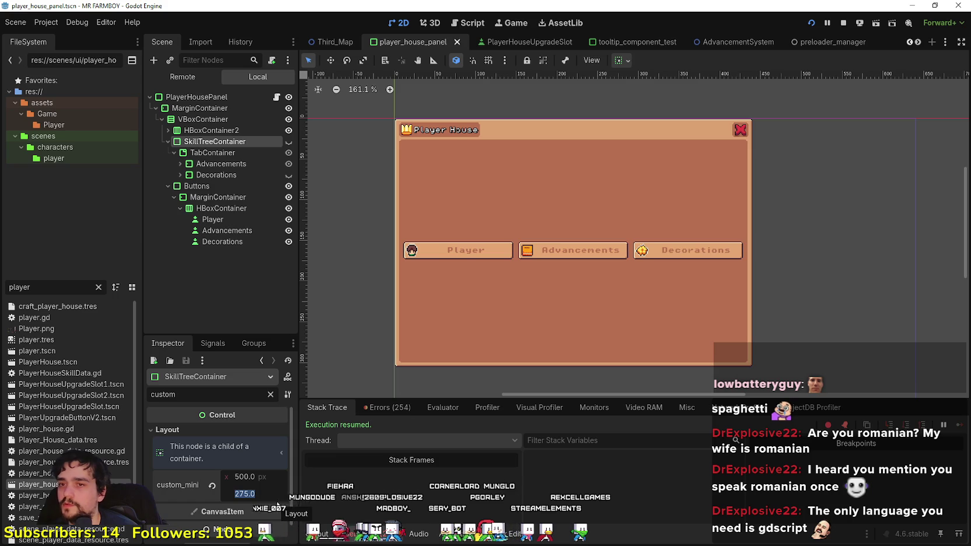
left_click(278, 478)
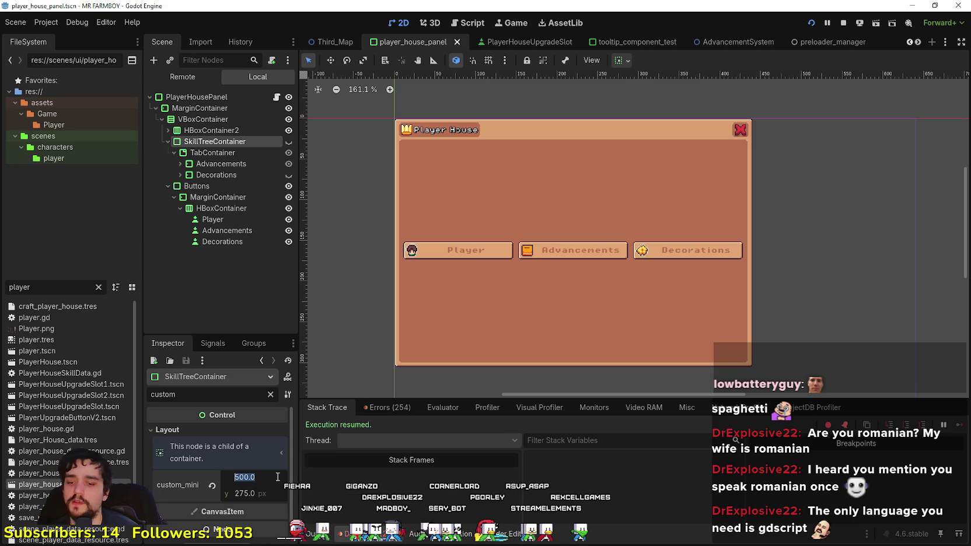
type("200")
key("Return")
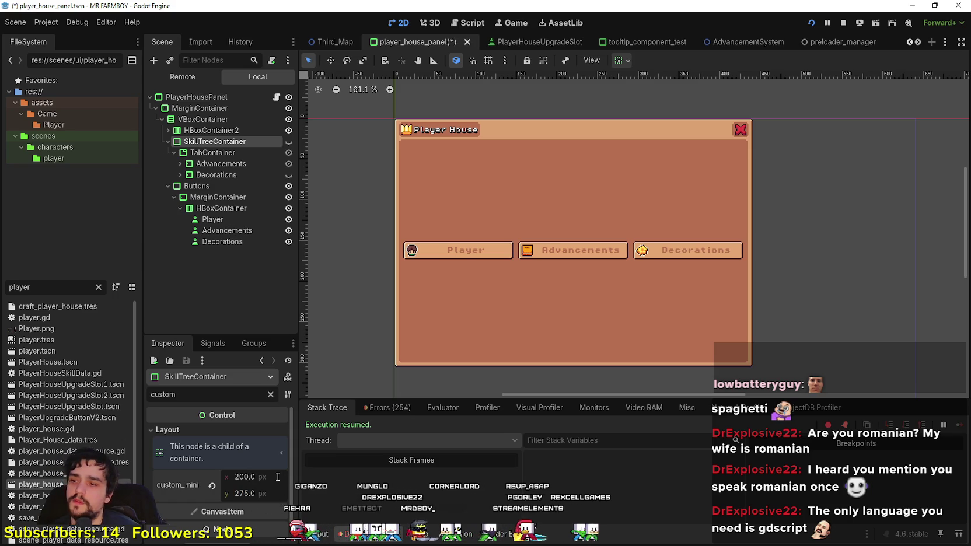
left_click(266, 493)
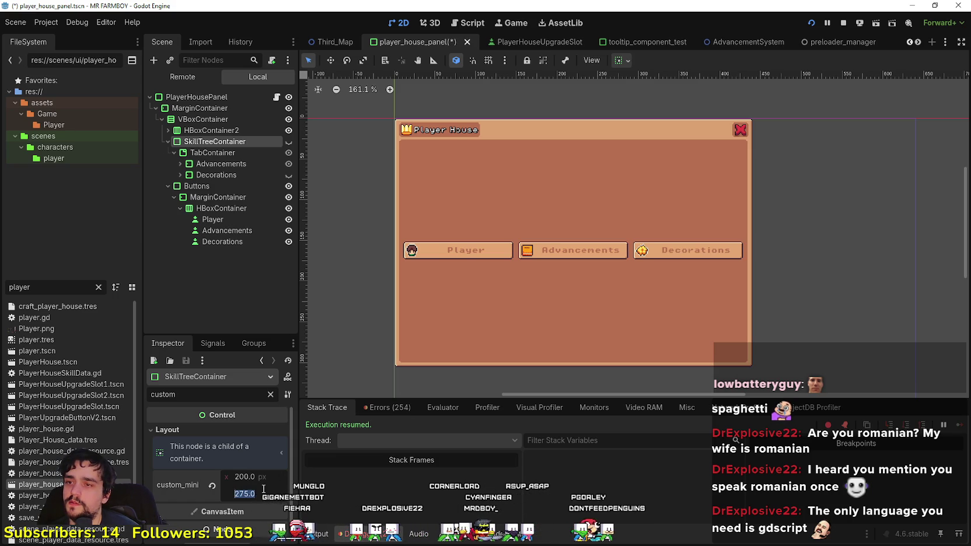
type("200")
key("Return")
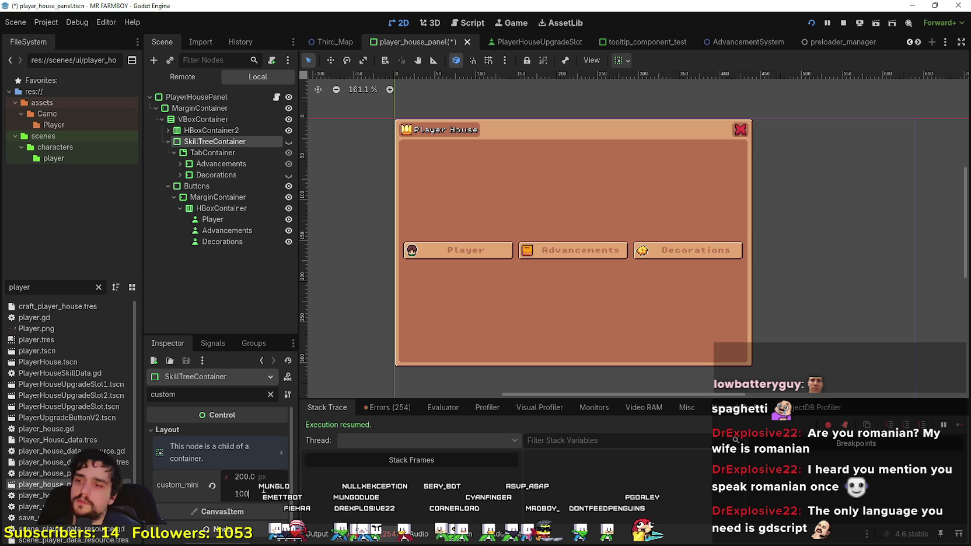
Step: Inspect the panel's child nodes and show the Buttons container's Layout settings
left_click(194, 96)
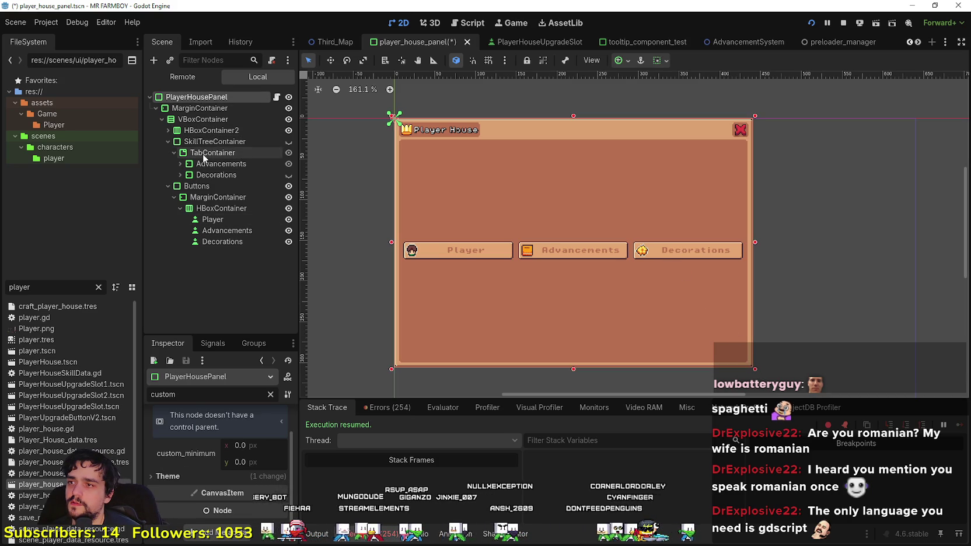
left_click(207, 129)
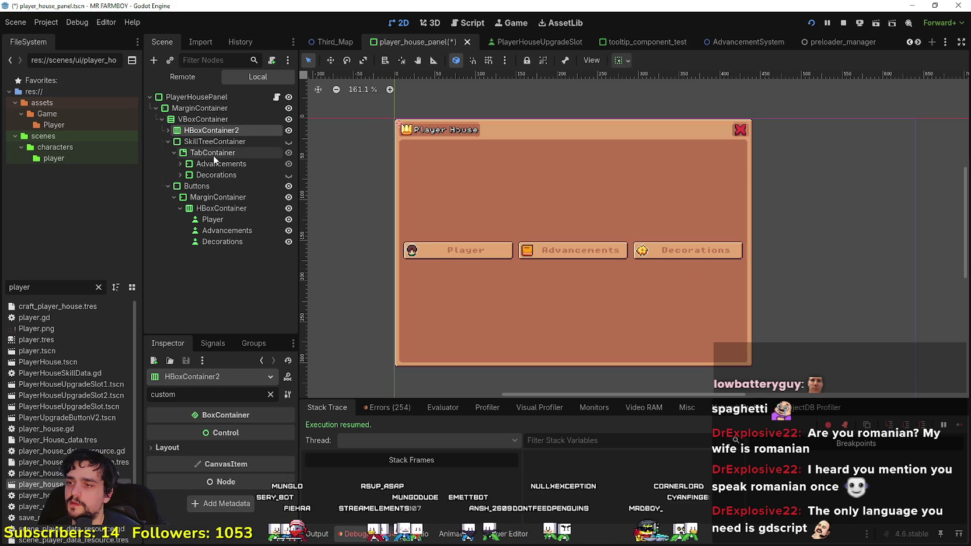
left_click(213, 142)
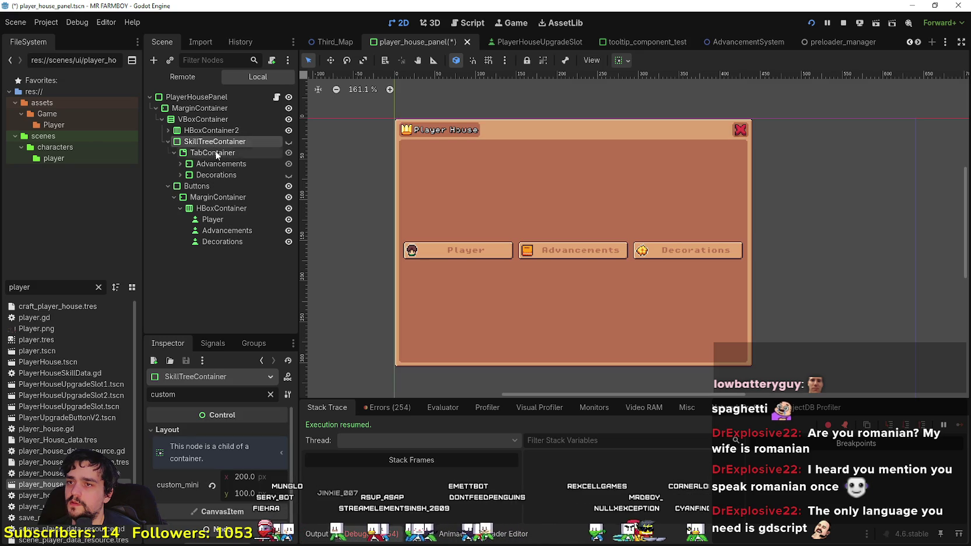
left_click(215, 154)
left_click(218, 166)
left_click(216, 173)
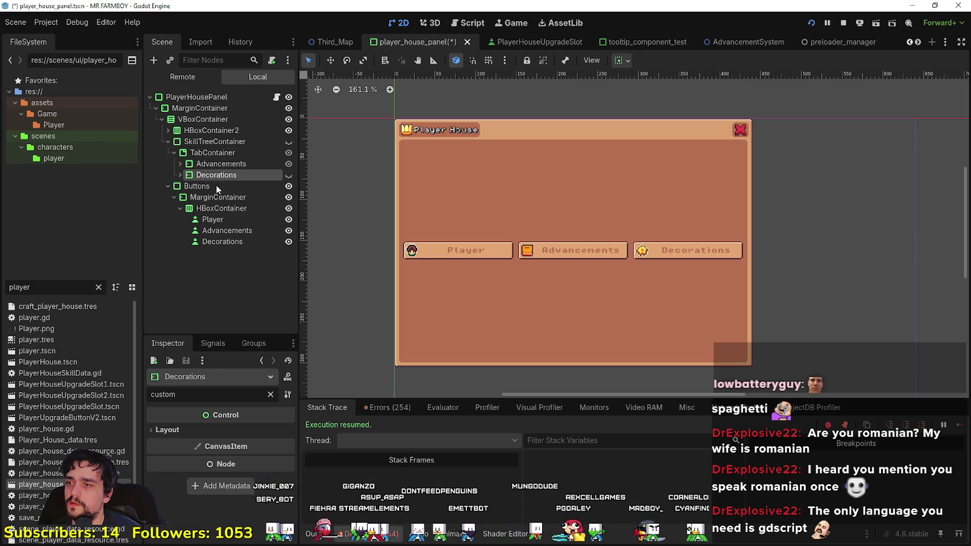
left_click(213, 188)
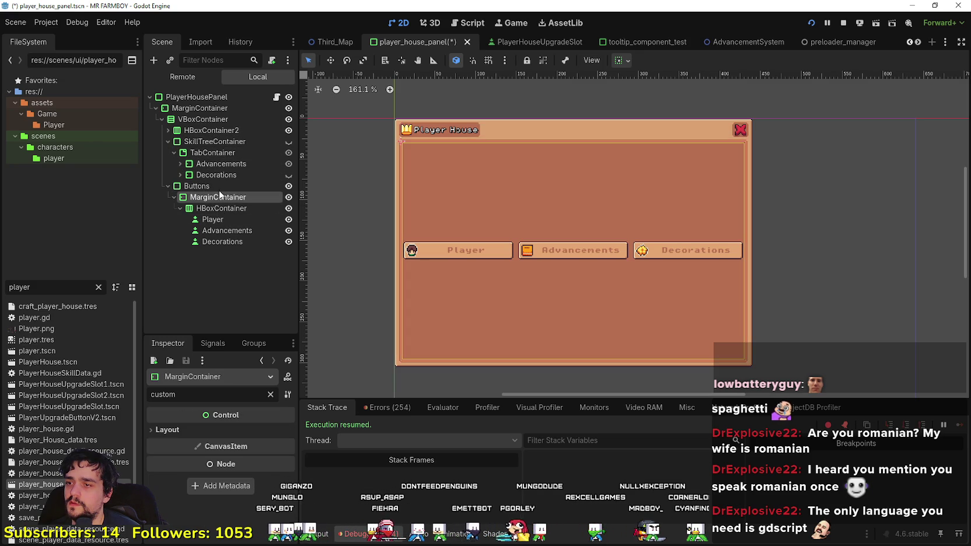
left_click(227, 430)
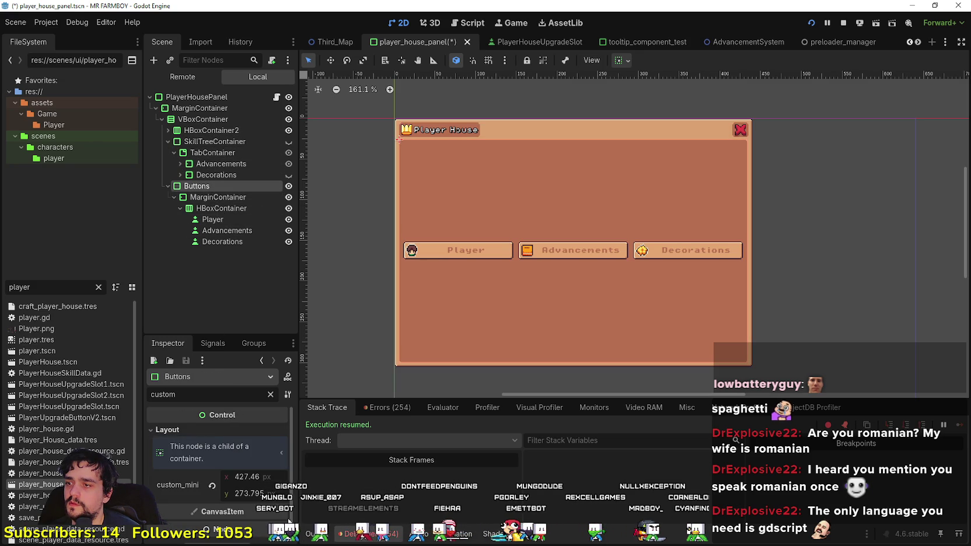
Step: Set the Buttons container's custom minimum size to 200 × 100
left_click(254, 494)
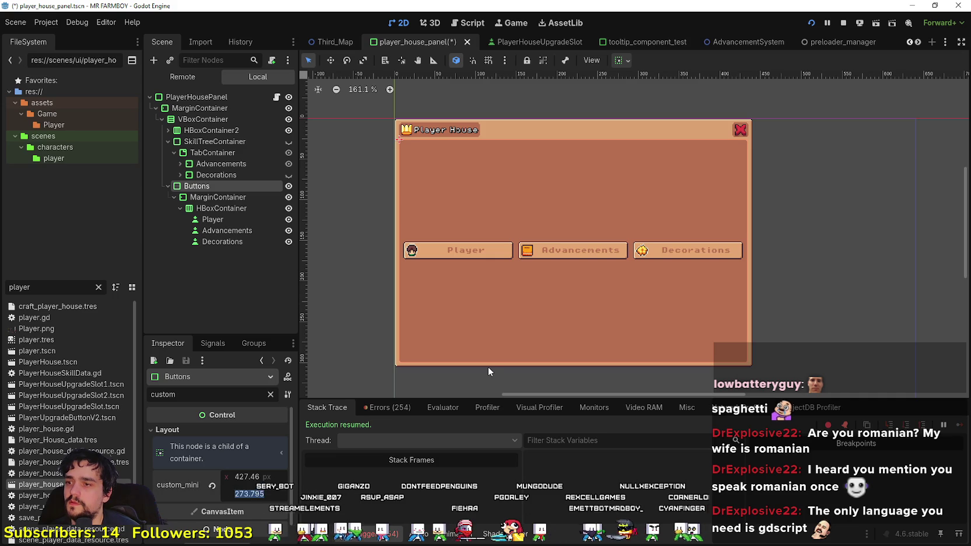
type("200")
key("Return")
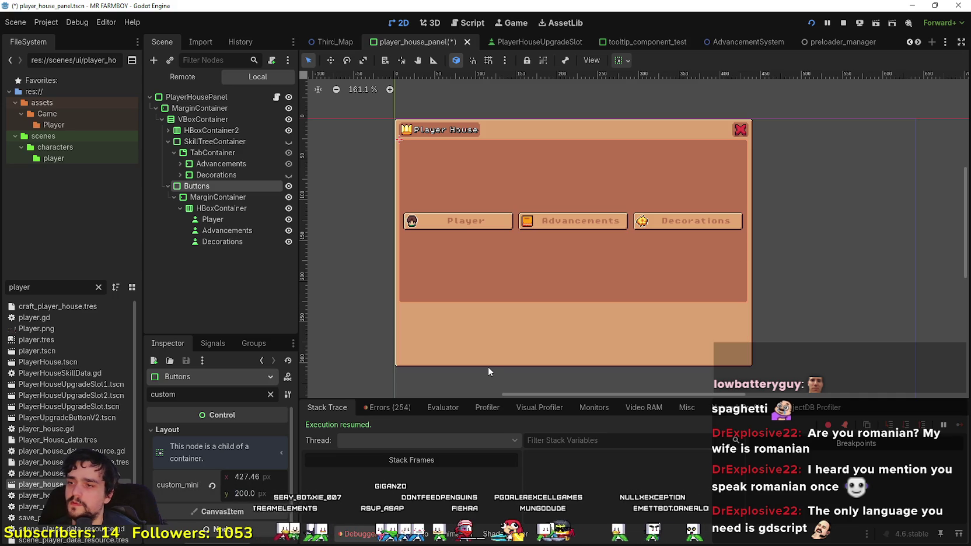
left_click(265, 495)
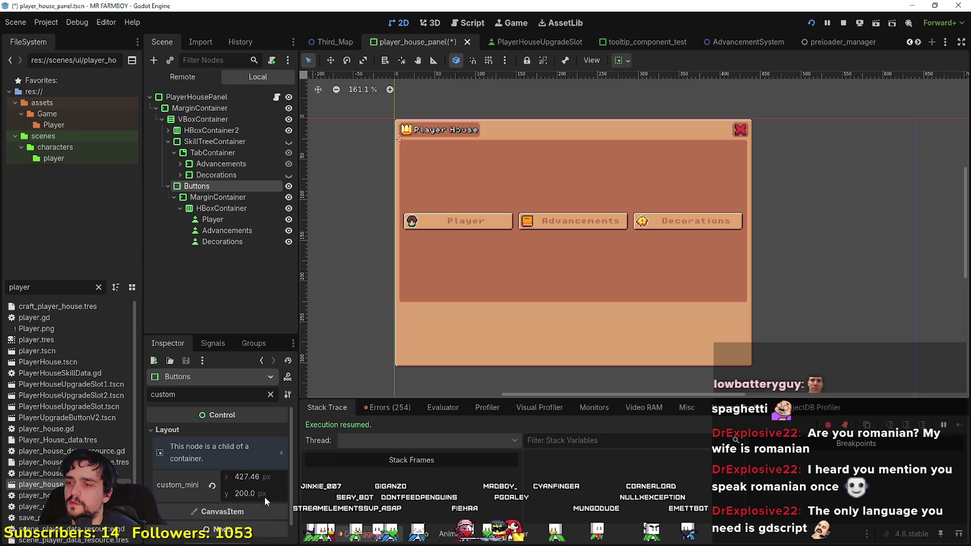
type("10")
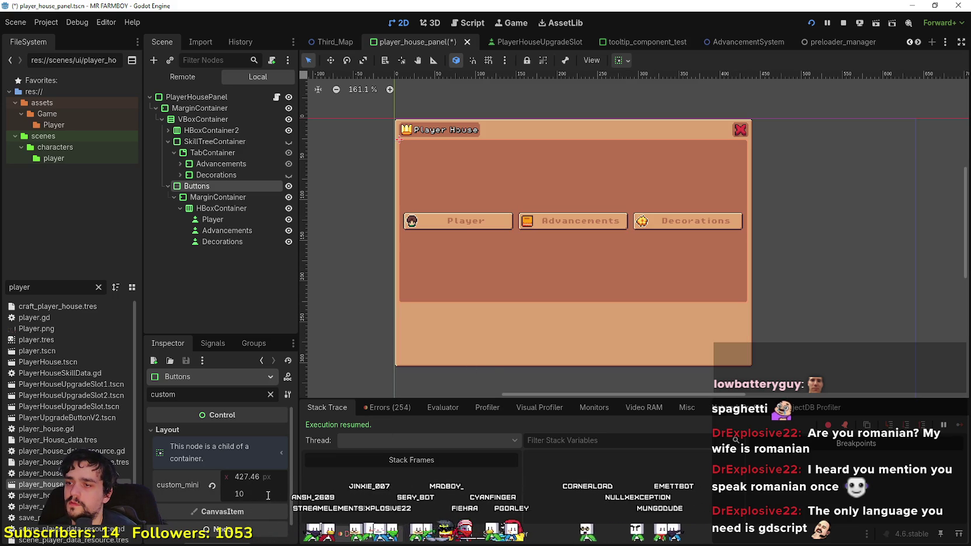
type("0")
key("Return")
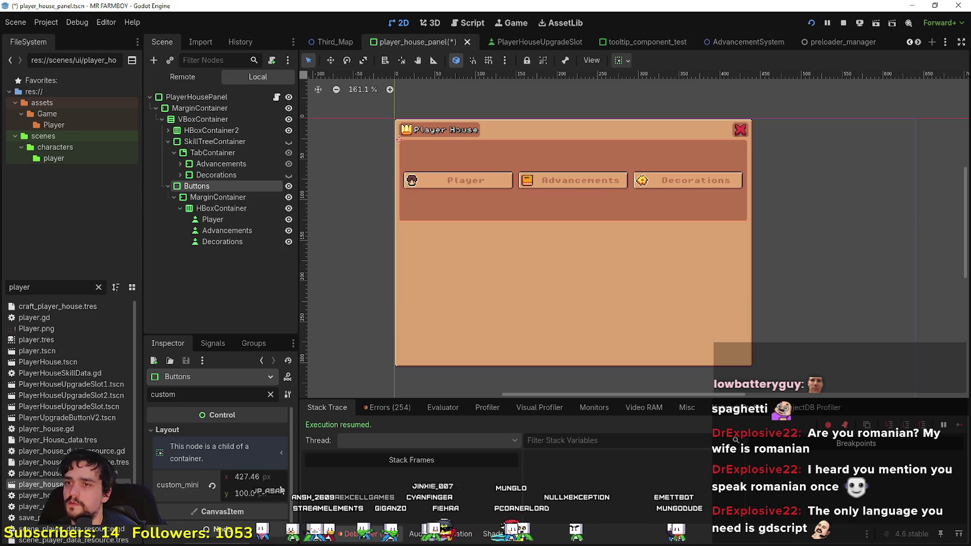
left_click(273, 479)
type("200")
key("Return")
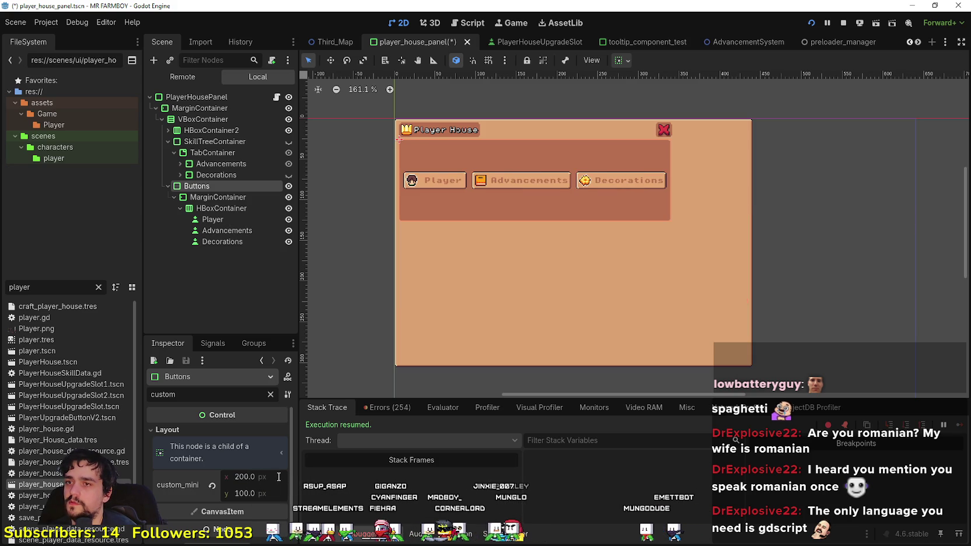
scroll(522, 192, "up", 1)
scroll(531, 205, "down", 2)
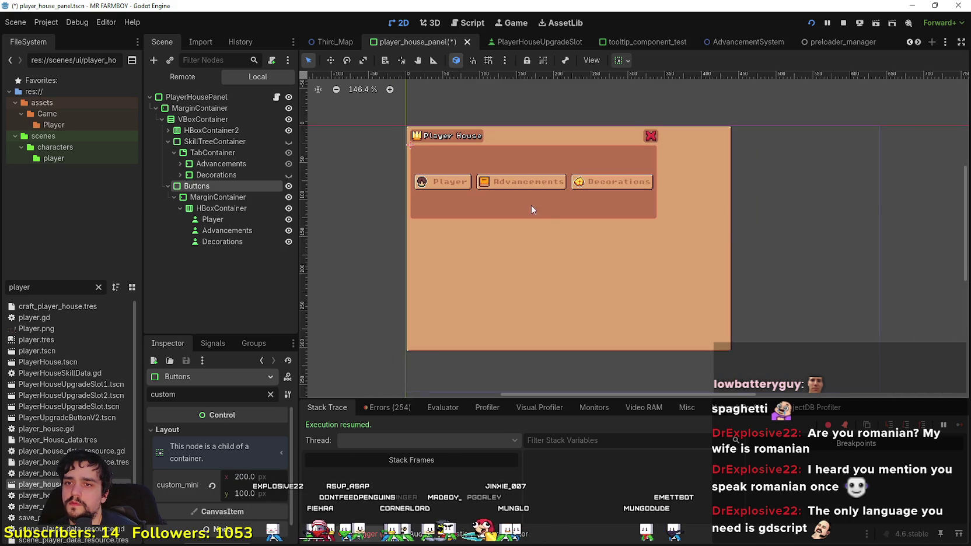
left_click(175, 97)
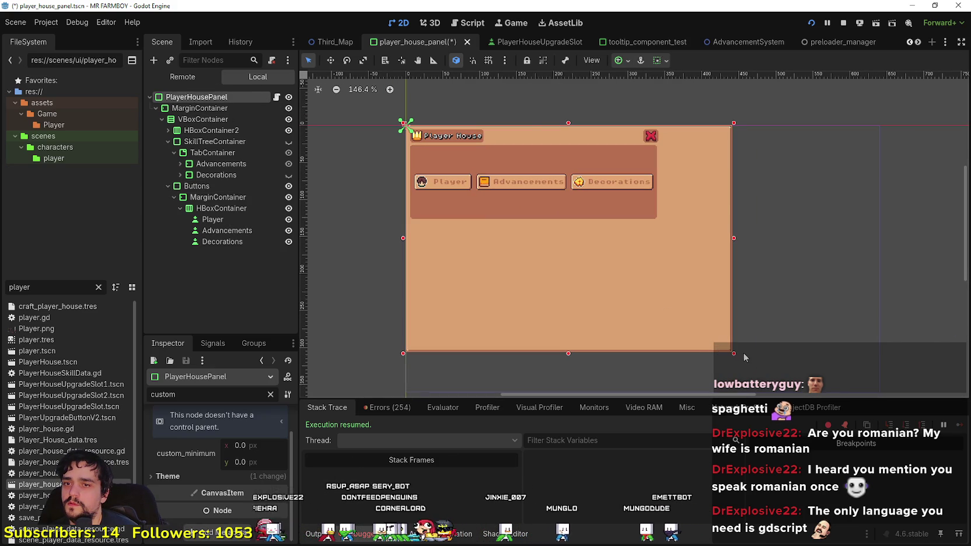
Step: Drag the panel's bottom-right handle to fit snugly around the buttons and save
left_click_drag(735, 354, 661, 224)
scroll(550, 165, "up", 5)
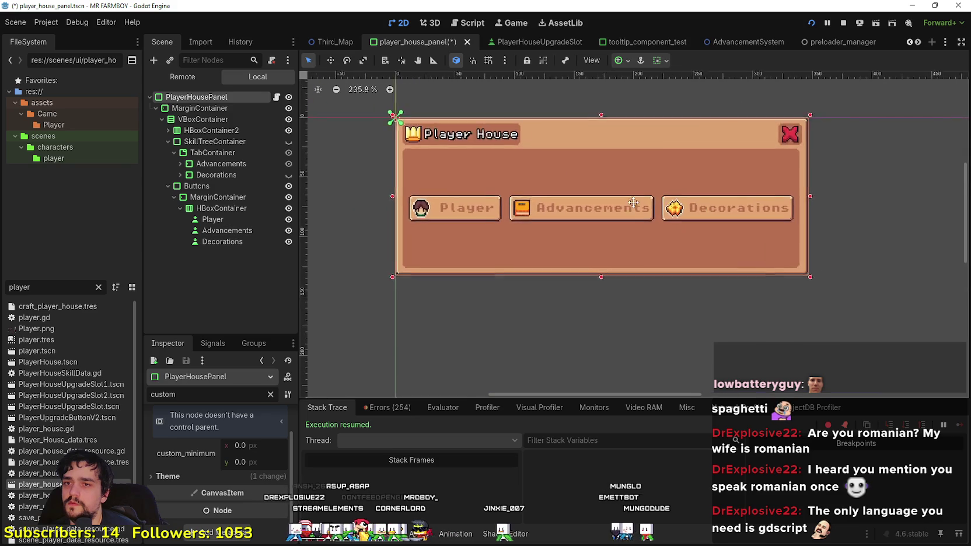
scroll(631, 201, "down", 3)
key("ctrl+s")
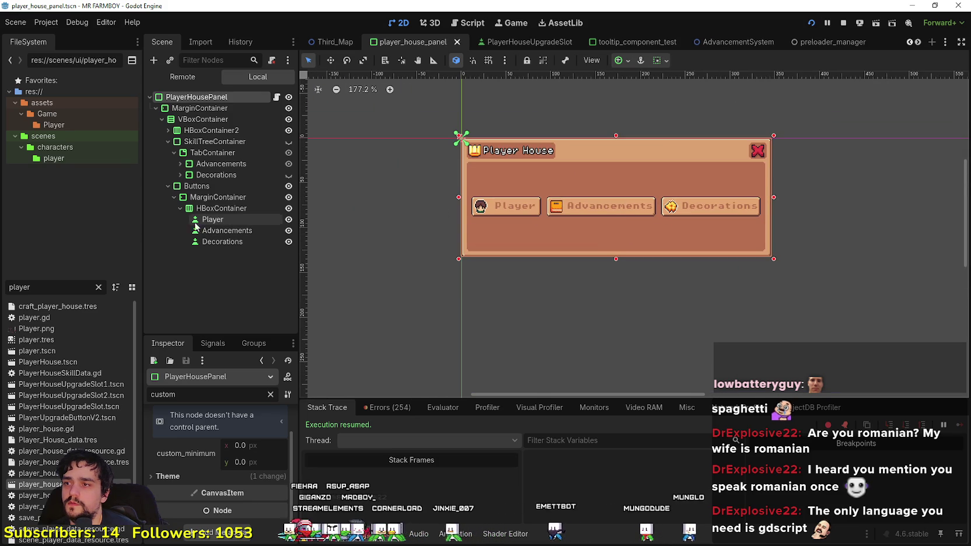
Step: Select the Player button node in the scene tree
left_click(212, 219)
left_click(222, 230)
left_click(214, 219)
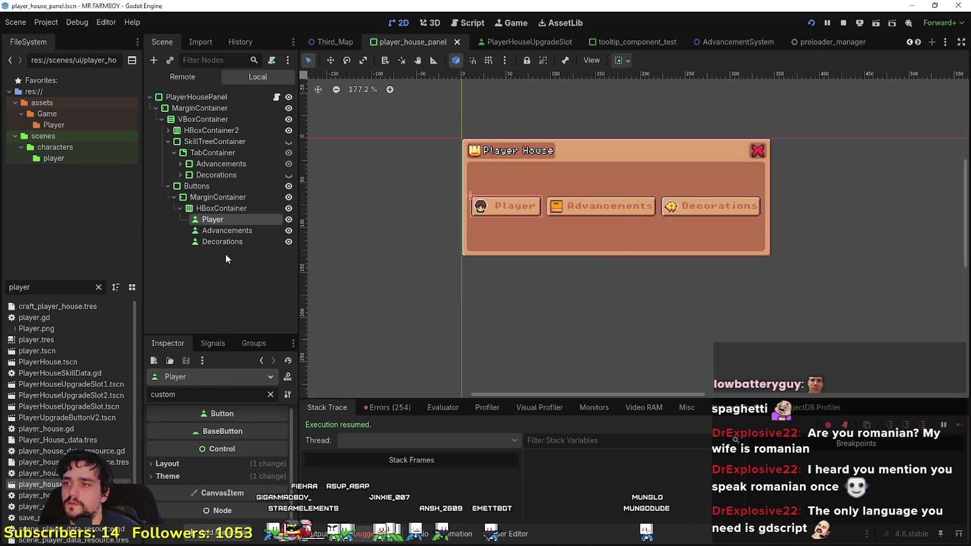
Step: Open the panel script and connect the Player button's pressed signal to _on_player_pressed
left_click(277, 98)
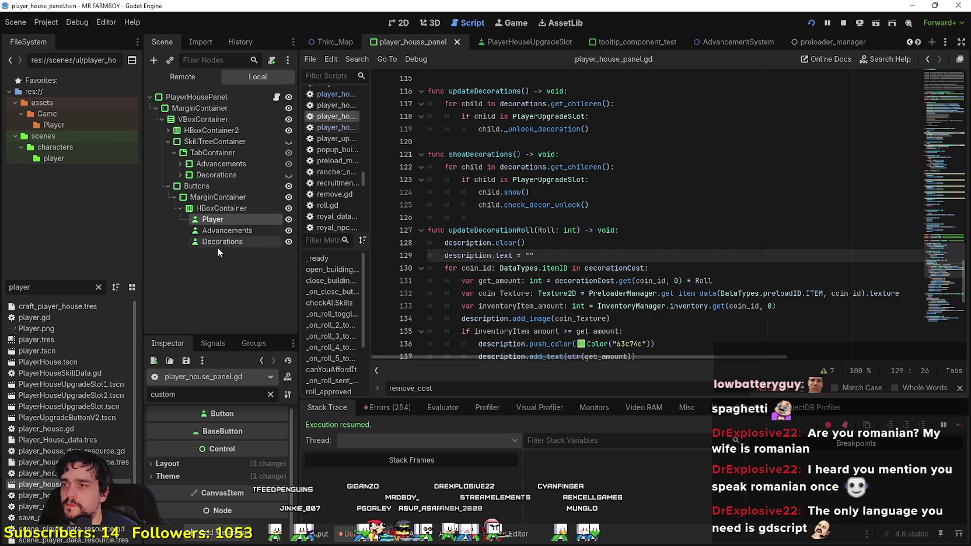
scroll(231, 437, "up", 1)
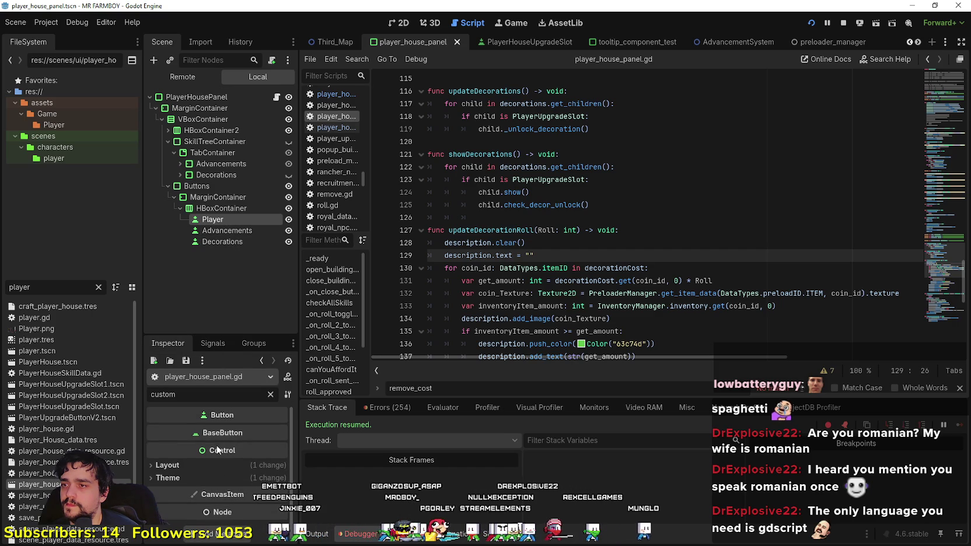
left_click(208, 345)
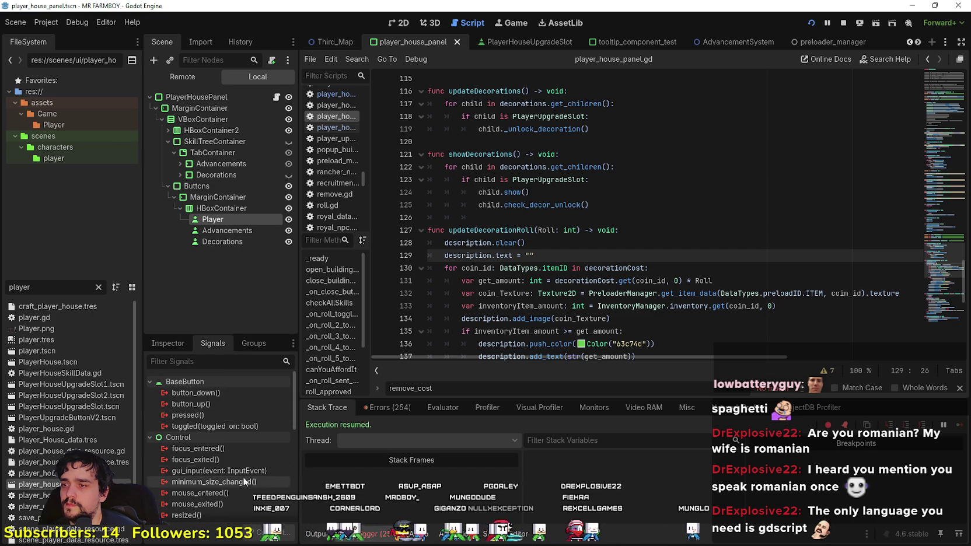
double_click(224, 415)
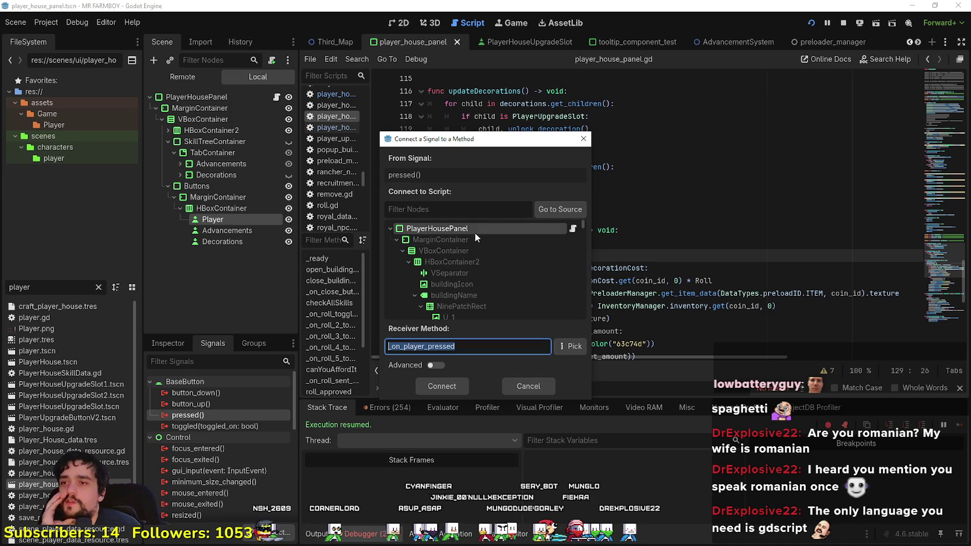
left_click(438, 389)
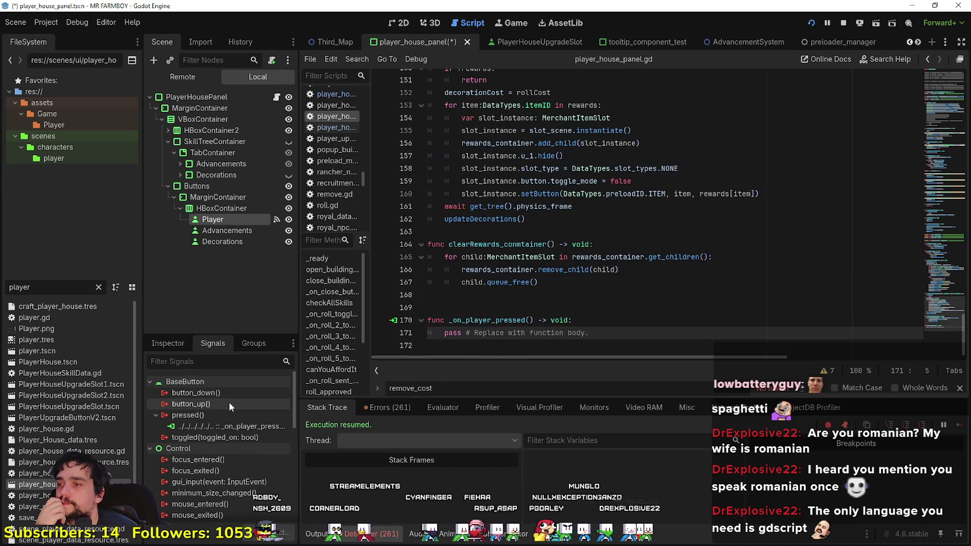
Step: Connect the Advancements and Decorations pressed signals to _on_advancements_pressed and _on_decorations_pressed
left_click(219, 231)
double_click(215, 415)
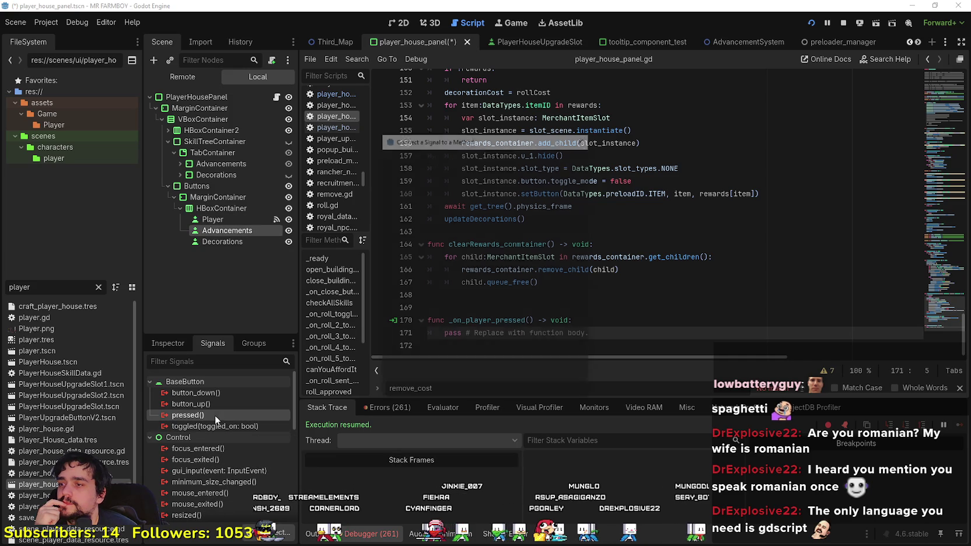
left_click(435, 388)
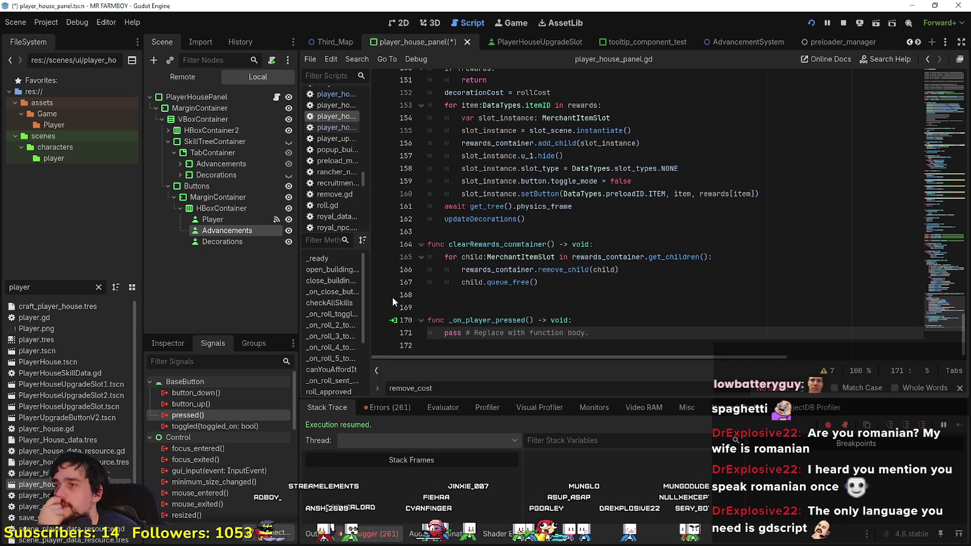
left_click(221, 242)
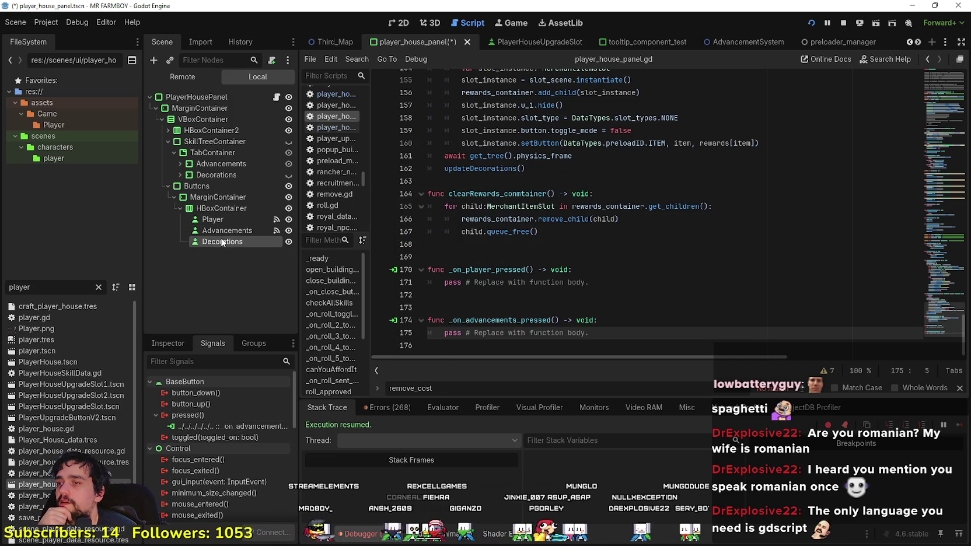
double_click(220, 416)
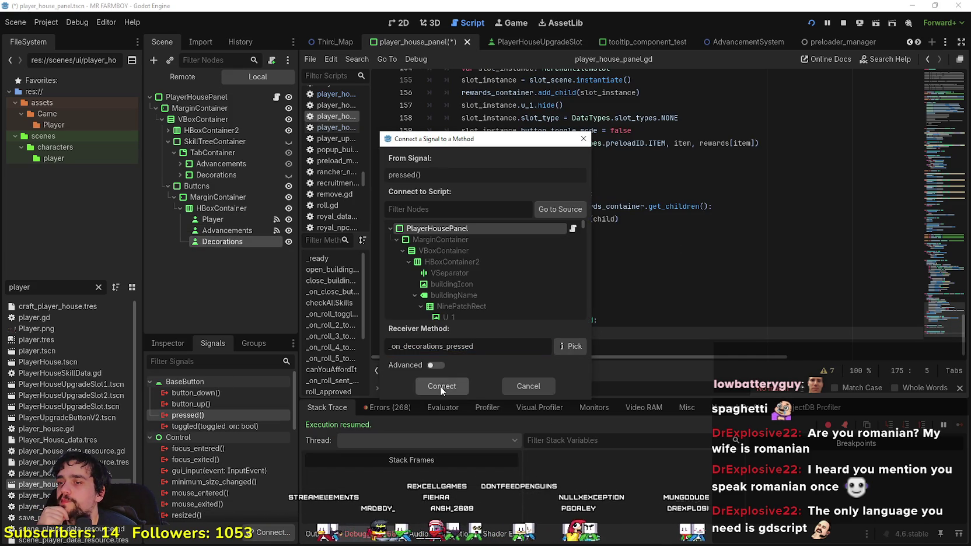
left_click(438, 386)
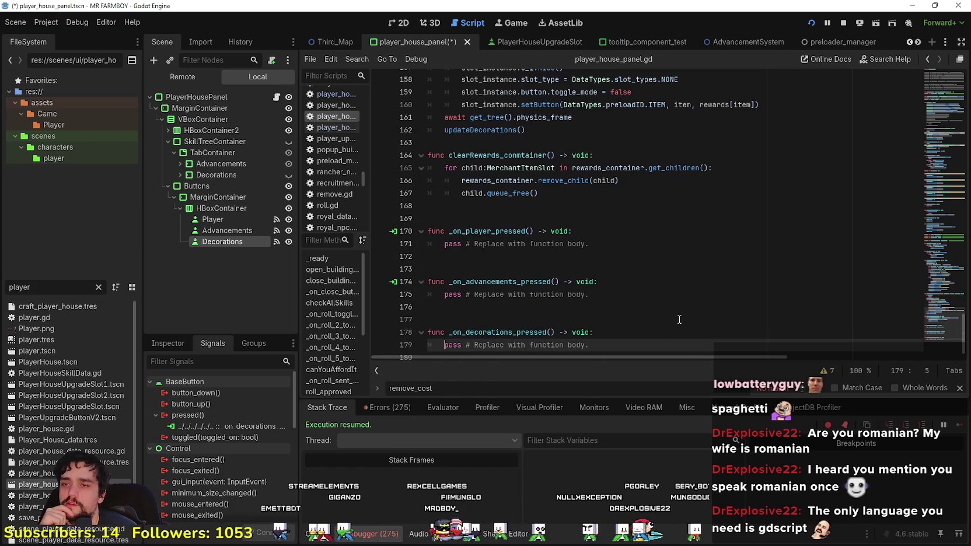
Step: Remove the extra blank lines above the advancements and decorations handlers
left_click(514, 307)
left_click(502, 315)
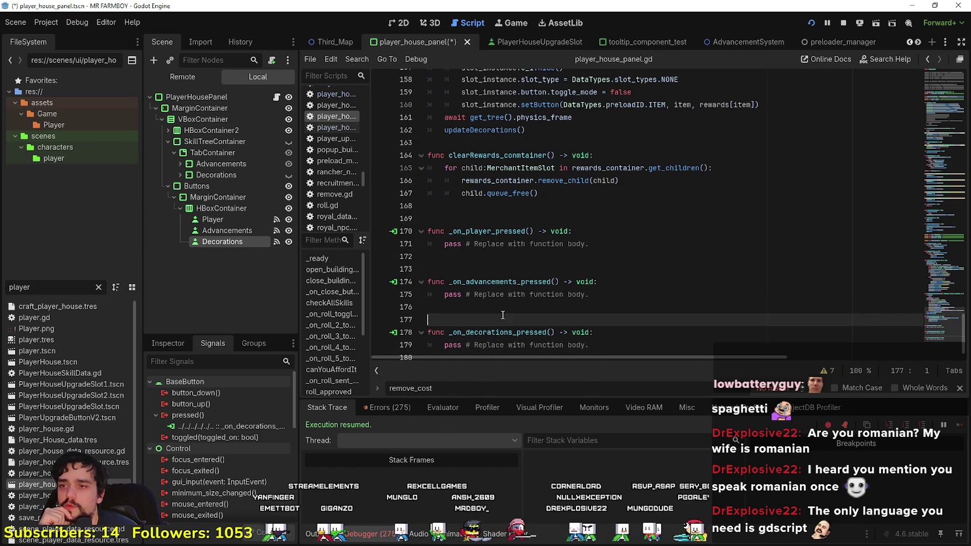
key("BackSpace")
left_click(514, 269)
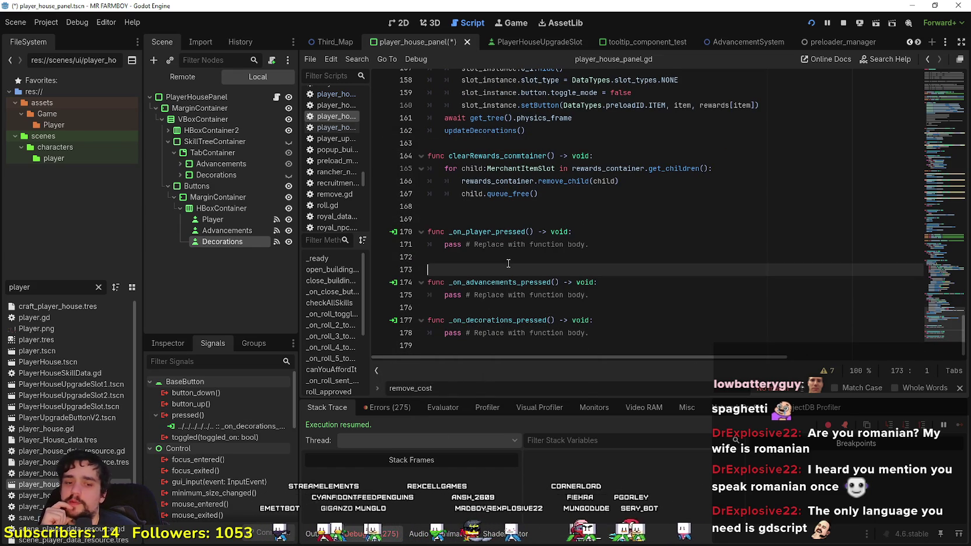
key("BackSpace")
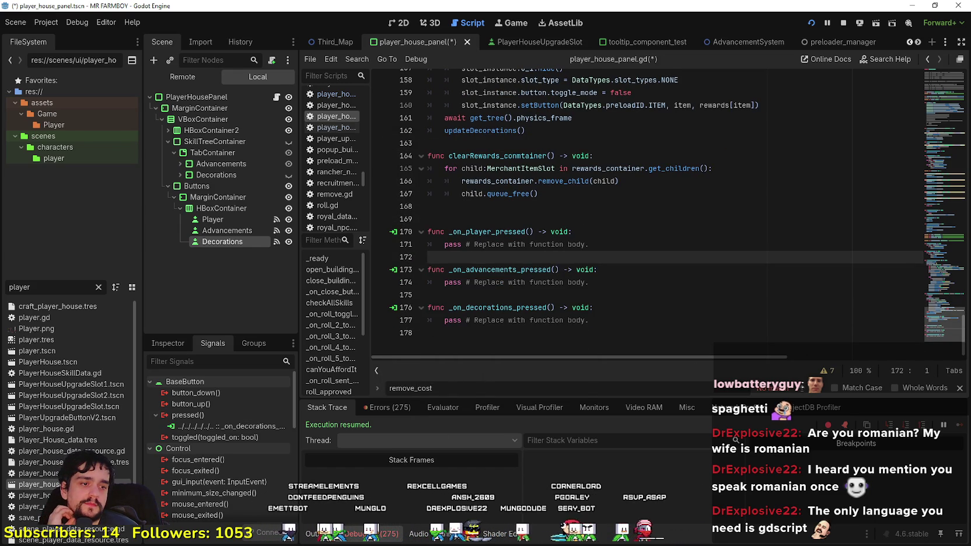
Step: Delete the 'pass' placeholder line in _on_advancements_pressed, leaving its body empty
left_click_drag(645, 246, 433, 244)
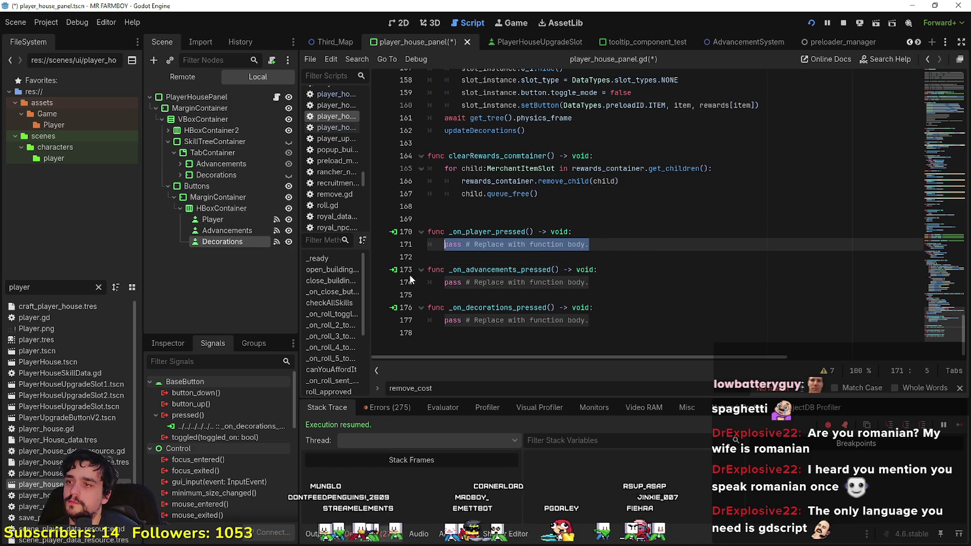
left_click(609, 242)
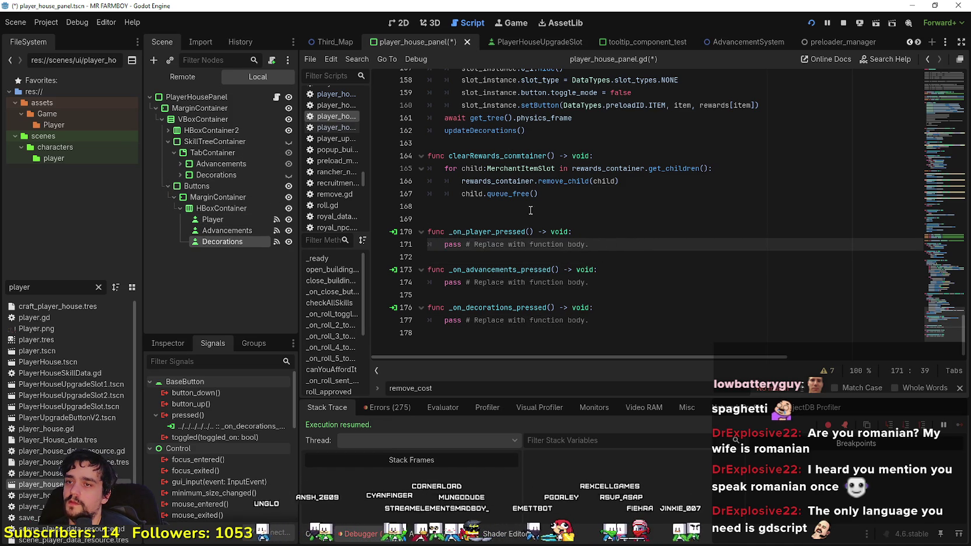
left_click_drag(608, 283, 443, 283)
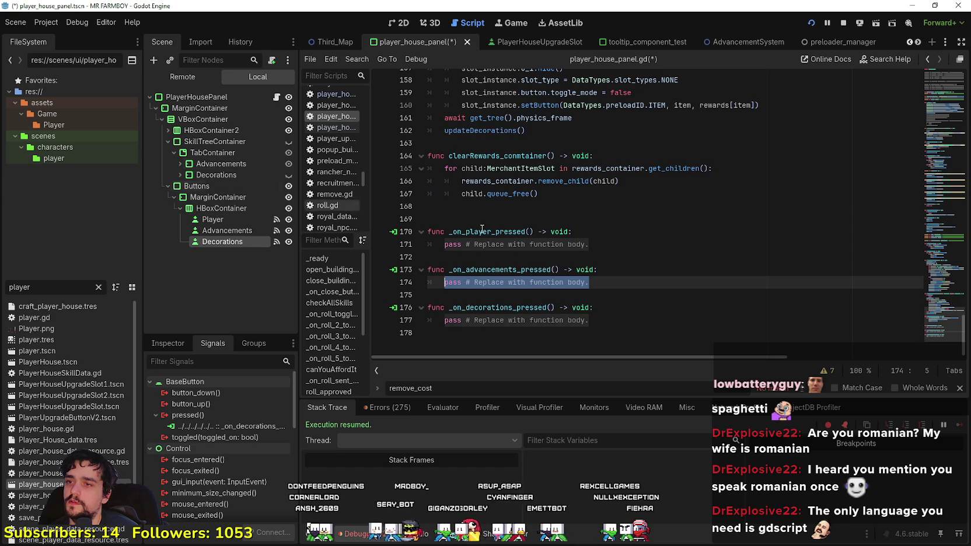
type("ad")
type("vance")
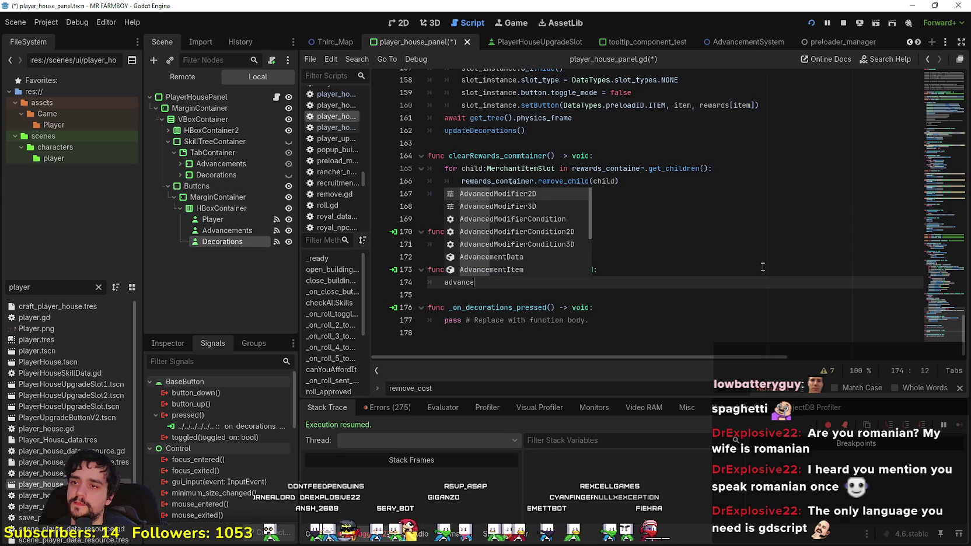
type("ments")
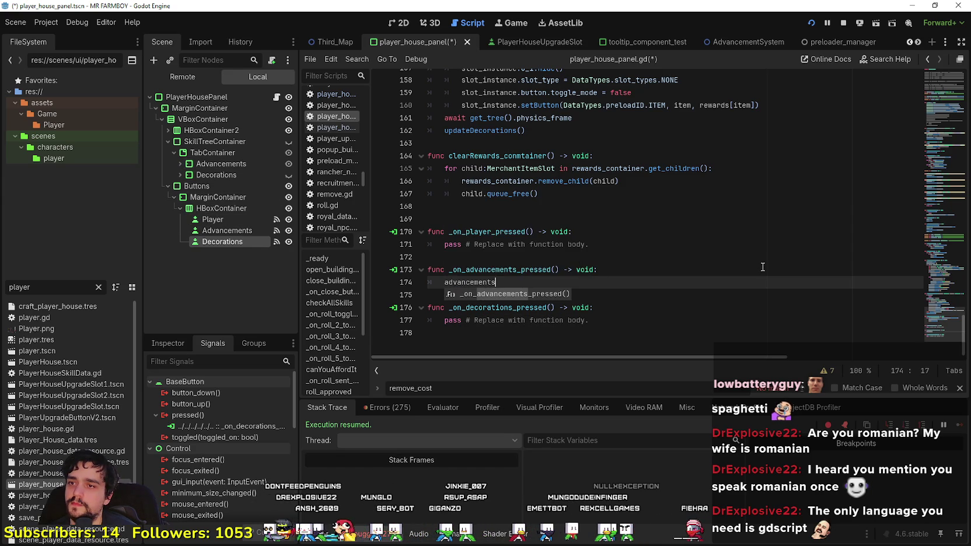
key("BackSpace")
key("BackSpace")
key("BackSpace")
key("BackSpace")
key("BackSpace")
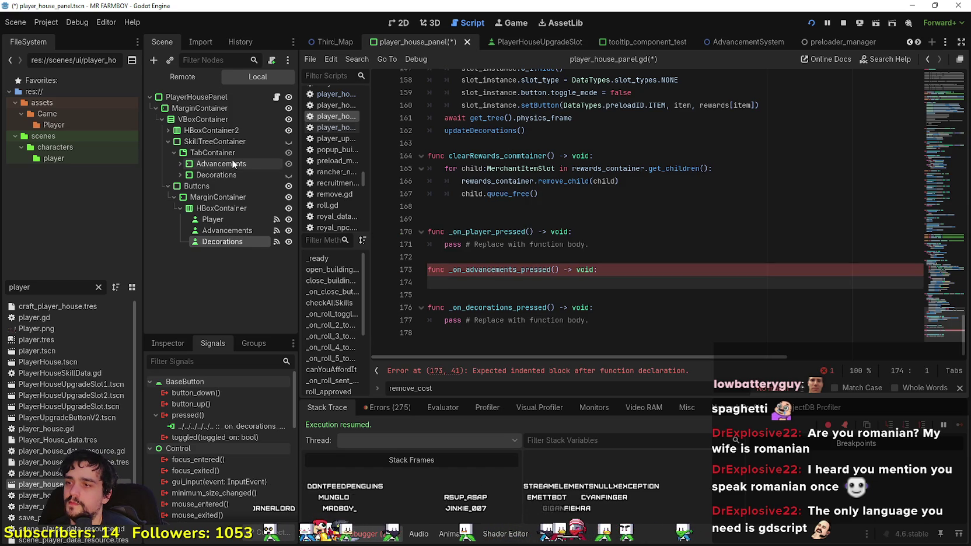
Step: Copy the advancements variable name into the empty Advancements handler body, indented
mouse_move(231, 158)
left_mouse_down()
mouse_move(565, 249)
mouse_move(557, 220)
mouse_move(525, 221)
left_mouse_up()
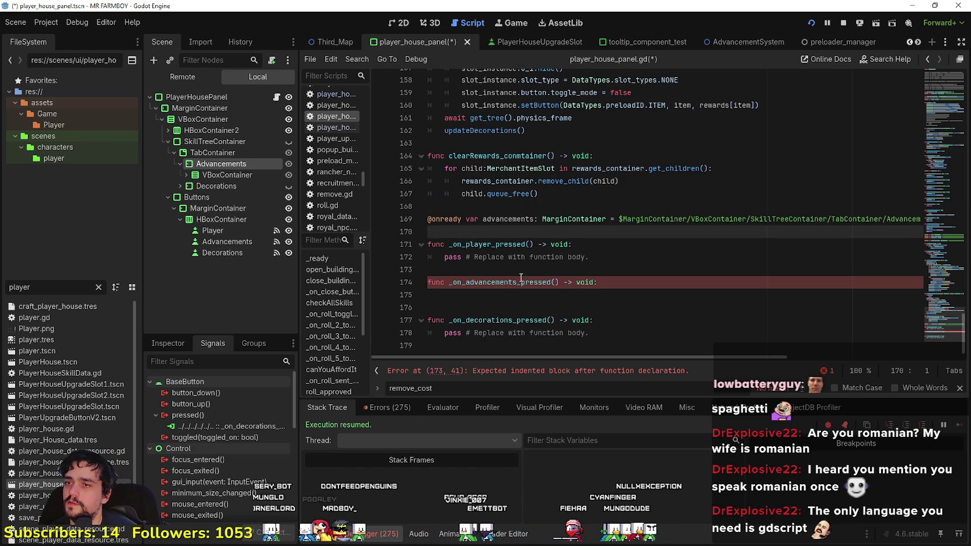
double_click(506, 219)
key("ctrl+c")
left_click(552, 295)
key("ctrl+v")
key("Home")
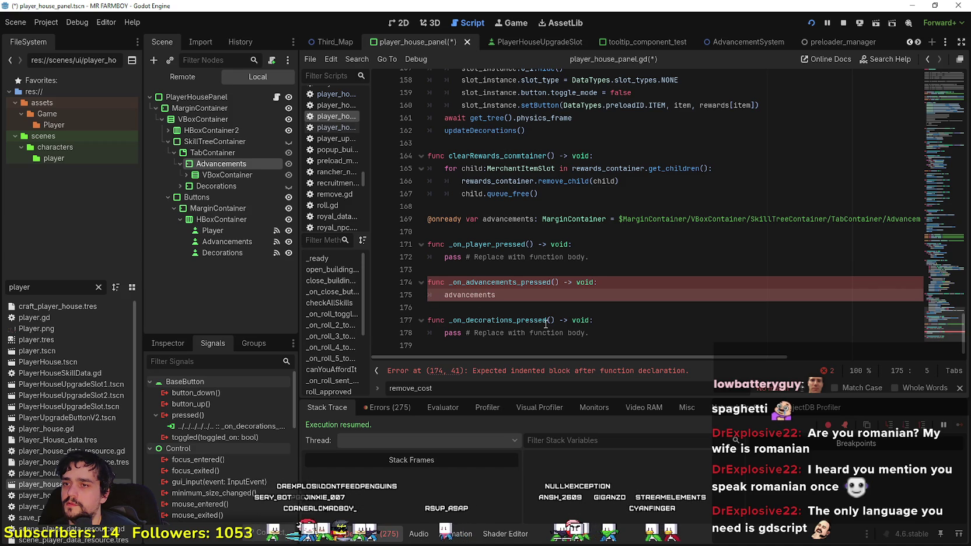
key("Tab")
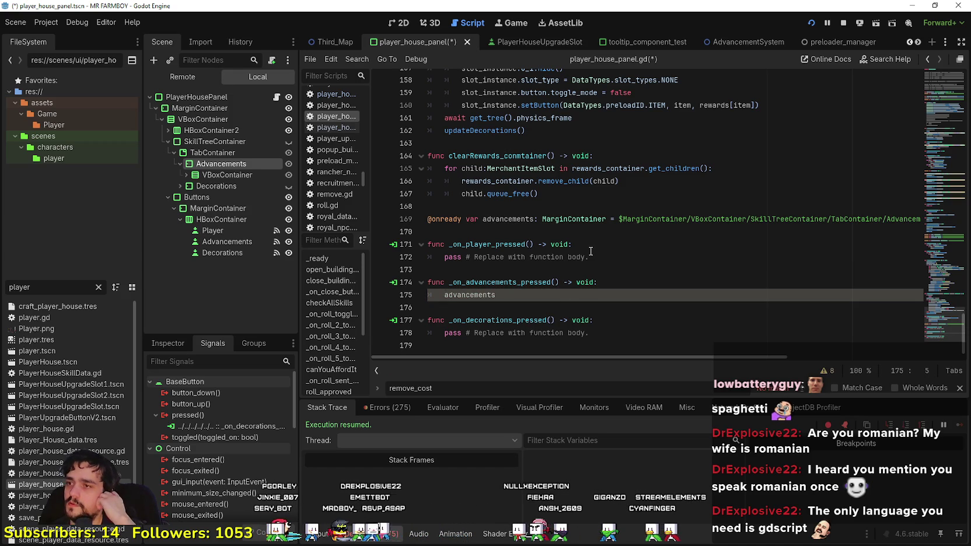
Step: Inspect the TabContainer node's full, unfiltered property list in the Inspector
left_click(212, 155)
left_click(163, 342)
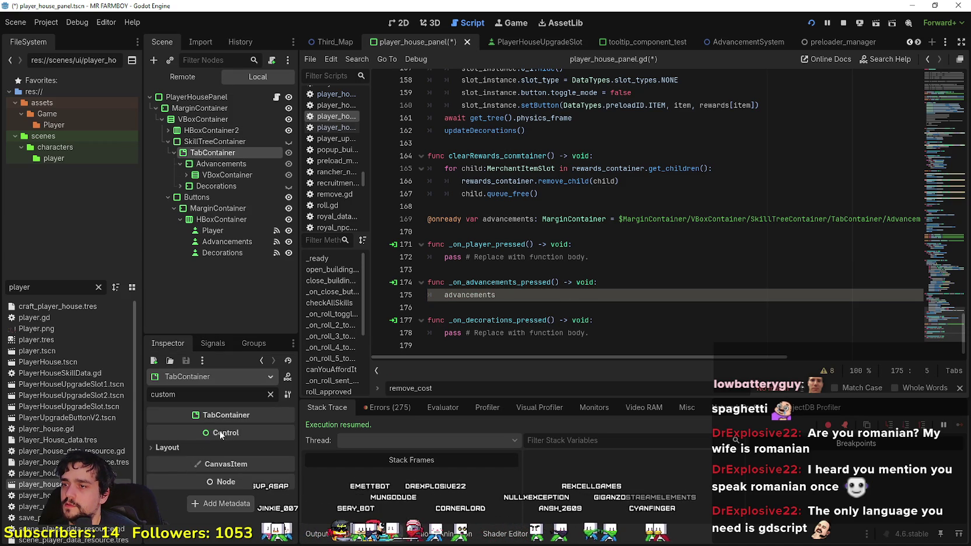
left_click(271, 394)
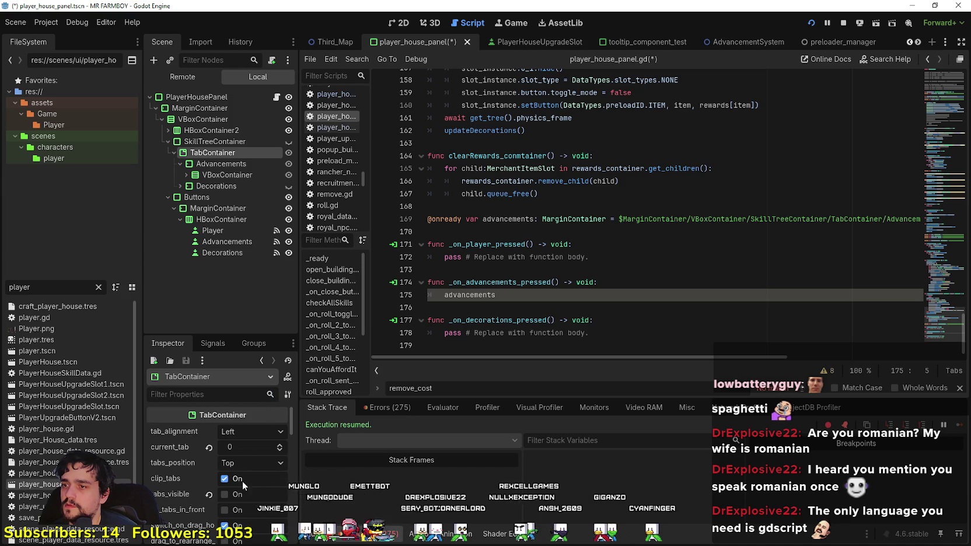
mouse_move(167, 448)
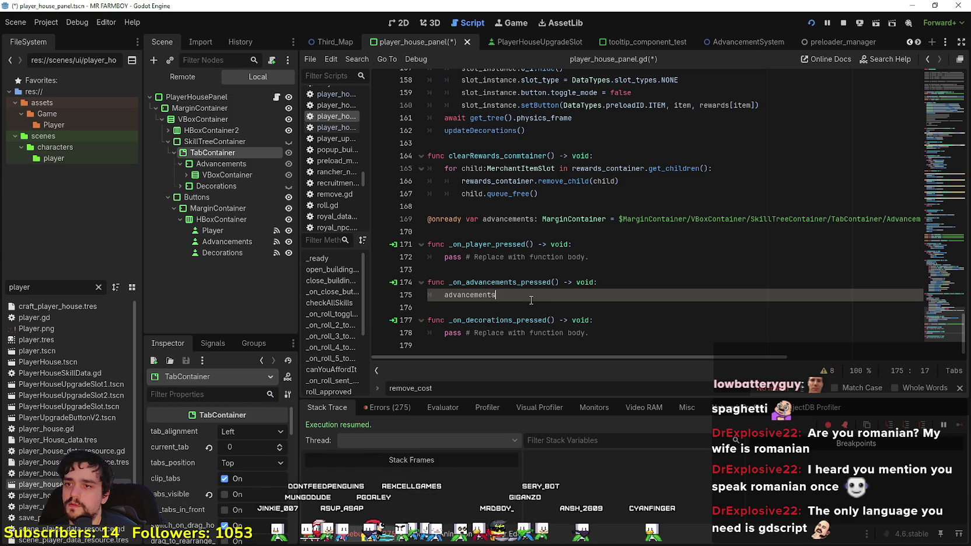
left_click_drag(496, 295, 437, 295)
left_click(463, 233)
key("shift+Up")
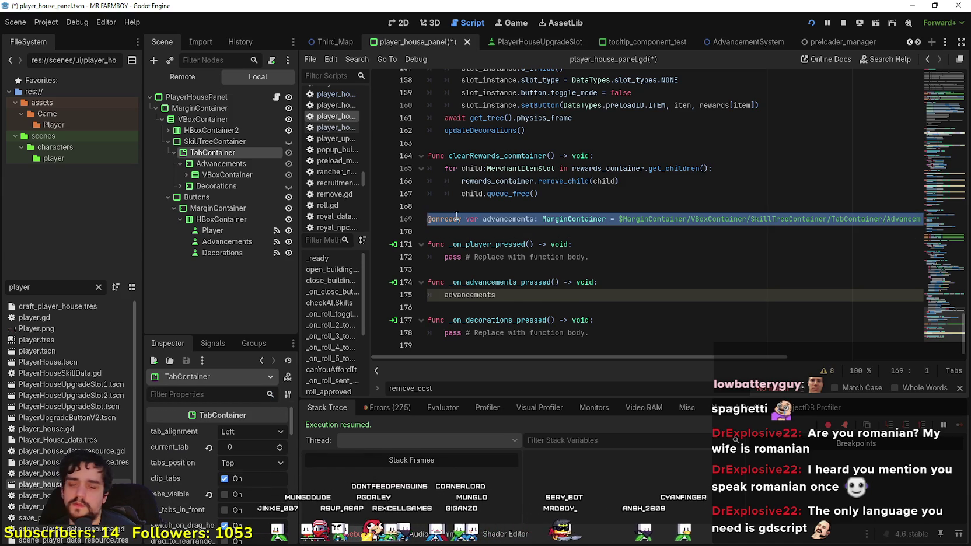
key("BackSpace")
key("BackSpace")
key("Return")
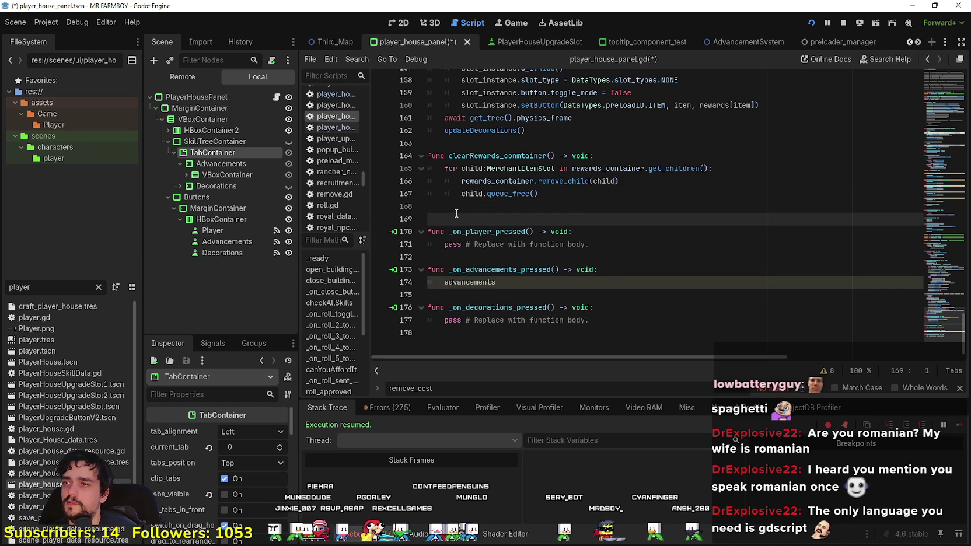
mouse_move(240, 151)
left_mouse_down()
mouse_move(537, 261)
mouse_move(464, 219)
left_mouse_up()
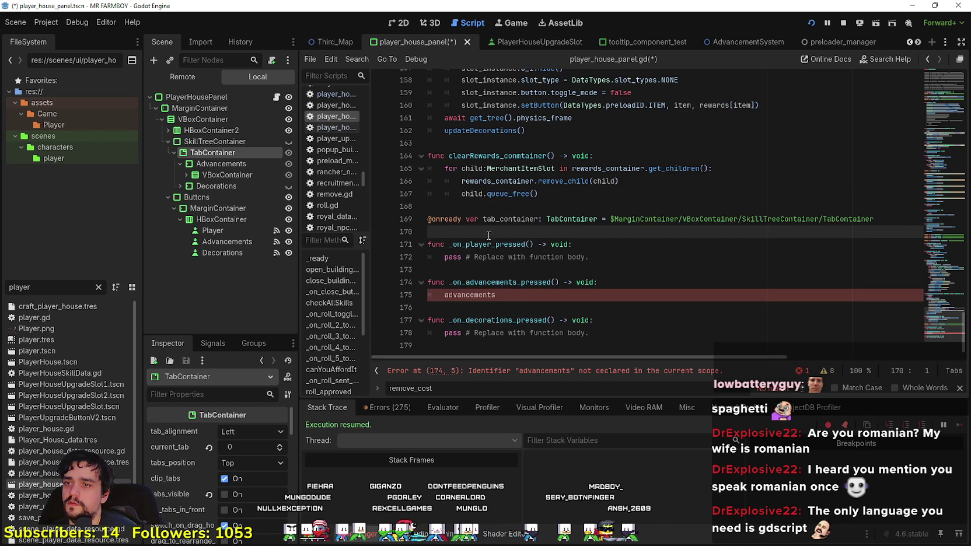
left_click(497, 220)
left_click(503, 295)
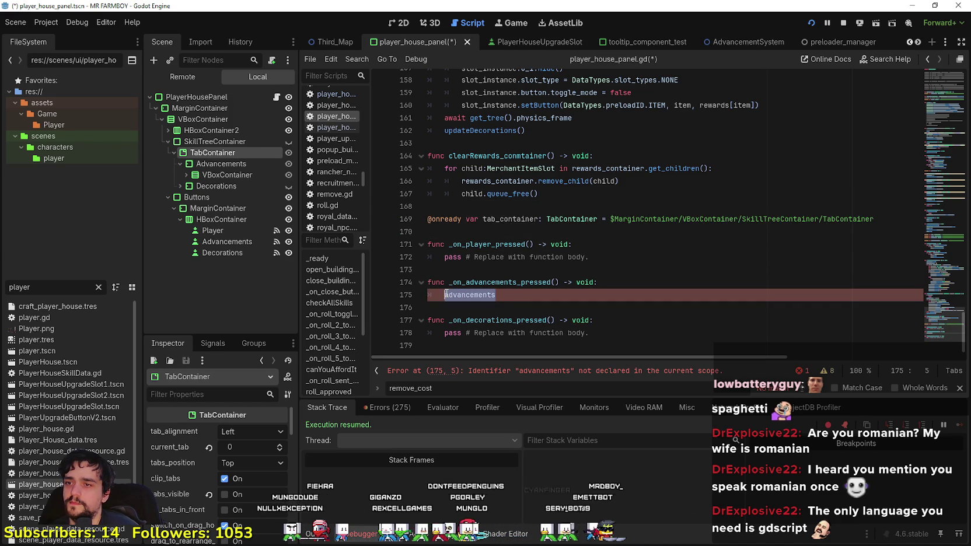
type("tab_container.t")
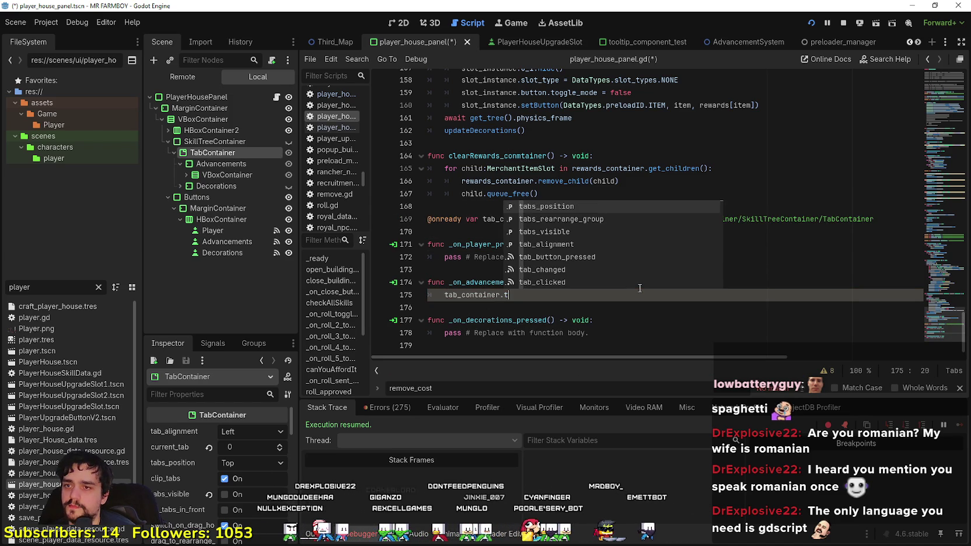
type("ab")
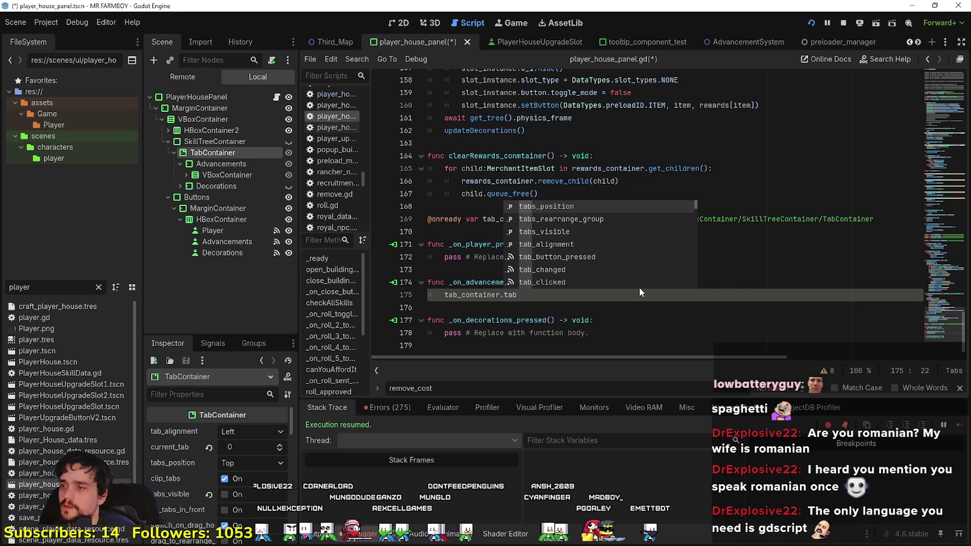
key("BackSpace")
key("BackSpace")
key("BackSpace")
type("cur")
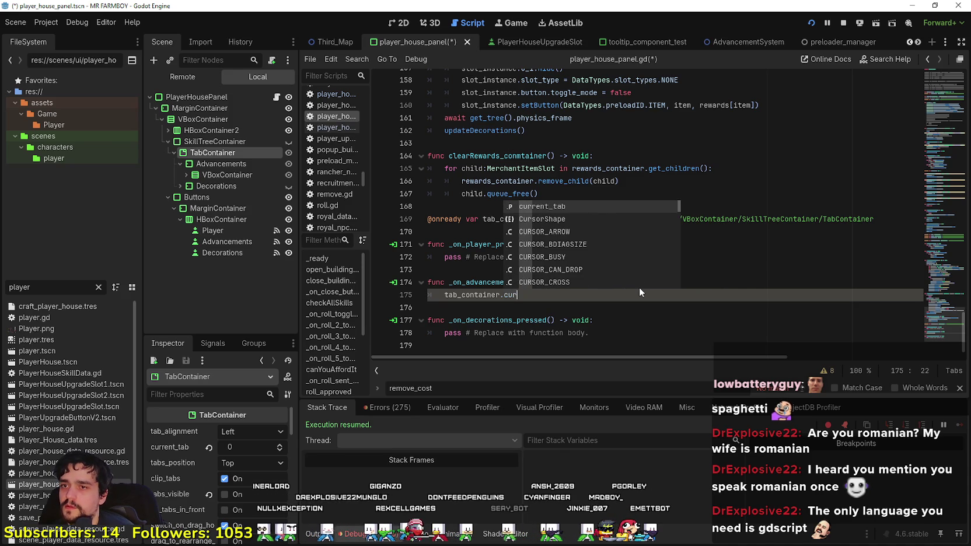
key("Return")
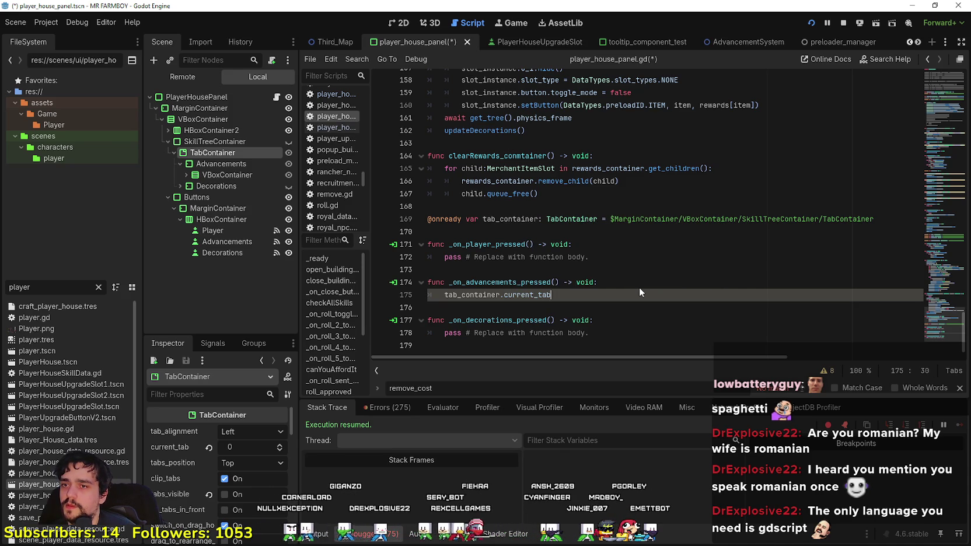
type(" = 0")
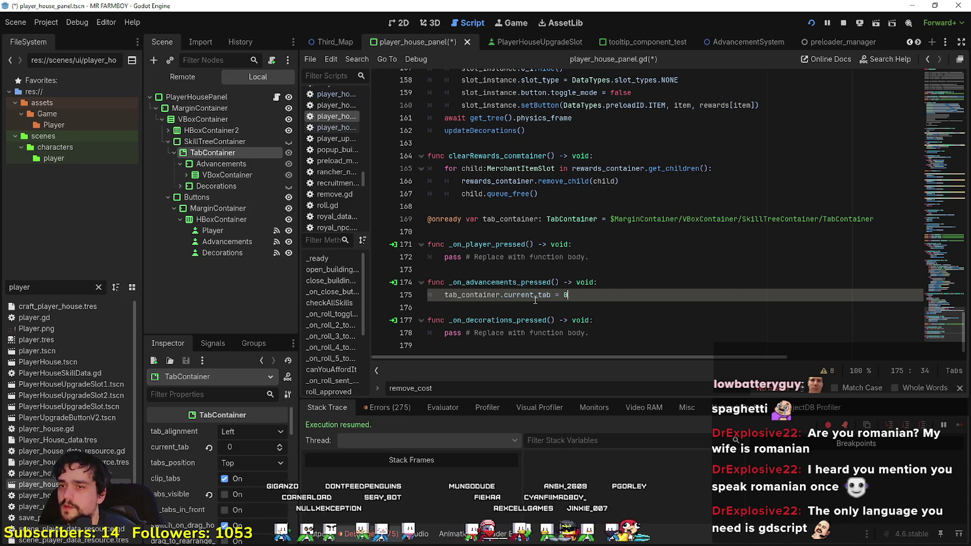
Step: Replace the Decorations handler placeholder with tab_container.current_tab = 1 and save
mouse_move(535, 299)
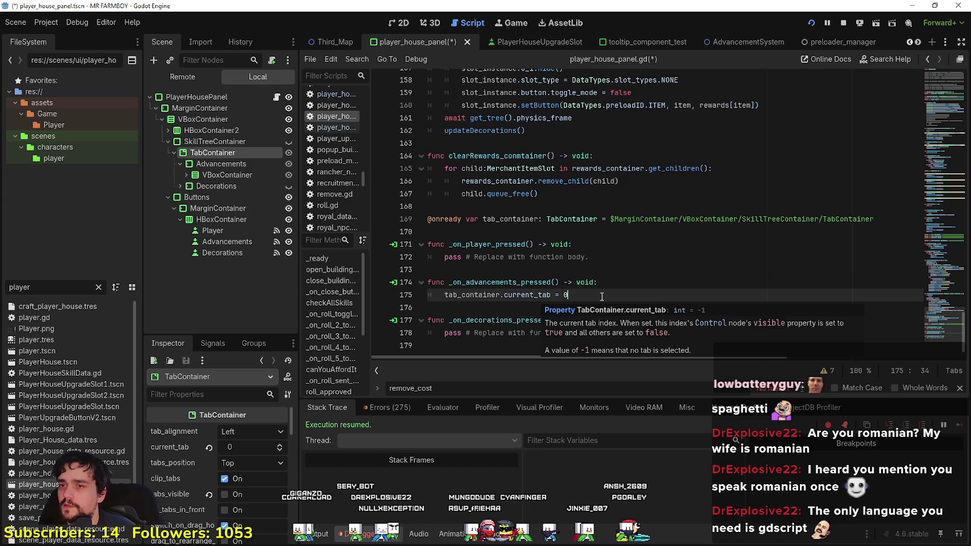
left_click_drag(602, 298, 438, 296)
left_click_drag(591, 333, 447, 337)
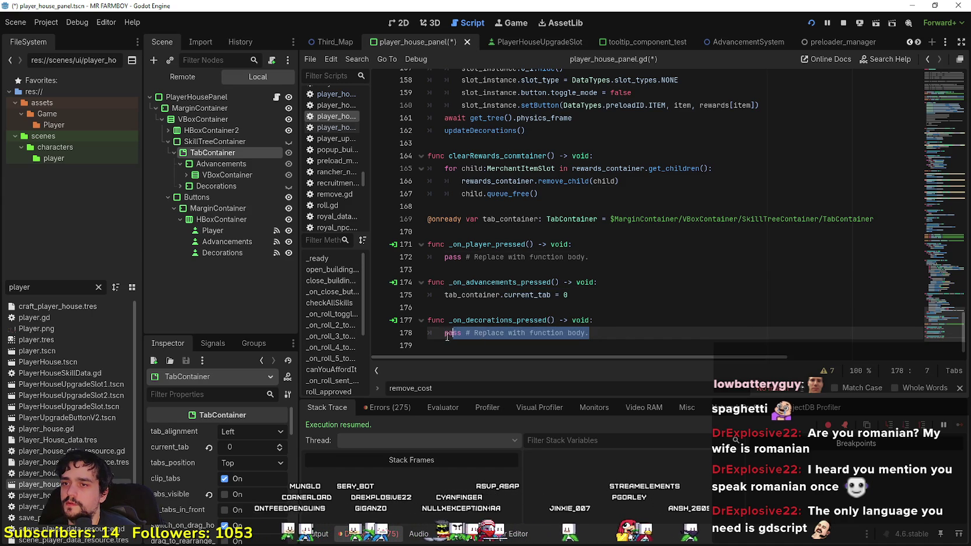
key("ctrl+v")
key("BackSpace")
type("1")
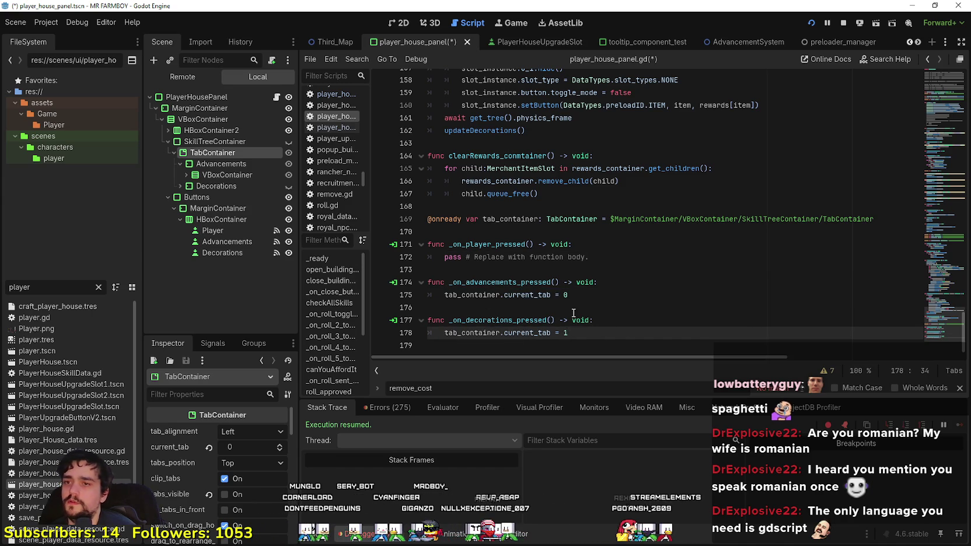
left_click(574, 312)
key("ctrl+s")
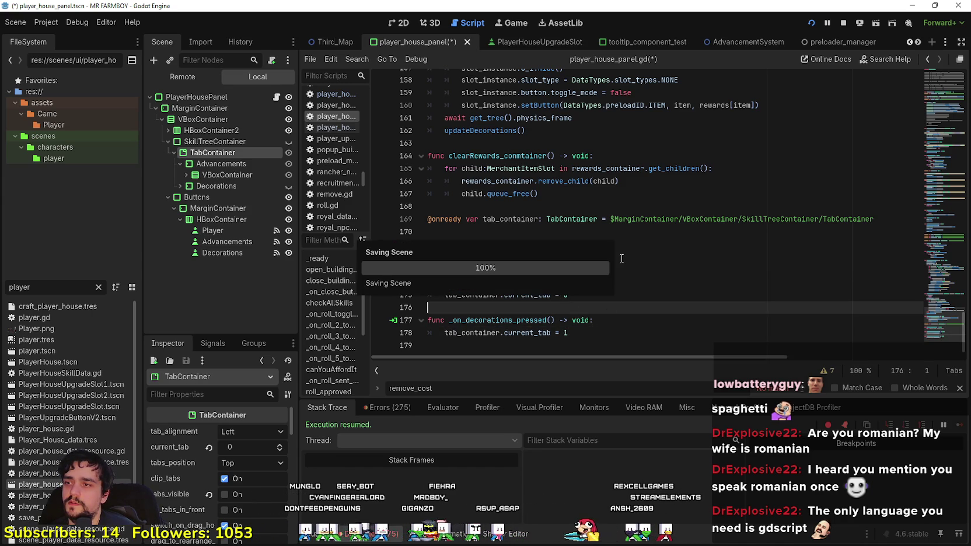
Step: Put the caret on empty line 170 and select the SkillTreeContainer node
left_click(614, 260)
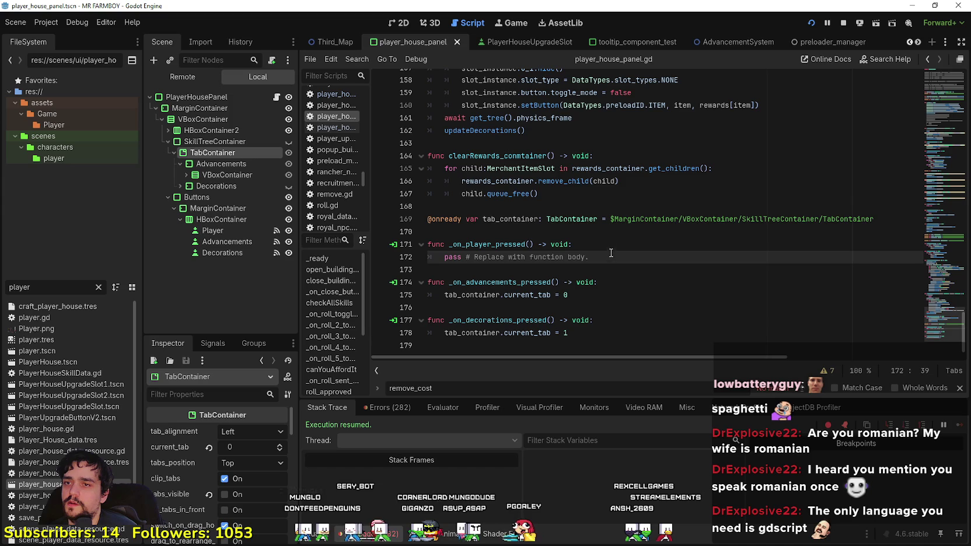
left_click(582, 229)
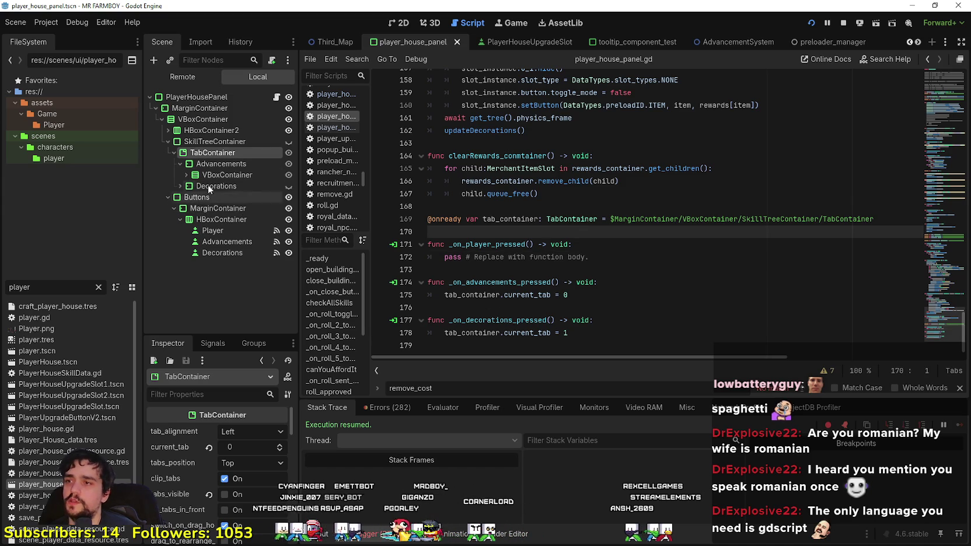
left_click(256, 142)
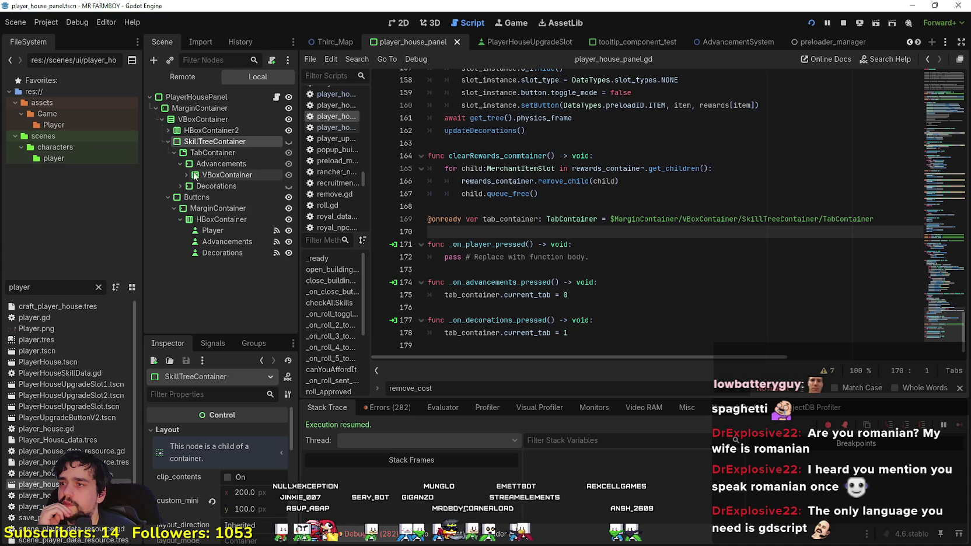
Step: Add a skill_tree_container reference and call skill_tree_container.show() in the Advancements handler
mouse_move(233, 143)
left_mouse_down()
mouse_move(409, 221)
mouse_move(467, 226)
mouse_move(467, 235)
left_mouse_up()
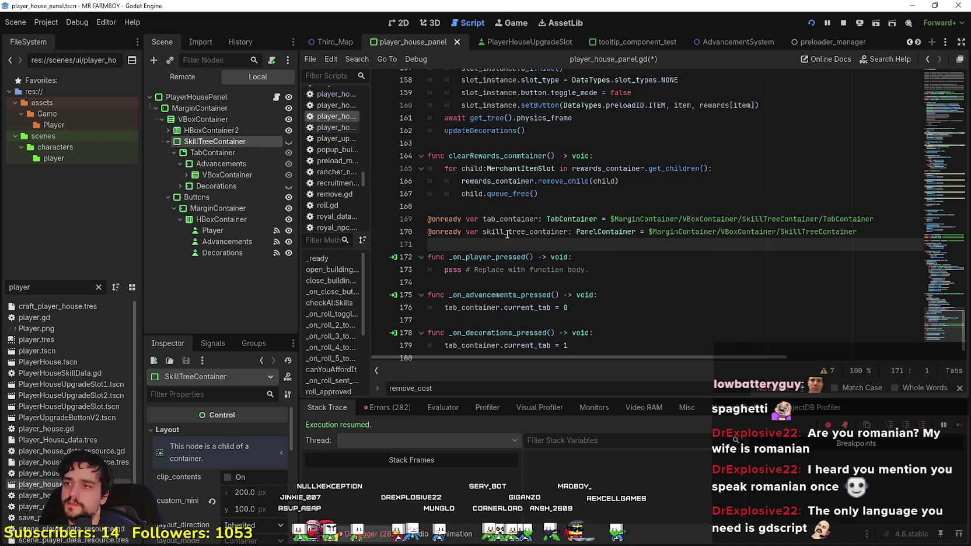
double_click(507, 233)
left_click(621, 296)
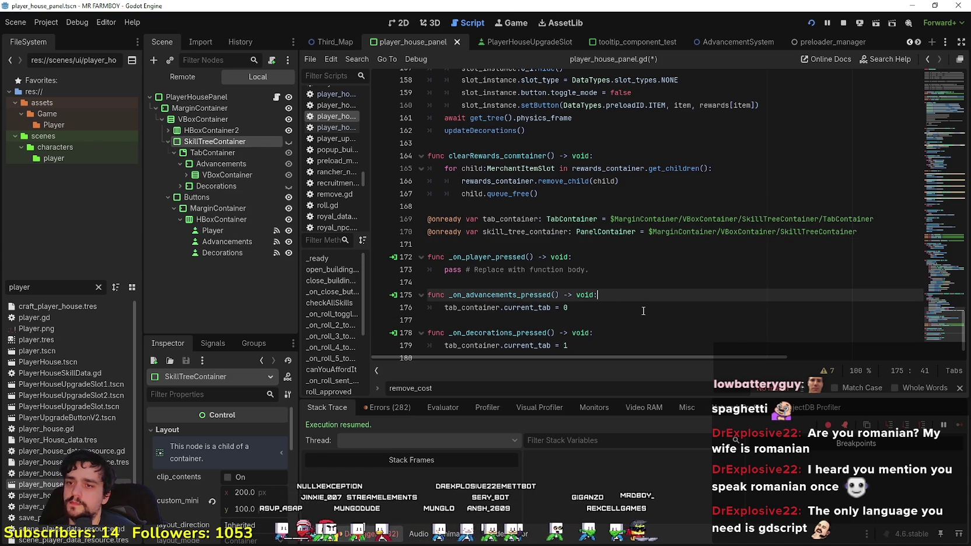
left_click(648, 303)
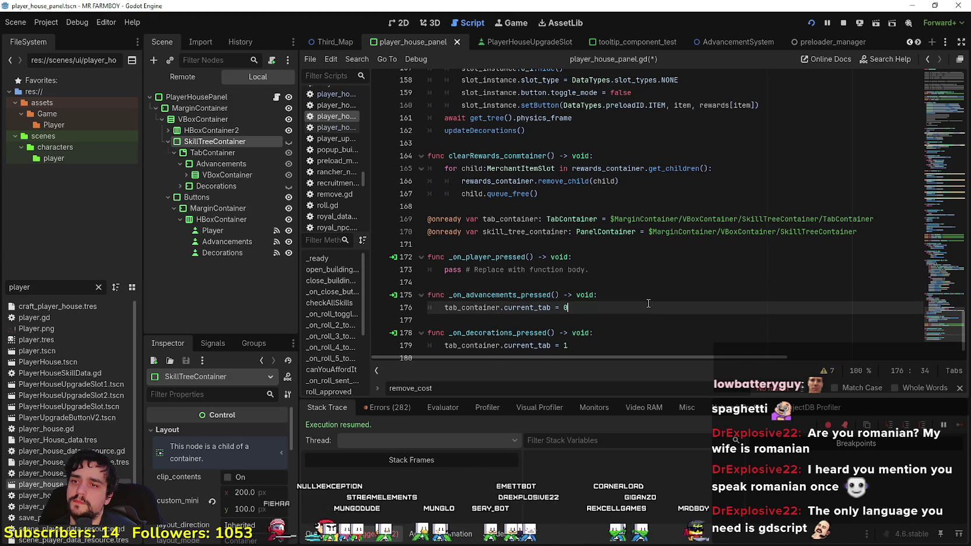
key("Return")
type(".show")
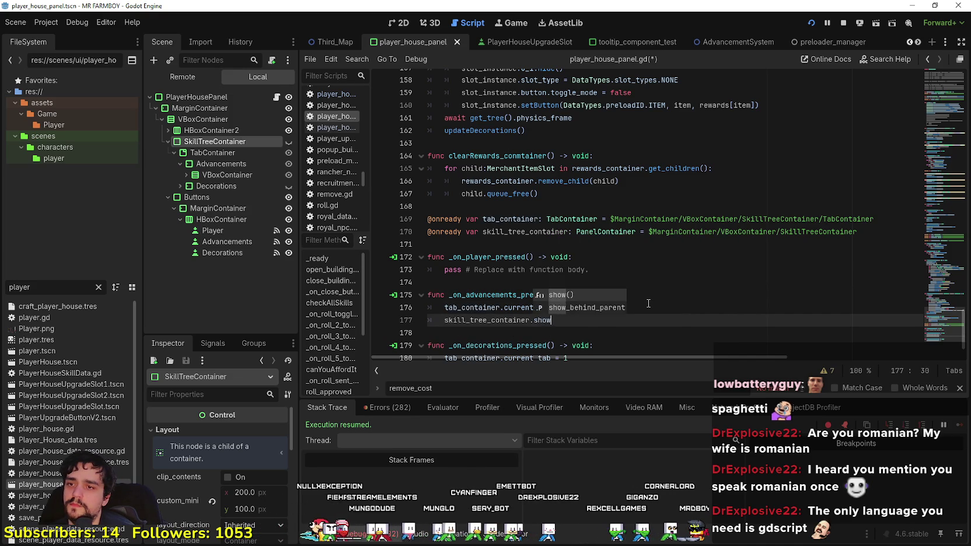
key("Return")
Step: Copy the skill_tree_container.show() call under current_tab = 1 in the Decorations handler and save
scroll(603, 311, "down", 1)
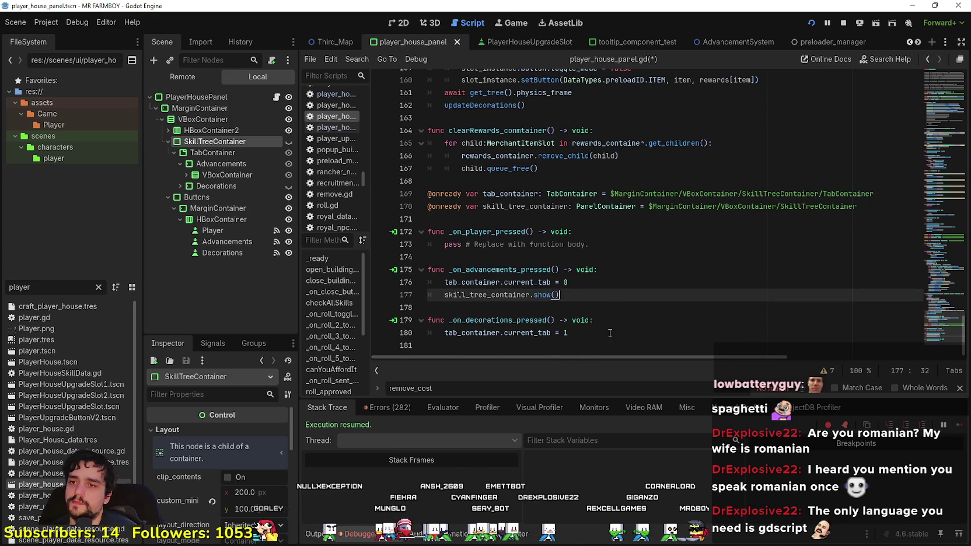
left_click(610, 333)
left_click_drag(560, 294, 444, 295)
key("ctrl+c")
left_click(608, 336)
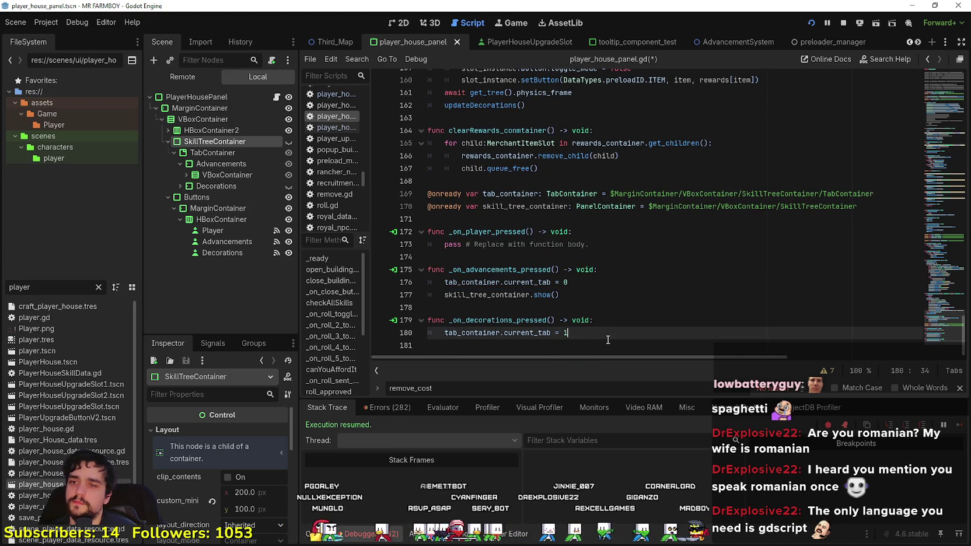
key("Return")
key("ctrl+v")
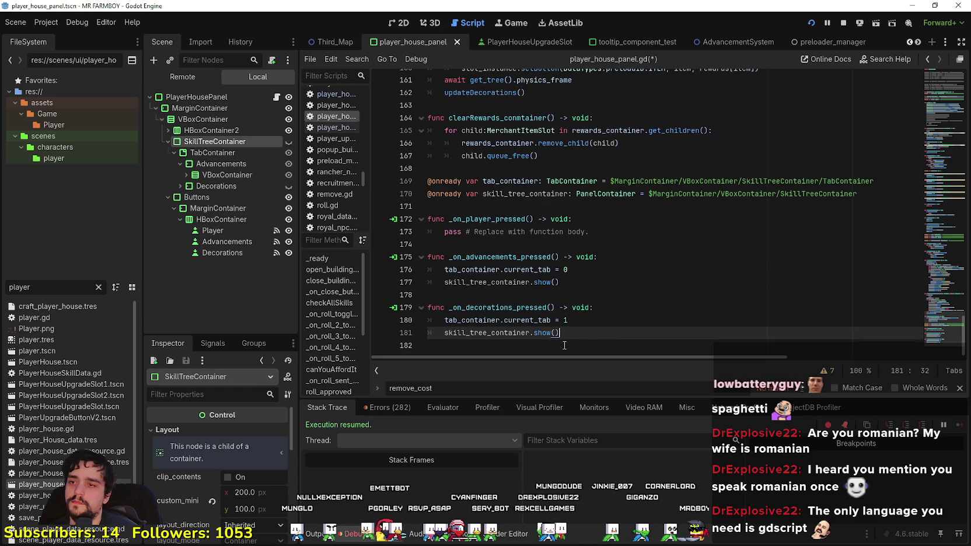
left_click(565, 346)
key("ctrl+s")
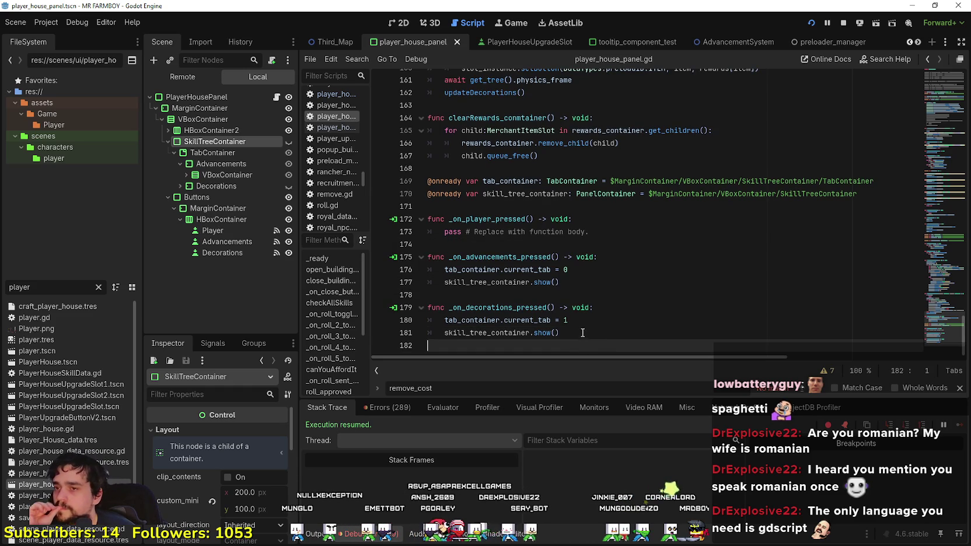
Step: Restart the game from the toolbar to test the changes
left_click(544, 302)
left_click(533, 342)
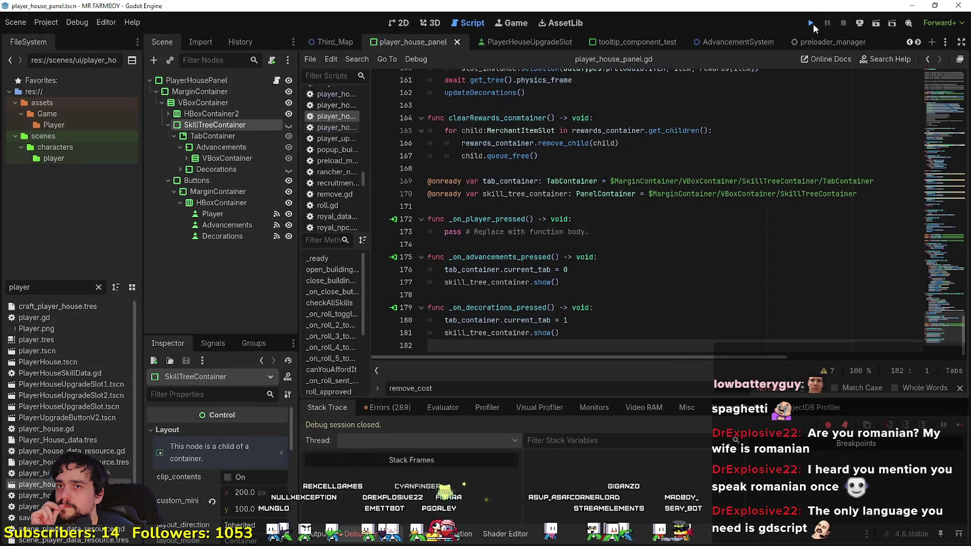
left_click(813, 23)
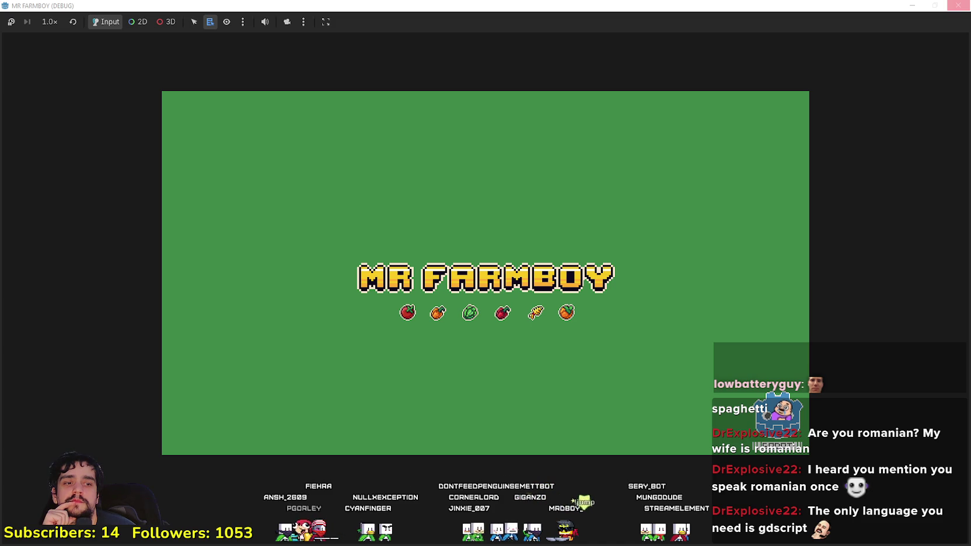
Step: Switch to the Brave window showing the No Man's Sky founder's X profile
key("alt+Tab")
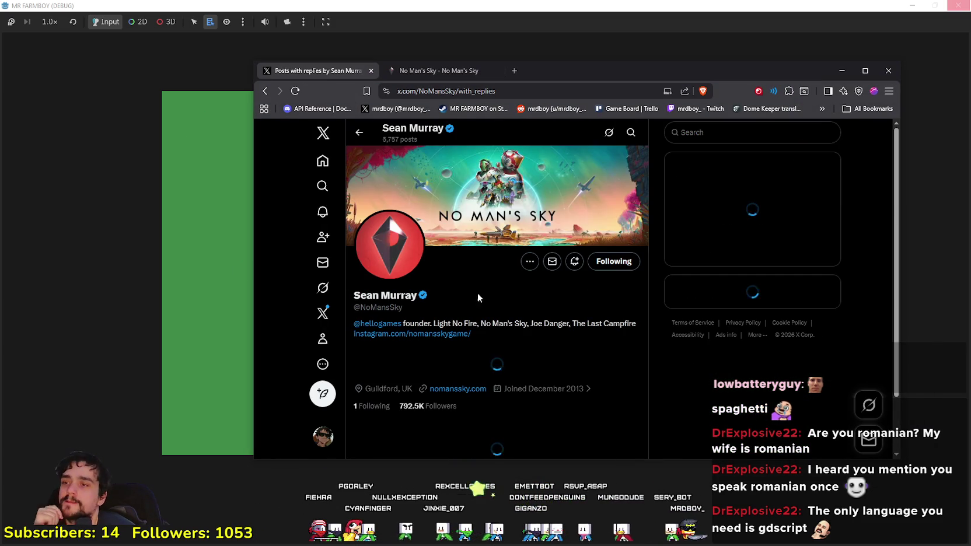
Step: Scroll the No Man's Sky X posts, view the No Man's Sky site menu, then bring up Hello Games YouTube
scroll(549, 380, "down", 4)
scroll(559, 395, "down", 4)
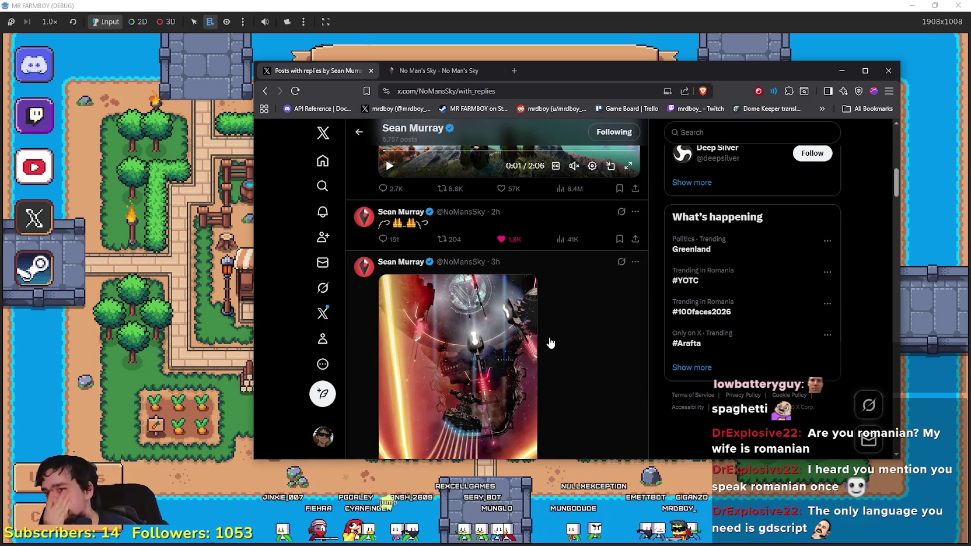
left_click(428, 70)
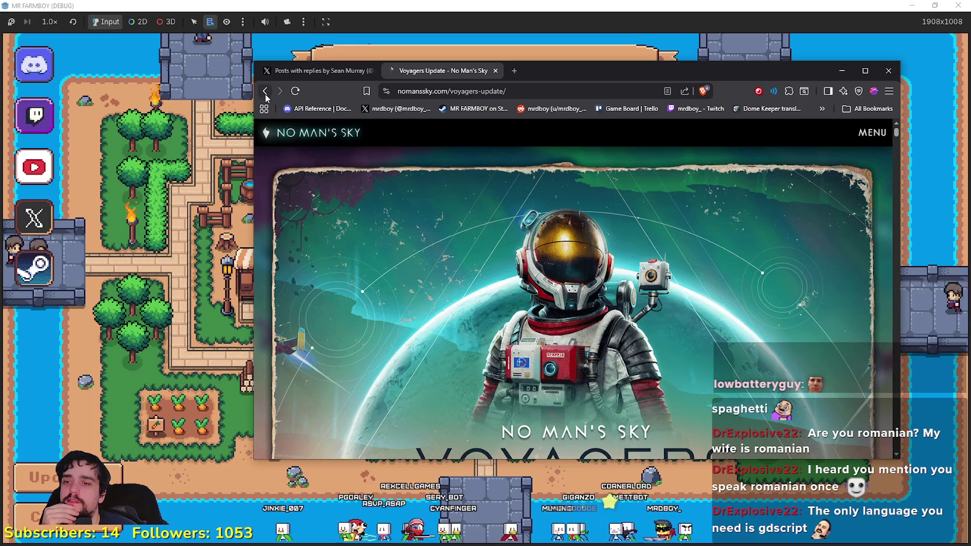
left_click(267, 91)
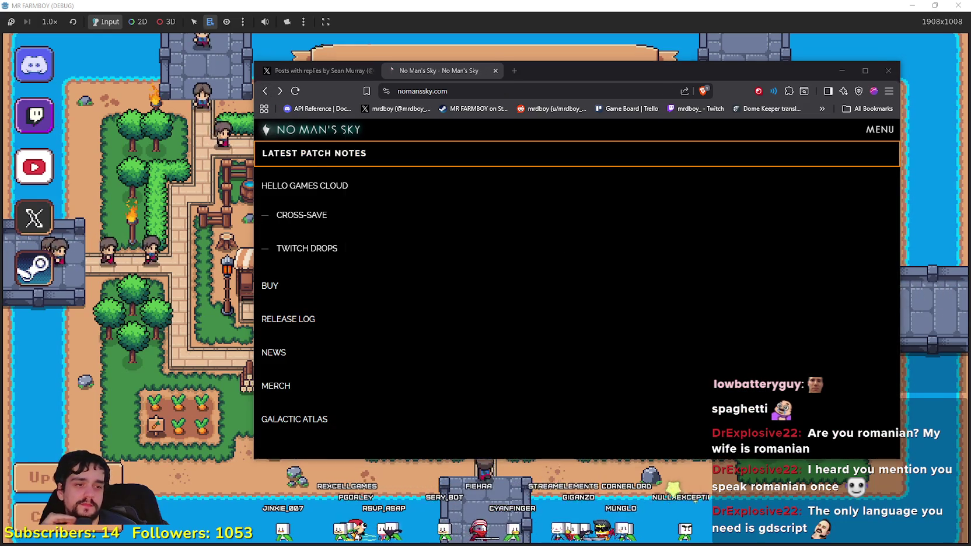
key("alt+Tab")
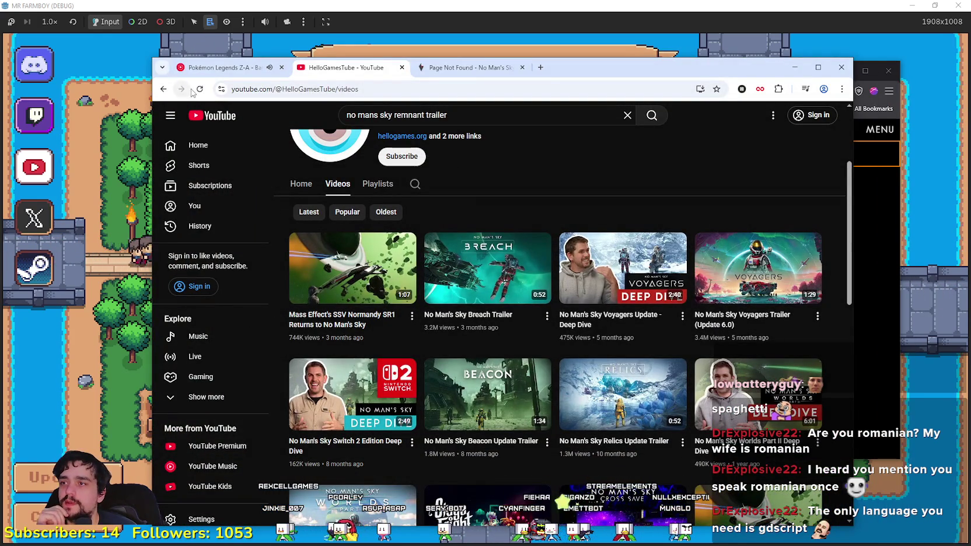
Step: Reload the Hello Games videos, check the Remnant update page, then load Save 3 (Incremental) in the game
left_click(200, 89)
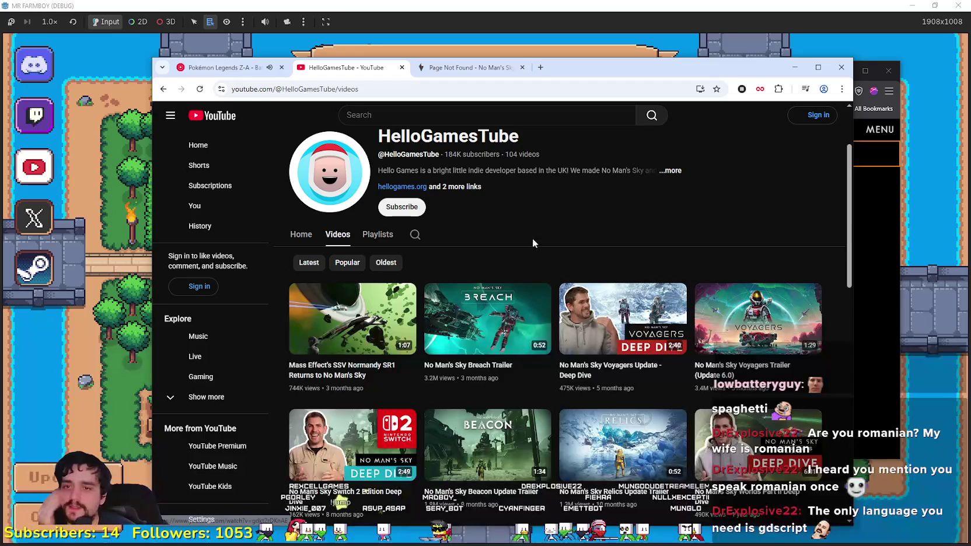
left_click(461, 68)
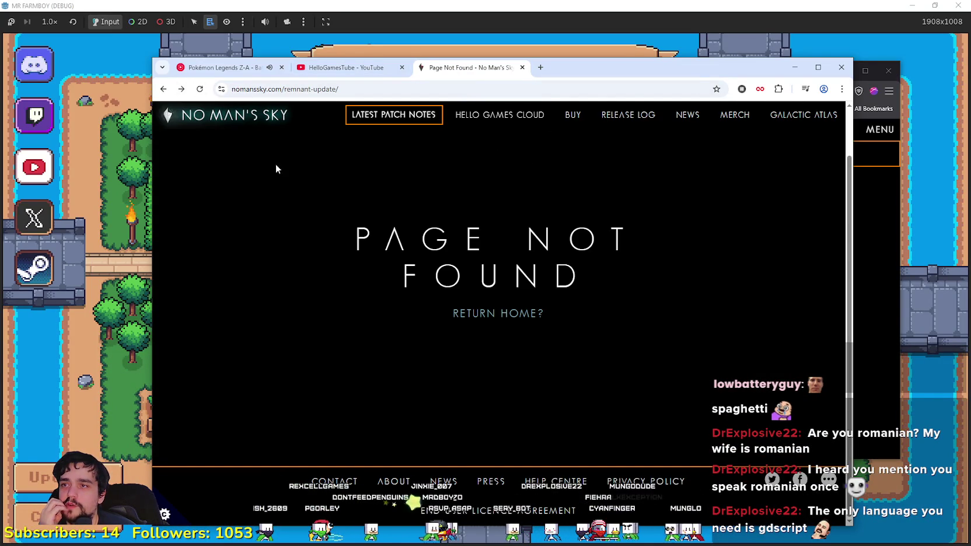
left_click(179, 4)
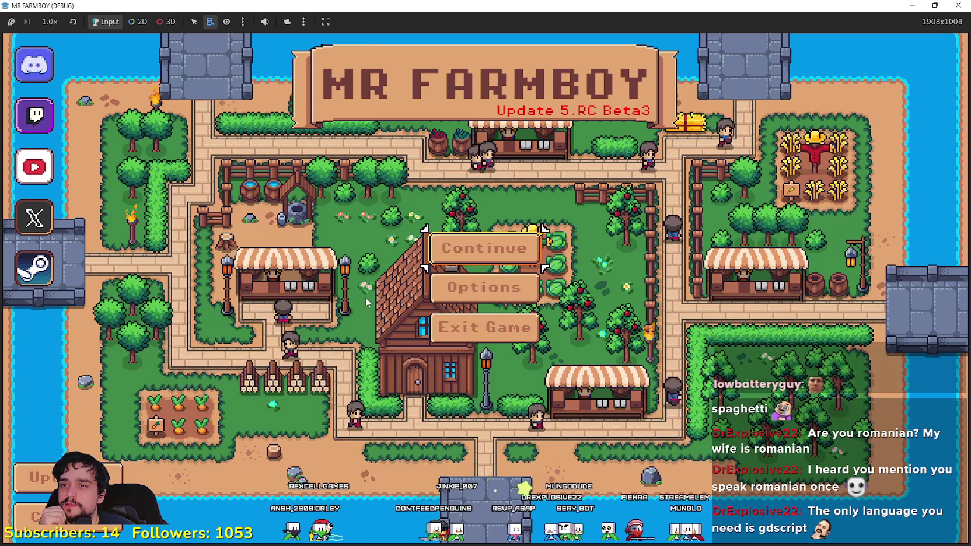
left_click(482, 249)
scroll(492, 272, "down", 3)
scroll(492, 271, "up", 2)
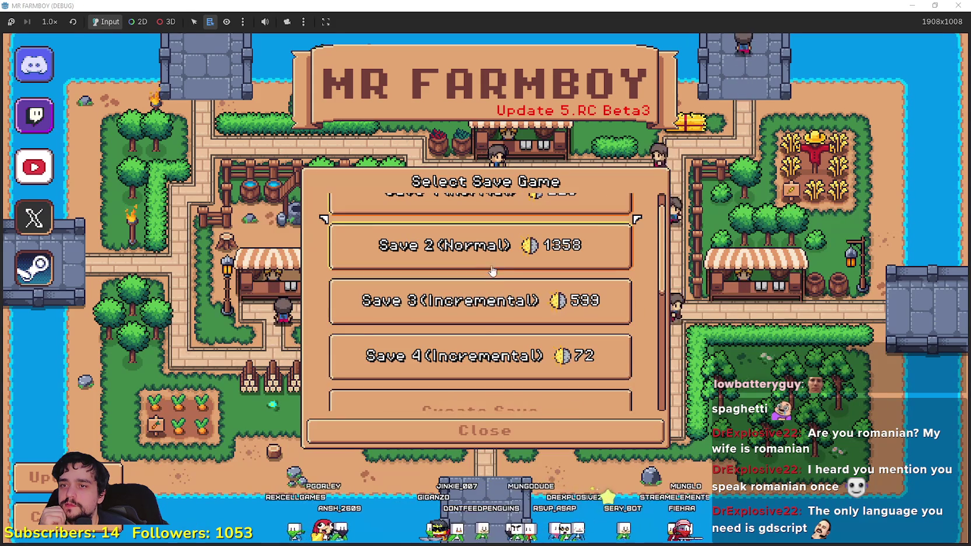
left_click(457, 315)
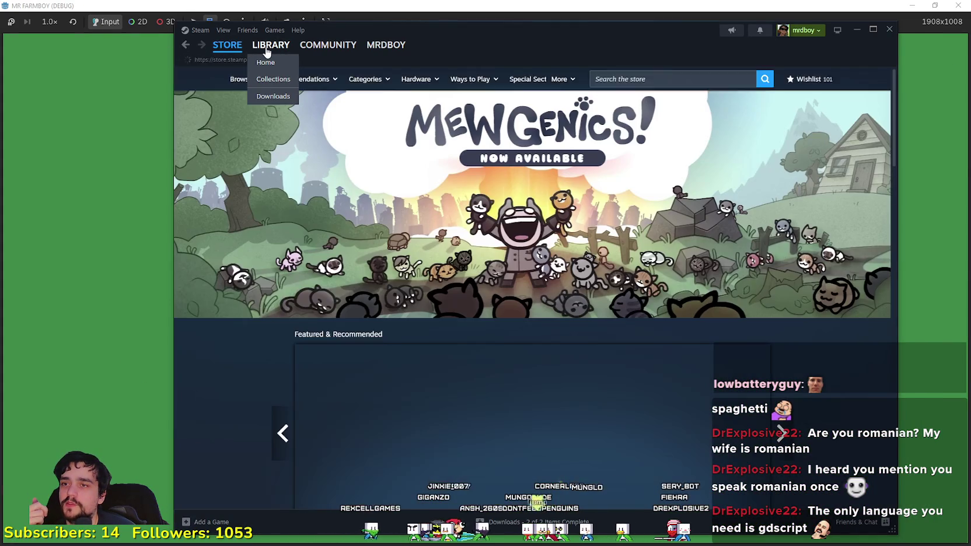
Step: Read the Update, NMS; Remnant thread in Steam's No Man's Sky discussions, then return to the game
left_click(265, 48)
left_click(542, 263)
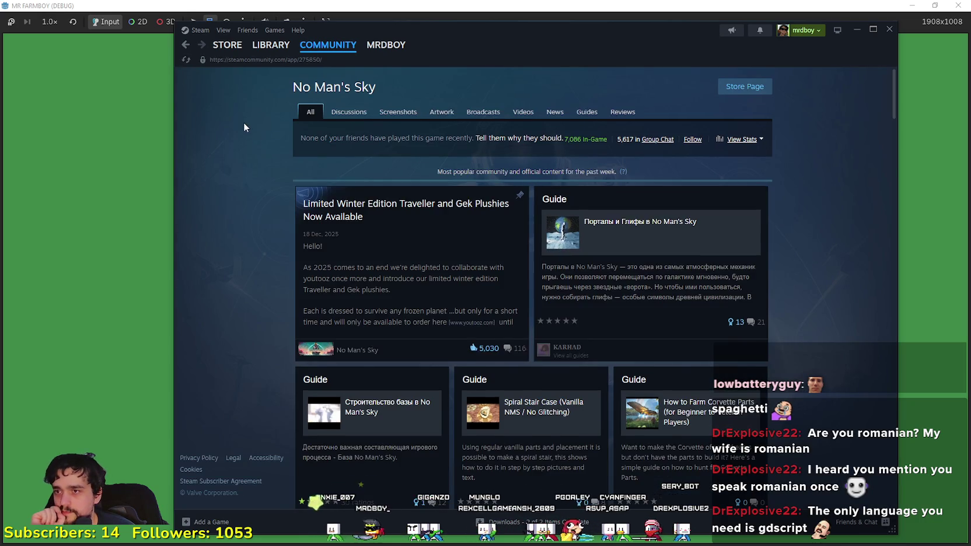
left_click_drag(346, 118, 357, 139)
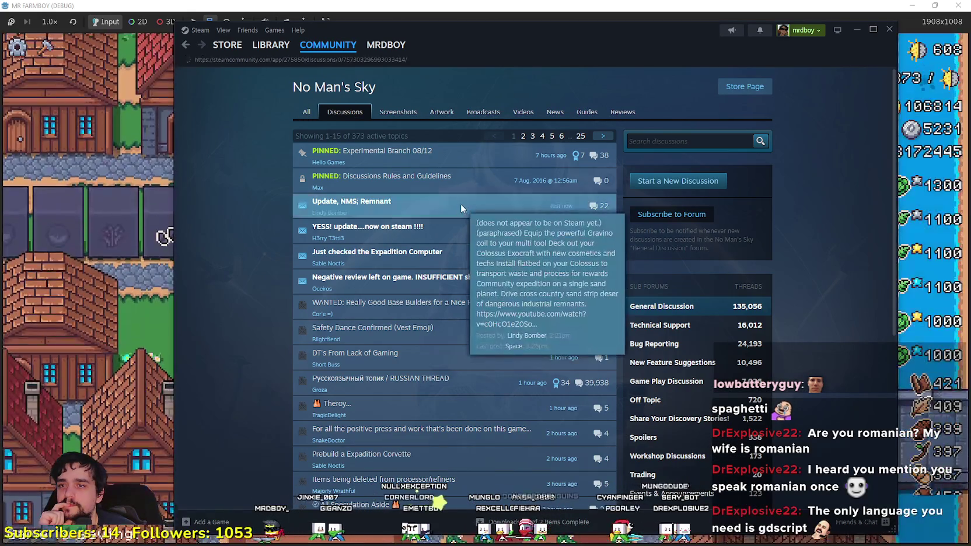
scroll(549, 432, "down", 5)
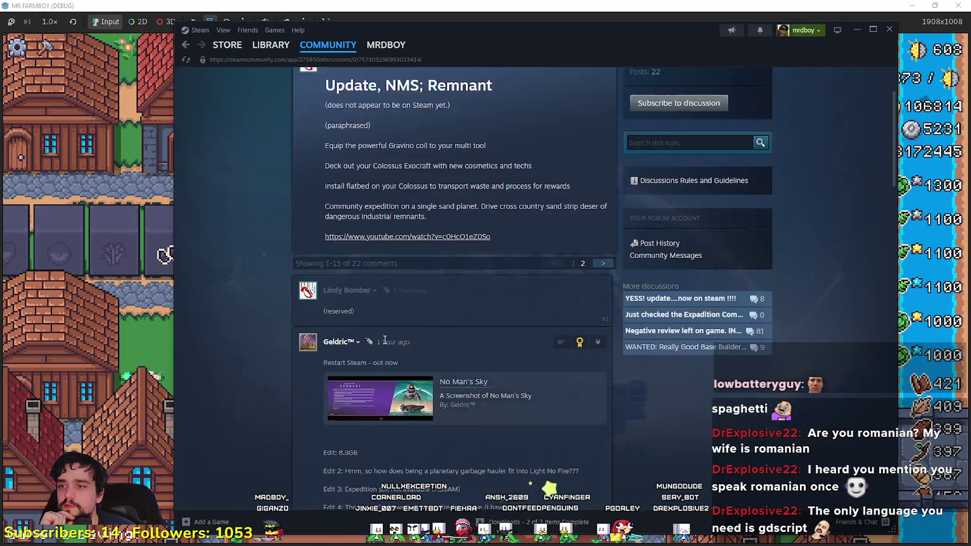
scroll(546, 422, "down", 8)
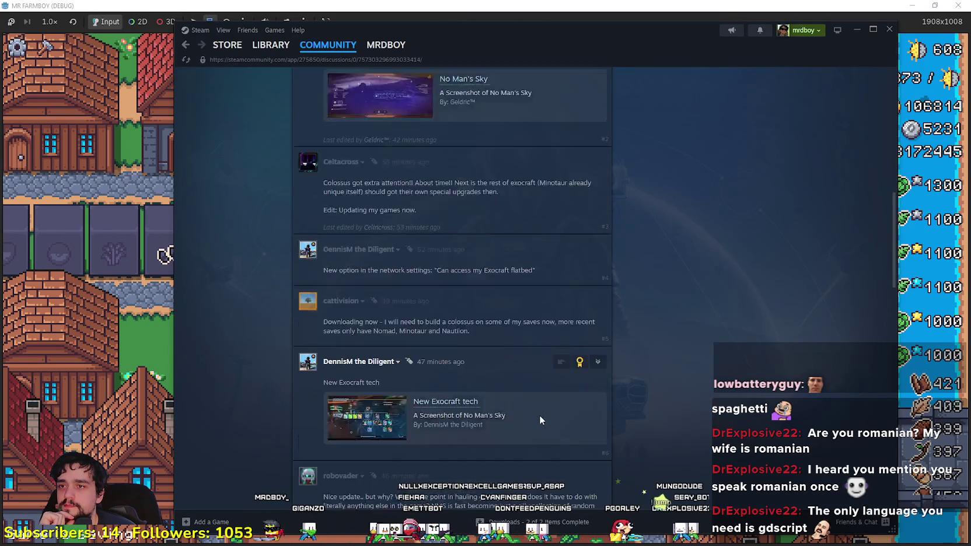
scroll(539, 415, "down", 10)
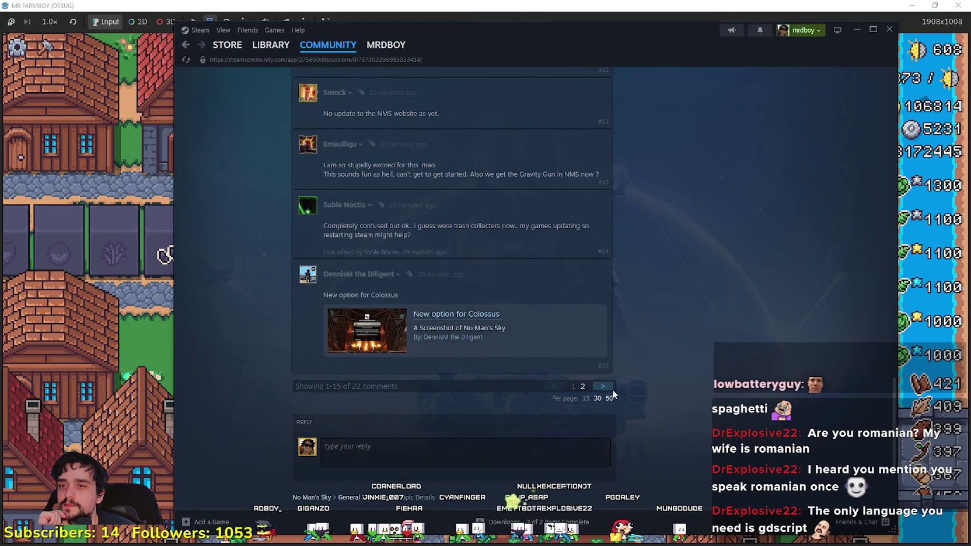
scroll(652, 413, "down", 8)
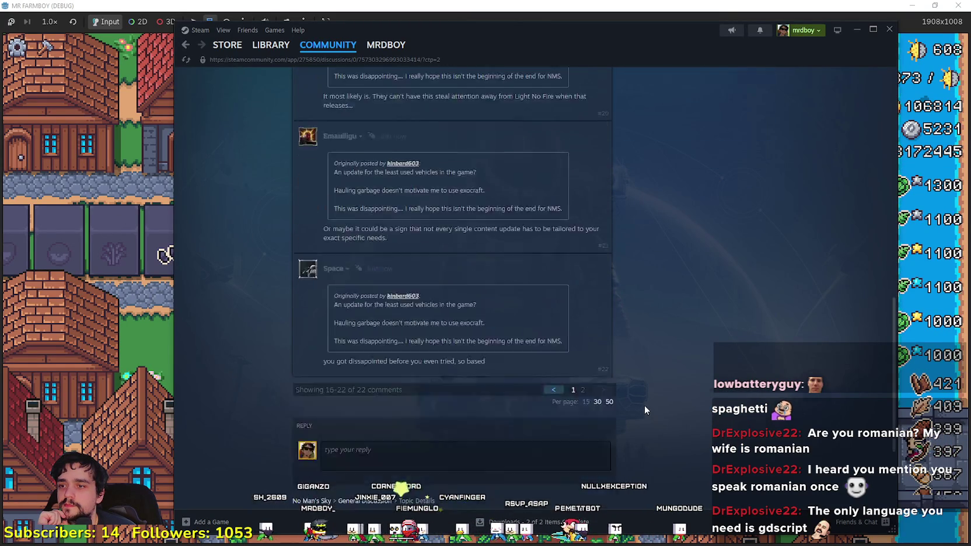
left_click(102, 298)
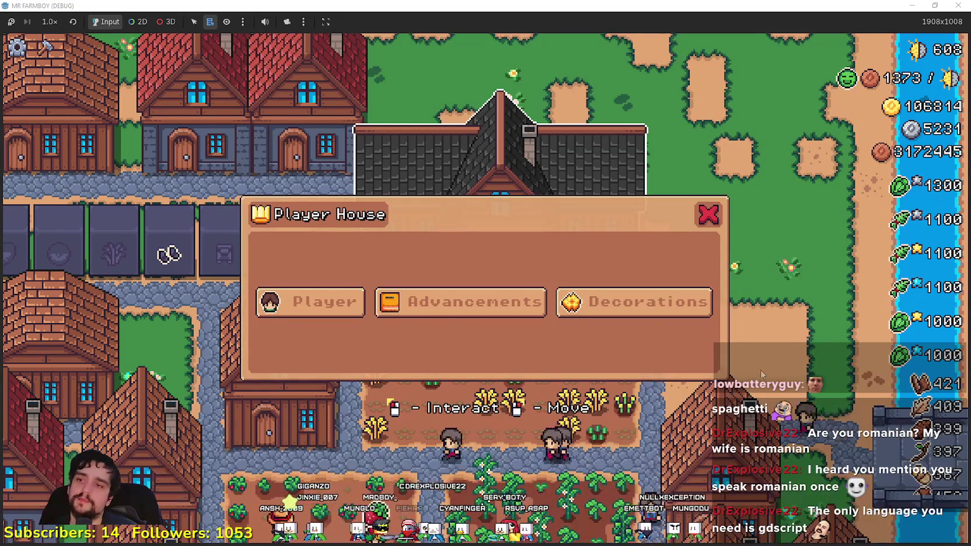
Step: Open the Player House panel and show the Advancements skill tree, briefly checking Steam
key("Escape")
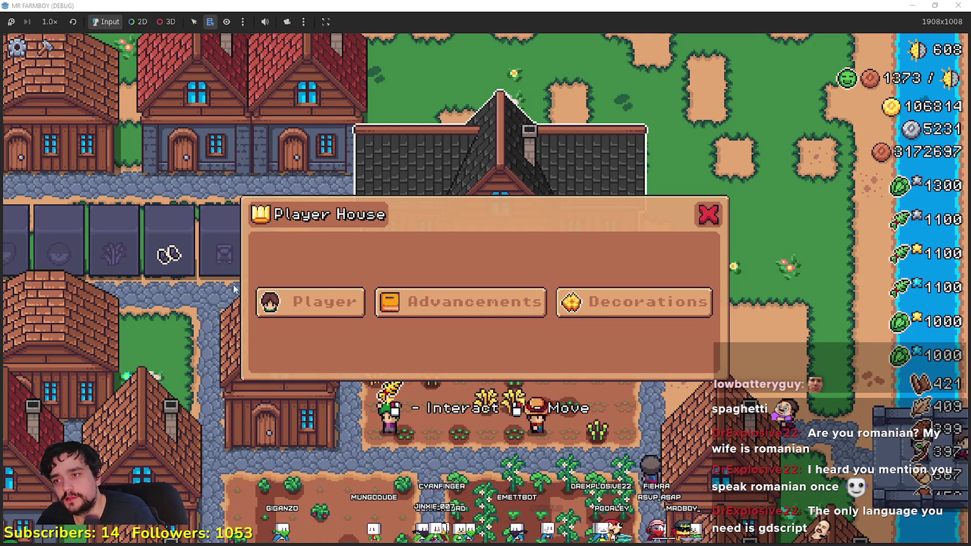
left_click(432, 306)
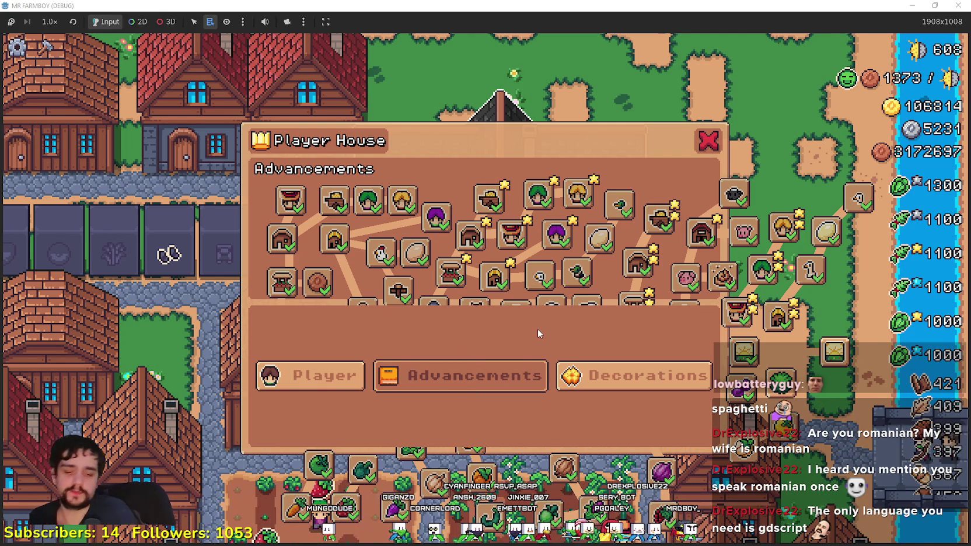
key("alt+Tab")
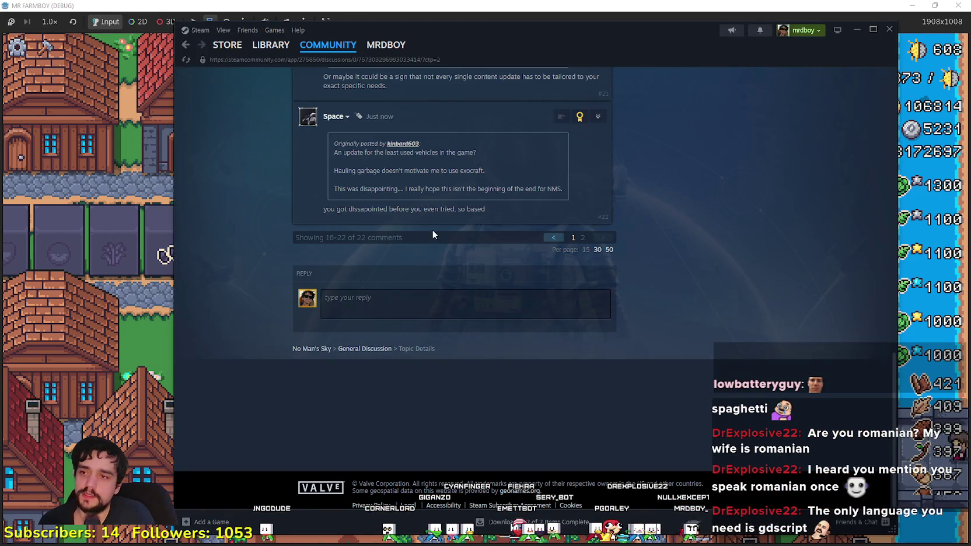
key("alt+Tab")
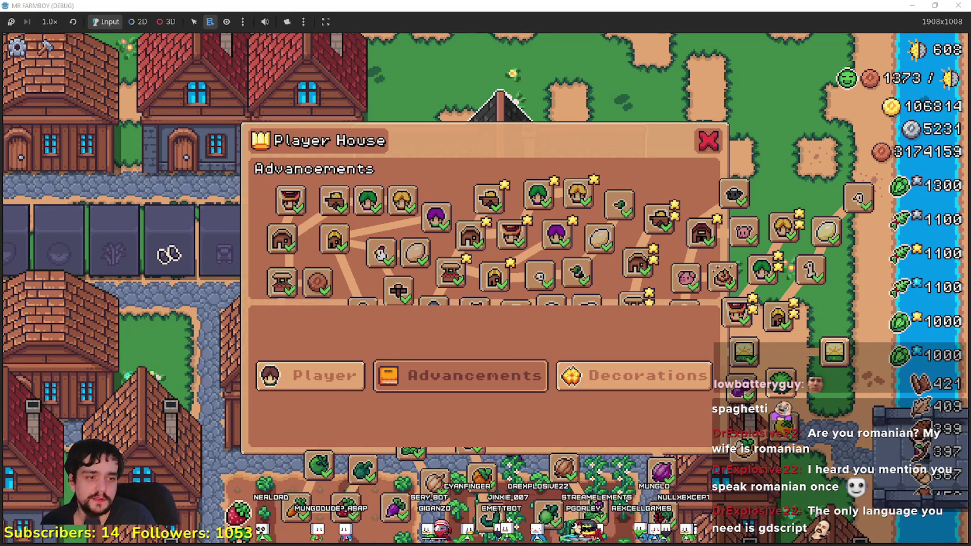
Step: Glance at the panel script in Godot, then close the Player House panel in the game
key("alt+Tab")
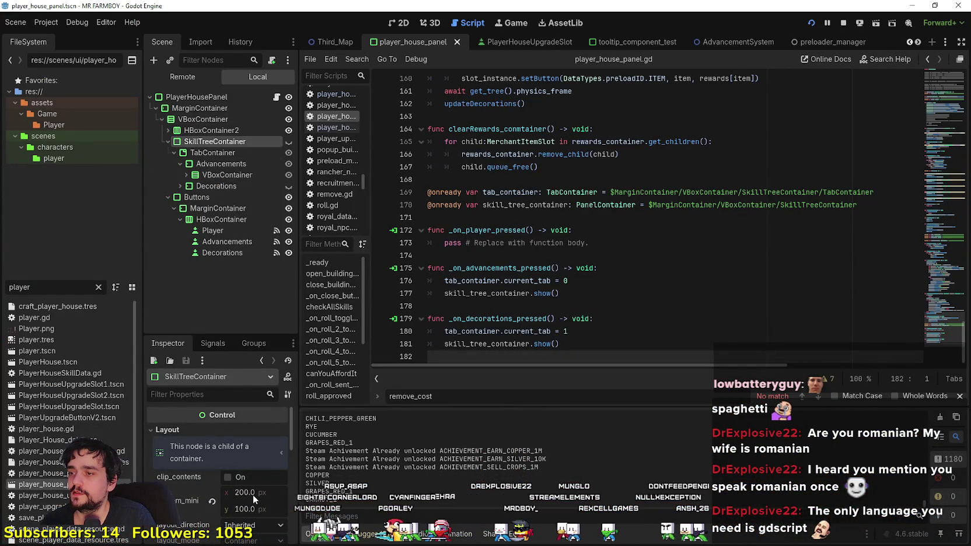
key("alt+Tab")
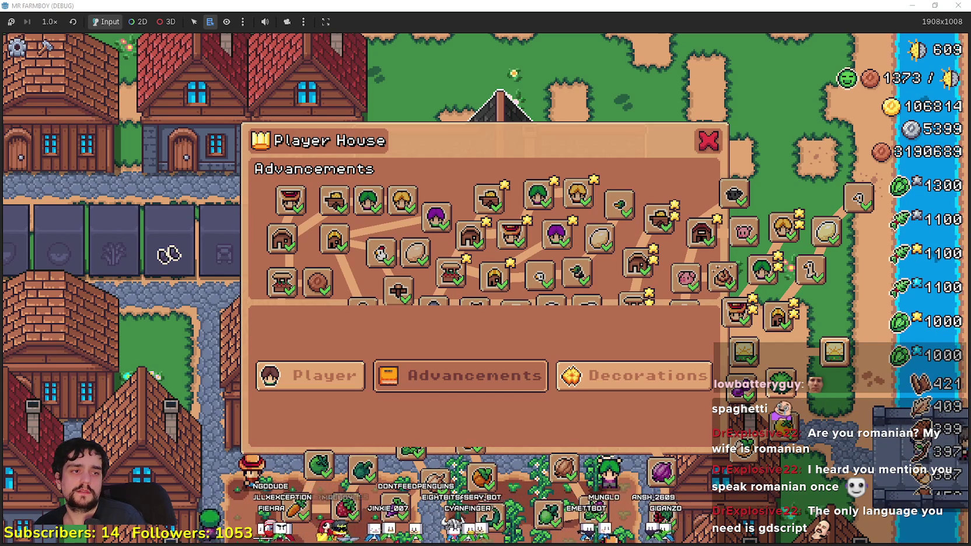
key("Escape")
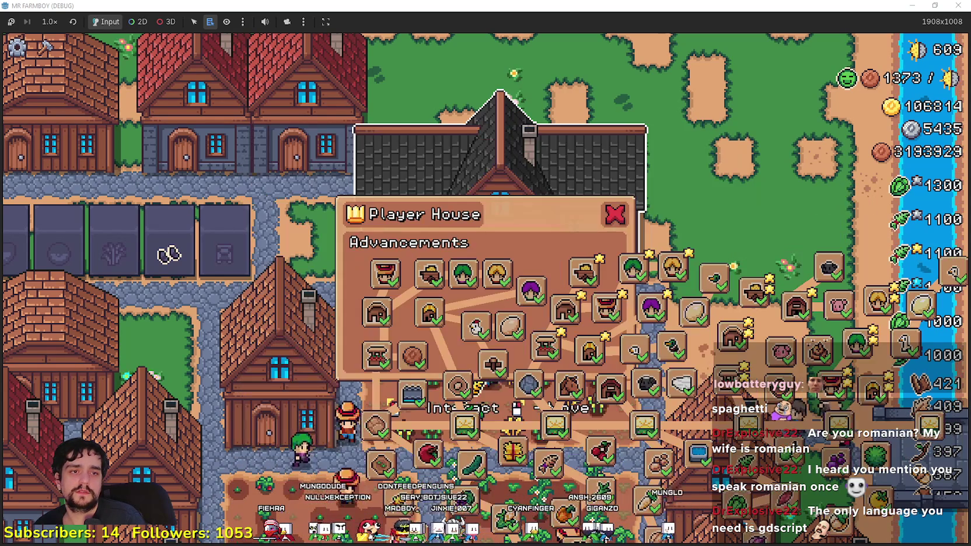
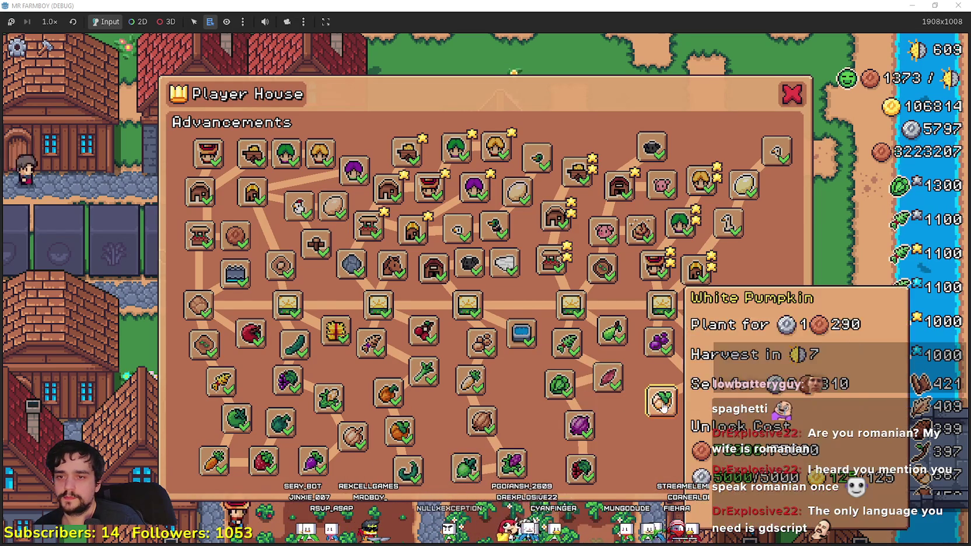
Step: Unlock the Island Expansion VI advancement in the Player House panel
mouse_move(762, 302)
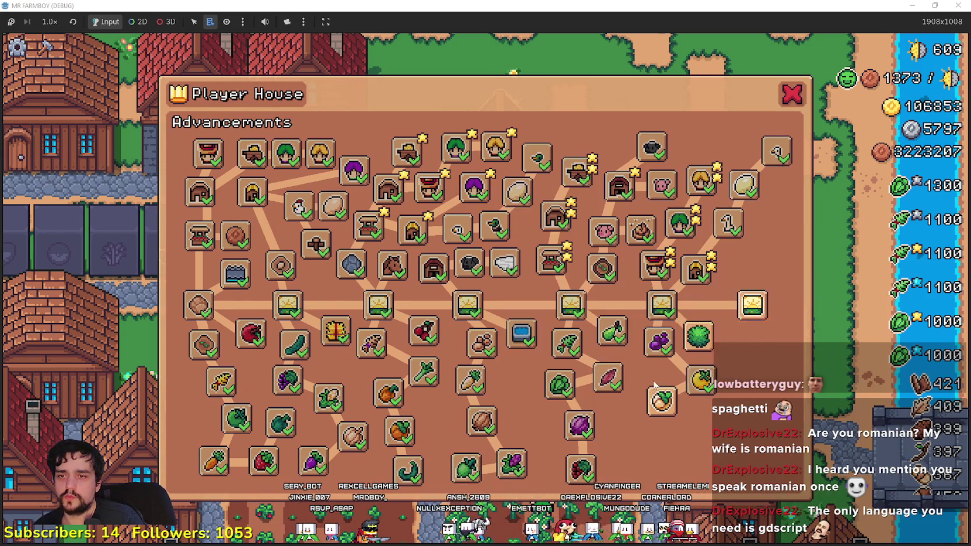
mouse_move(658, 412)
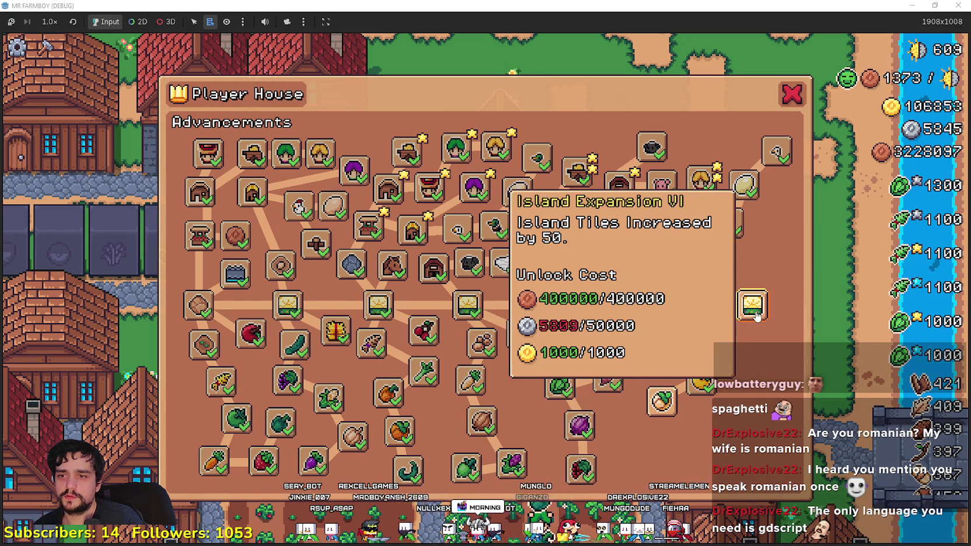
left_click(756, 305)
Step: Switch the Player House panel to Decorations and bring GitHub Desktop forward
mouse_move(799, 155)
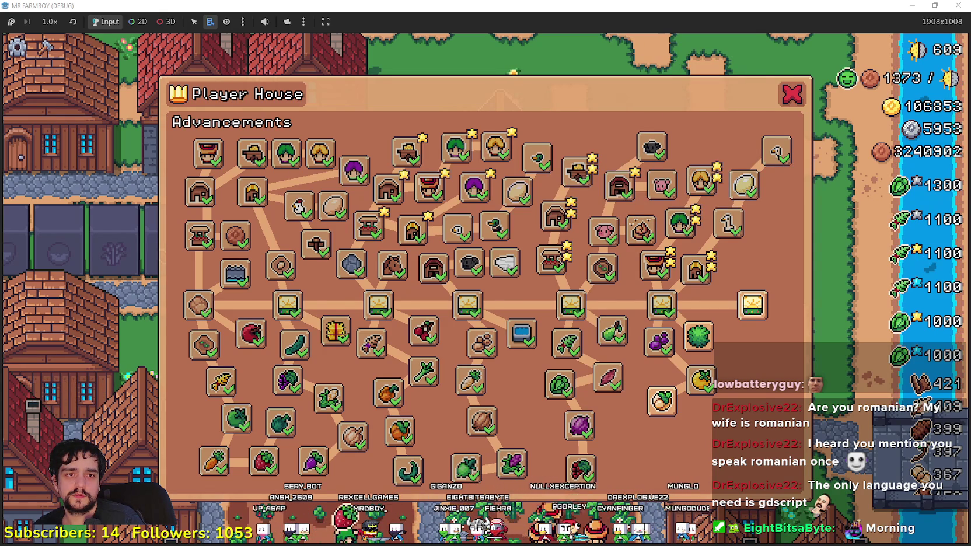
key("Tab")
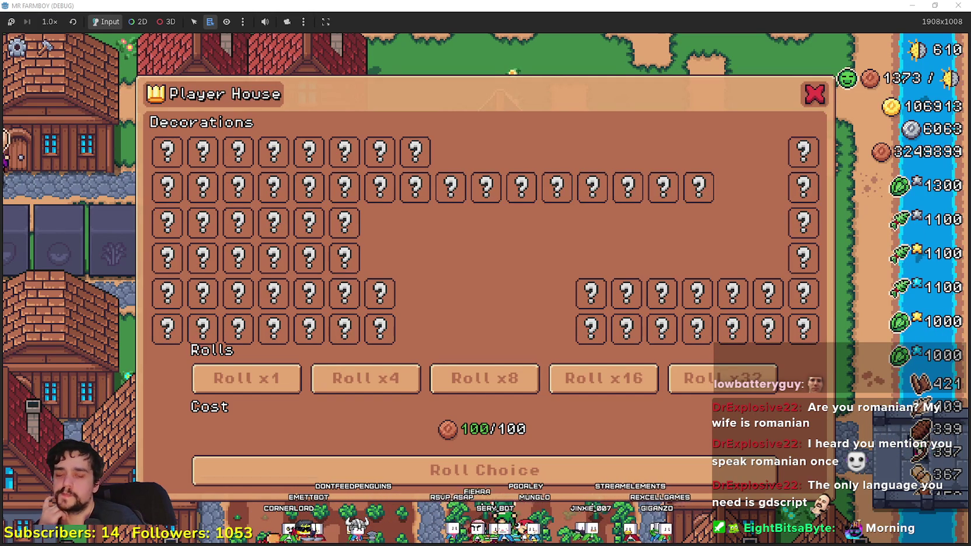
key("alt+Tab")
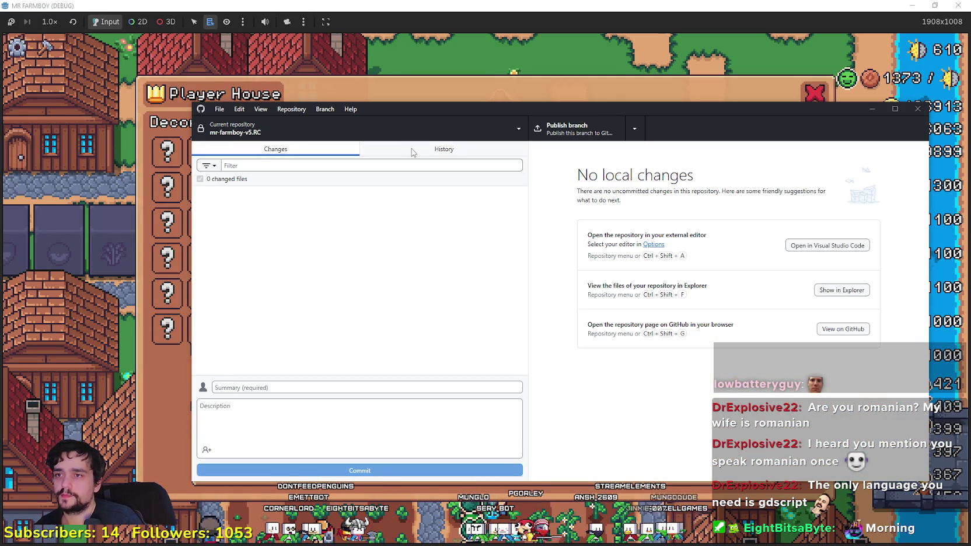
Step: Glance at commit history, then return to Changes and scroll the 60 changed files
left_click(412, 152)
left_click(263, 149)
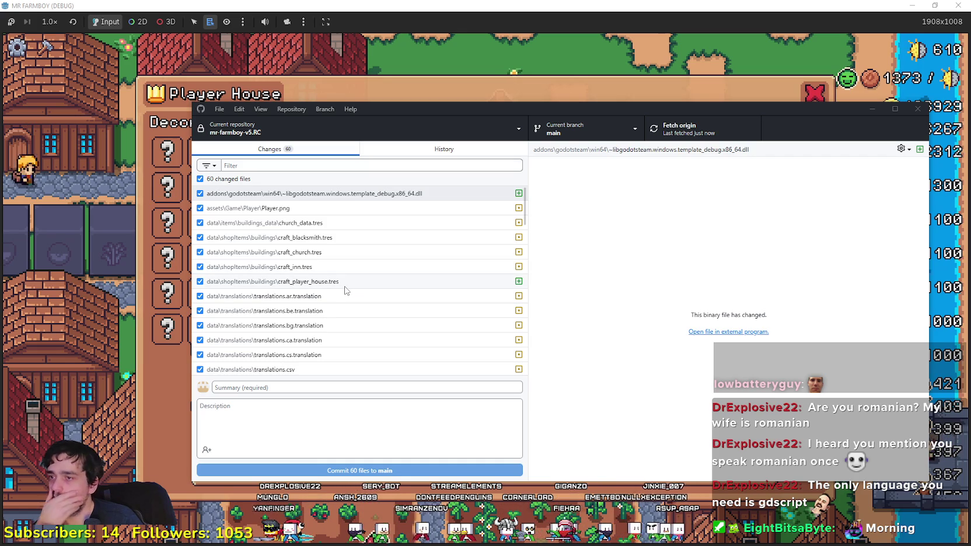
scroll(346, 286, "down", 3)
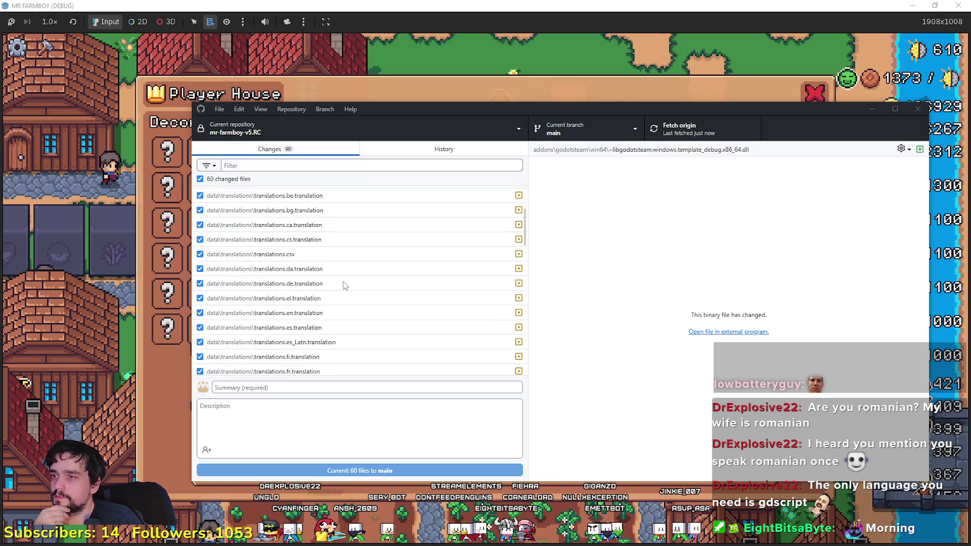
scroll(349, 288, "down", 5)
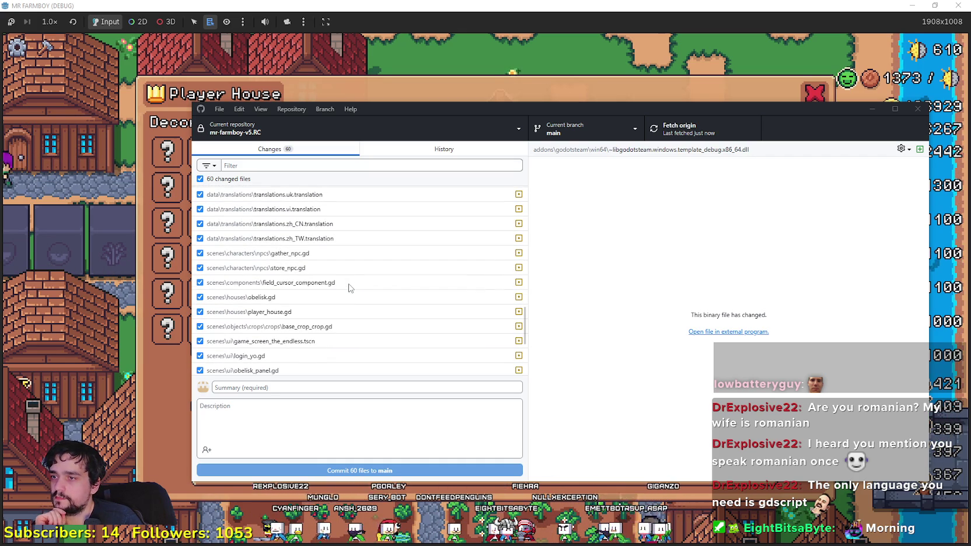
scroll(319, 236, "down", 3)
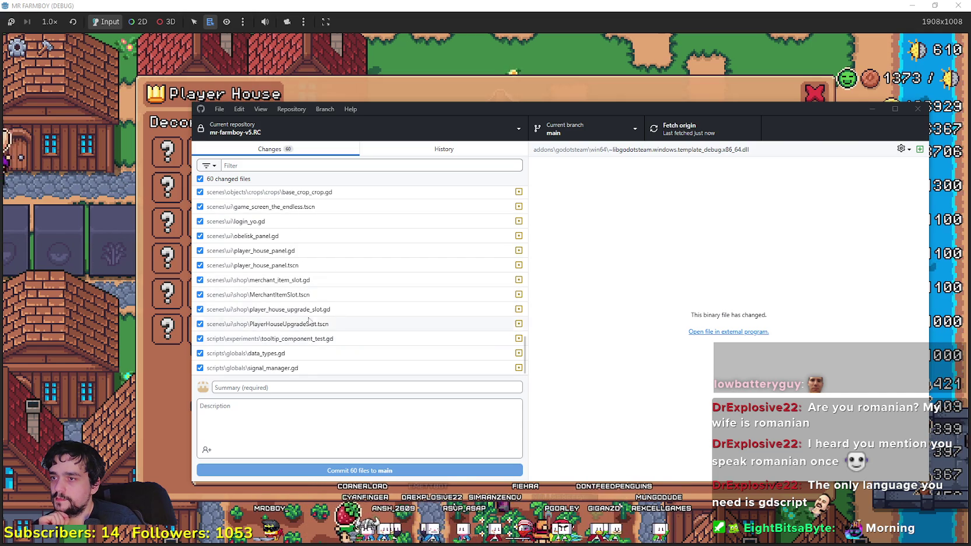
Step: Open the player_house_panel.tscn diff and scroll through it to the new unlock costs
left_click(289, 267)
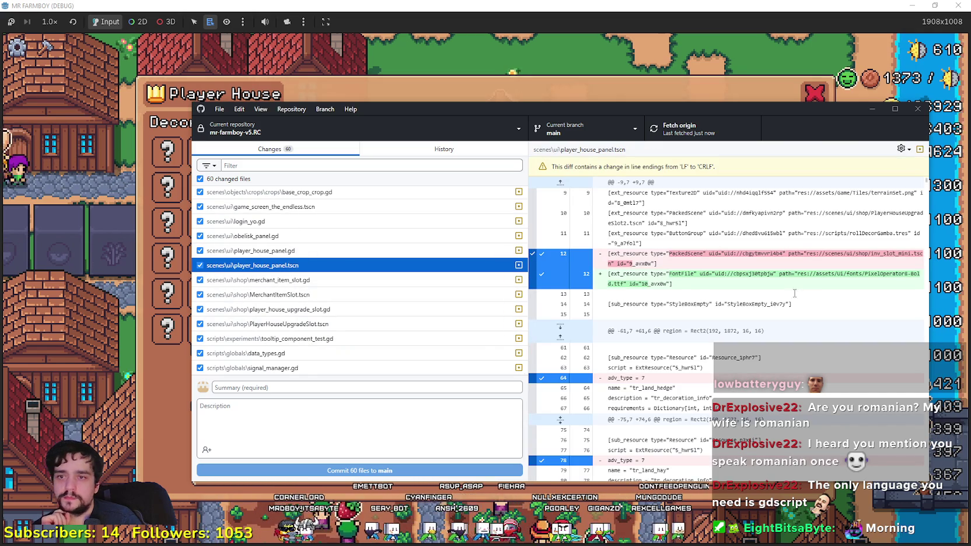
scroll(735, 362, "down", 1)
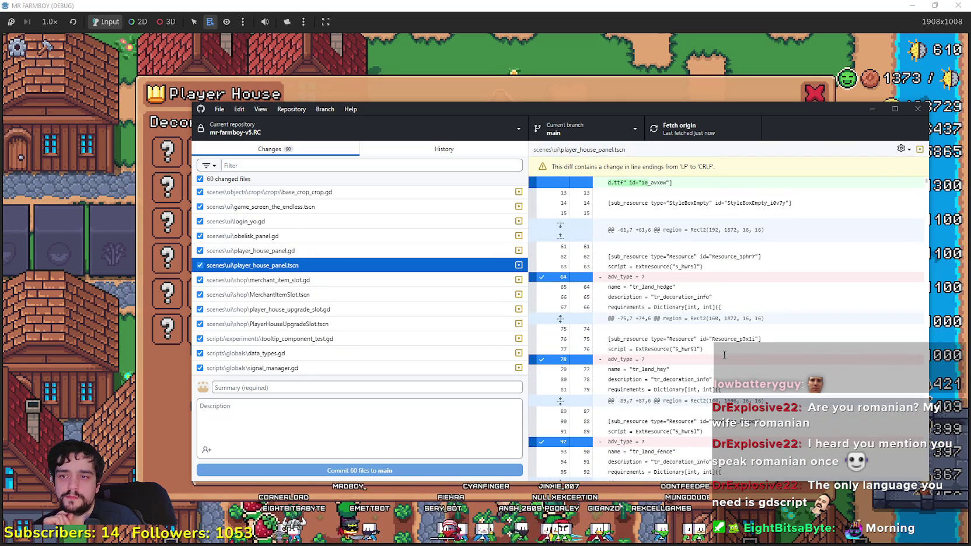
scroll(724, 354, "down", 3)
scroll(693, 305, "down", 2)
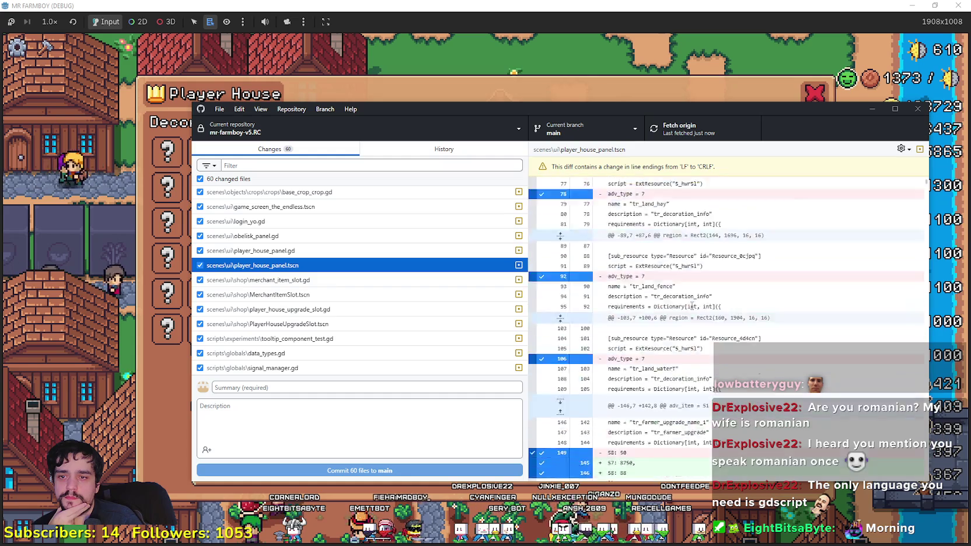
scroll(693, 305, "down", 5)
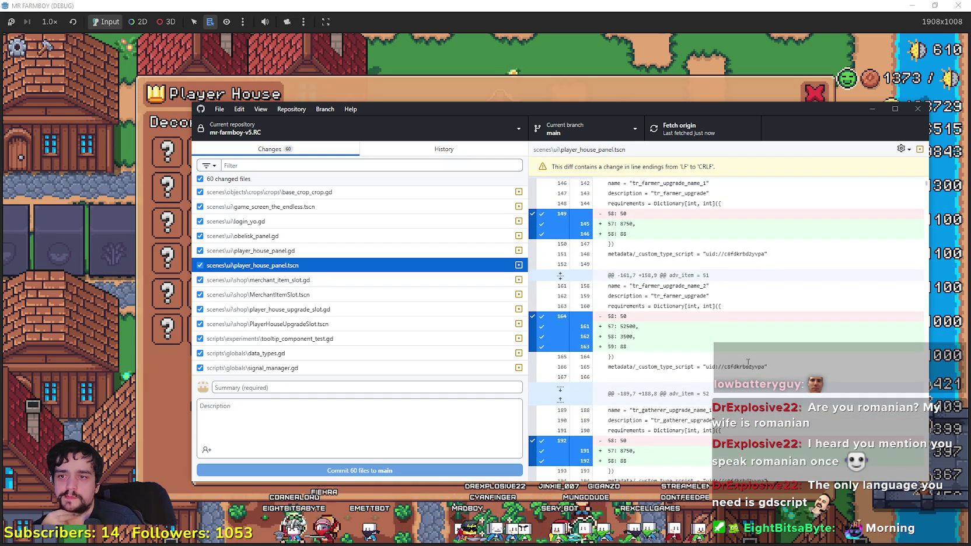
scroll(748, 362, "down", 5)
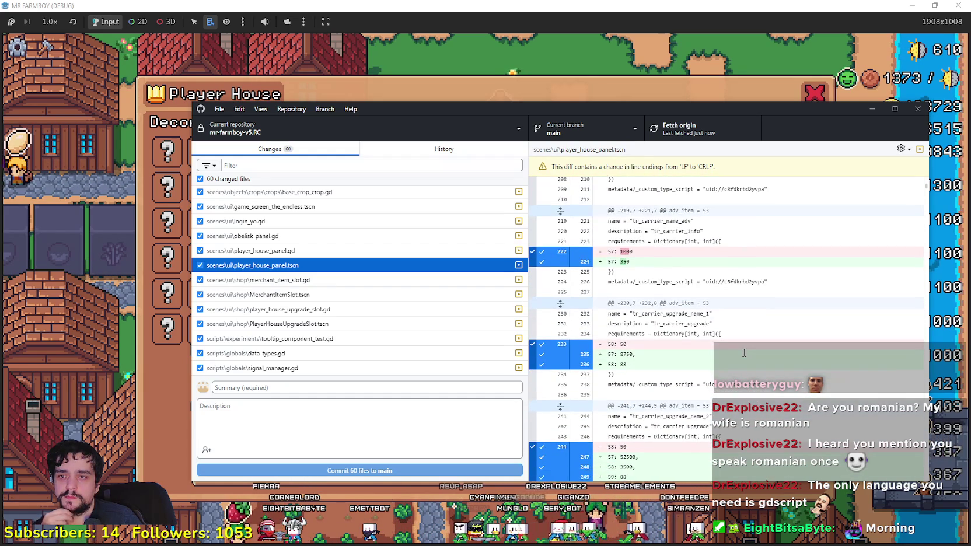
scroll(744, 353, "down", 5)
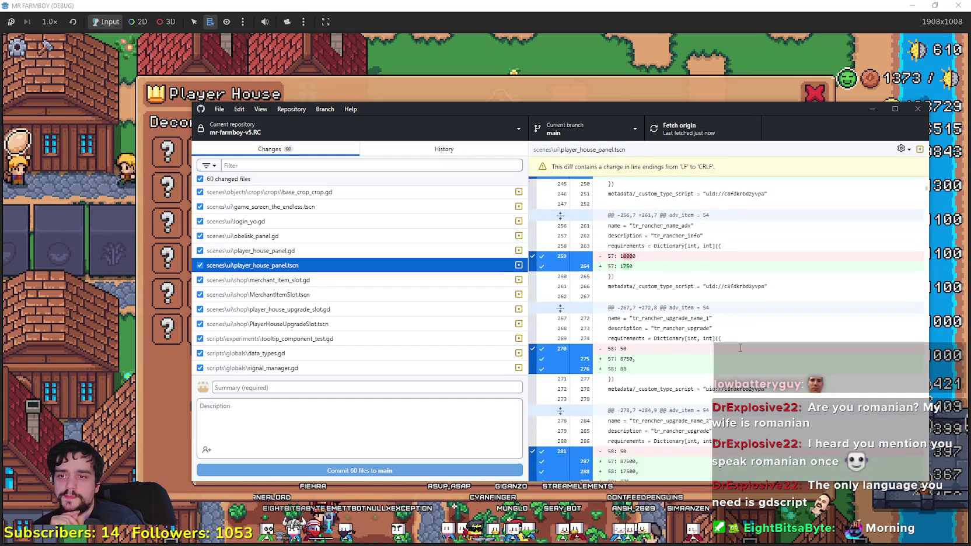
scroll(741, 348, "down", 7)
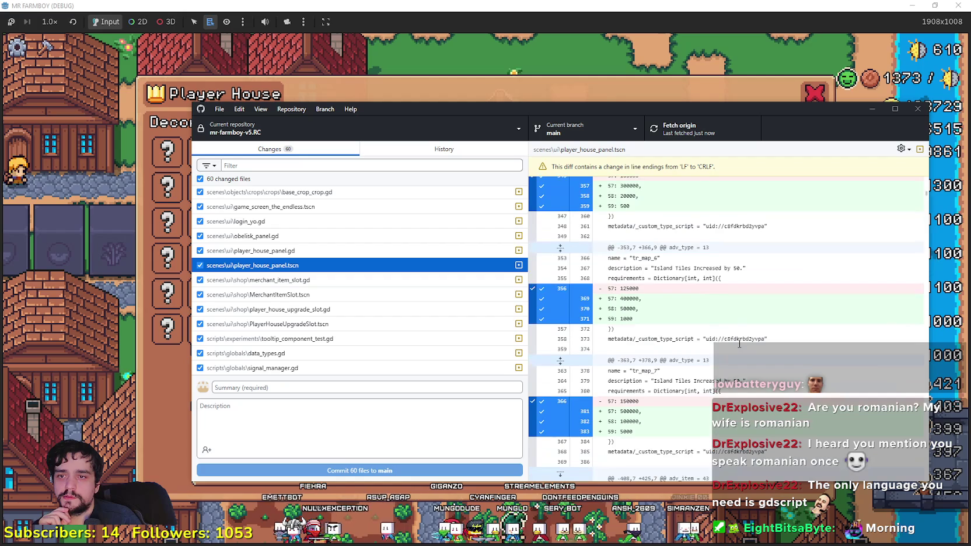
scroll(738, 343, "down", 7)
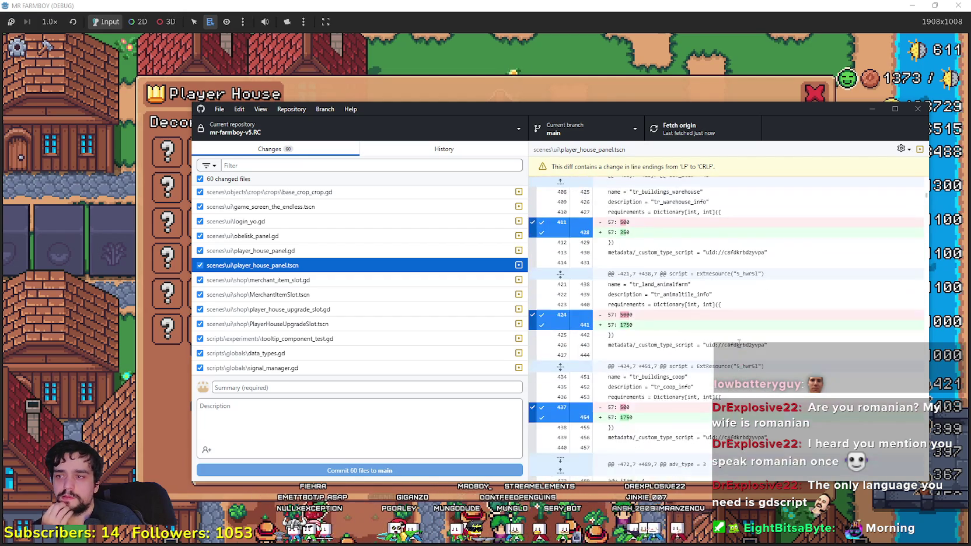
scroll(736, 342, "down", 9)
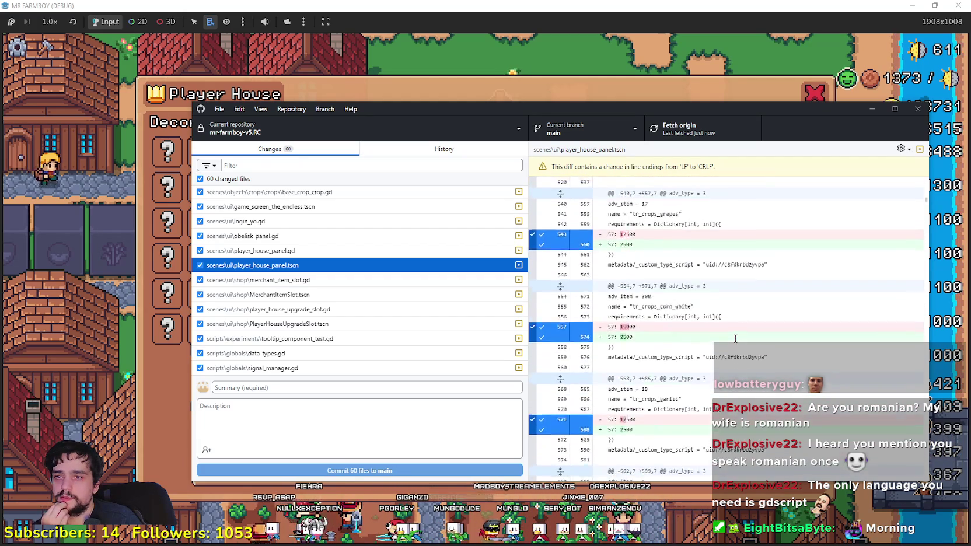
scroll(735, 339, "down", 10)
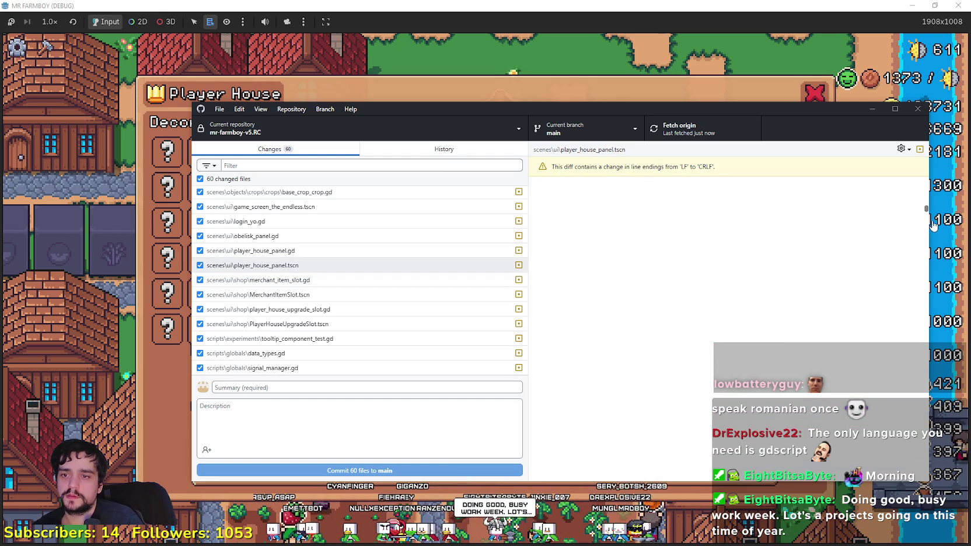
mouse_move(926, 211)
left_mouse_down()
mouse_move(934, 233)
mouse_move(924, 388)
left_mouse_up()
scroll(687, 308, "up", 2)
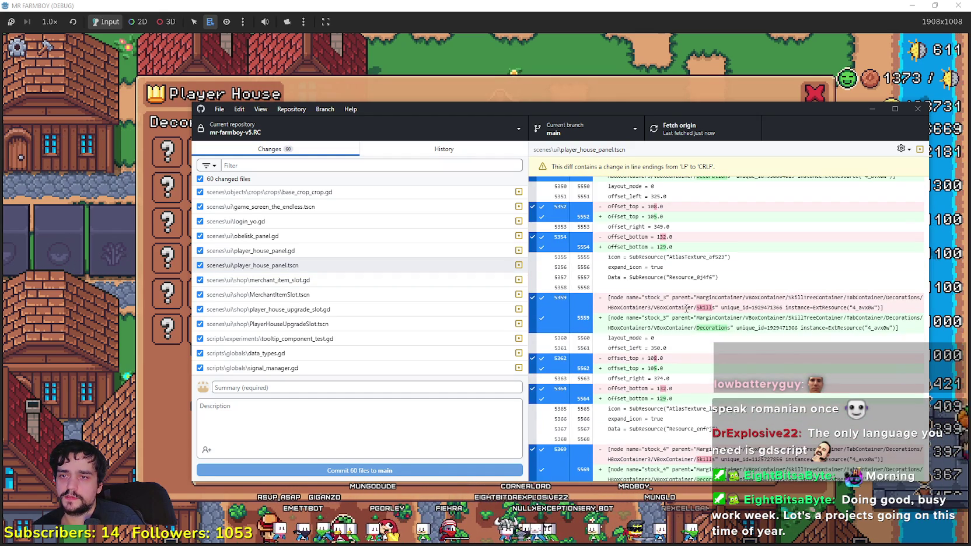
scroll(686, 346, "up", 3)
scroll(756, 373, "down", 3)
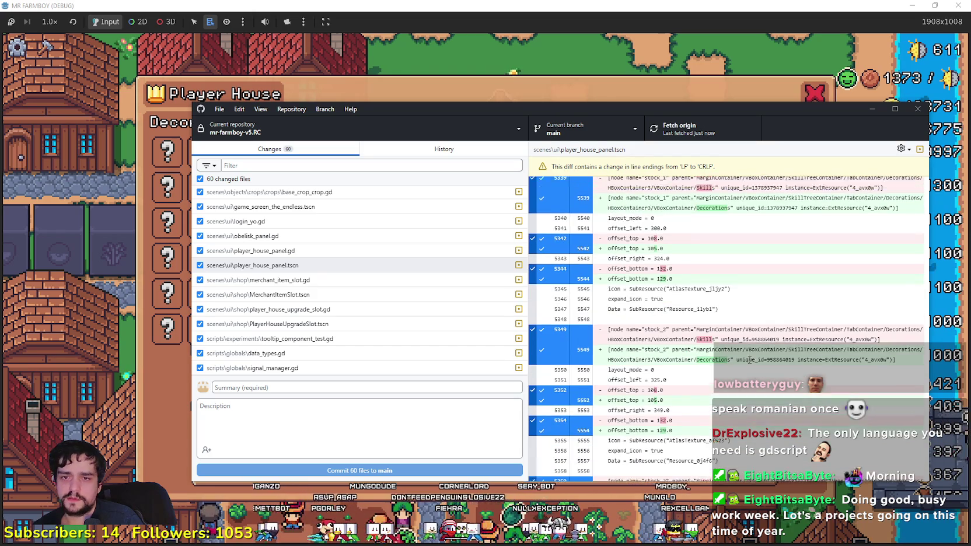
scroll(832, 361, "down", 2)
scroll(831, 361, "down", 12)
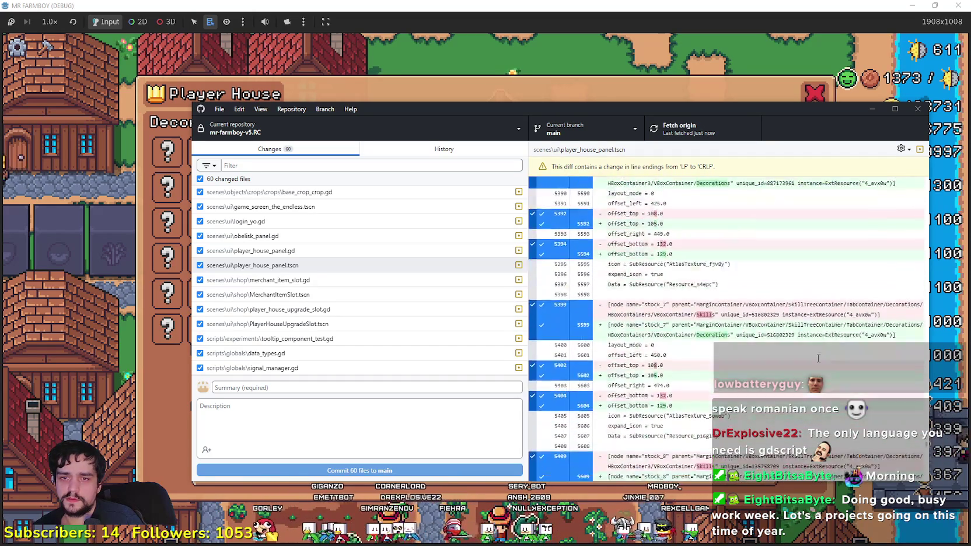
scroll(688, 358, "down", 4)
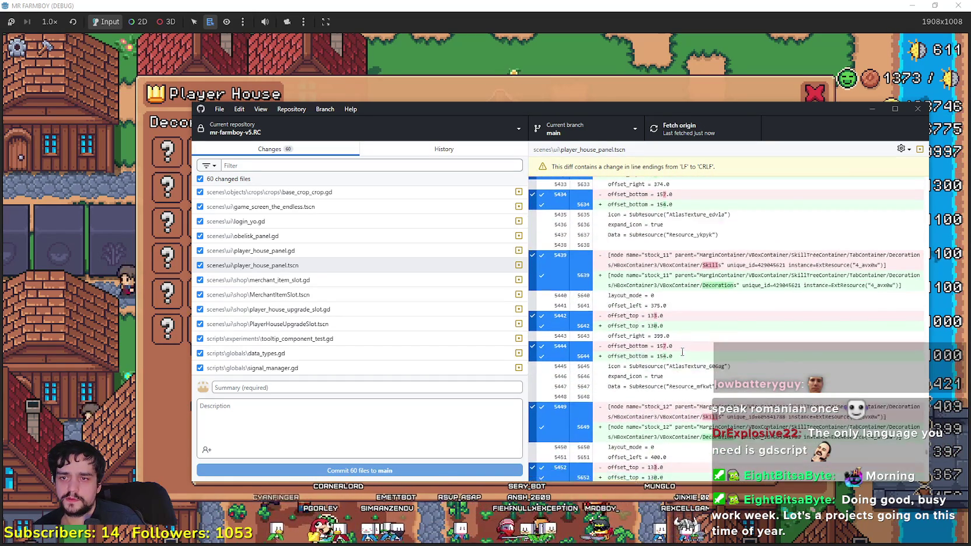
scroll(682, 347, "down", 20)
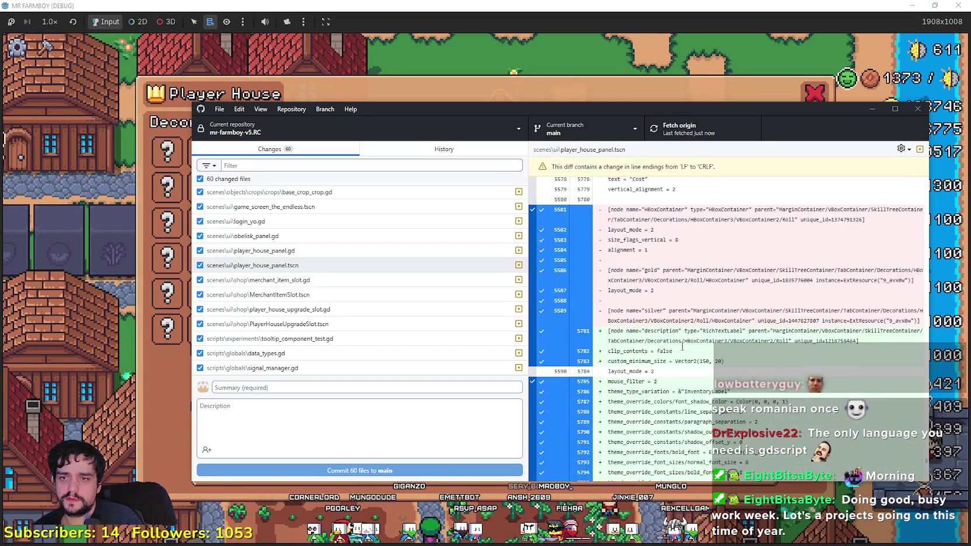
scroll(746, 379, "down", 4)
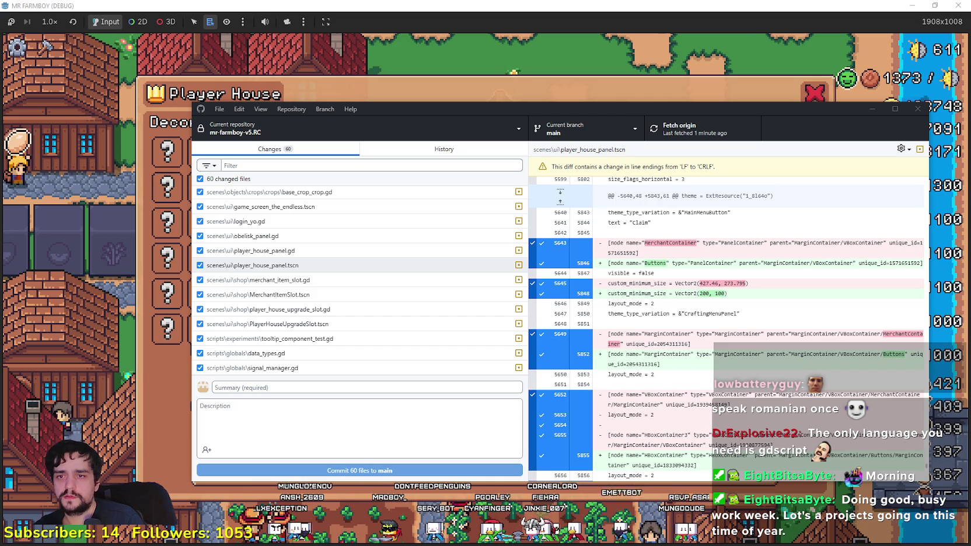
Step: Scroll the player_house_panel.tscn diff to the hunk renaming MerchantContainer to Buttons
scroll(765, 365, "down", 15)
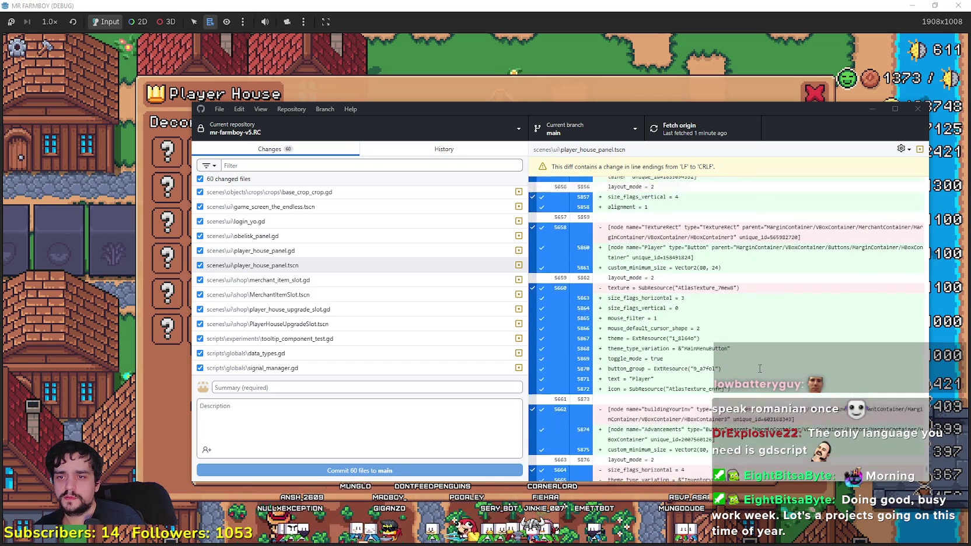
scroll(765, 365, "down", 5)
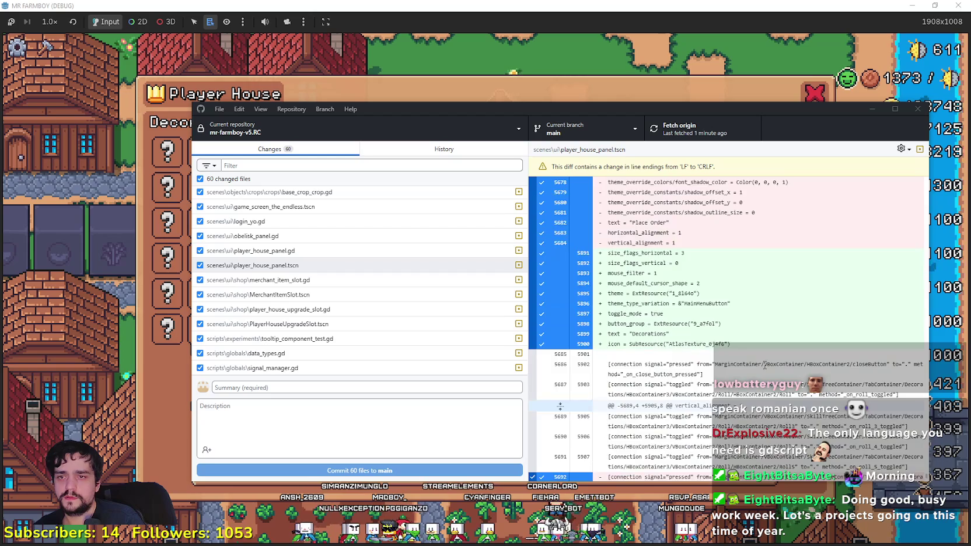
scroll(765, 364, "up", 10)
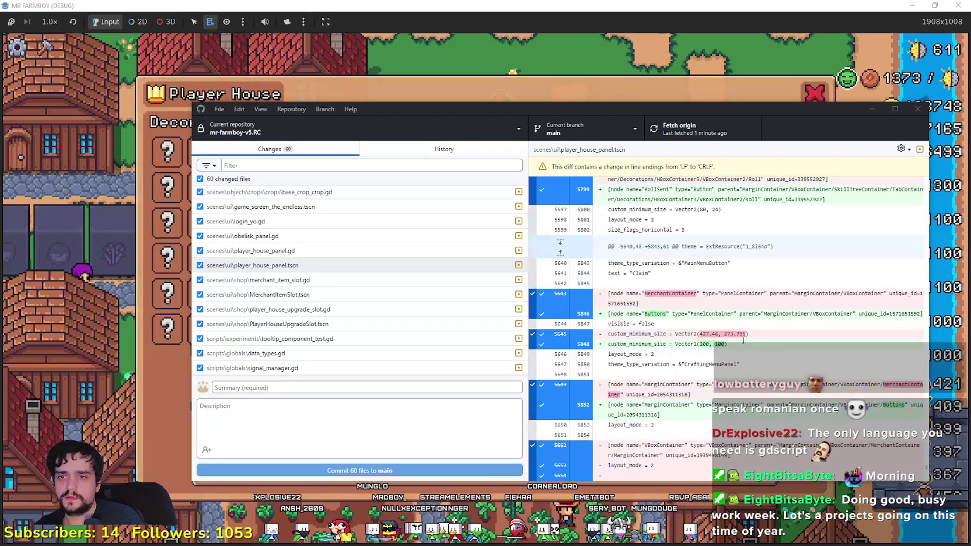
scroll(744, 338, "up", 3)
scroll(743, 336, "up", 15)
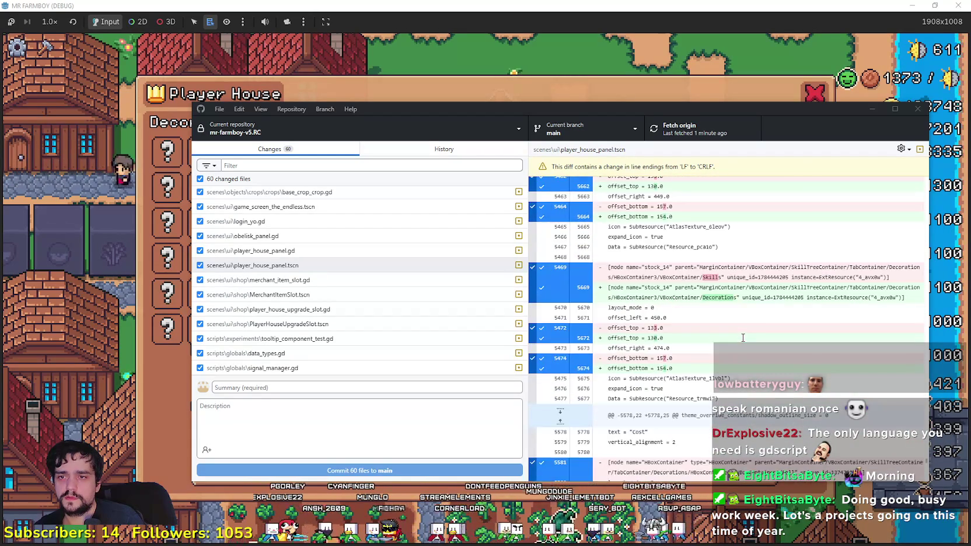
scroll(743, 338, "up", 4)
scroll(742, 338, "up", 6)
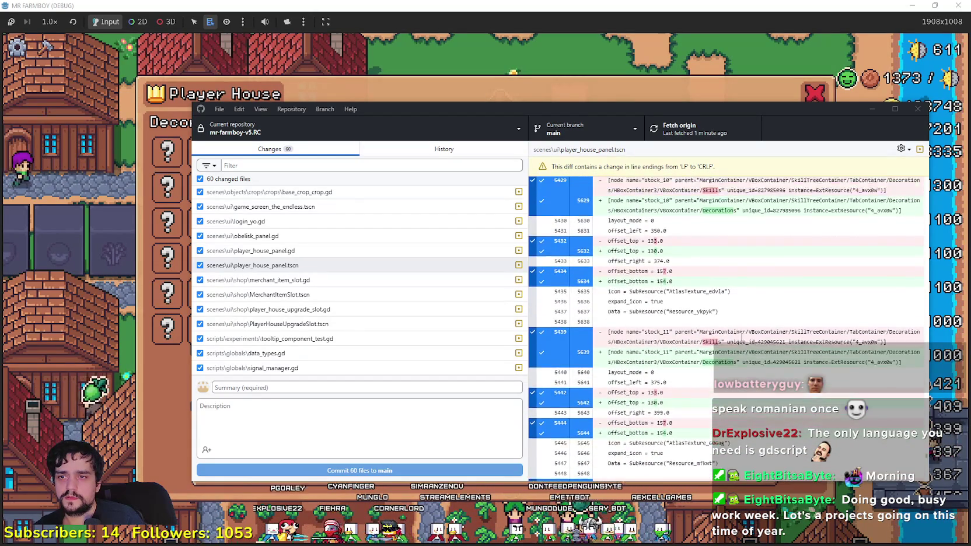
scroll(741, 337, "down", 20)
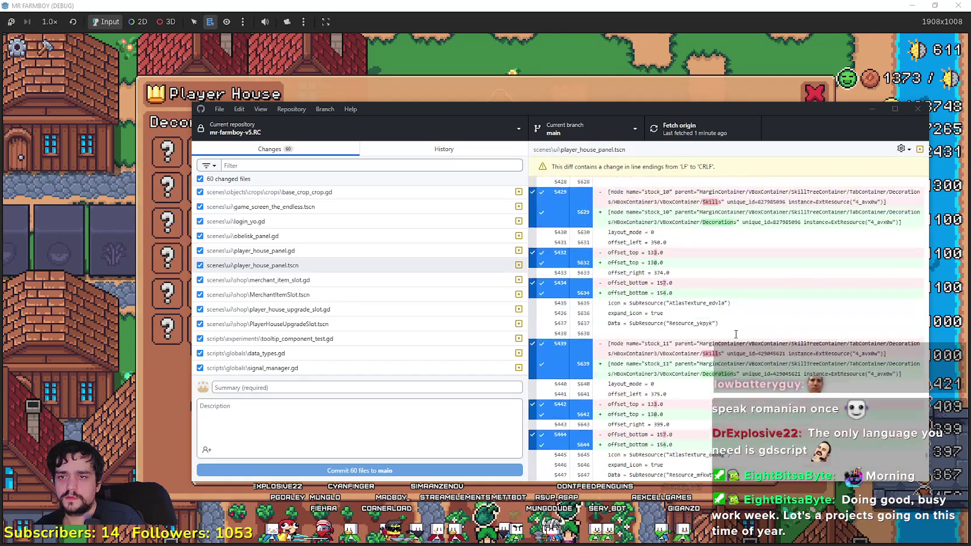
scroll(732, 330, "up", 5)
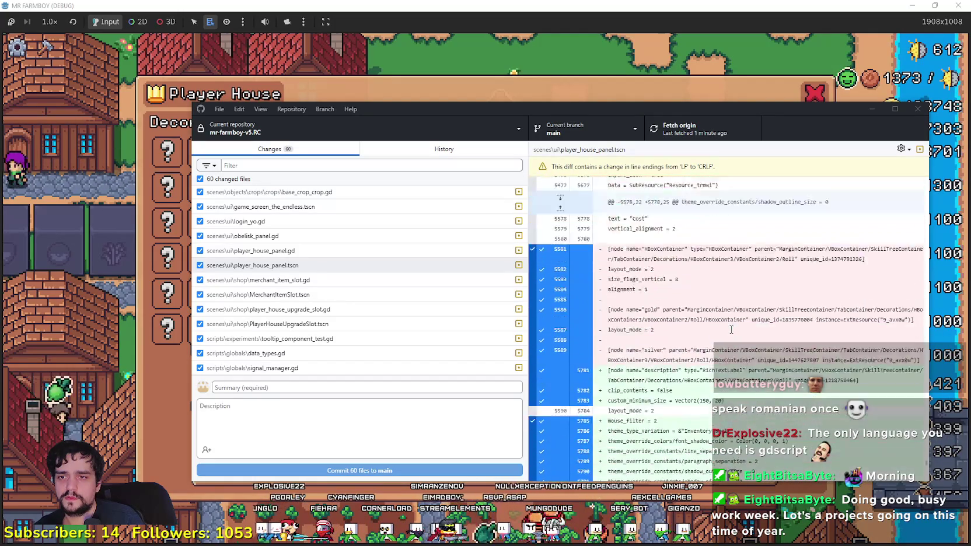
scroll(723, 333, "down", 10)
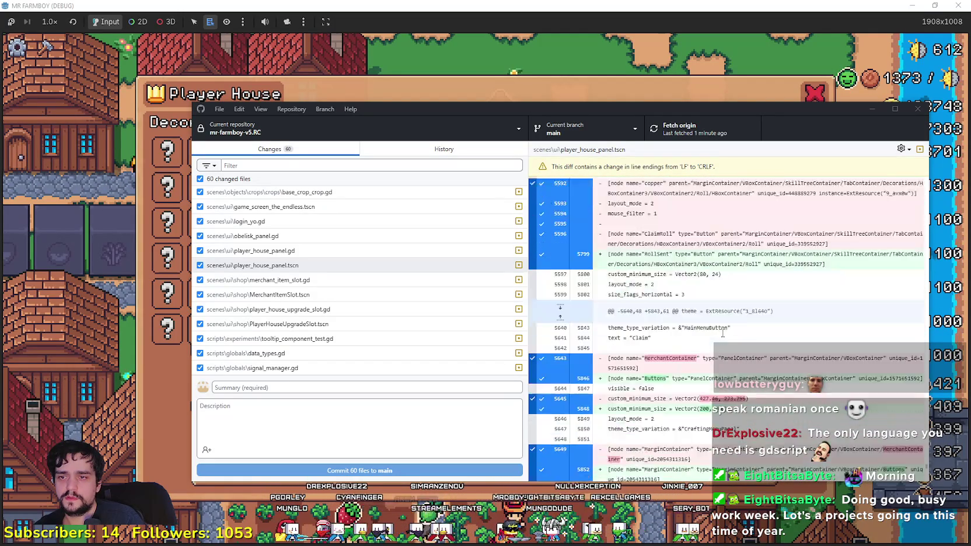
scroll(721, 242, "down", 2)
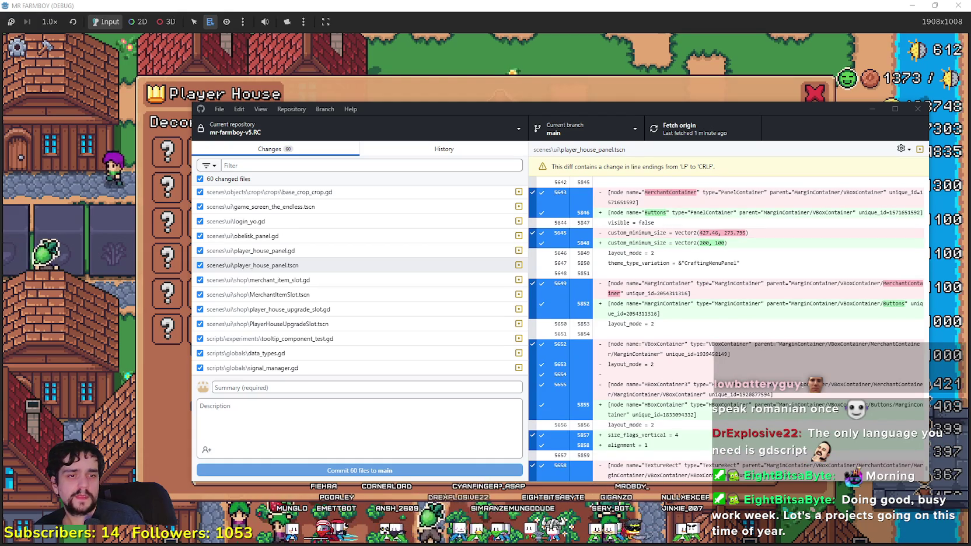
scroll(725, 360, "down", 7)
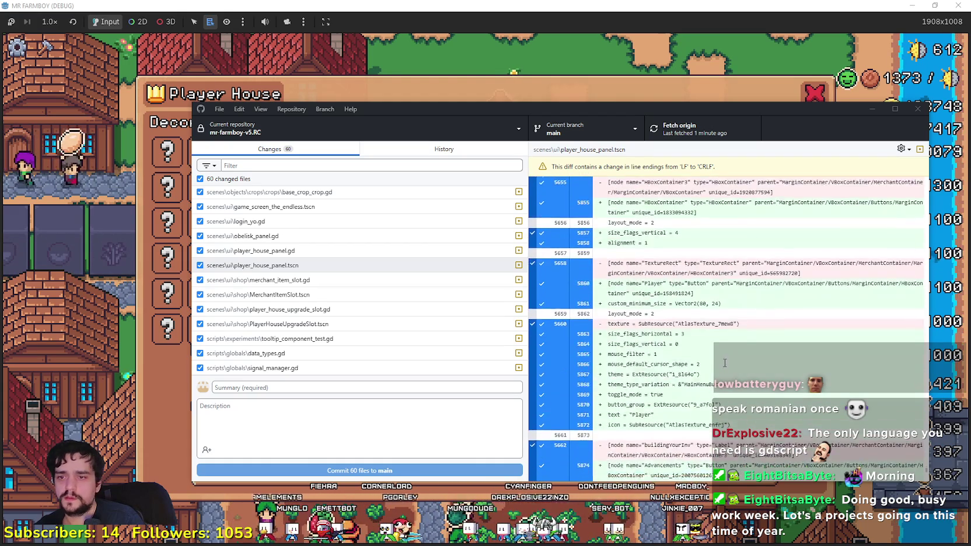
scroll(725, 360, "down", 3)
scroll(656, 278, "up", 10)
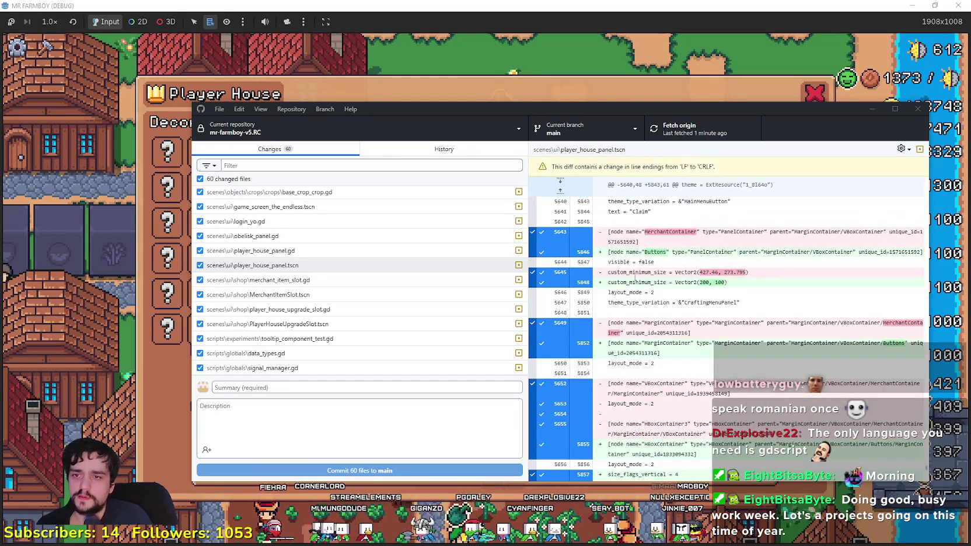
Step: Search the player_house_panel.tscn diff for custom_minimum_size
double_click(651, 273)
key("ctrl+c")
key("ctrl+f")
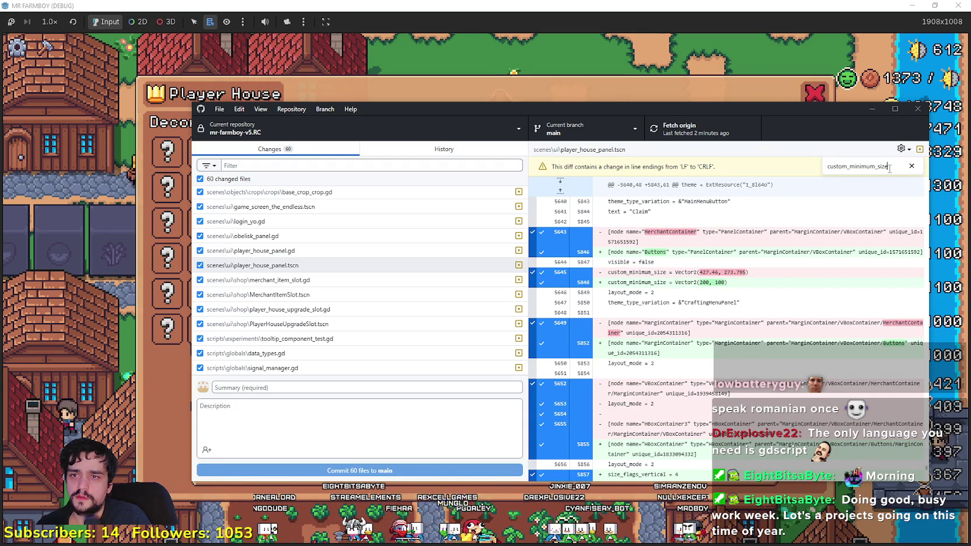
key("Escape")
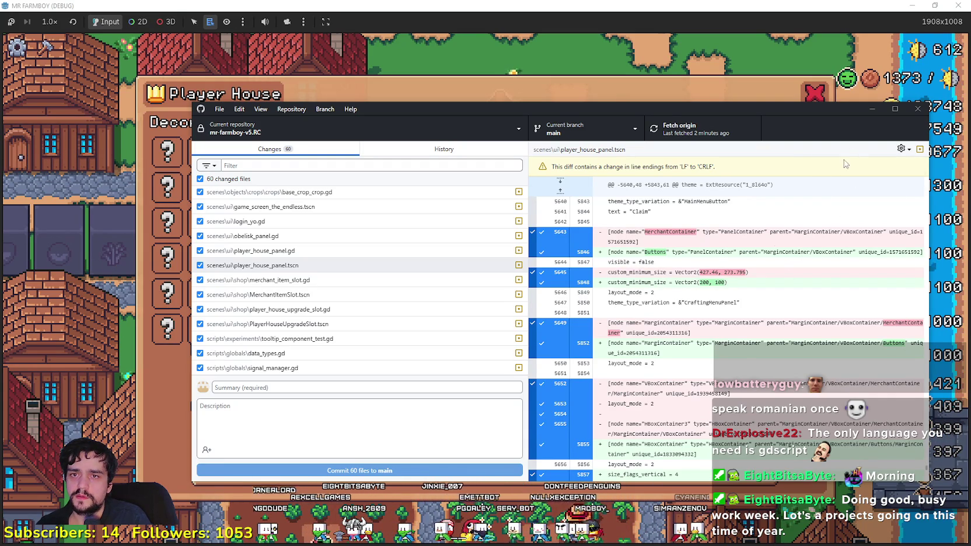
key("ctrl+f")
key("ctrl+v")
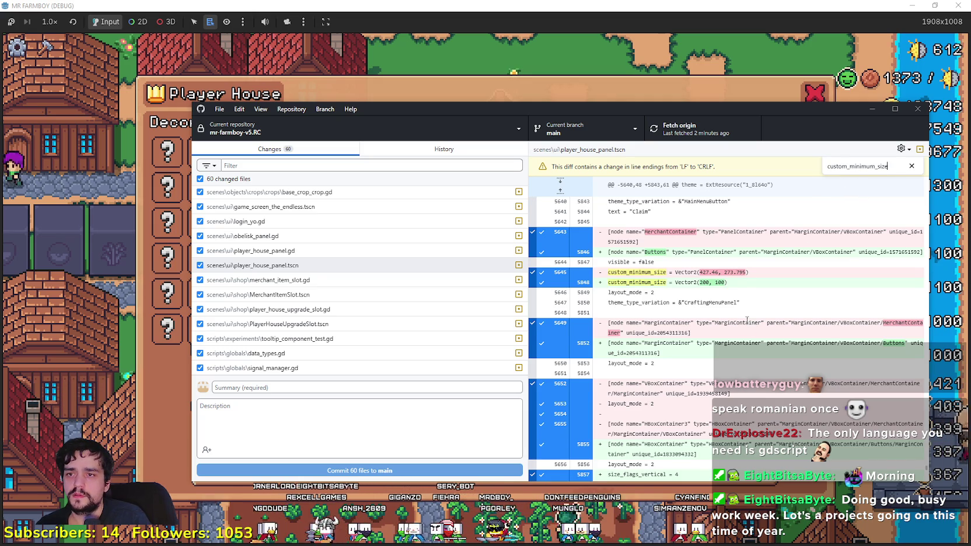
Step: Scroll through the diff reviewing the custom_minimum_size occurrences
scroll(751, 331, "down", 3)
scroll(750, 339, "down", 6)
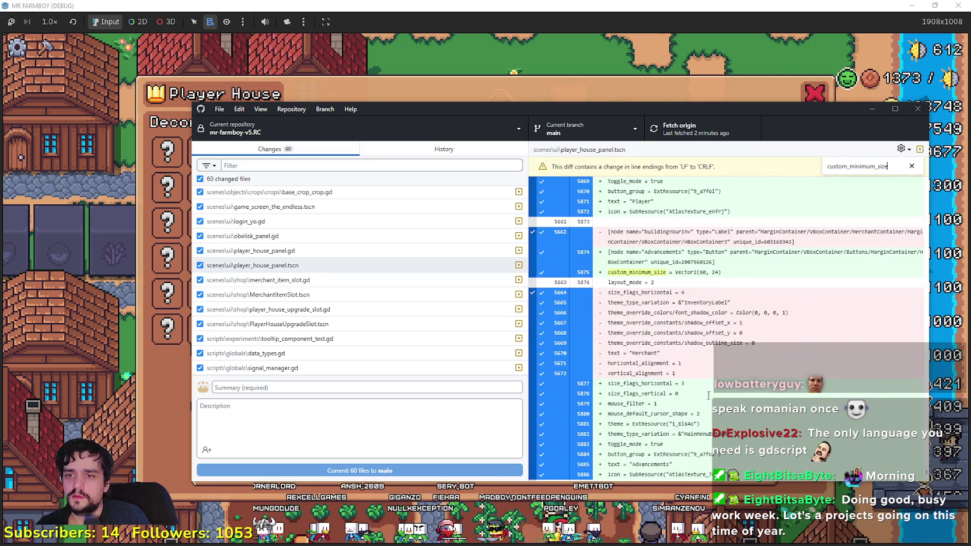
scroll(713, 385, "down", 8)
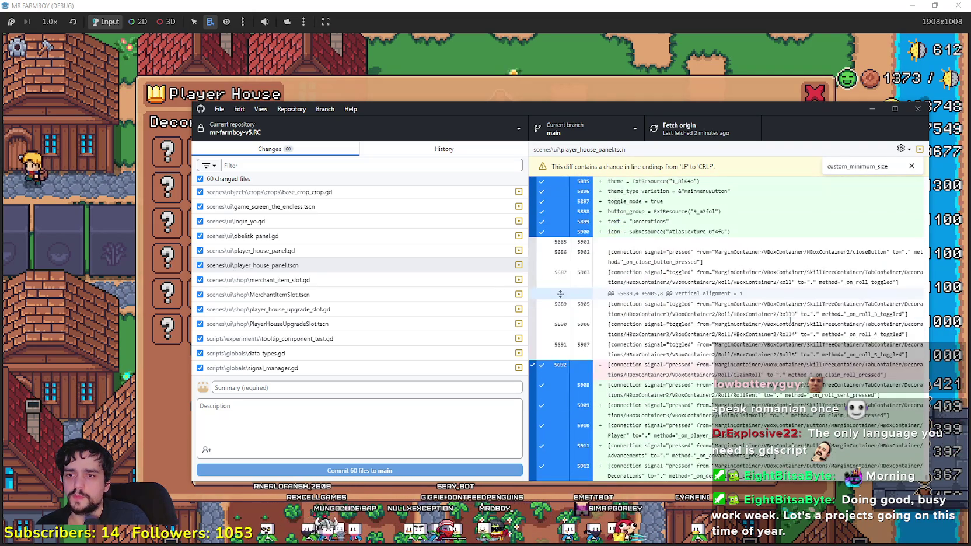
scroll(799, 344, "up", 9)
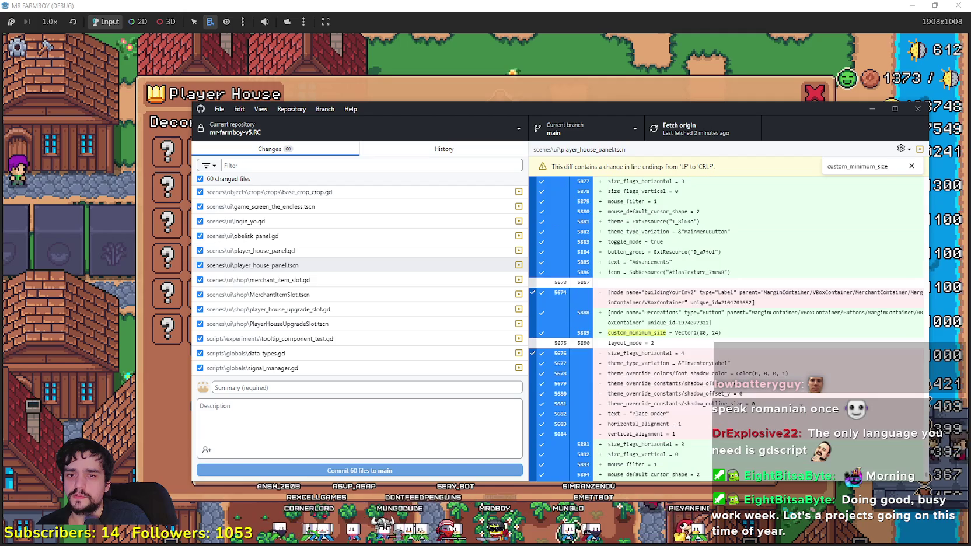
scroll(799, 401, "up", 15)
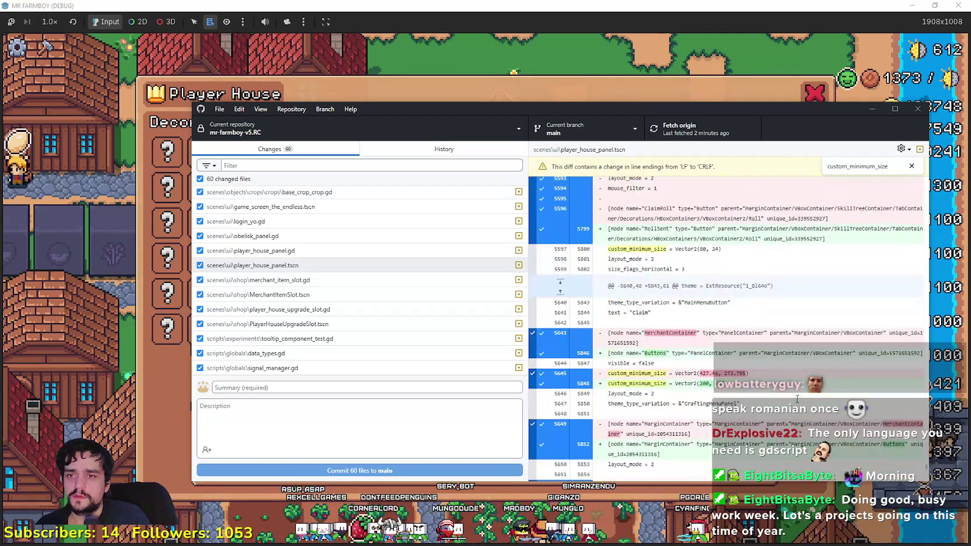
scroll(691, 359, "up", 10)
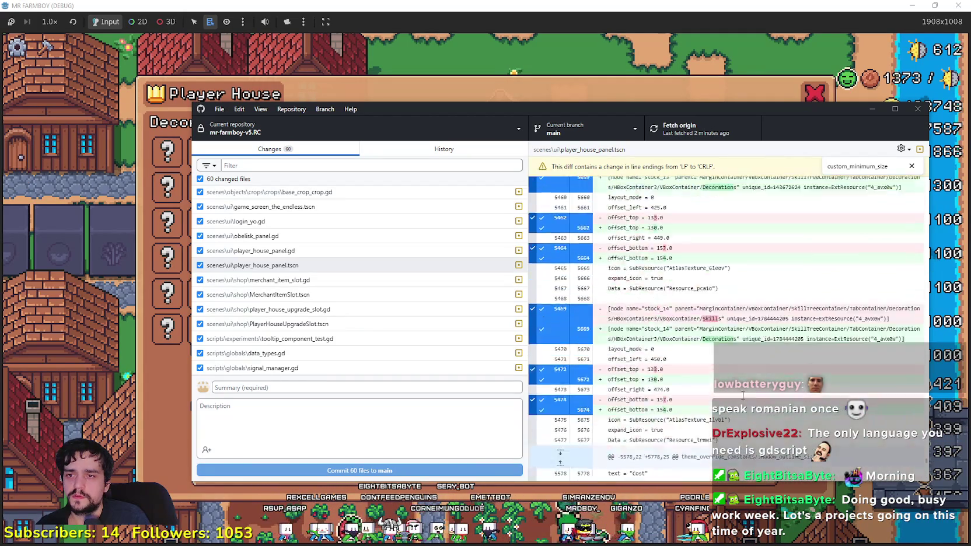
scroll(750, 382, "up", 5)
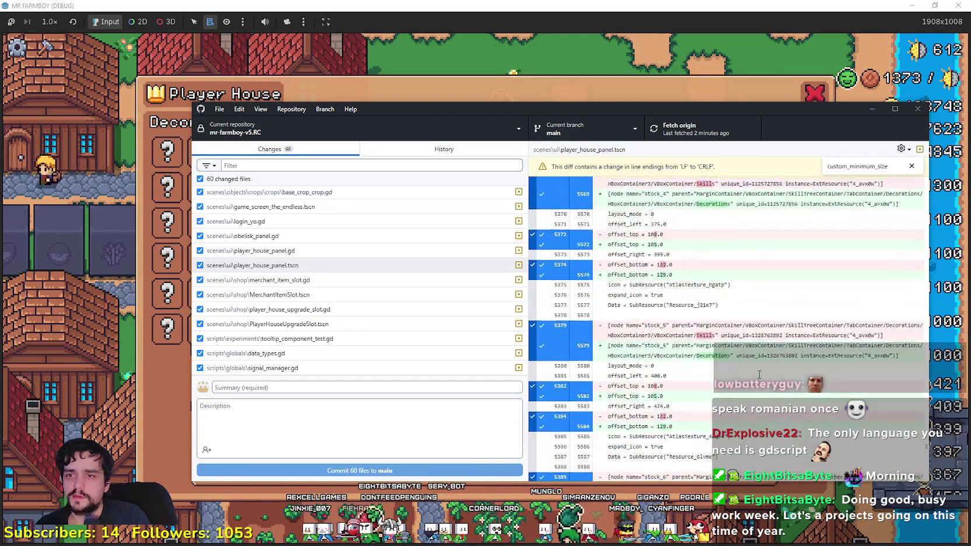
scroll(754, 364, "up", 3)
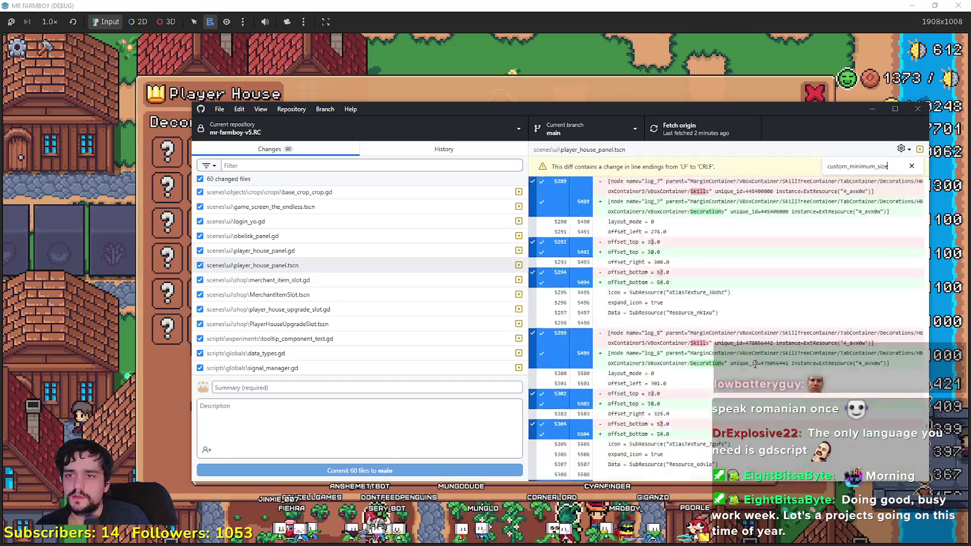
scroll(753, 362, "up", 12)
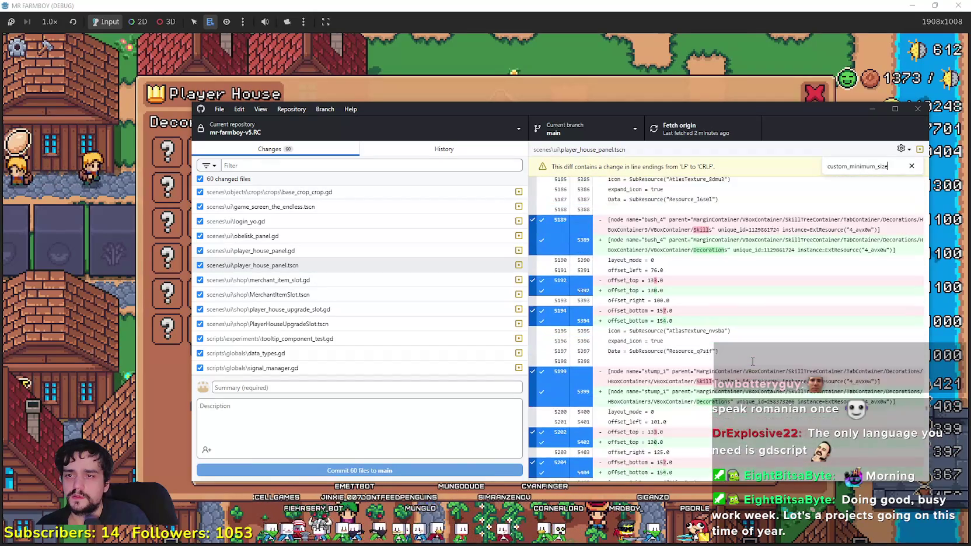
scroll(756, 353, "up", 13)
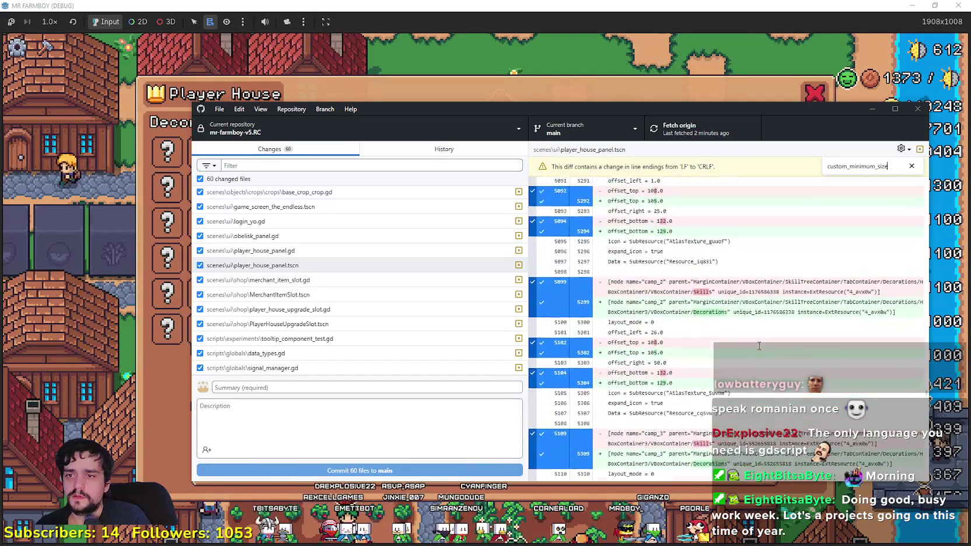
scroll(756, 348, "up", 3)
scroll(755, 352, "up", 5)
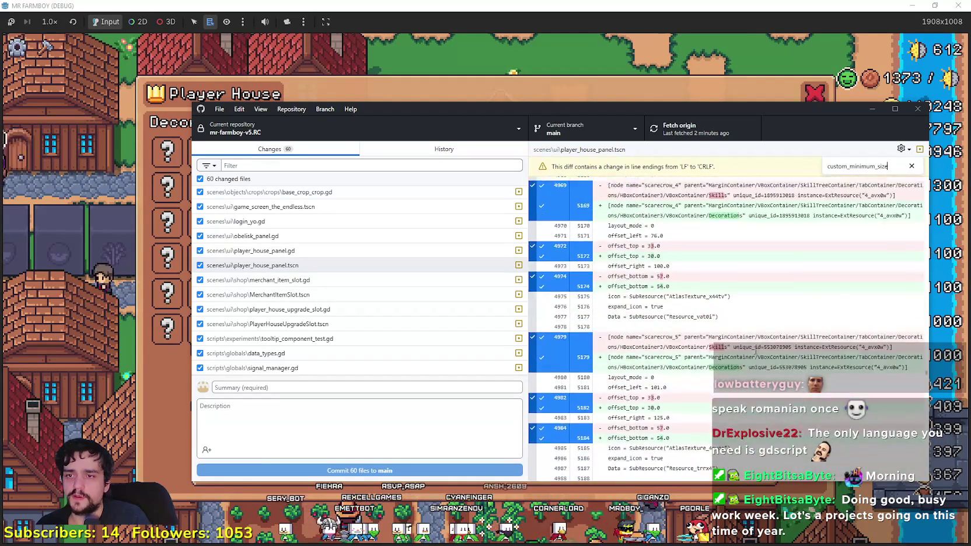
scroll(757, 350, "up", 5)
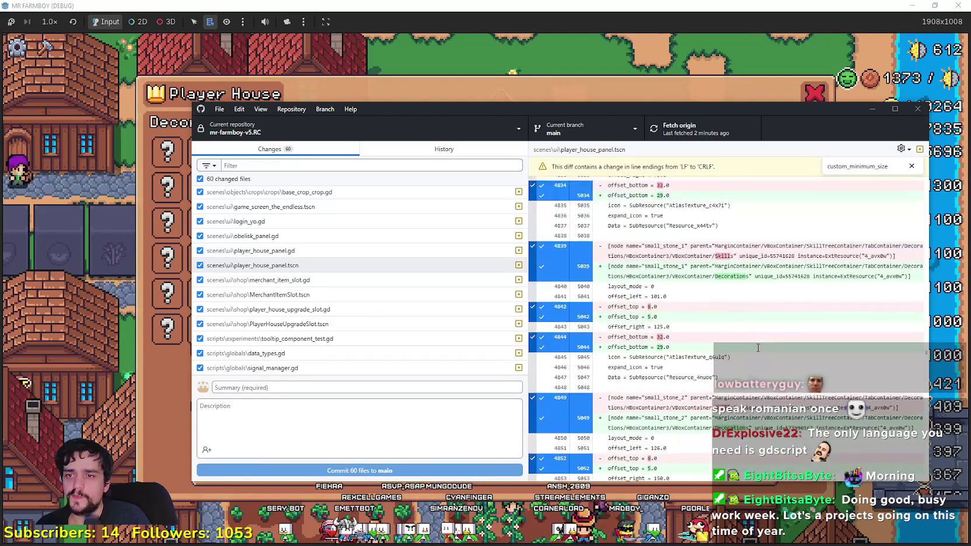
scroll(757, 347, "up", 5)
scroll(864, 346, "up", 5)
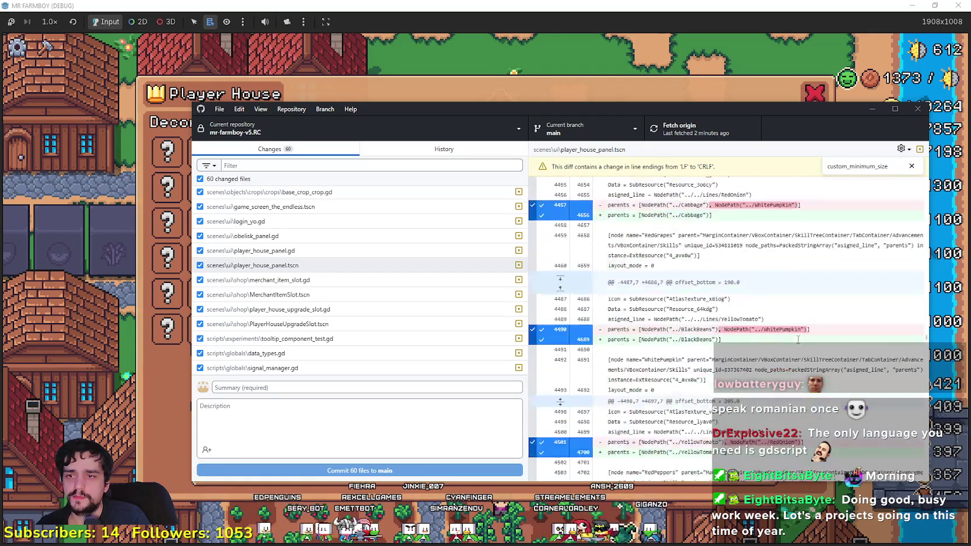
scroll(850, 340, "up", 15)
Step: Jump to the next custom_minimum_size match, close the search, and return to the game
key("shift+Return")
key("shift+Return")
key("shift+Return")
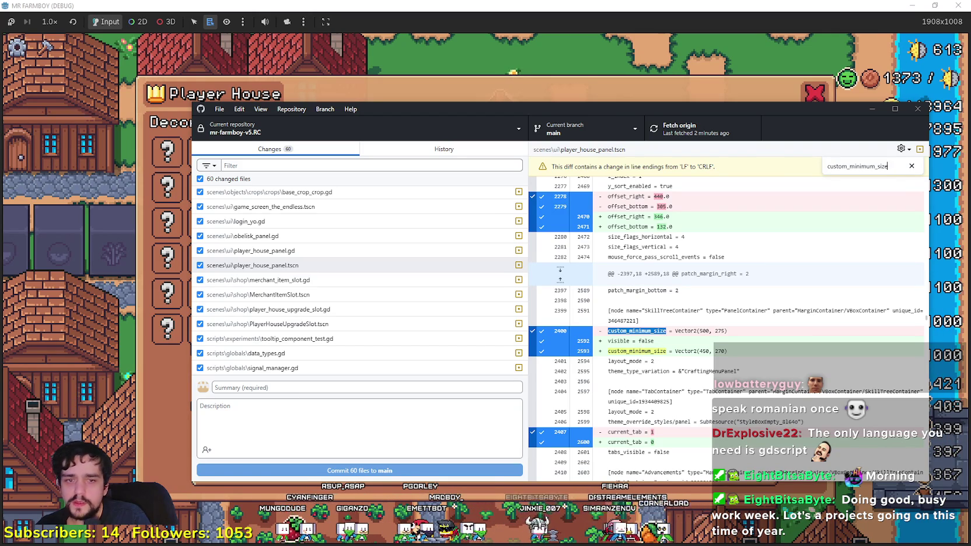
key("Escape")
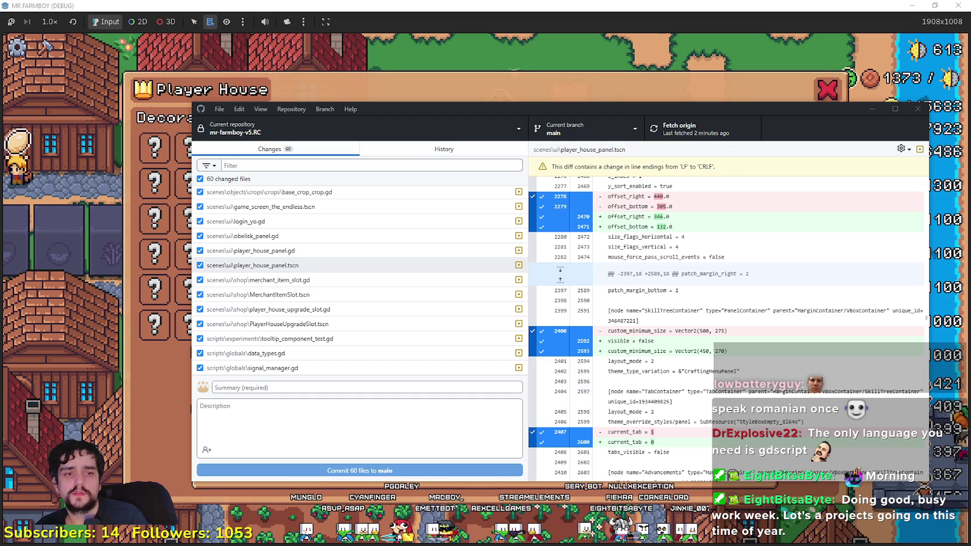
key("alt+Tab")
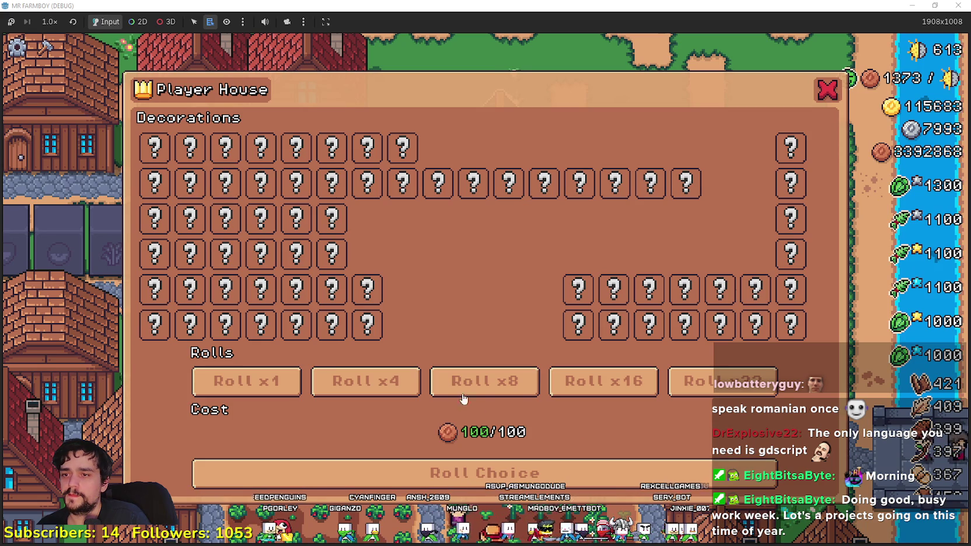
Step: Set the decorations roll amount to 16, costing 1600
left_click(484, 382)
left_click(604, 382)
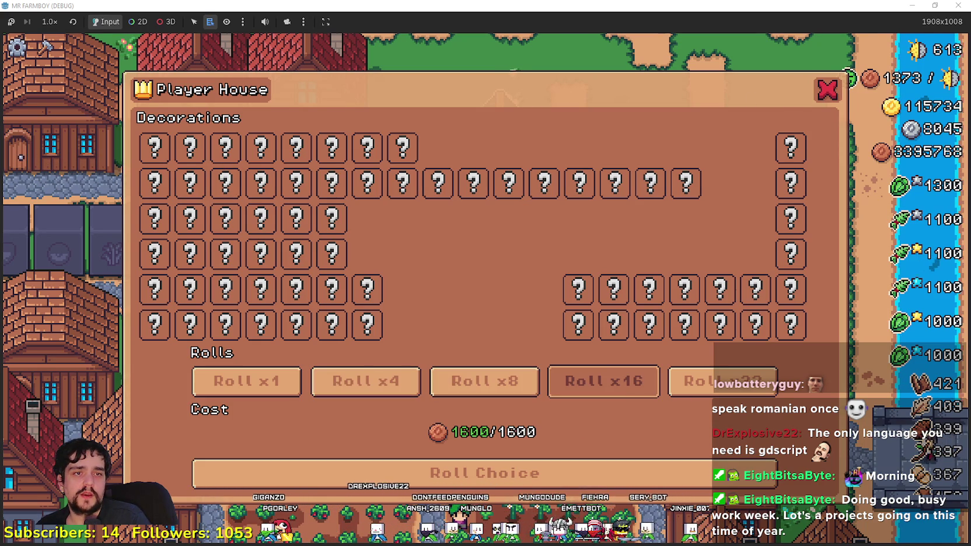
scroll(485, 292, "down", 2)
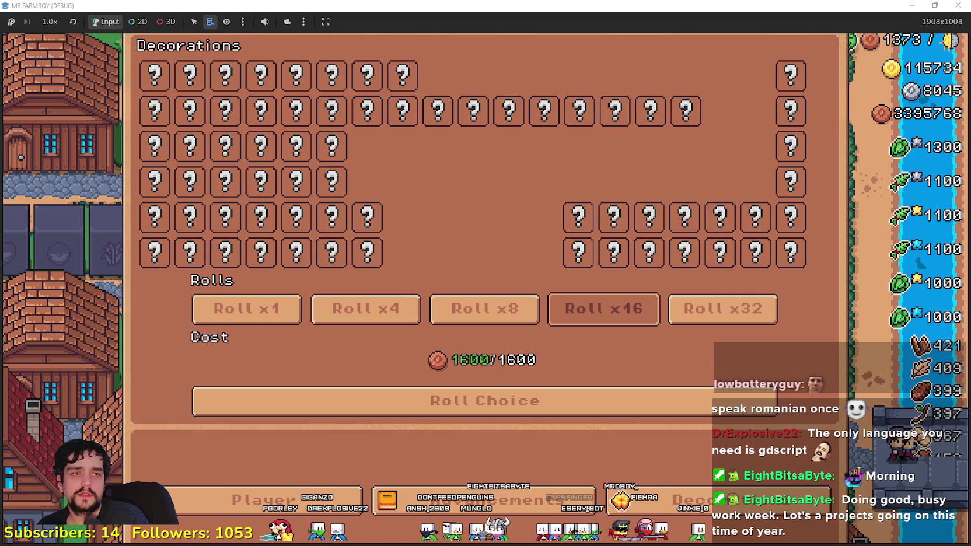
Step: Go back to the building buttons, reopen Player House, open Advancements, then stop the game
left_click(730, 501)
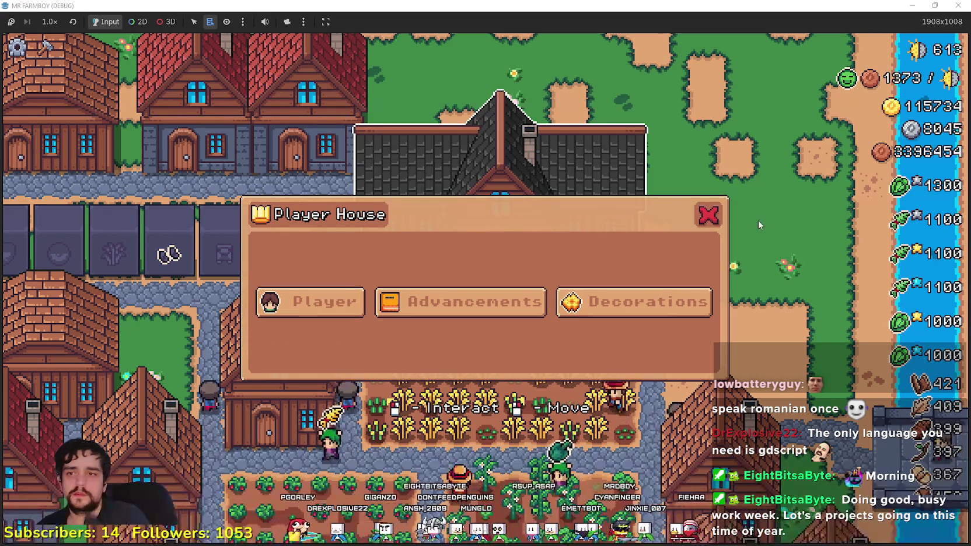
left_click(785, 281)
left_click(609, 361)
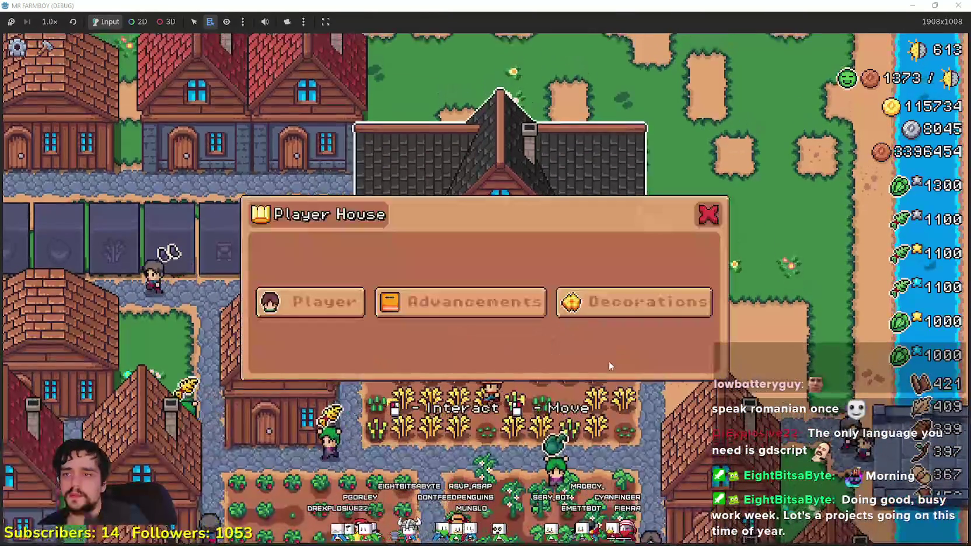
left_click(514, 301)
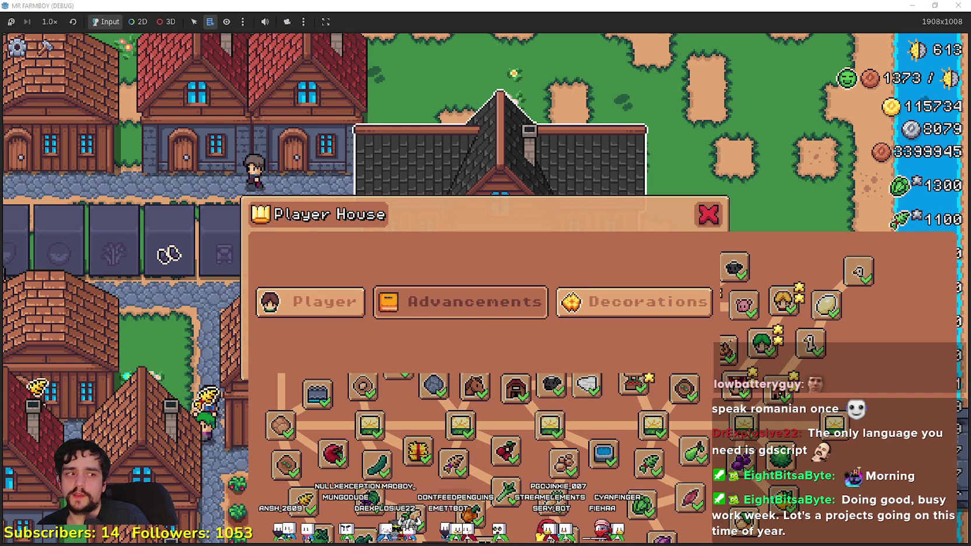
key("alt+Tab")
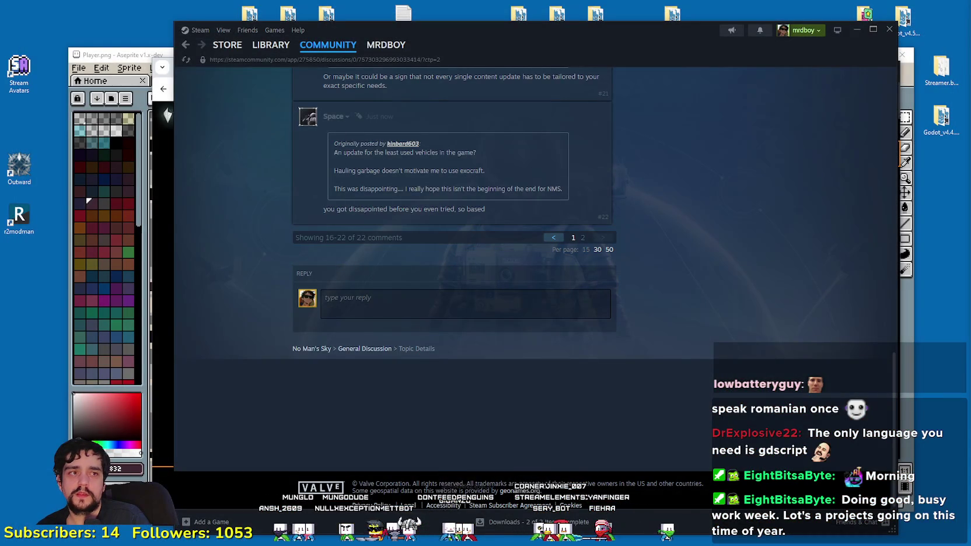
Step: Drag the Godot editor window over Steam and maximize it
left_click_drag(629, 109, 579, 108)
left_click(635, 104)
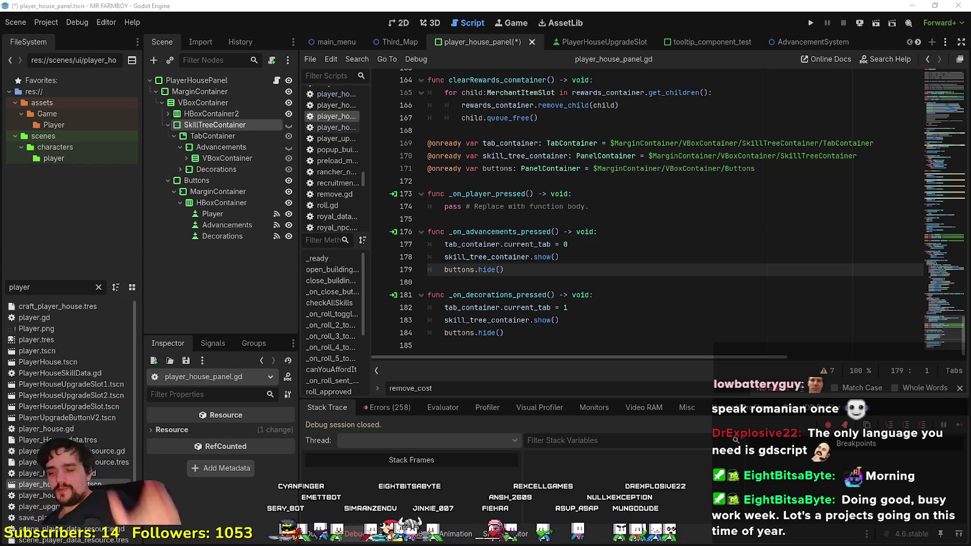
Step: Place the cursor on empty line 175, then bring the nomanssky.com browser window forward
left_click(609, 214)
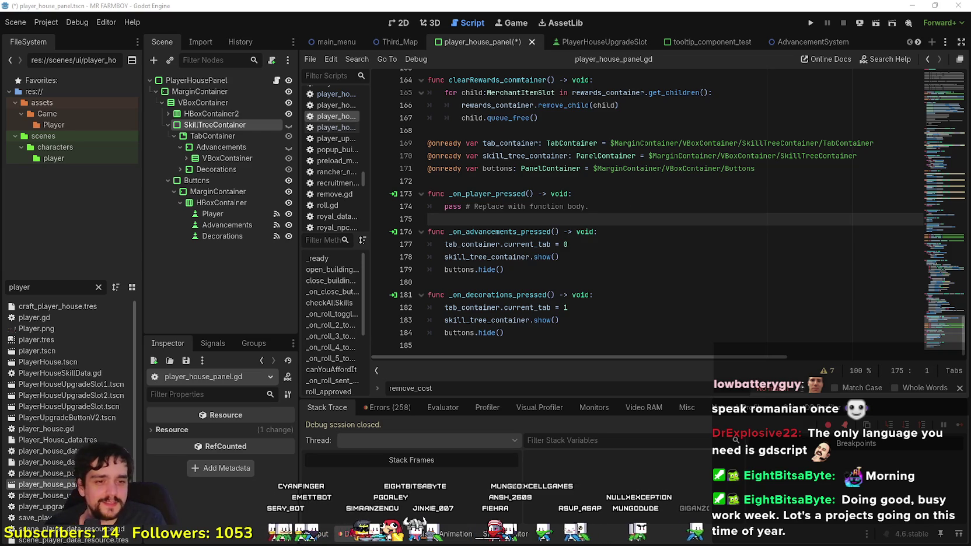
key("alt+Tab")
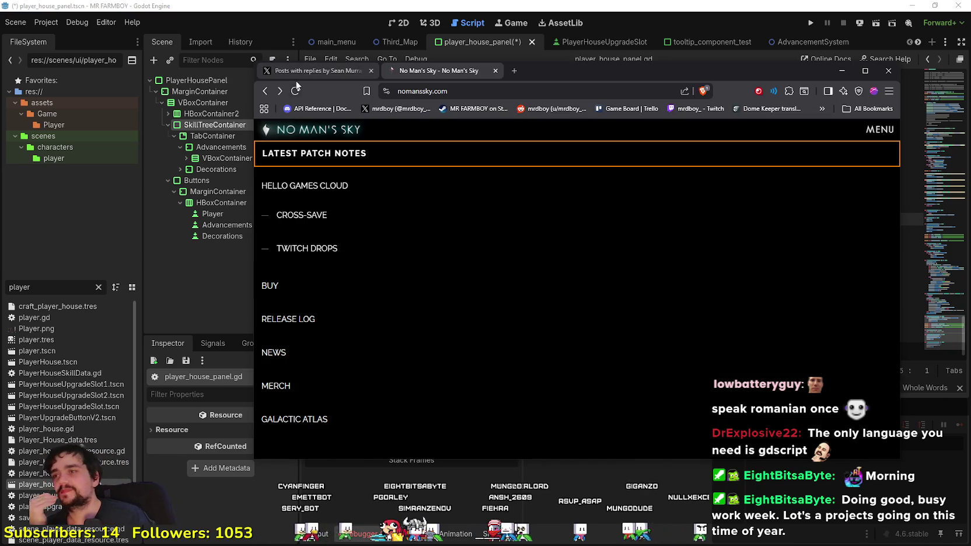
Step: Open the latest No Man's Sky patch notes, then return to the homepage and scroll it
left_click(309, 153)
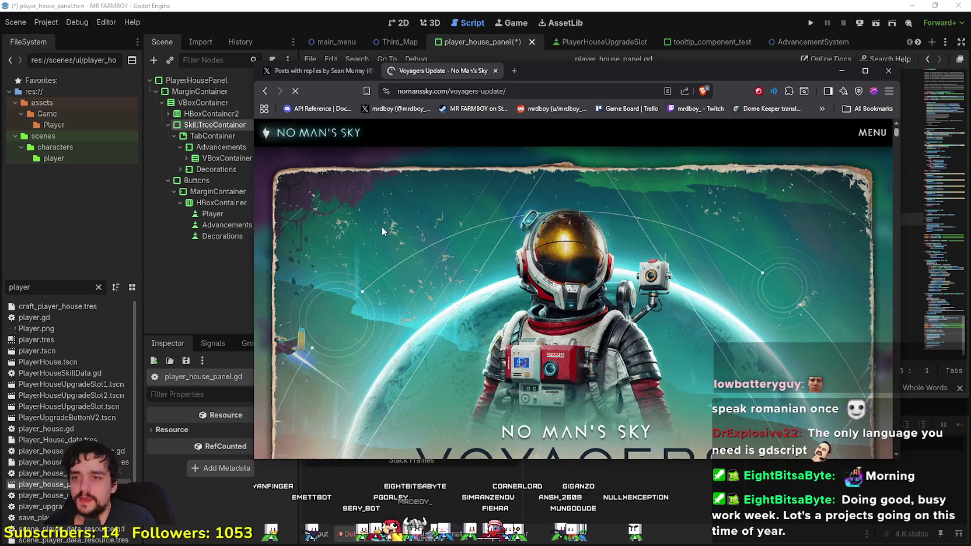
scroll(395, 168, "down", 3)
left_click(303, 134)
scroll(617, 320, "down", 10)
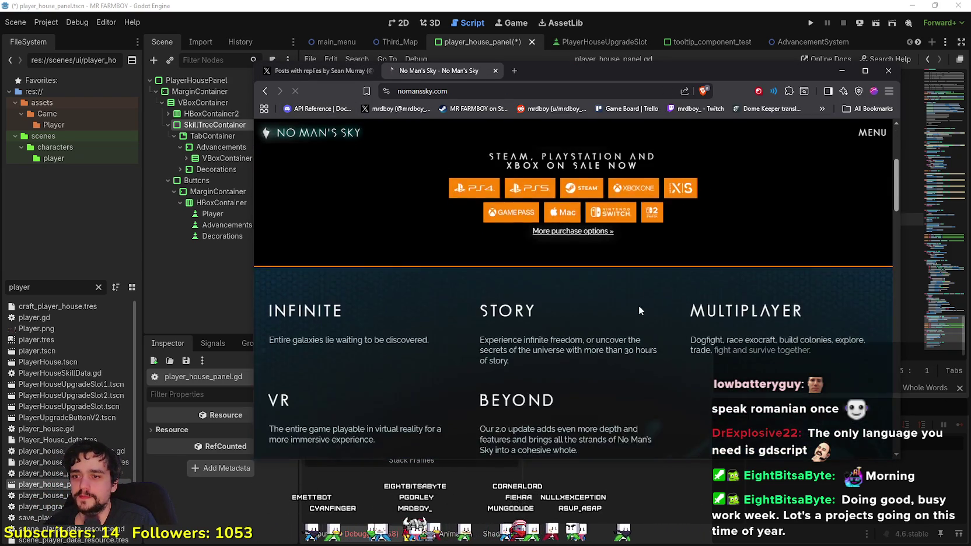
scroll(617, 320, "down", 10)
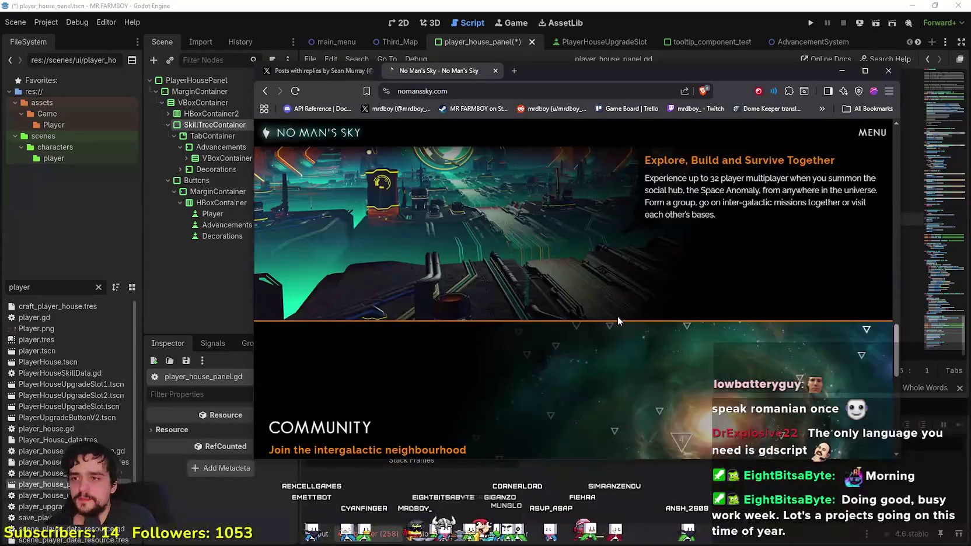
Step: Scroll the developer's X replies feed, then switch to the other browser window
left_click(316, 69)
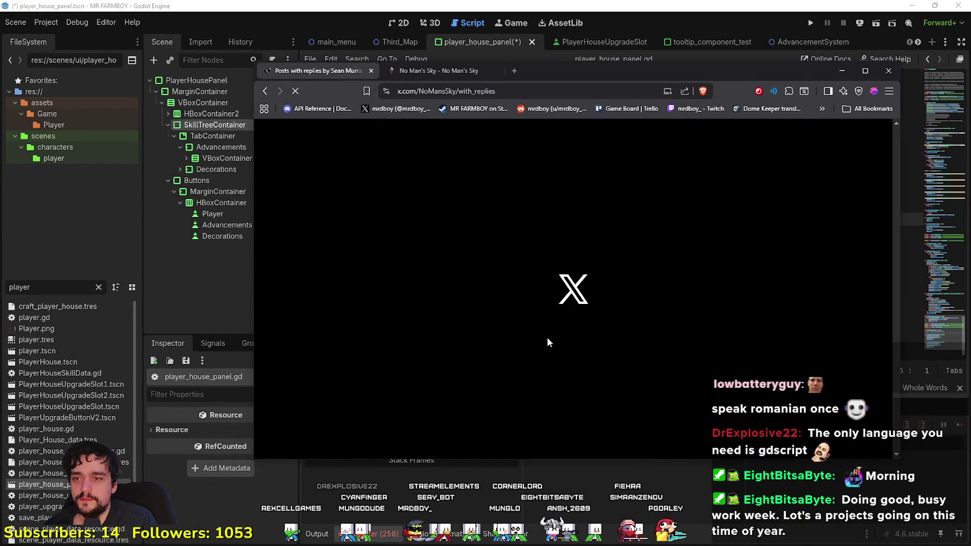
scroll(555, 327, "down", 2)
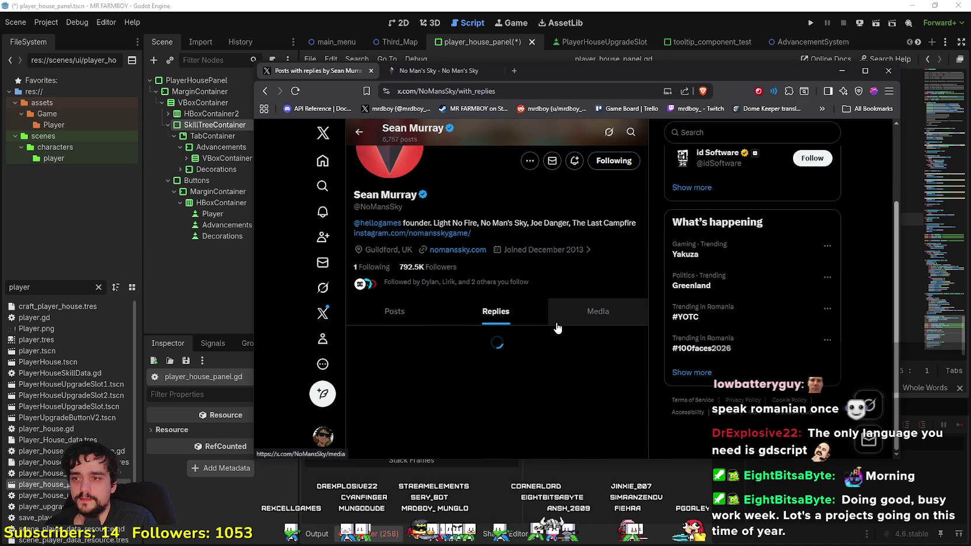
scroll(689, 386, "down", 5)
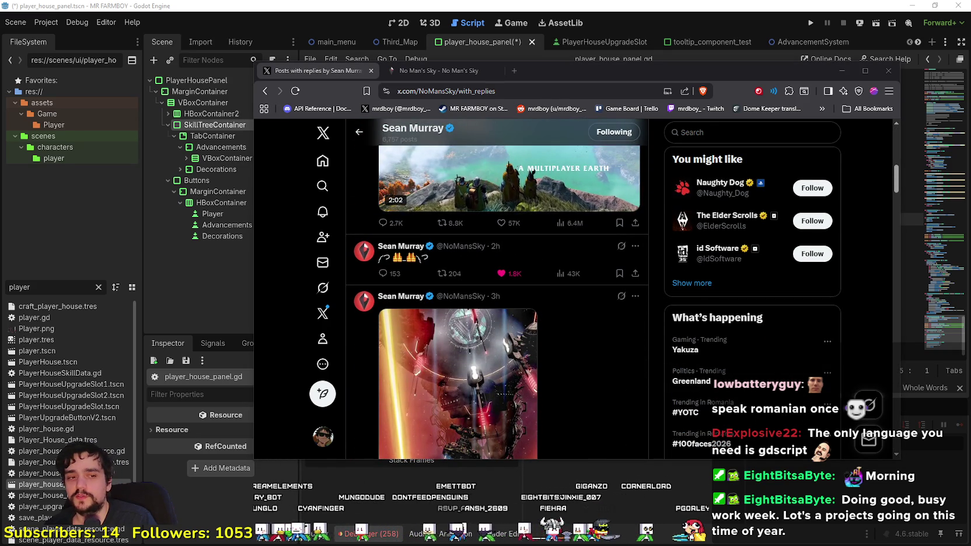
key("alt+Tab")
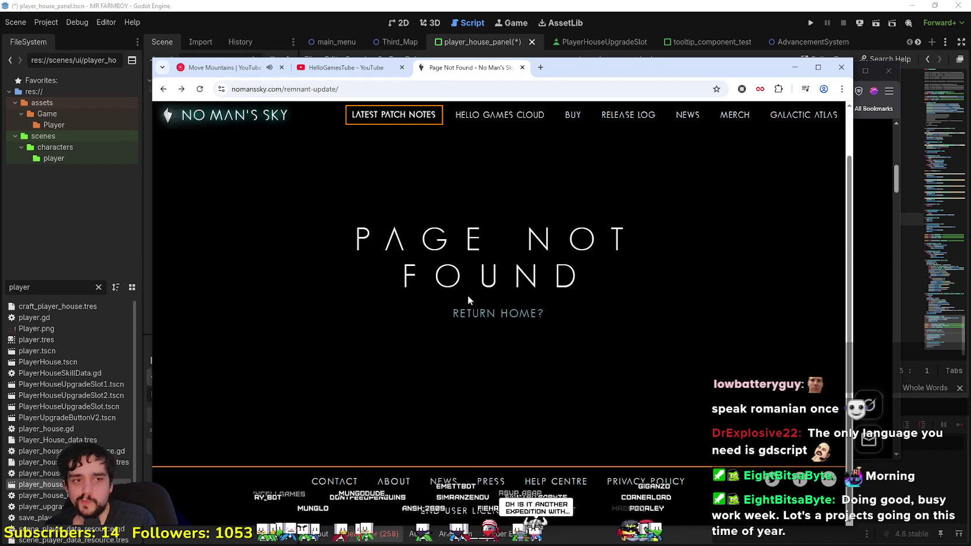
Step: Browse the HelloGamesTube channel's Videos grid on YouTube
left_click(346, 67)
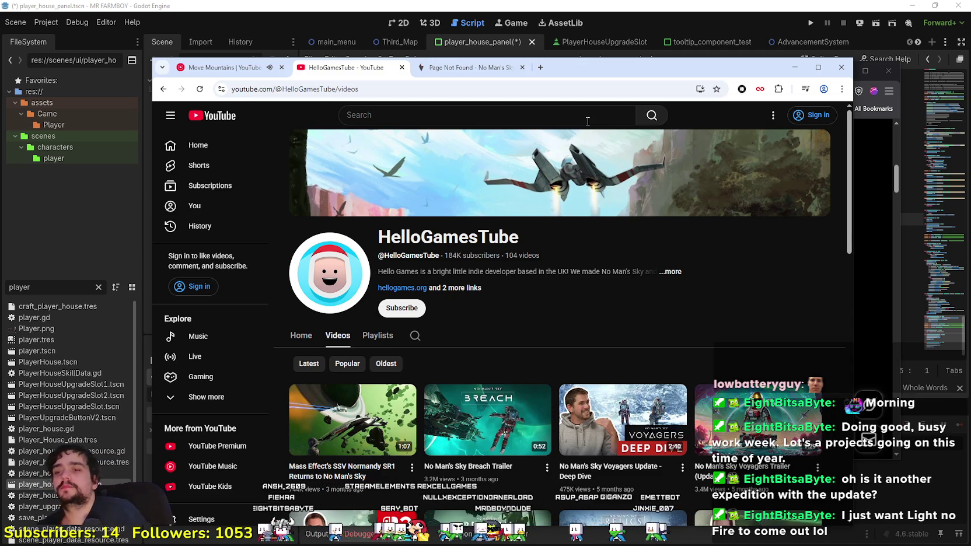
scroll(535, 264, "down", 1)
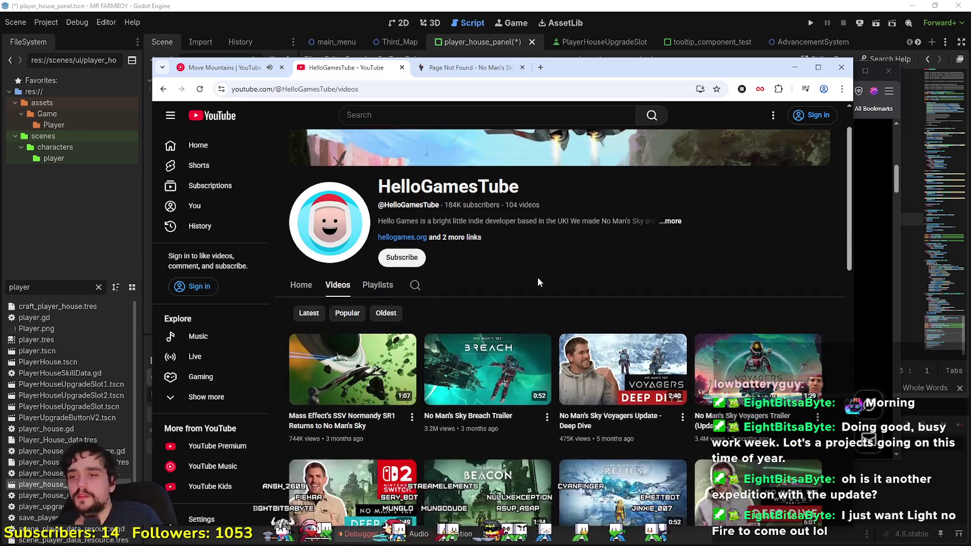
scroll(565, 260, "down", 4)
scroll(563, 257, "up", 3)
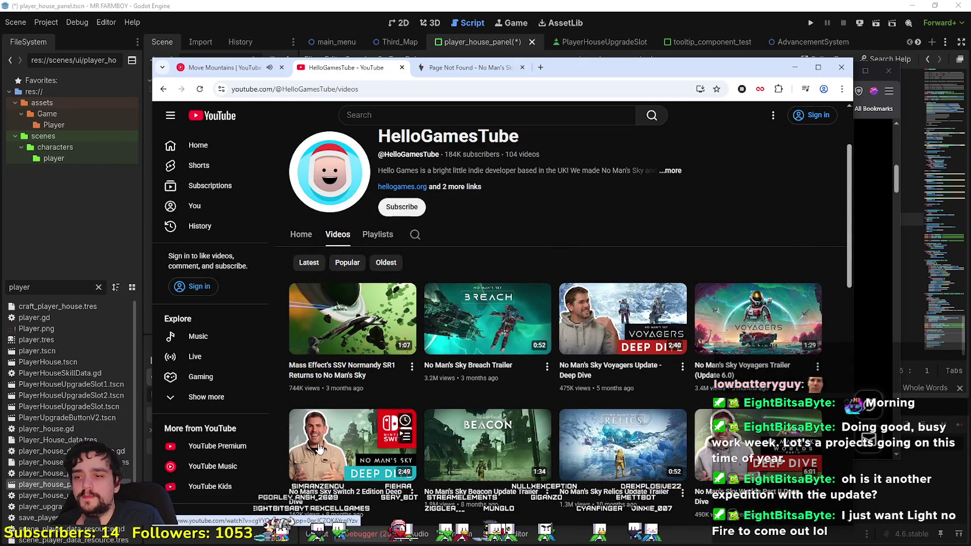
Step: Minimize the browser and bring the Godot script editor back in front
mouse_move(341, 444)
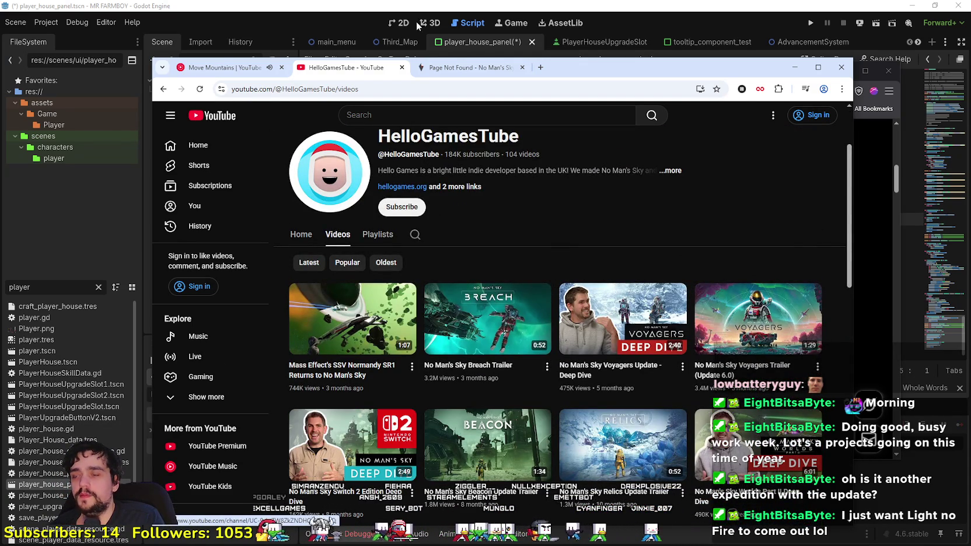
left_click(795, 68)
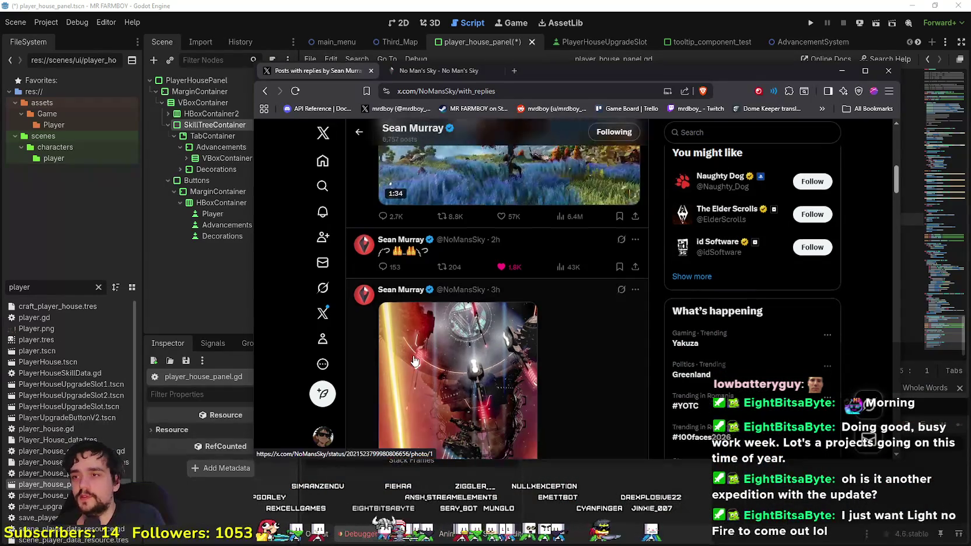
scroll(449, 292, "down", 1)
left_click(489, 31)
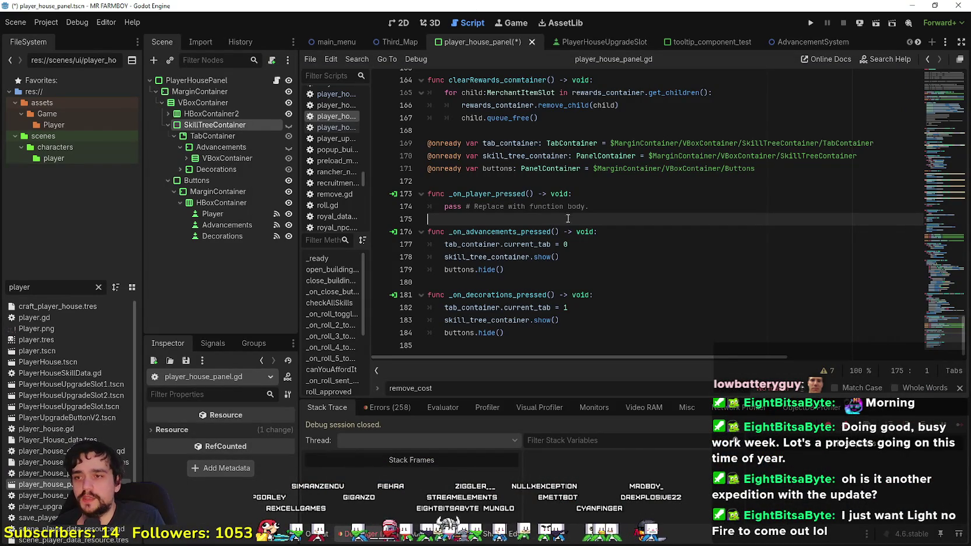
Step: Review the _on_advancements_pressed handler in player_house_panel.gd, then save and run the project
left_click(653, 231)
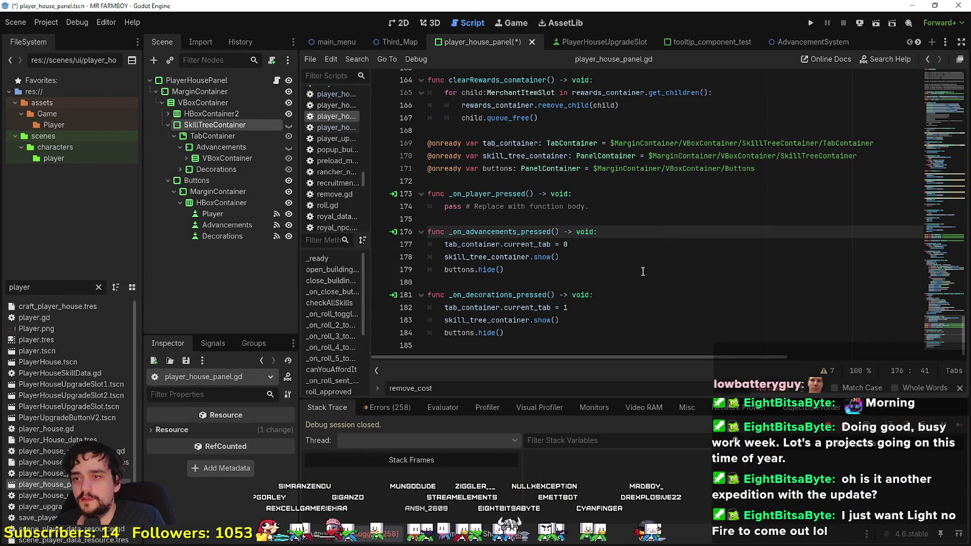
left_click(499, 181)
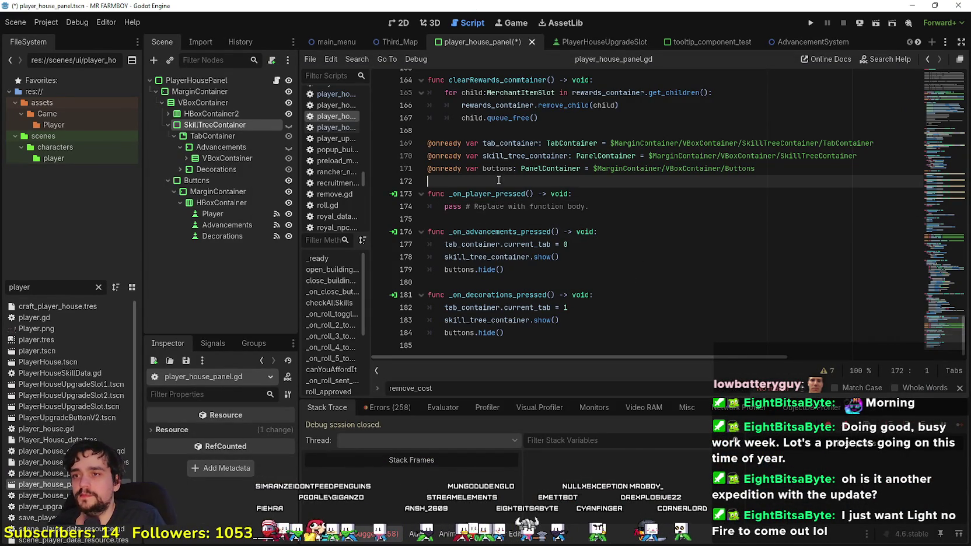
left_click(607, 231)
left_click(810, 22)
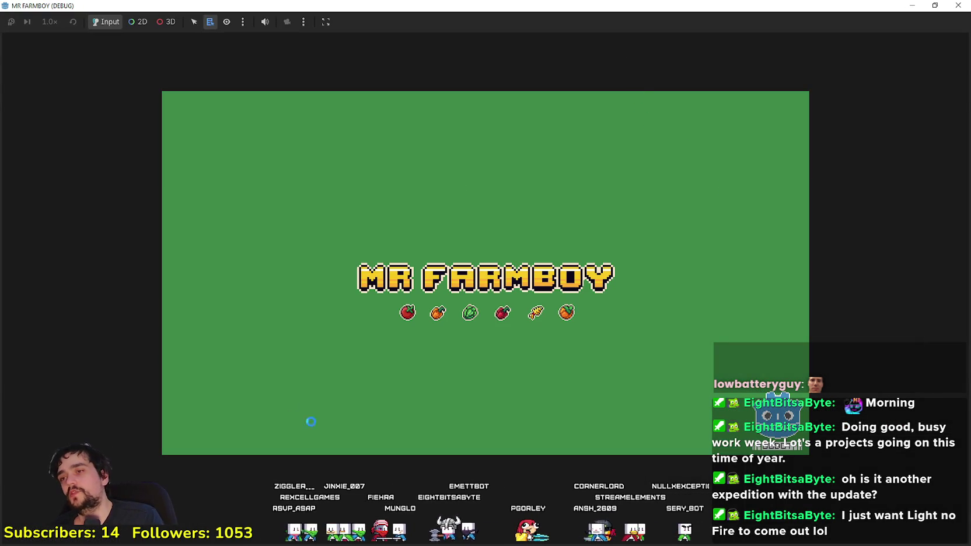
Step: Bring the Mr Farmboy debug window to the front once the MR FARMBOY splash appears
left_click(959, 6)
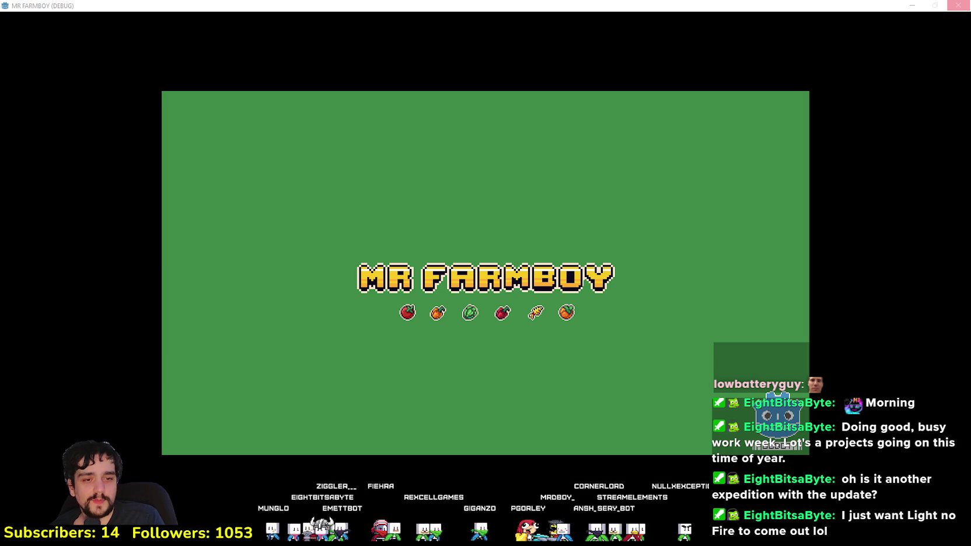
Step: Read the replies on the No Man's Sky emoji post in X, then return to the game
scroll(563, 332, "up", 1)
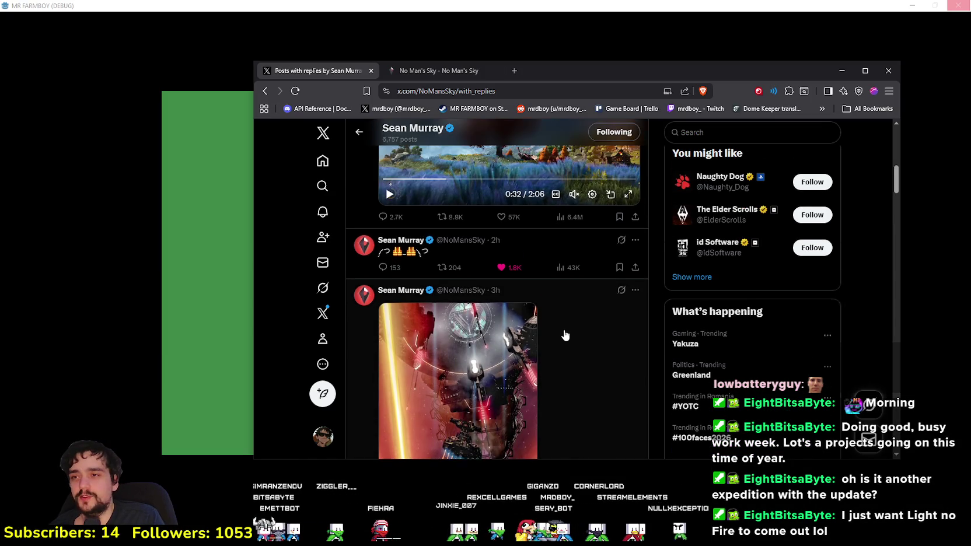
left_click(529, 251)
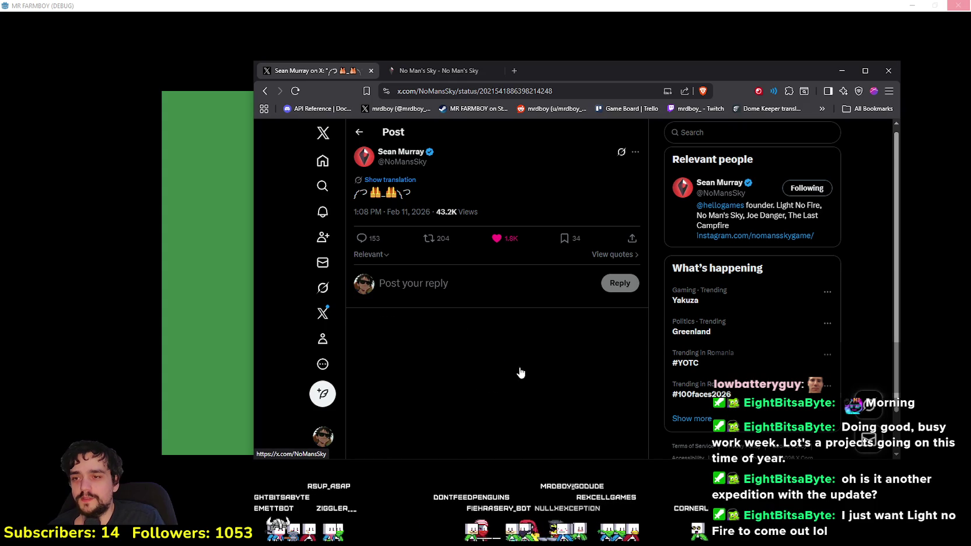
scroll(531, 379, "down", 2)
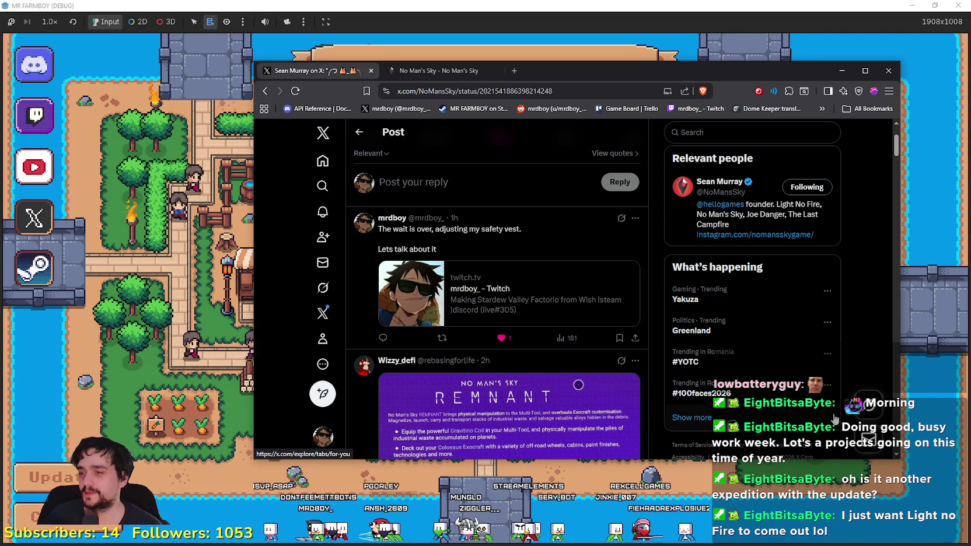
scroll(700, 281, "up", 2)
scroll(429, 216, "down", 4)
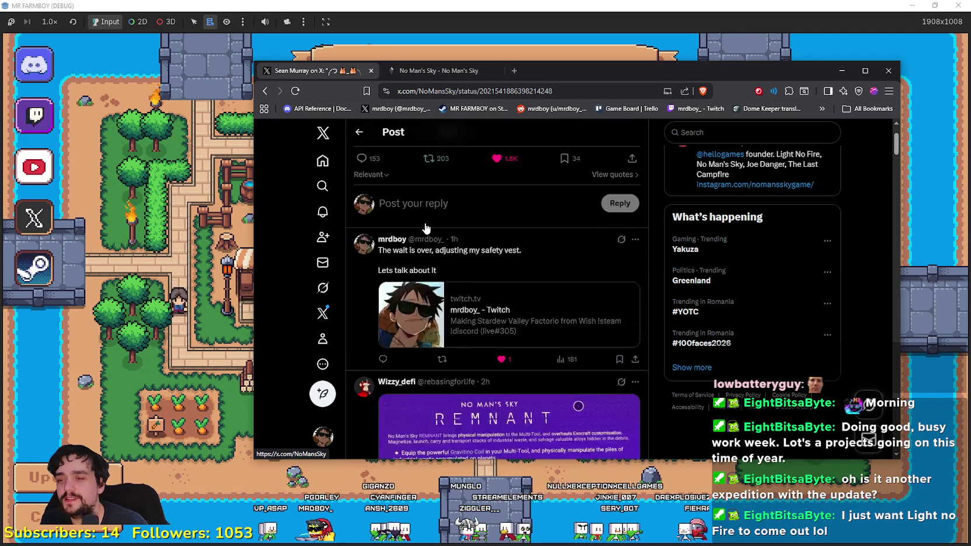
scroll(543, 260, "up", 4)
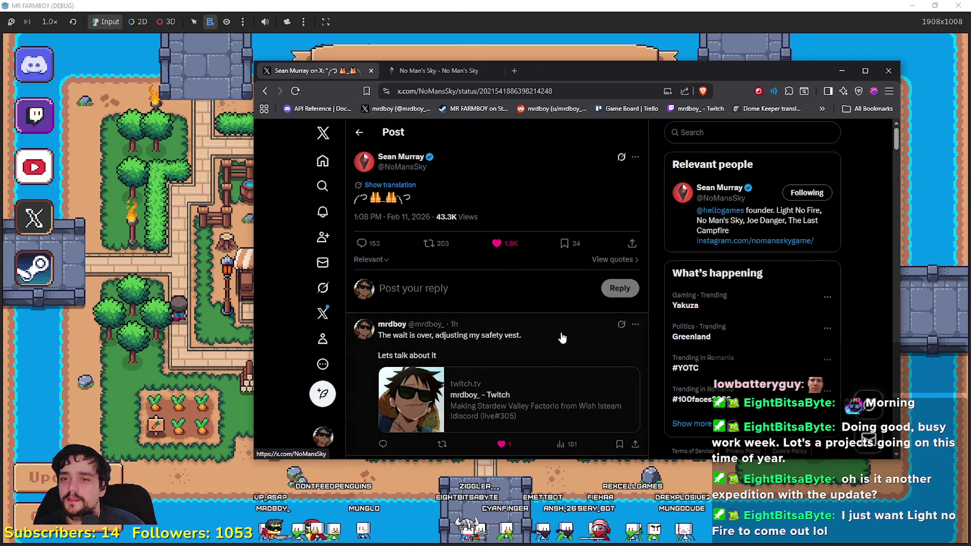
key("alt+Tab")
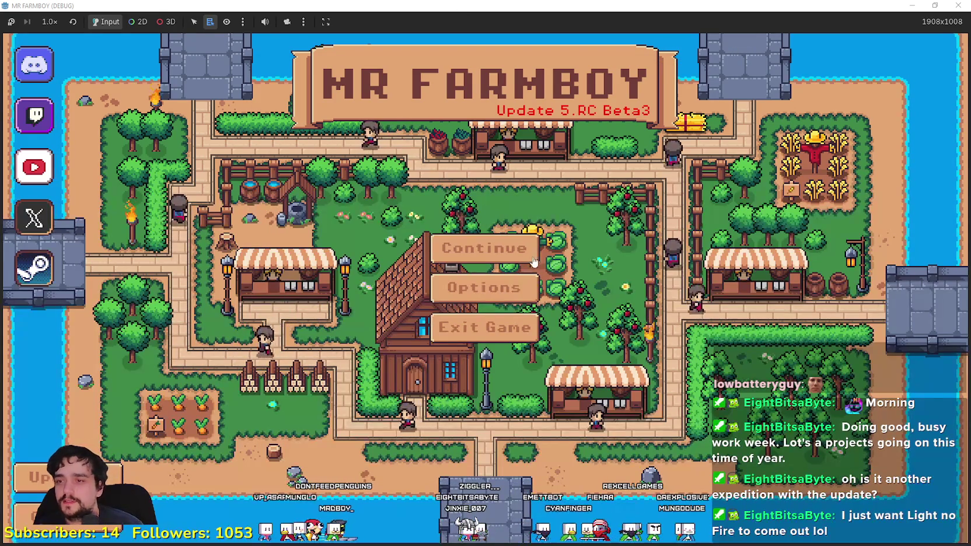
Step: Load the Save 3 (Incremental) slot into the farm town, then switch to the Twitch stream
left_click(467, 249)
scroll(467, 296, "down", 2)
left_click(410, 256)
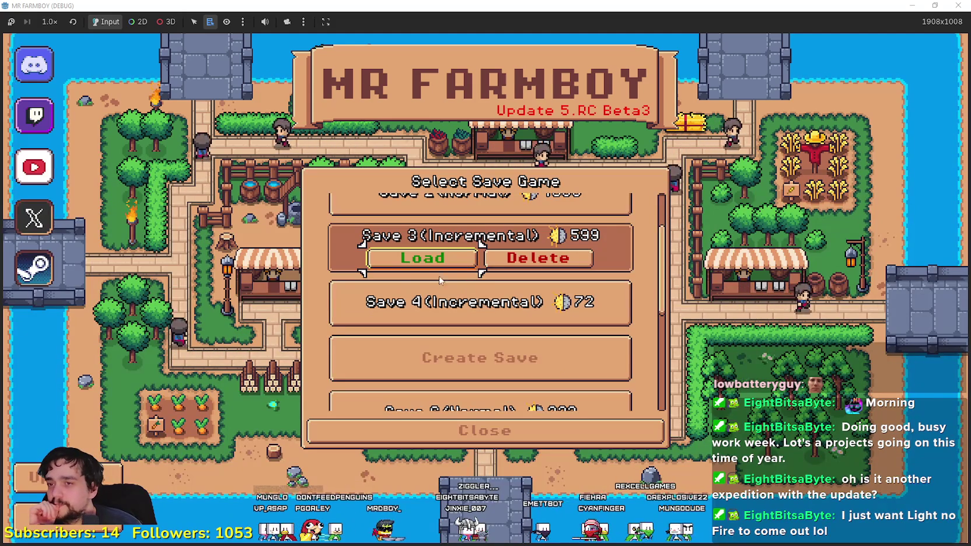
left_click(410, 259)
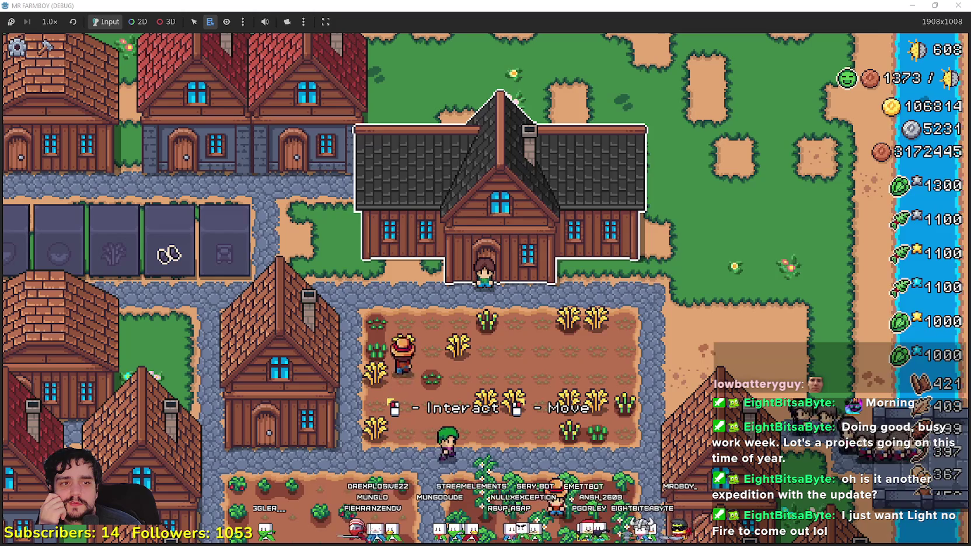
key("alt+Tab")
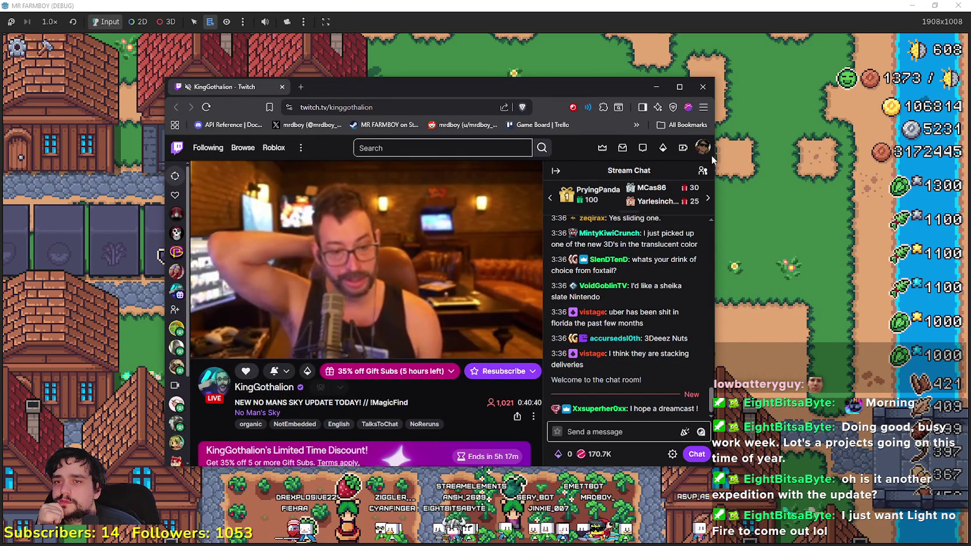
Step: Open Drops & Rewards from the account menu, close the miniplayer, and show All Campaigns
scroll(438, 415, "down", 3)
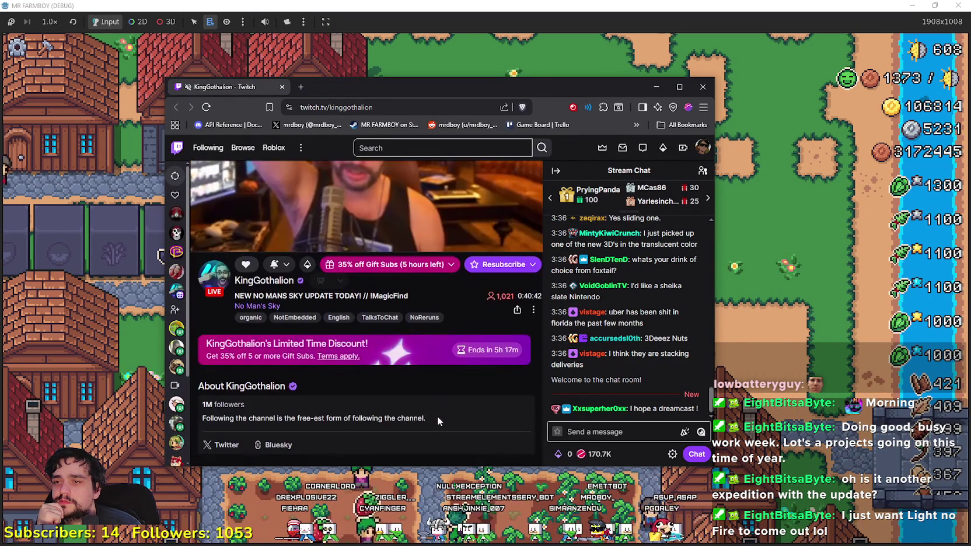
scroll(437, 416, "up", 3)
left_click(703, 147)
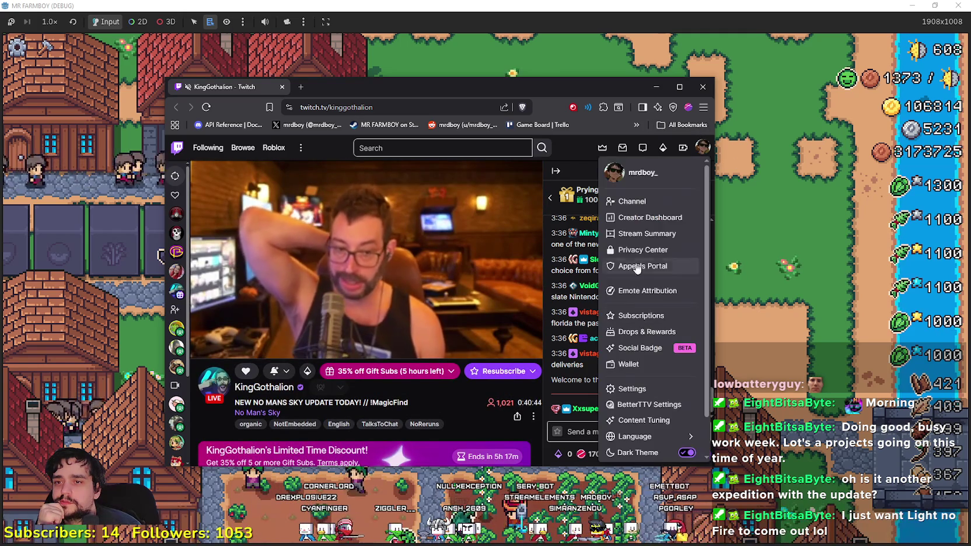
left_click(642, 331)
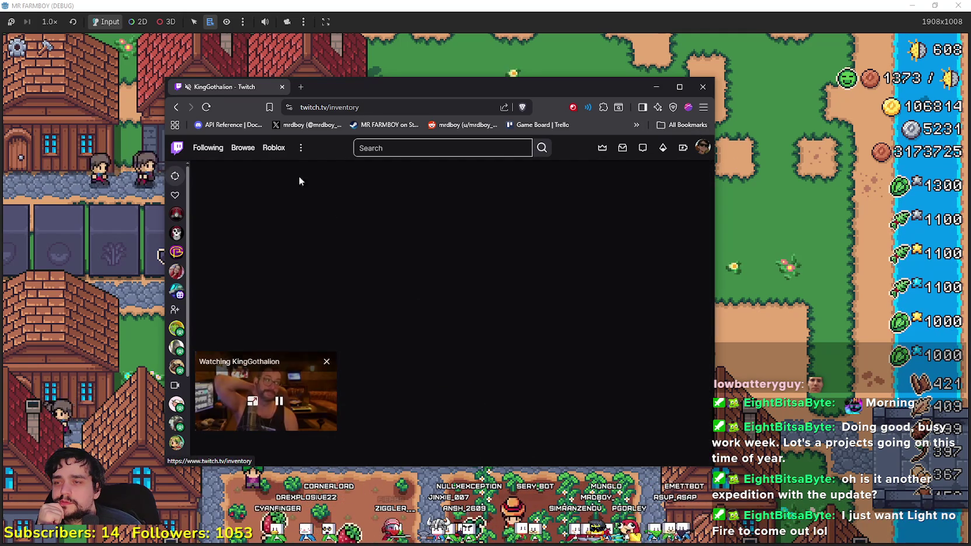
left_click(327, 362)
left_click(286, 208)
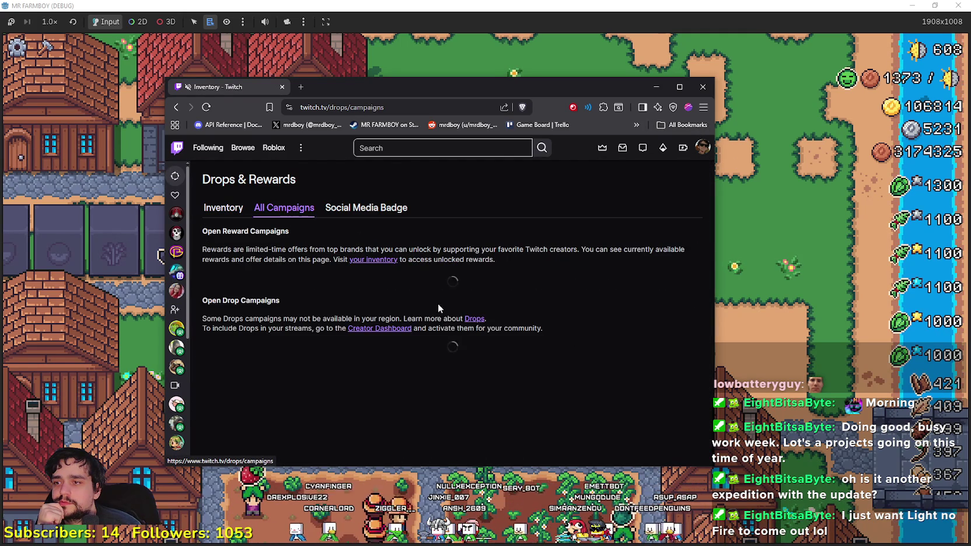
left_click(227, 211)
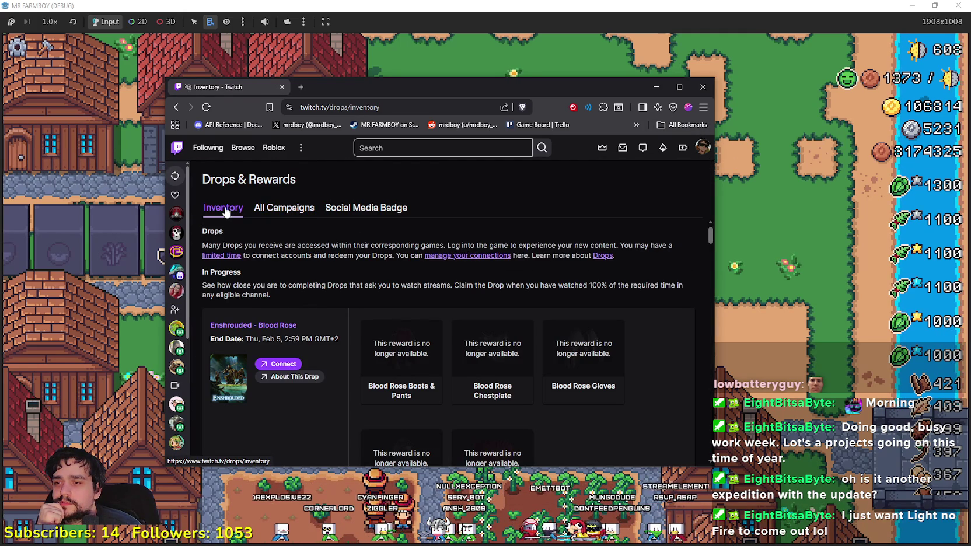
scroll(326, 347, "down", 3)
scroll(330, 318, "up", 3)
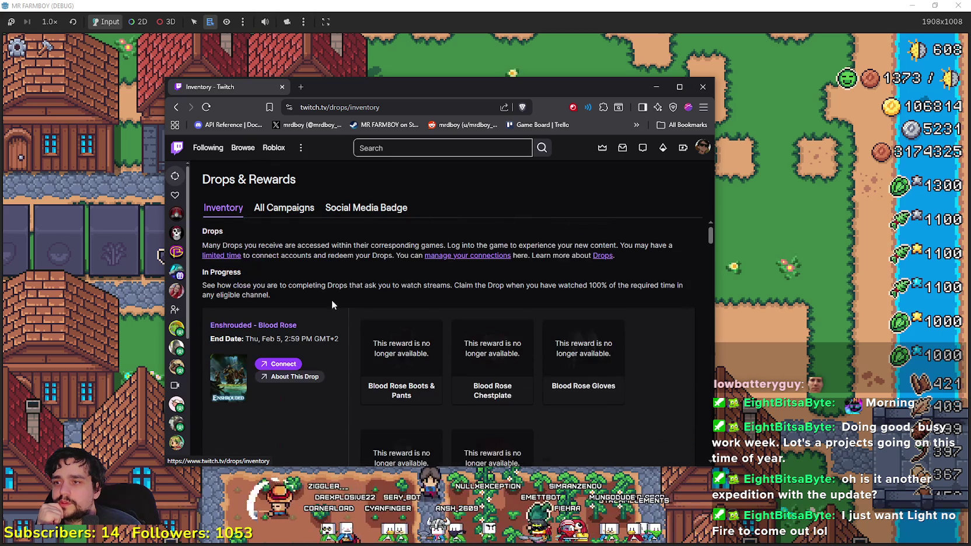
left_click(296, 210)
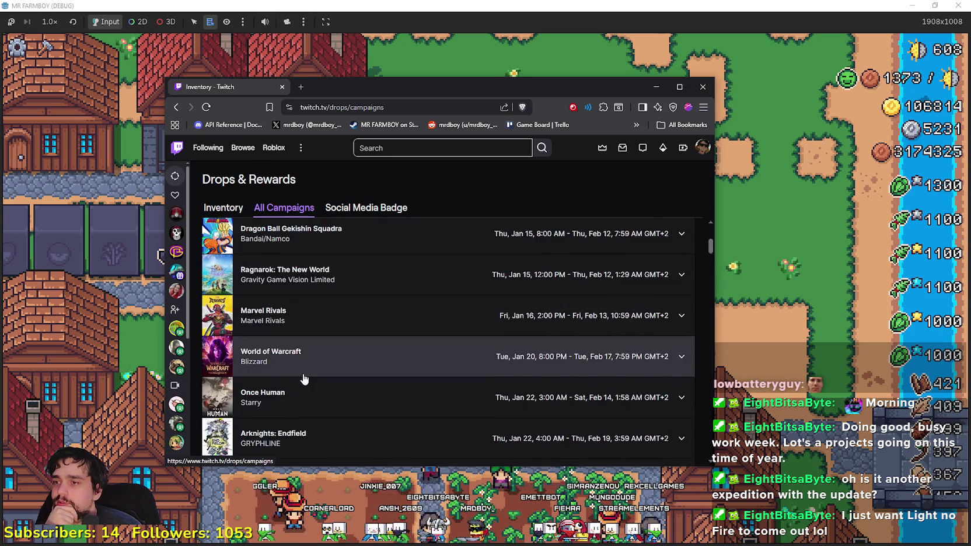
Step: Scroll the All Campaigns list down to where the Closed Drop Campaigns begin
scroll(303, 376, "down", 5)
scroll(303, 377, "down", 10)
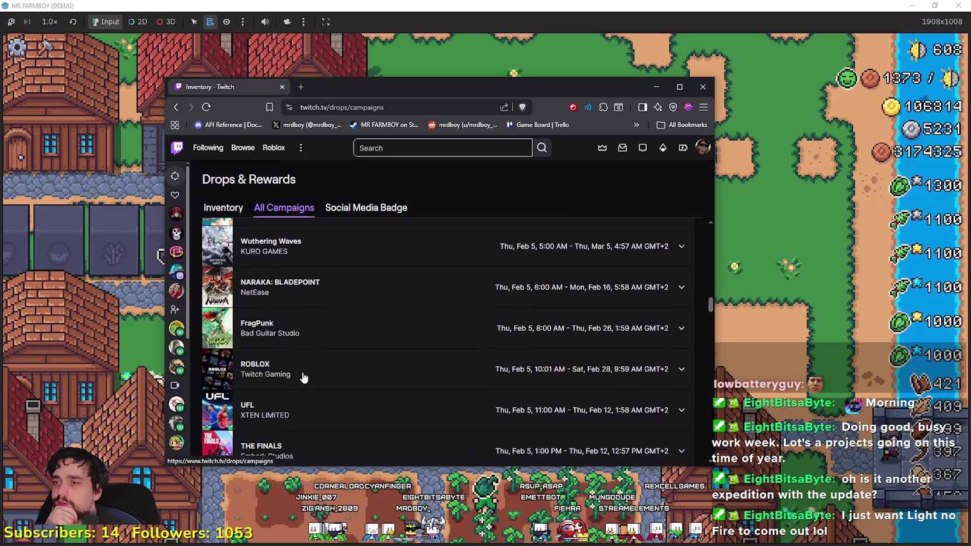
scroll(302, 376, "down", 10)
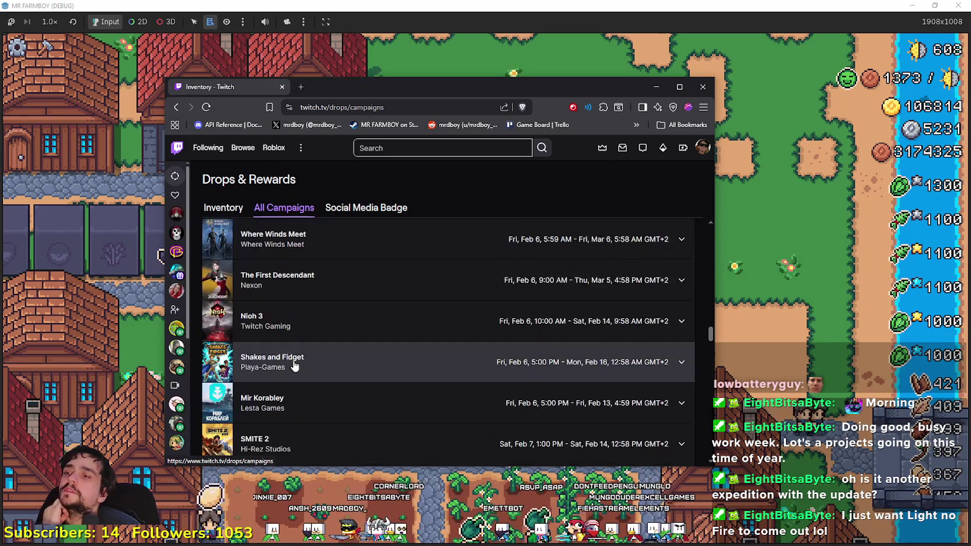
scroll(279, 360, "down", 10)
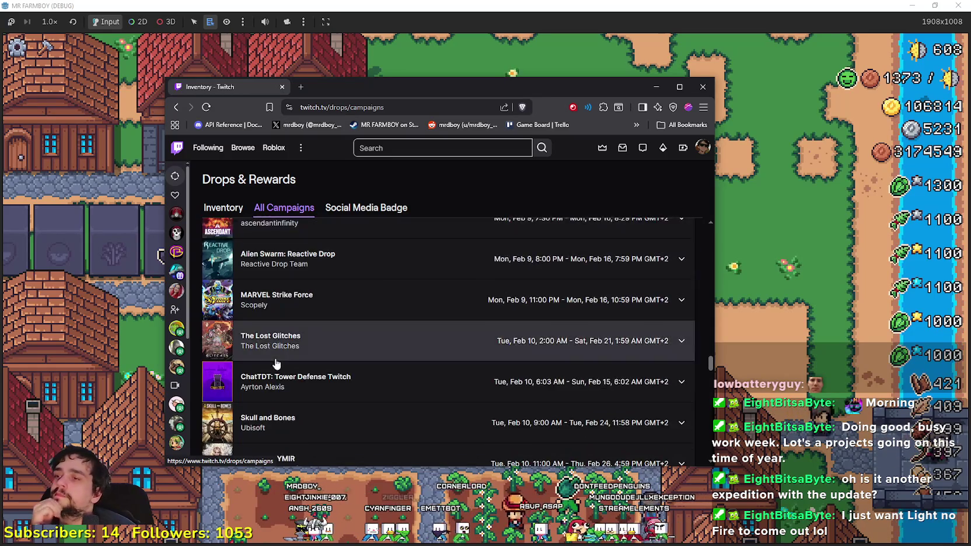
scroll(373, 409, "down", 10)
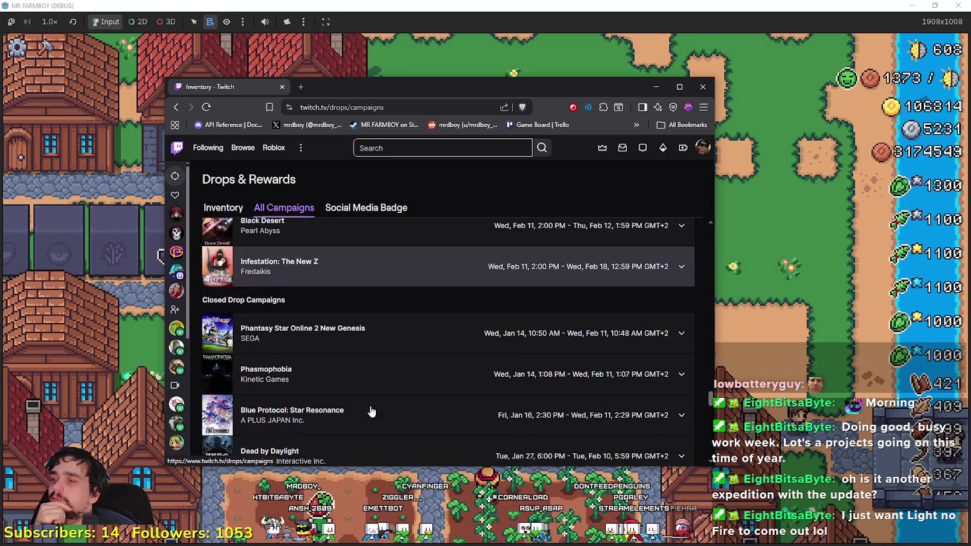
scroll(362, 388, "up", 3)
scroll(361, 408, "down", 3)
scroll(359, 426, "up", 3)
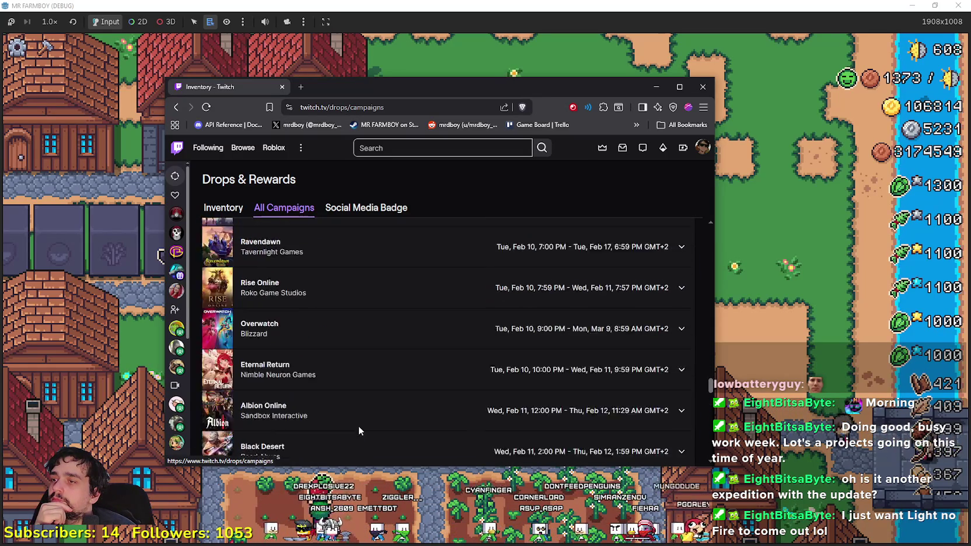
scroll(359, 426, "up", 1)
scroll(351, 408, "up", 8)
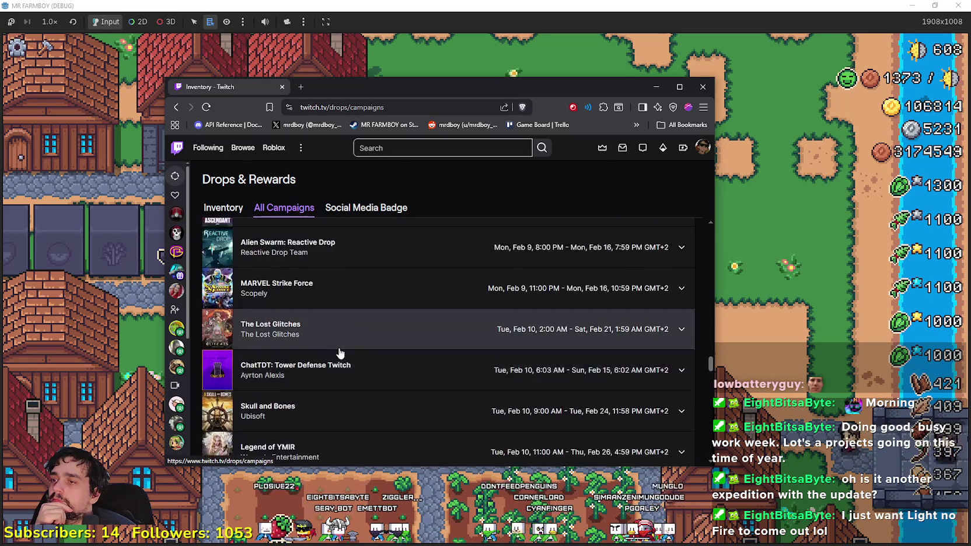
scroll(333, 358, "up", 10)
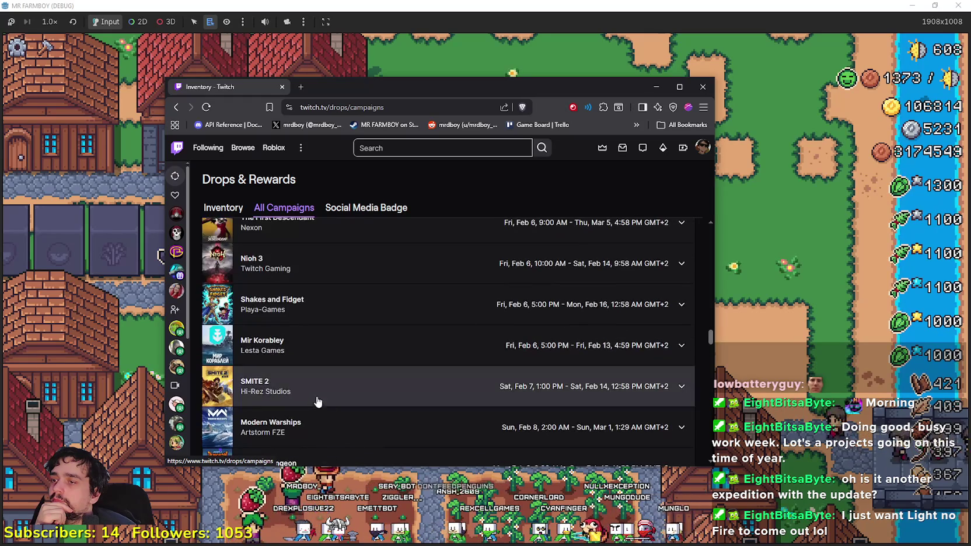
scroll(327, 390, "up", 8)
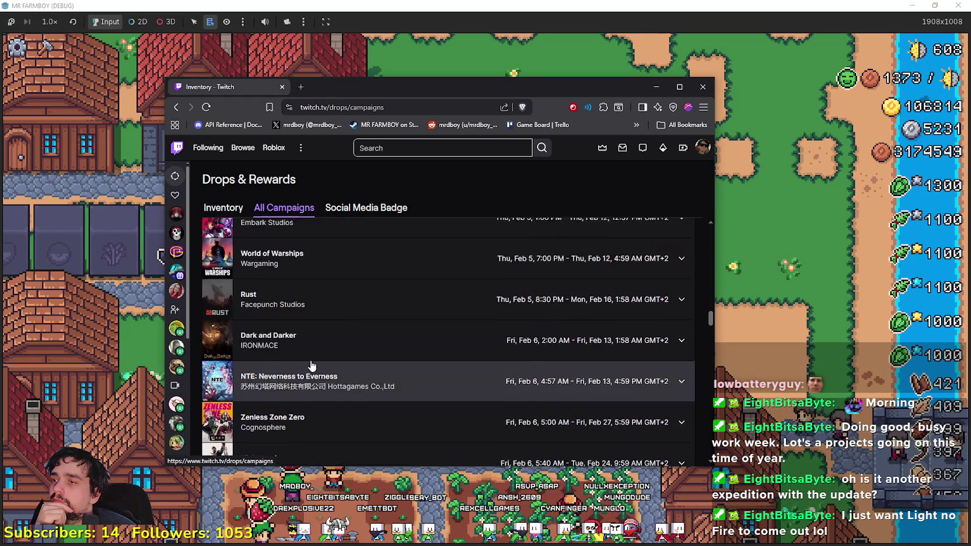
scroll(311, 370, "up", 4)
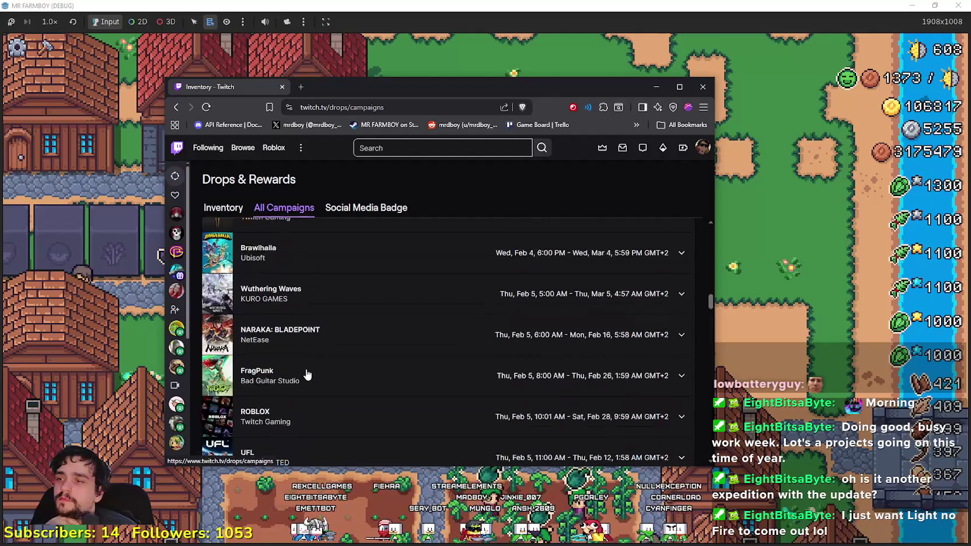
scroll(308, 375, "down", 10)
scroll(307, 375, "down", 18)
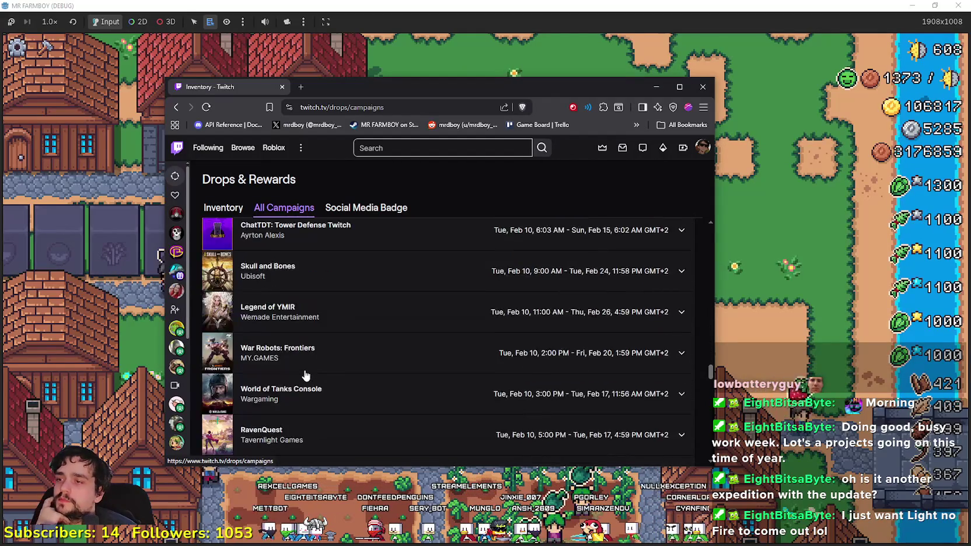
scroll(305, 374, "down", 10)
scroll(304, 370, "up", 3)
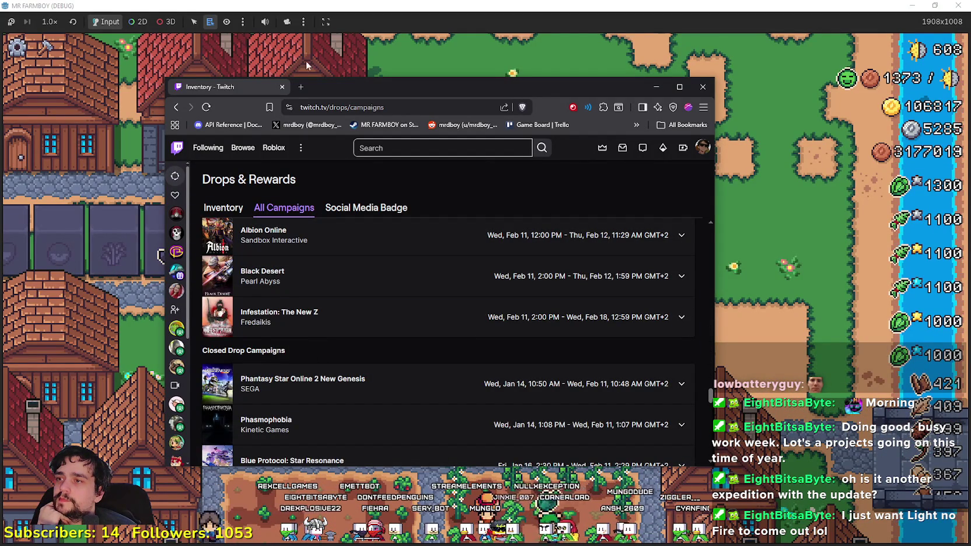
Step: Close the Twitch page, open the Player House's Advancements tree, then close it
left_click(283, 87)
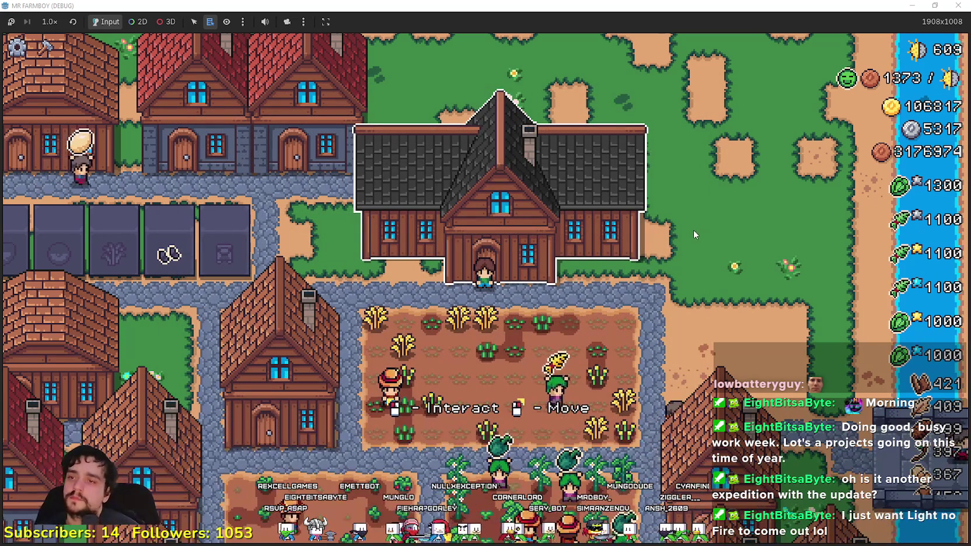
left_click(485, 245)
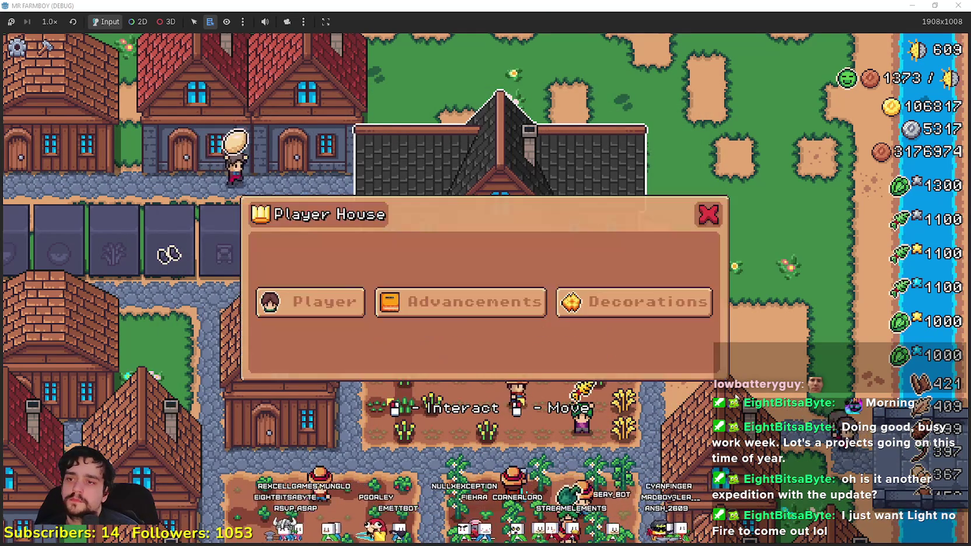
key("Escape")
left_click(484, 245)
left_click(467, 304)
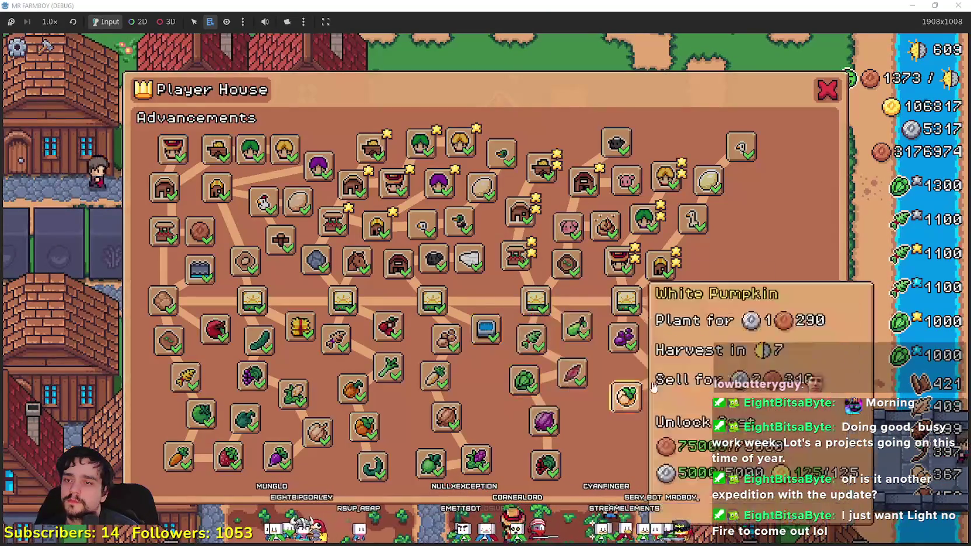
left_click(827, 89)
Step: Reopen and close the Player House advancements repeatedly with E and Esc, then pause the game
key("e")
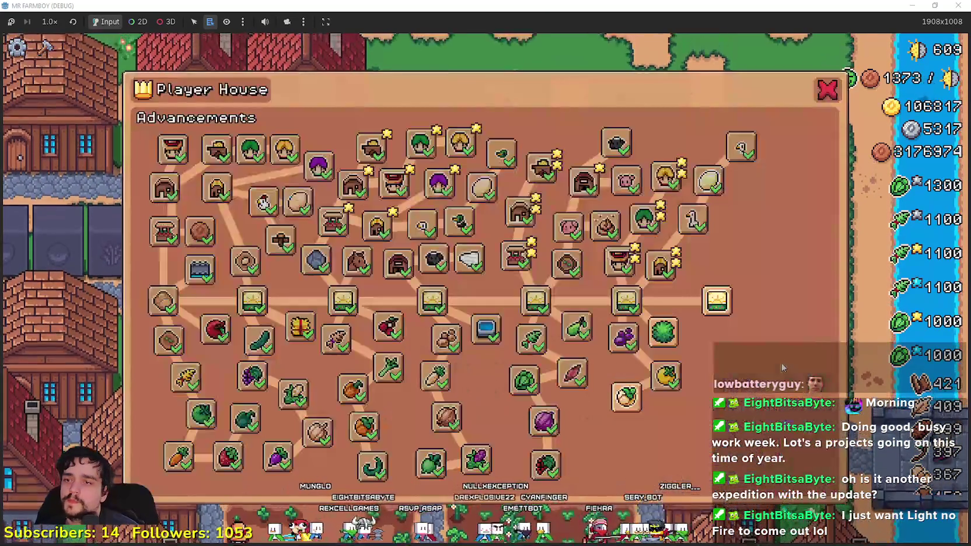
key("Escape")
key("e")
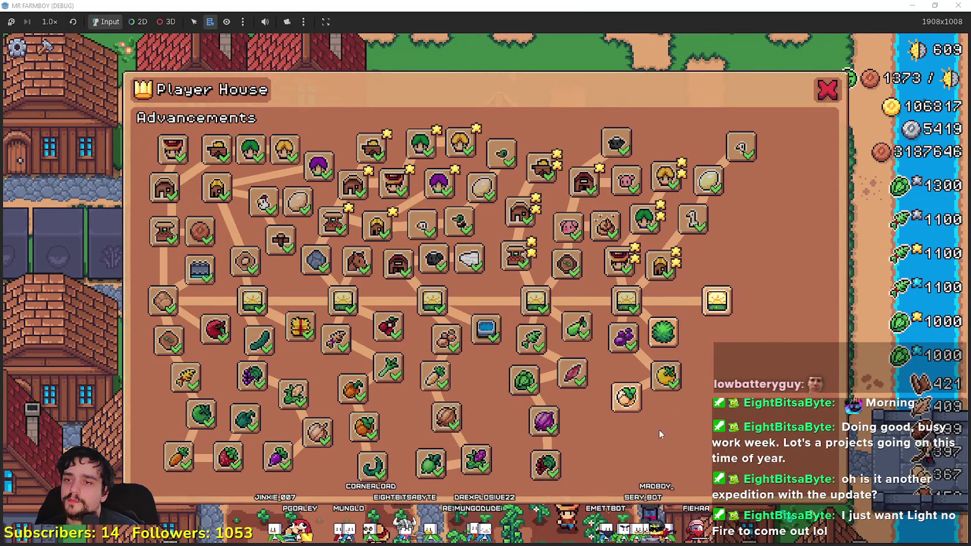
key("Escape")
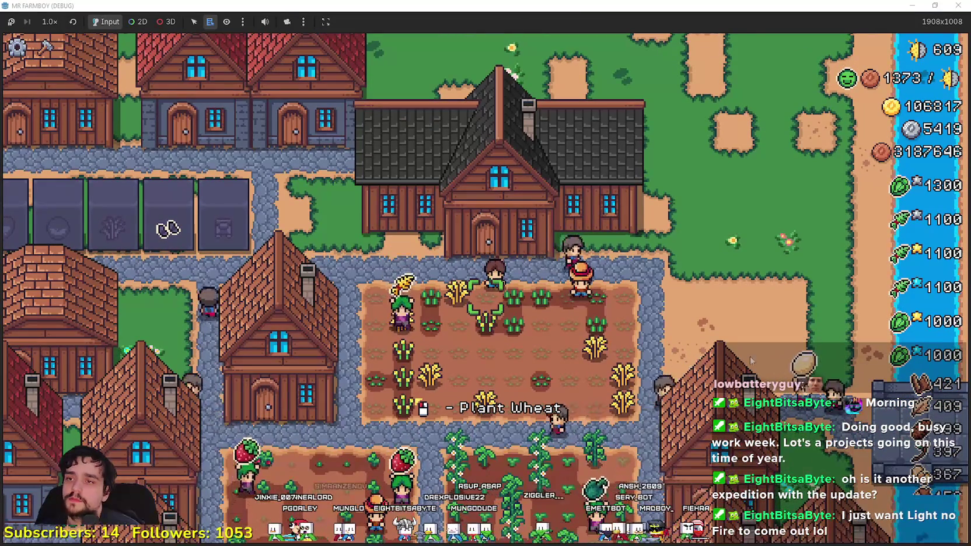
key("e")
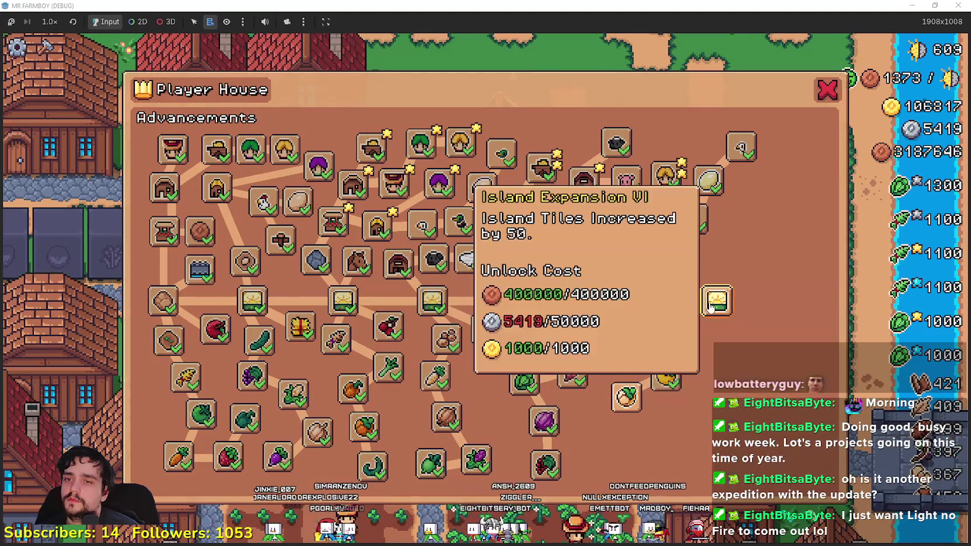
left_click(826, 92)
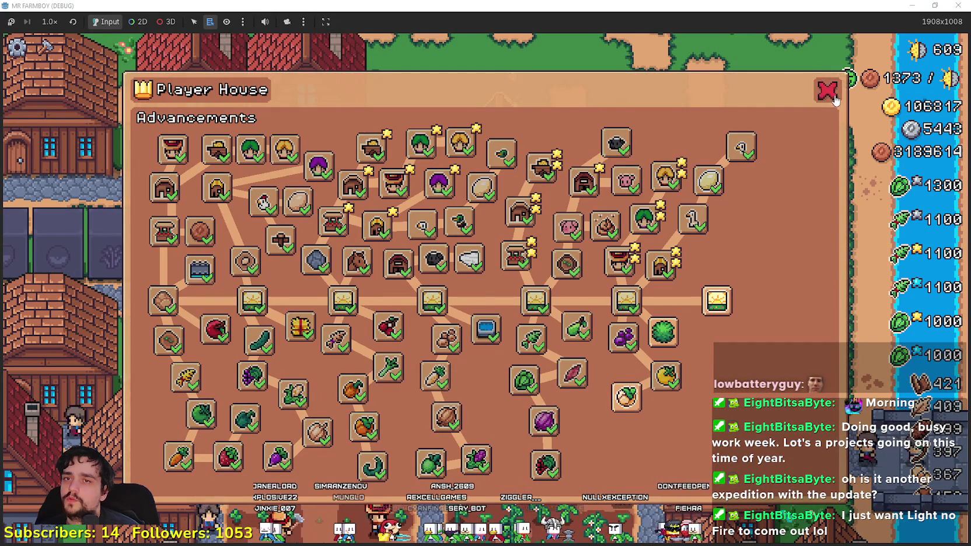
key("Escape")
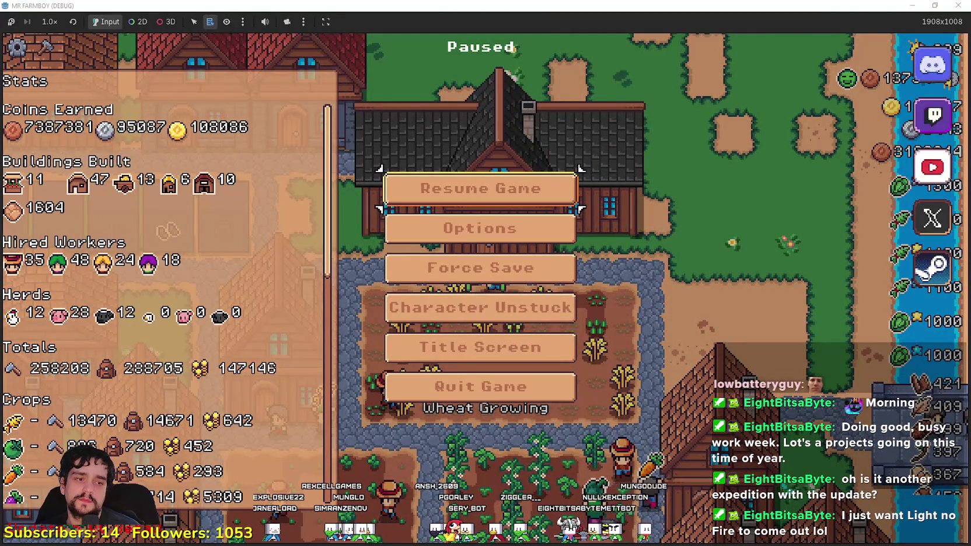
key("alt+Tab")
Step: Save player_house_panel.gd, select the buttons.hide() call on line 179, and scroll up to earlier functions
left_click(618, 242)
key("ctrl+s")
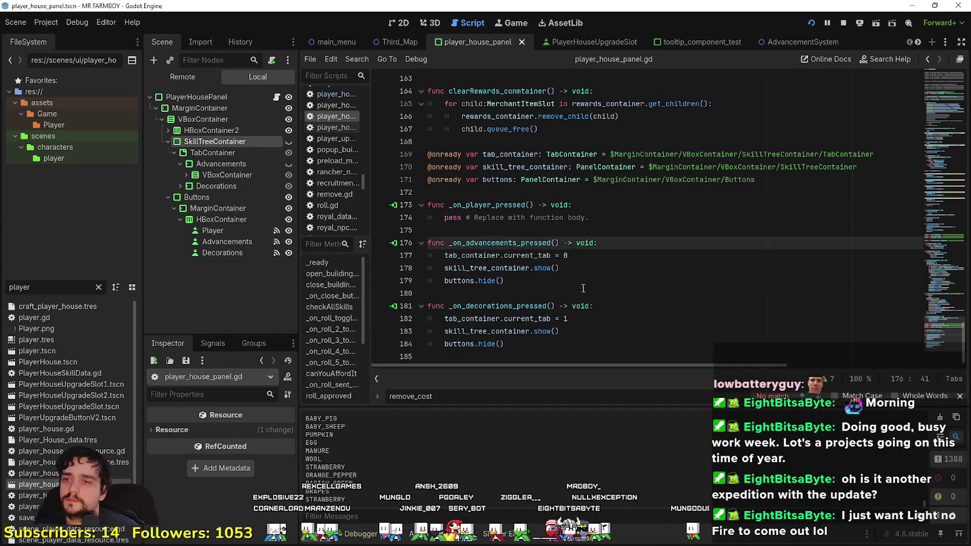
left_click_drag(582, 280, 412, 272)
key("ctrl+c")
left_click(589, 229)
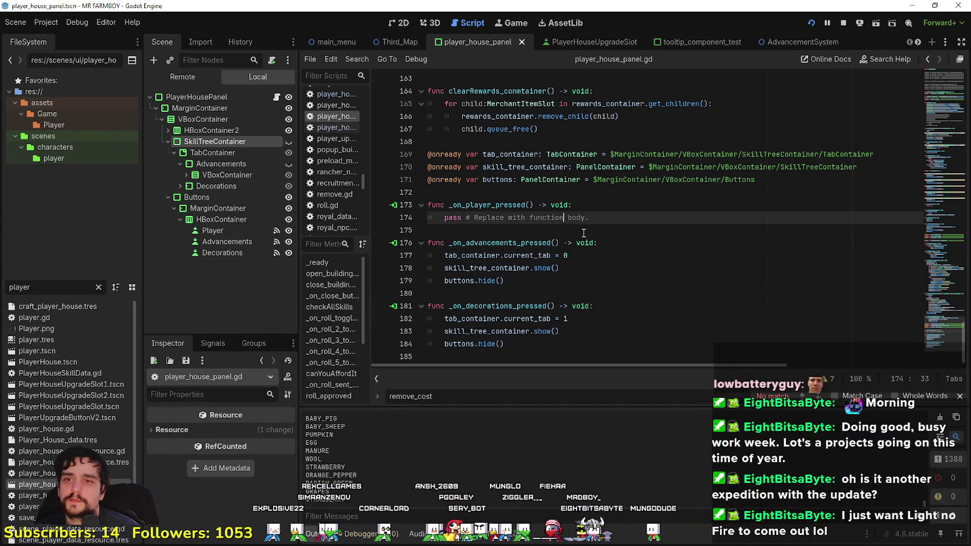
left_click(937, 175)
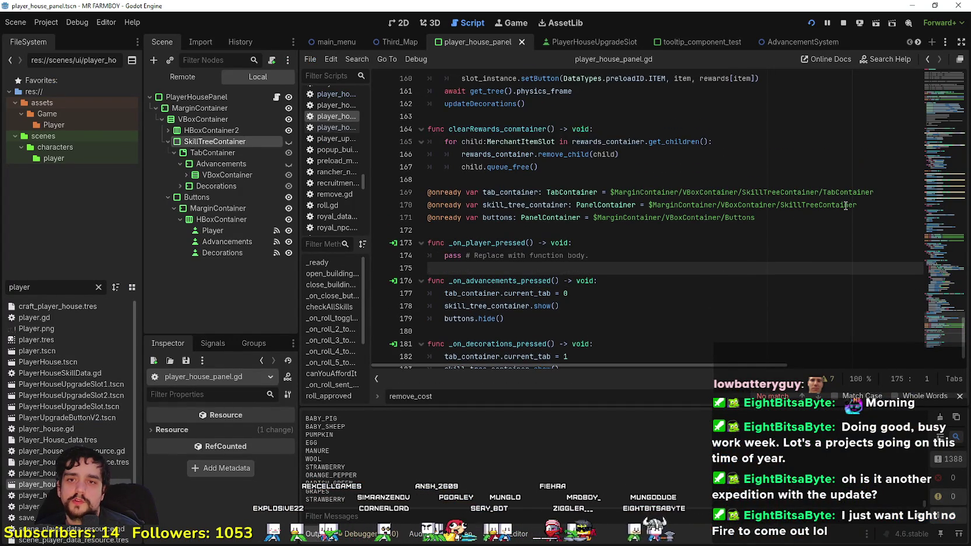
left_click_drag(935, 178, 935, 174)
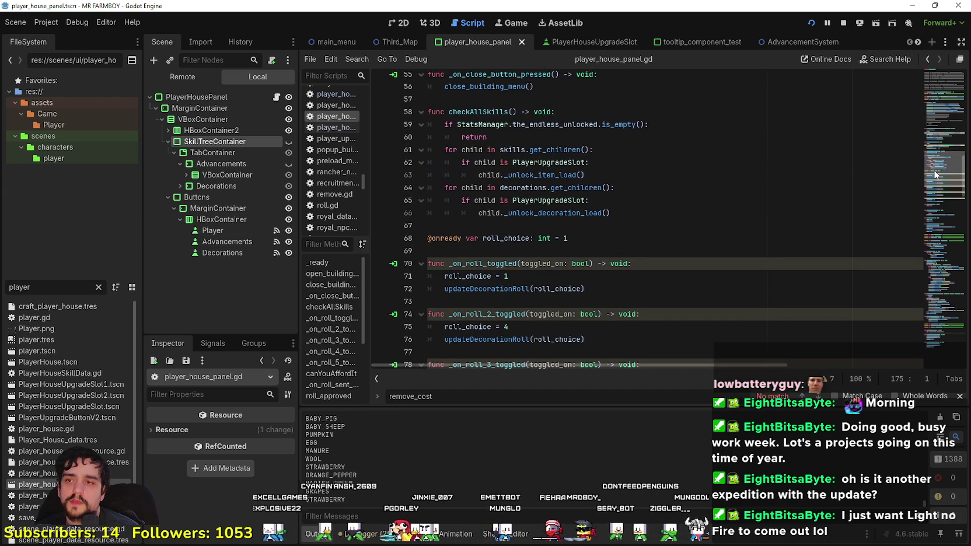
left_click_drag(935, 174, 936, 152)
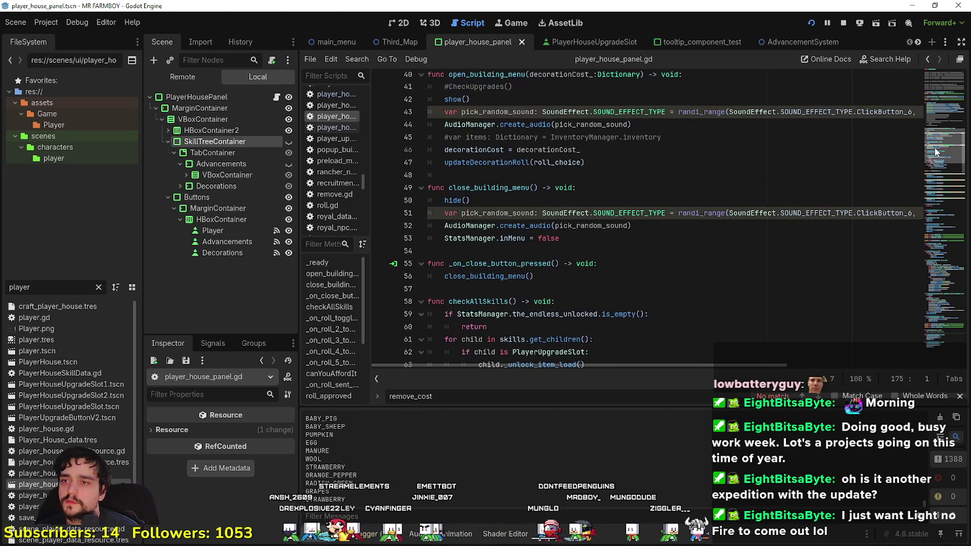
Step: Paste lines after line 53 in close_building_menu: skill_tree_container.hide() and buttons.show(), then save
left_click(593, 242)
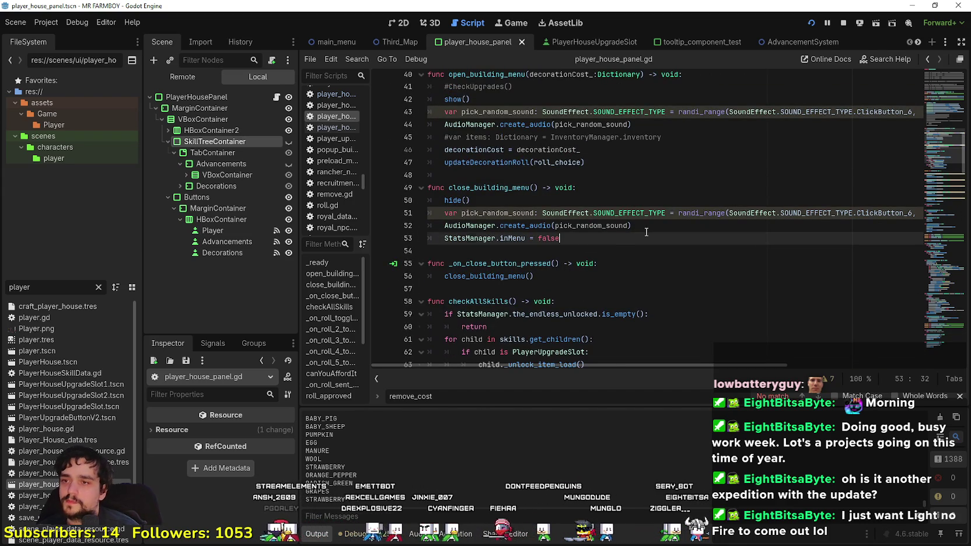
key("Return")
key("ctrl+v")
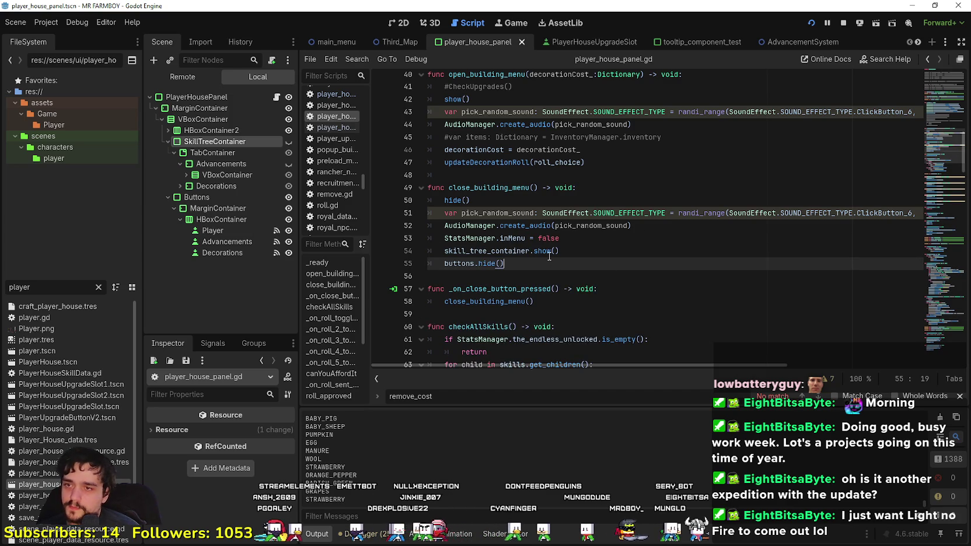
double_click(546, 252)
type("hide")
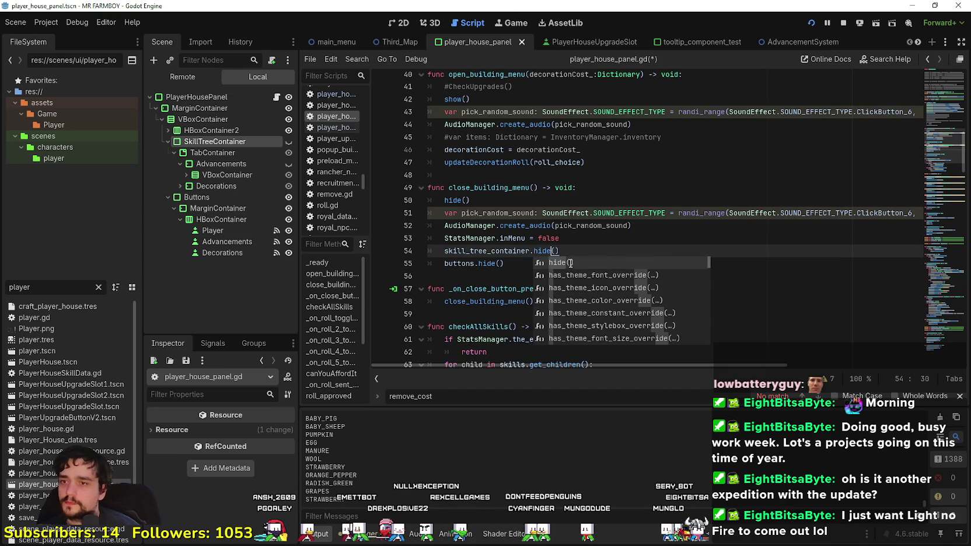
left_click(487, 264)
key("ctrl+s")
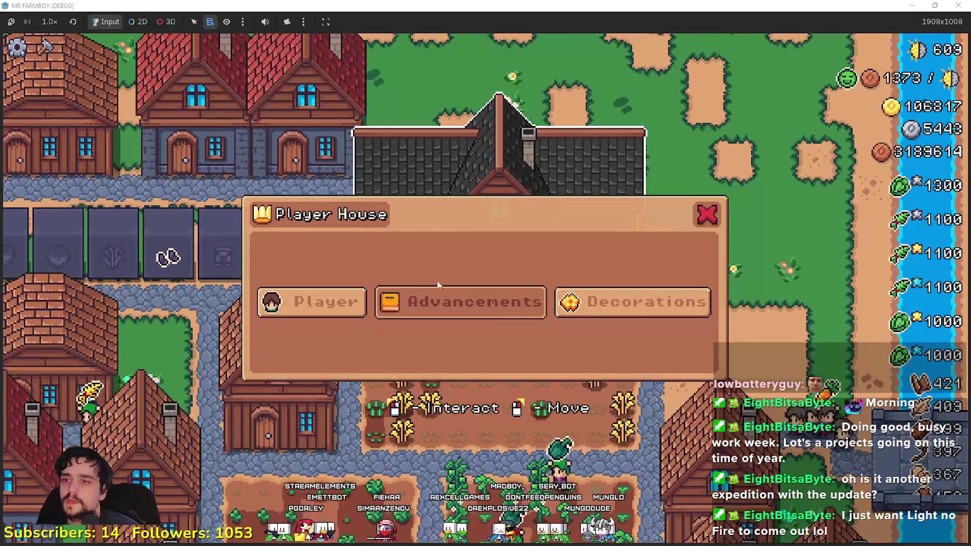
Step: Open Advancements and Decorations in turn, closing and reopening the Player House each time, then return to Godot
left_click(436, 295)
left_click(824, 93)
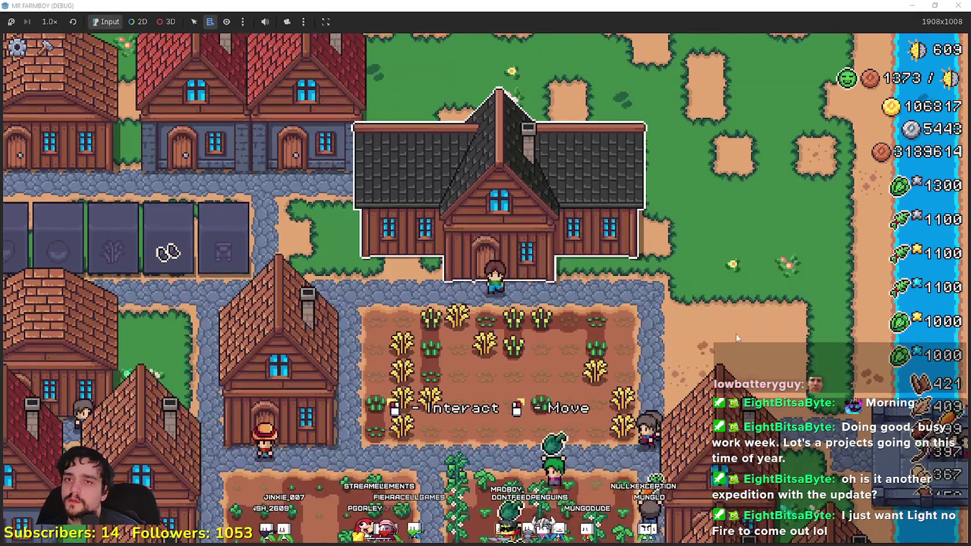
left_click(502, 193)
left_click(642, 302)
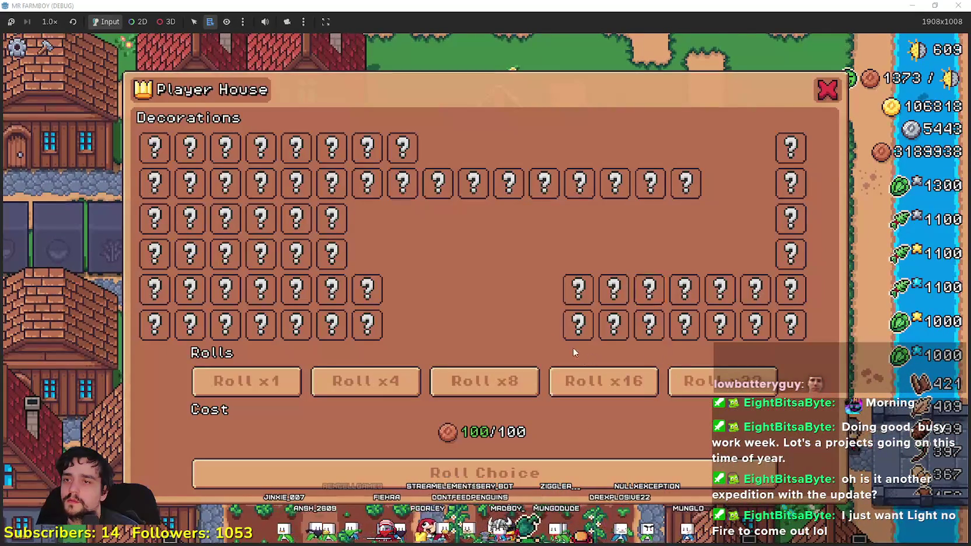
left_click(828, 90)
left_click(500, 193)
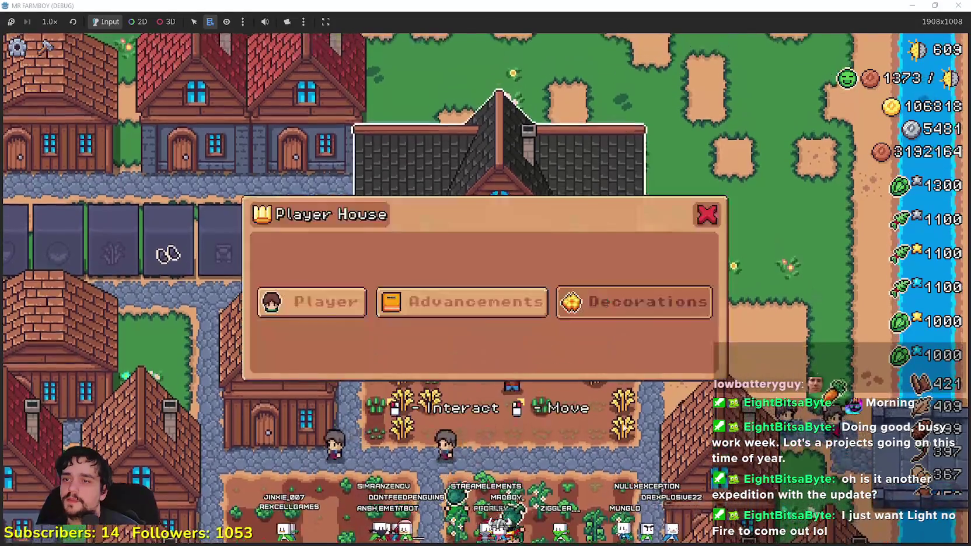
left_click(461, 302)
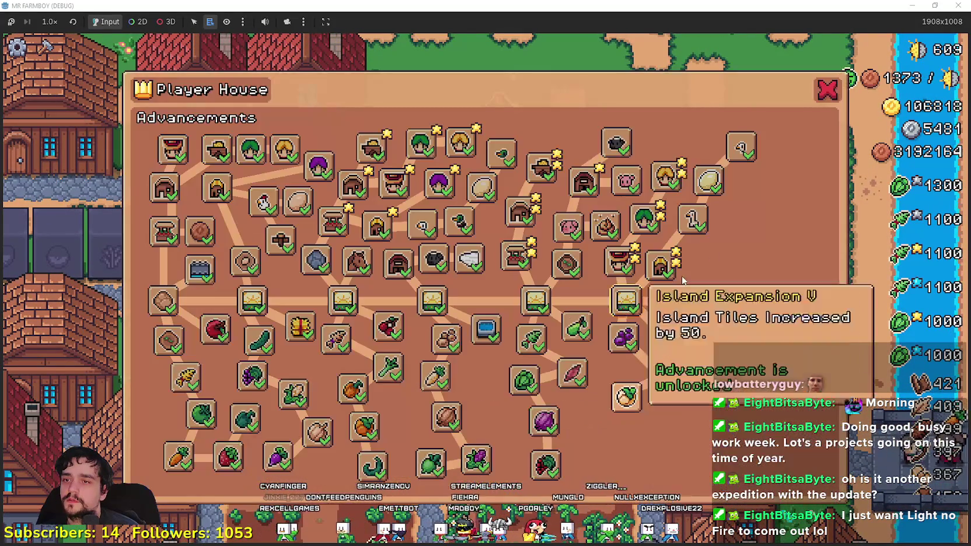
left_click(826, 90)
left_click(744, 332)
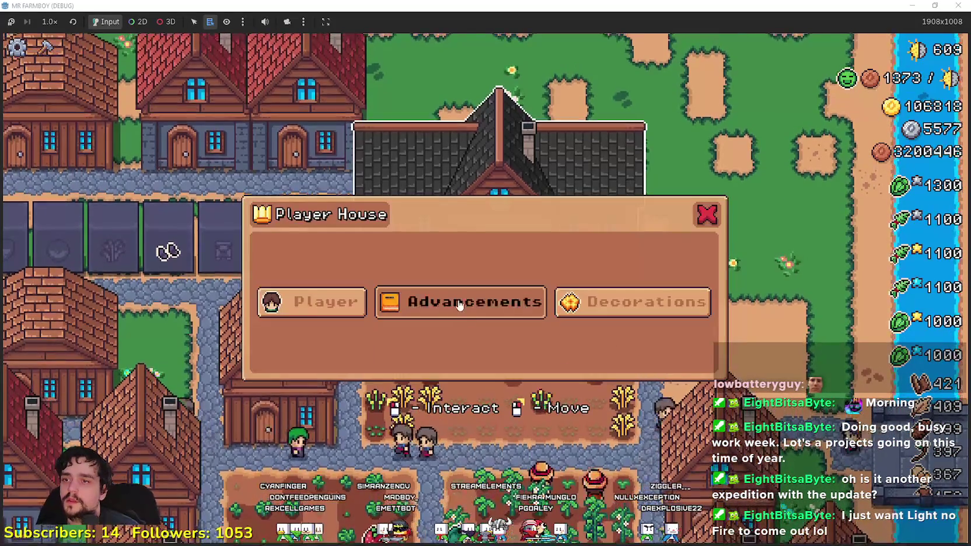
key("alt+Tab")
left_click(455, 264)
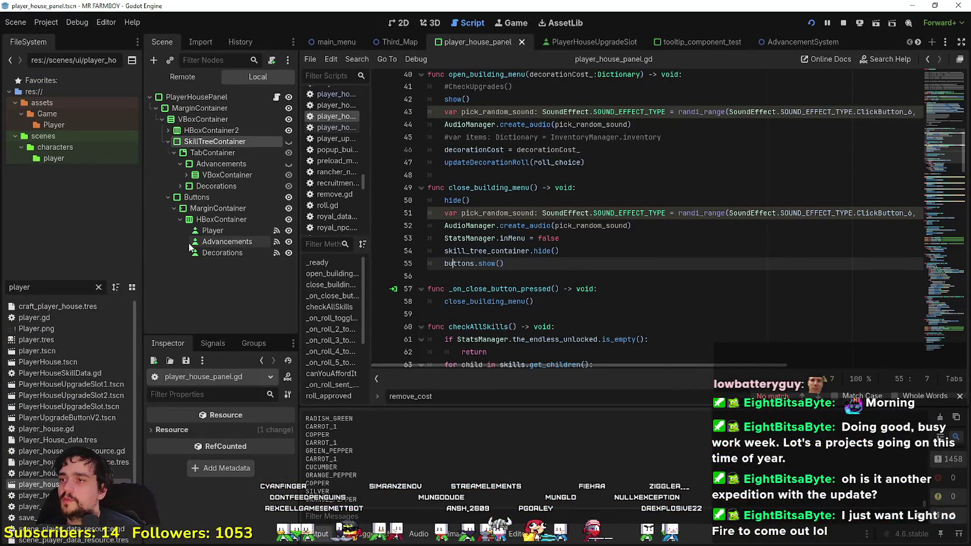
Step: Select the Player button node and clear its button group in the Inspector
left_click(213, 230)
scroll(70, 408, "down", 2)
scroll(196, 489, "down", 5)
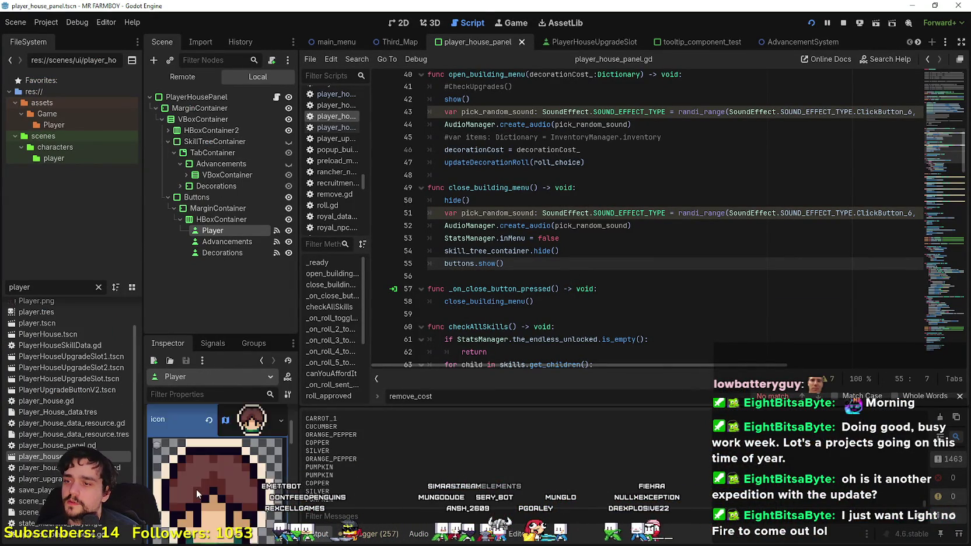
left_click_drag(226, 335, 226, 227)
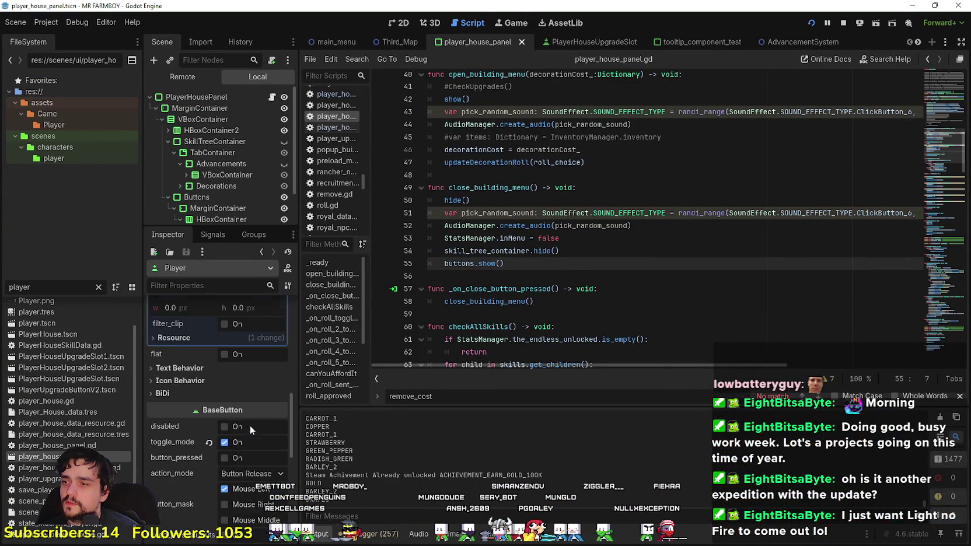
scroll(231, 449, "up", 2)
scroll(231, 450, "down", 8)
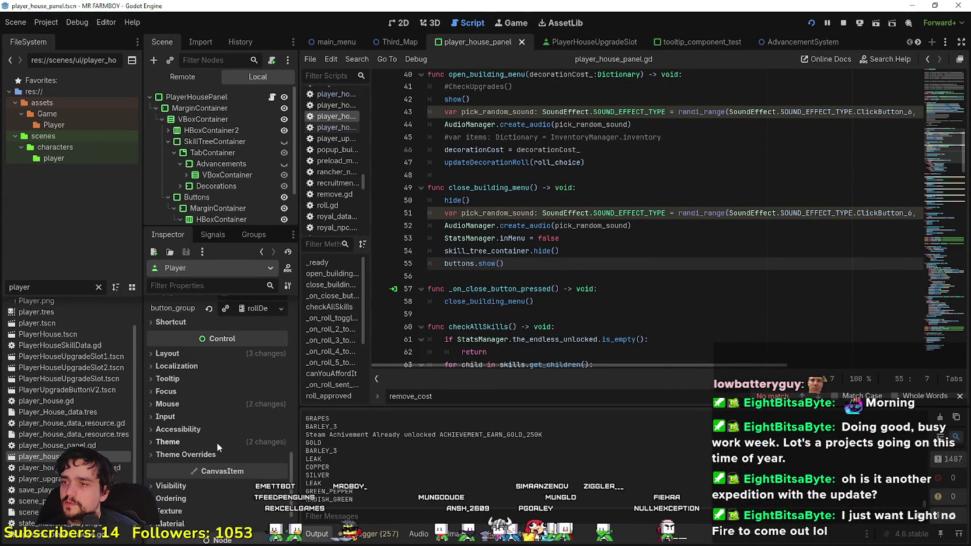
left_click(213, 373)
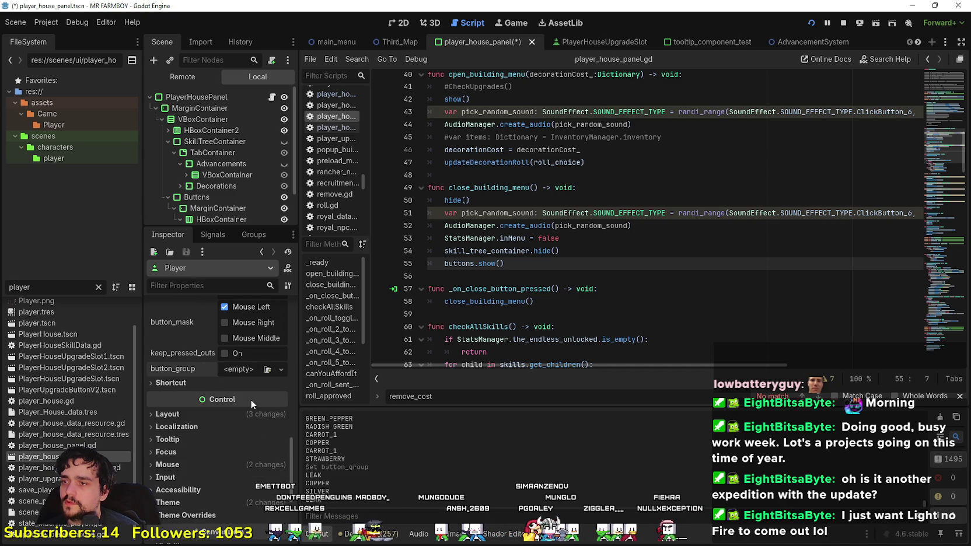
scroll(251, 399, "up", 7)
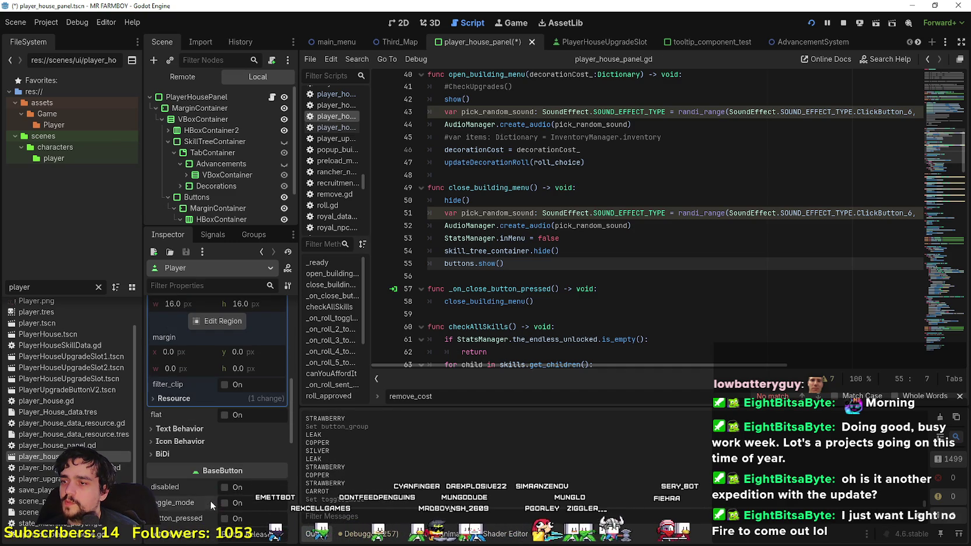
scroll(253, 496, "down", 3)
scroll(207, 221, "down", 2)
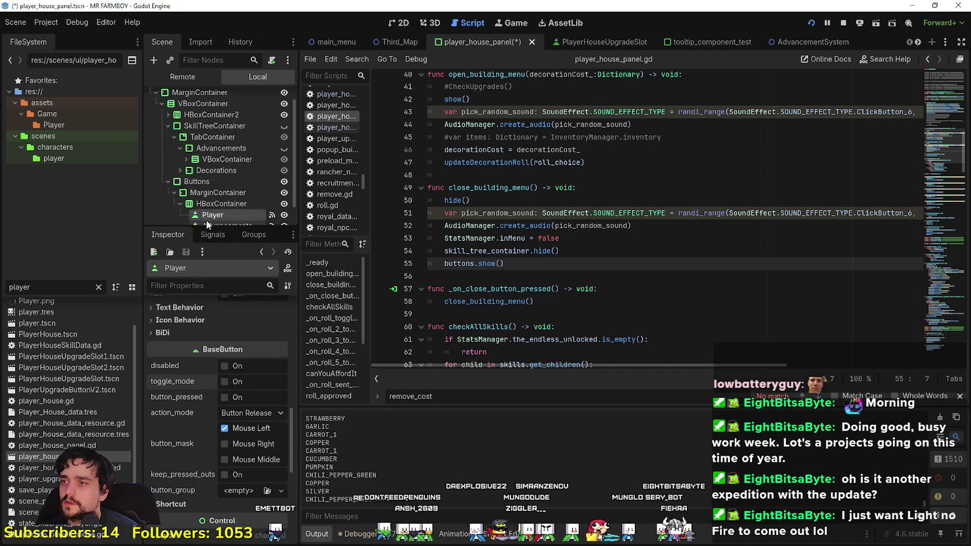
Step: Turn off toggle mode on the Advancements button and save the scene
left_click(224, 203)
scroll(227, 435, "down", 3)
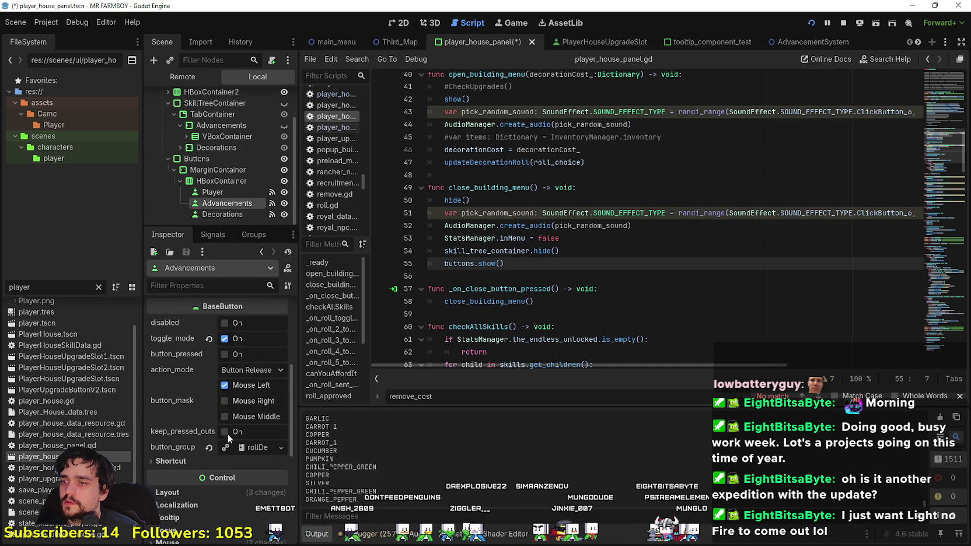
left_click(208, 370)
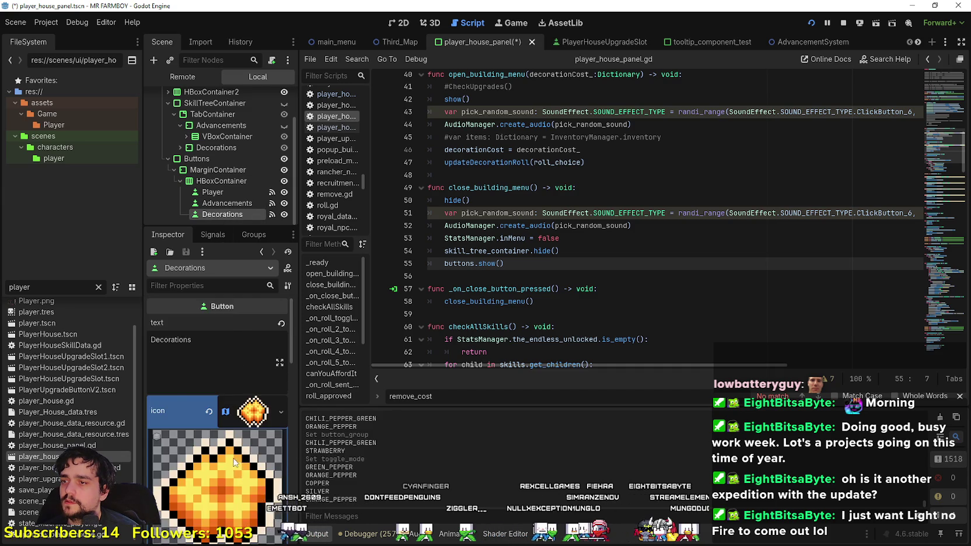
scroll(231, 428, "down", 5)
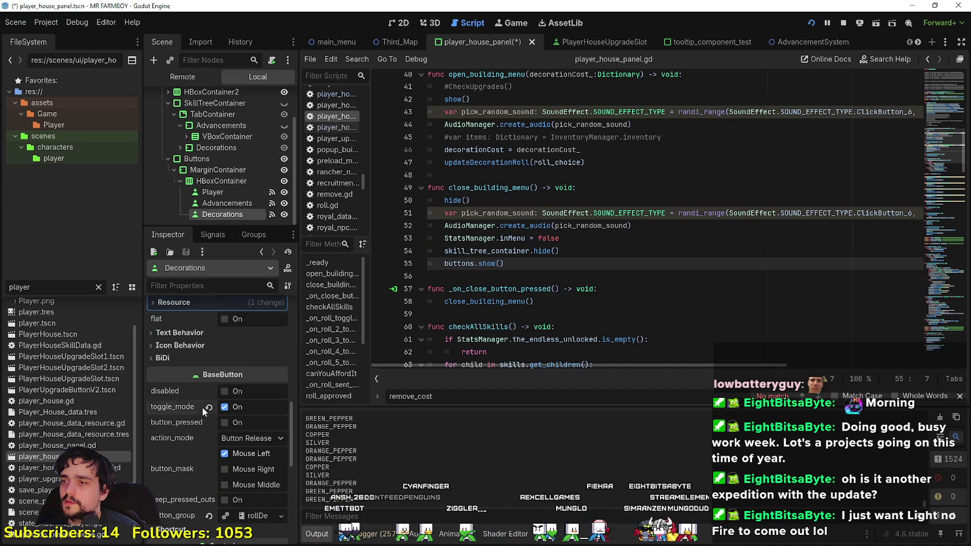
scroll(240, 457, "down", 3)
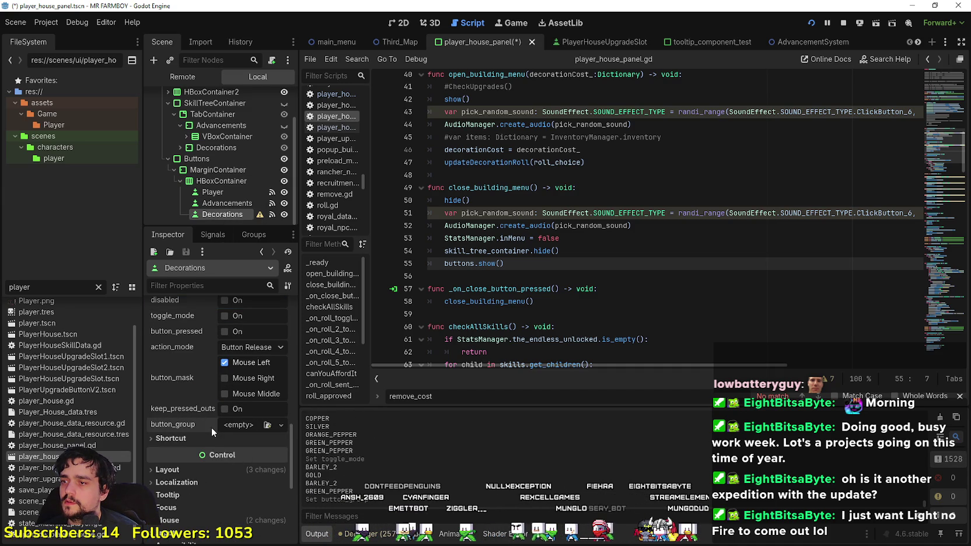
key("ctrl+s")
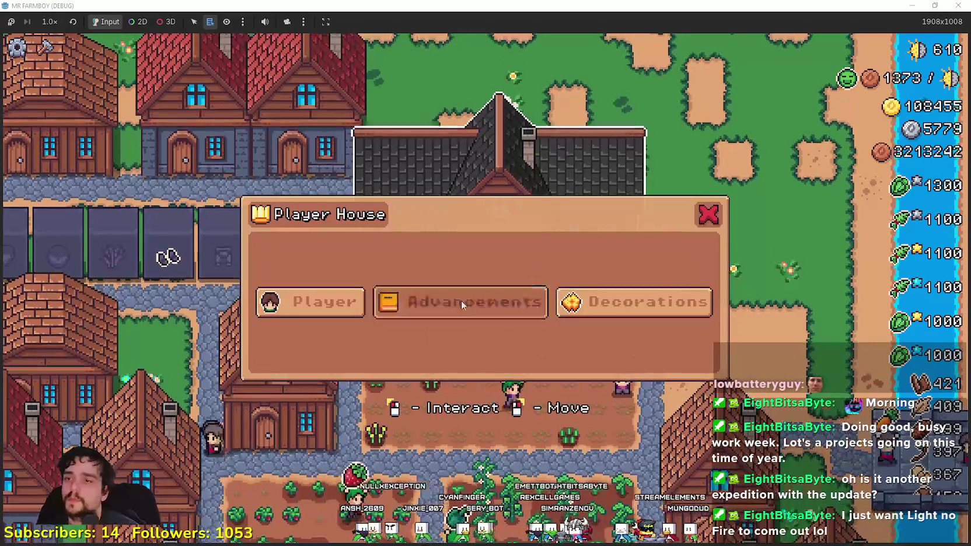
left_click(461, 305)
key("Escape")
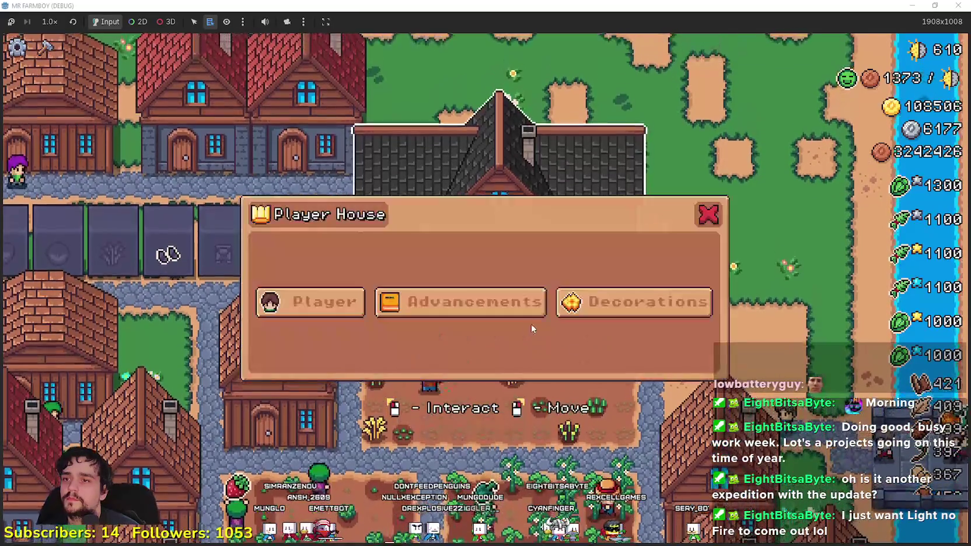
key("alt+Tab")
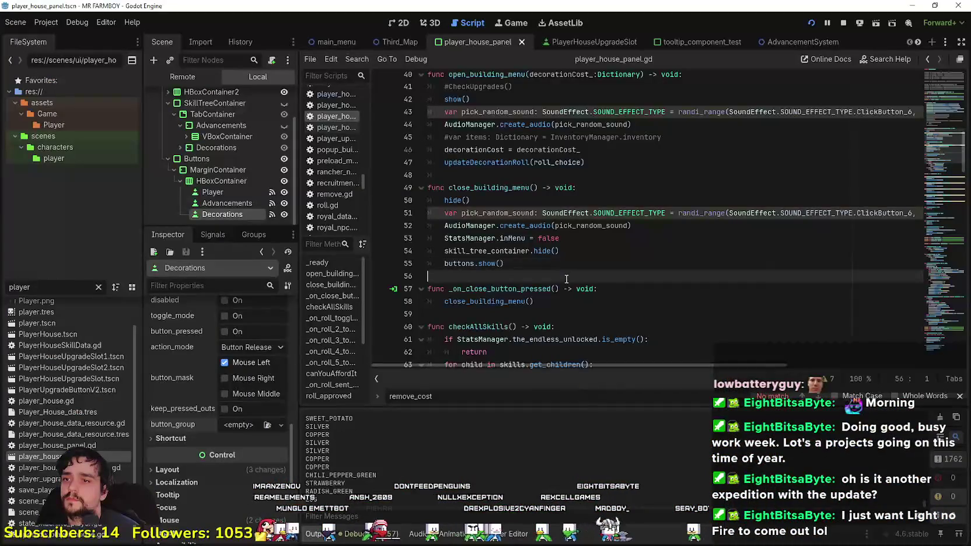
Step: Switch to the 2D view and copy the Decorations button node
left_click(398, 22)
scroll(616, 215, "up", 5)
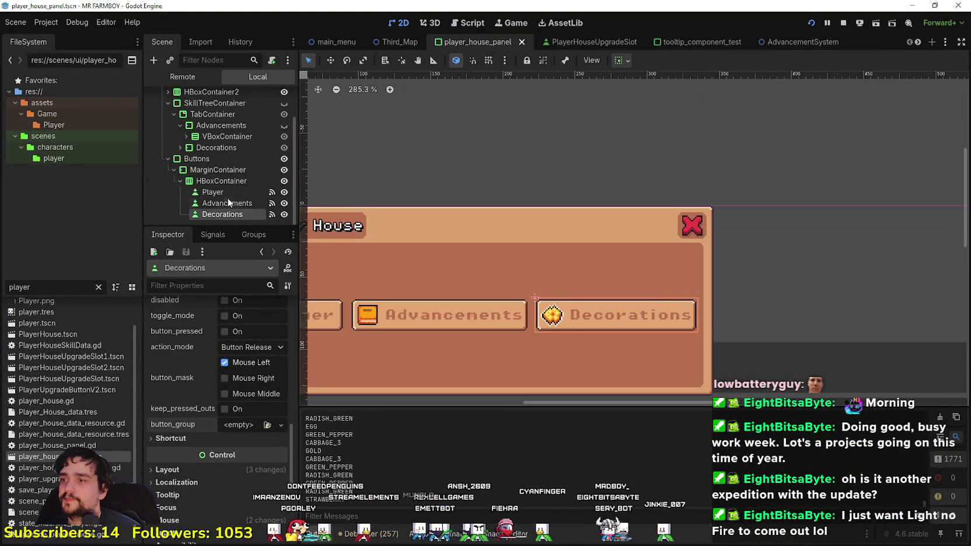
right_click(223, 213)
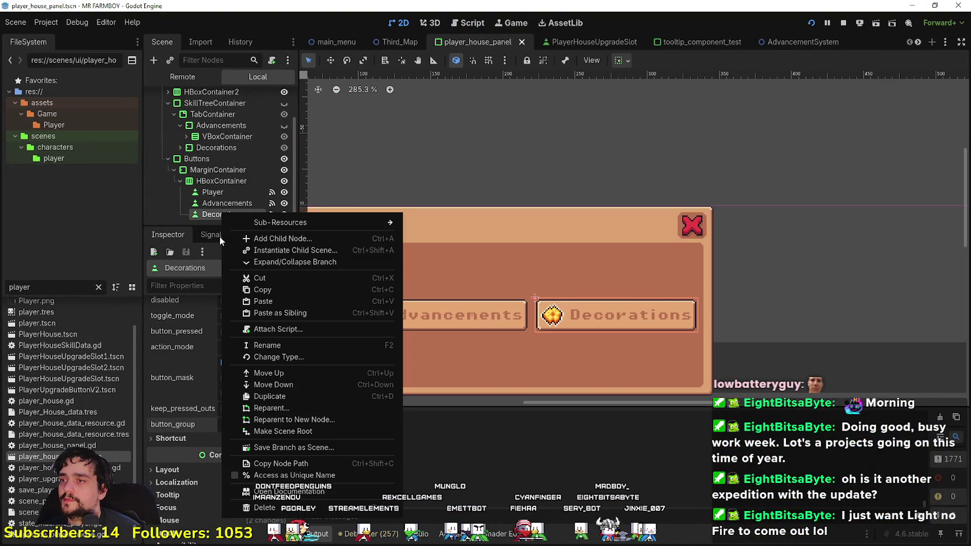
left_click(263, 289)
Step: Paste the Decorations button into the HBoxContainer2 title row beside closeButton
scroll(225, 156, "up", 2)
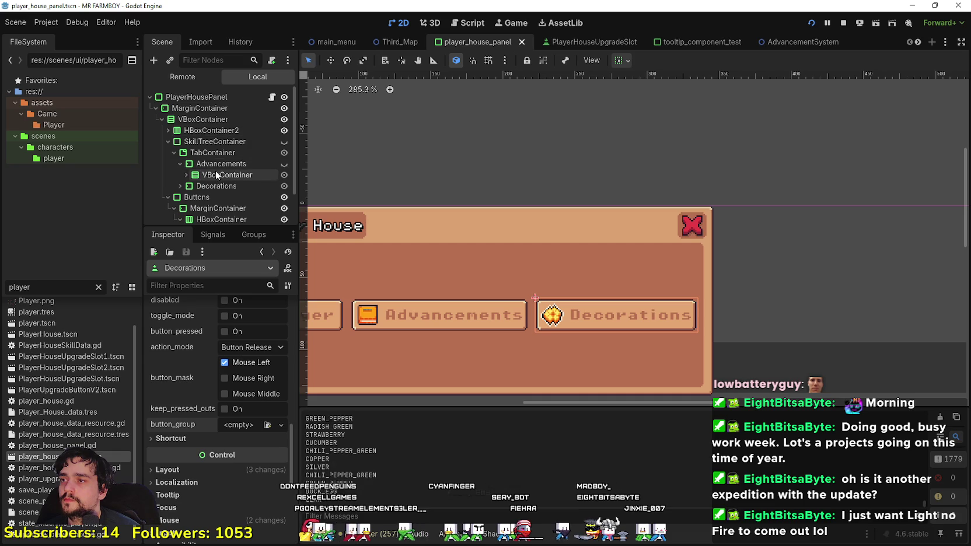
left_click(216, 153)
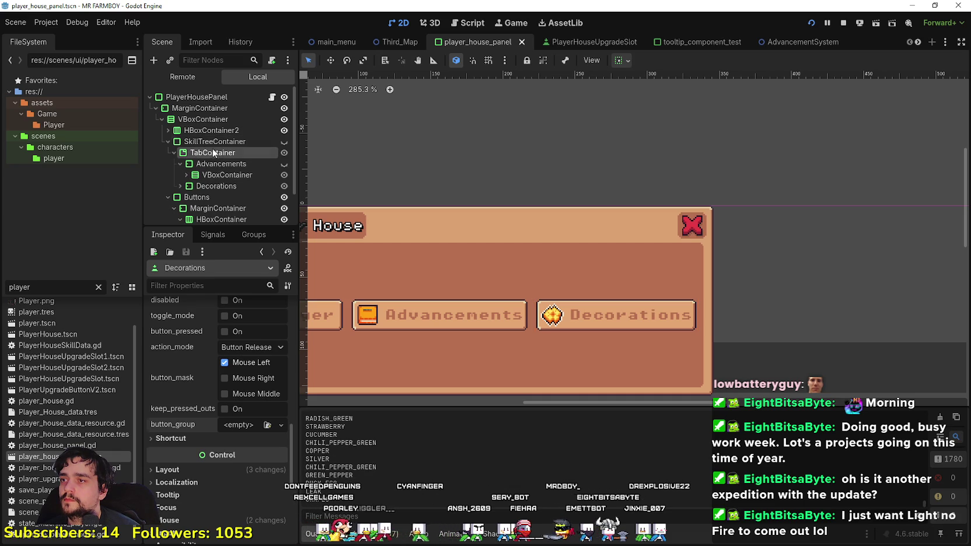
left_click(169, 131)
left_click(175, 175)
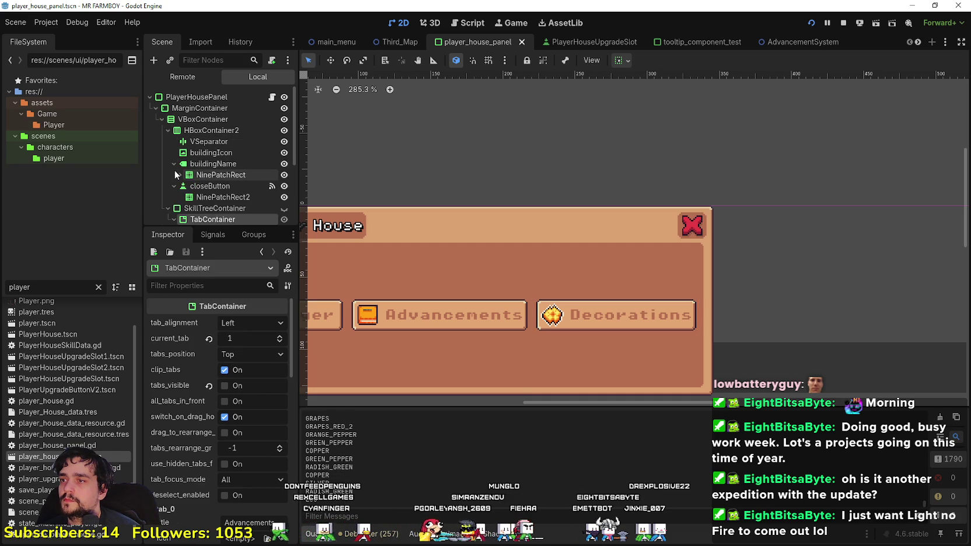
left_click(188, 187)
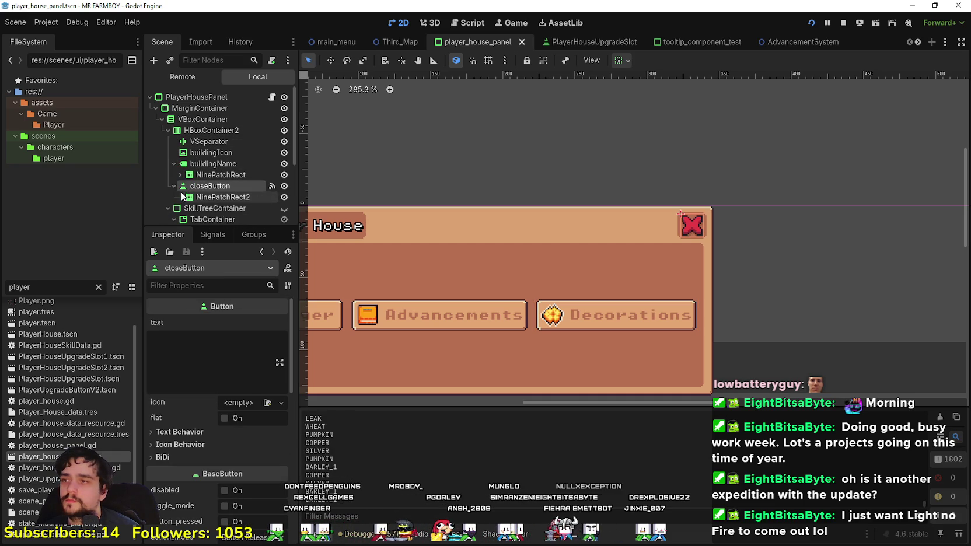
left_click(193, 130)
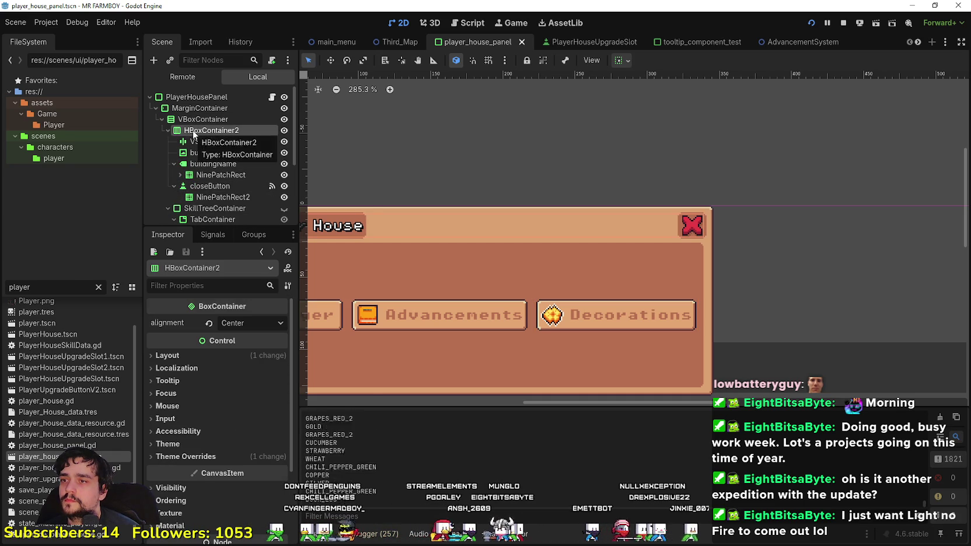
left_click(247, 203)
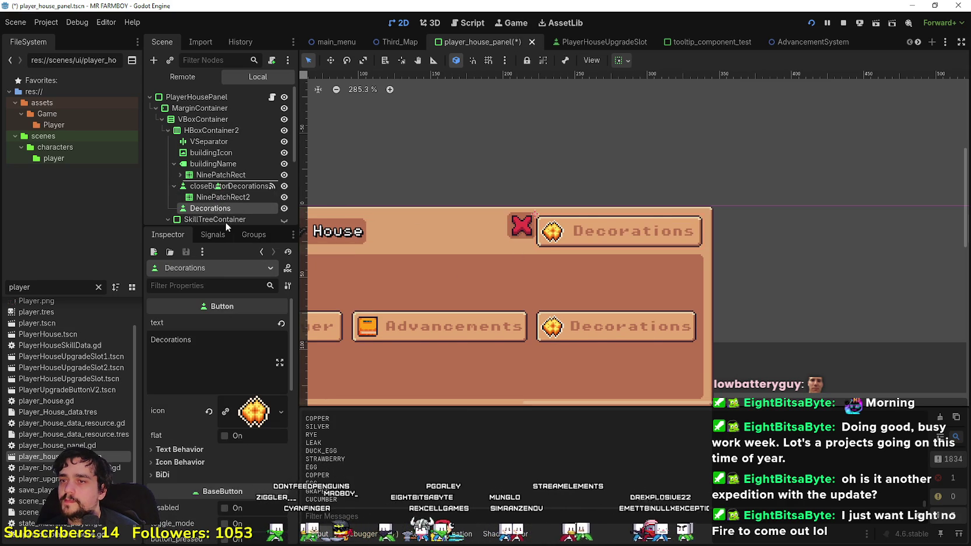
Step: Move the copied button after buildingName and relabel it 'Go Back'
left_click_drag(225, 221, 226, 222)
left_click(225, 358)
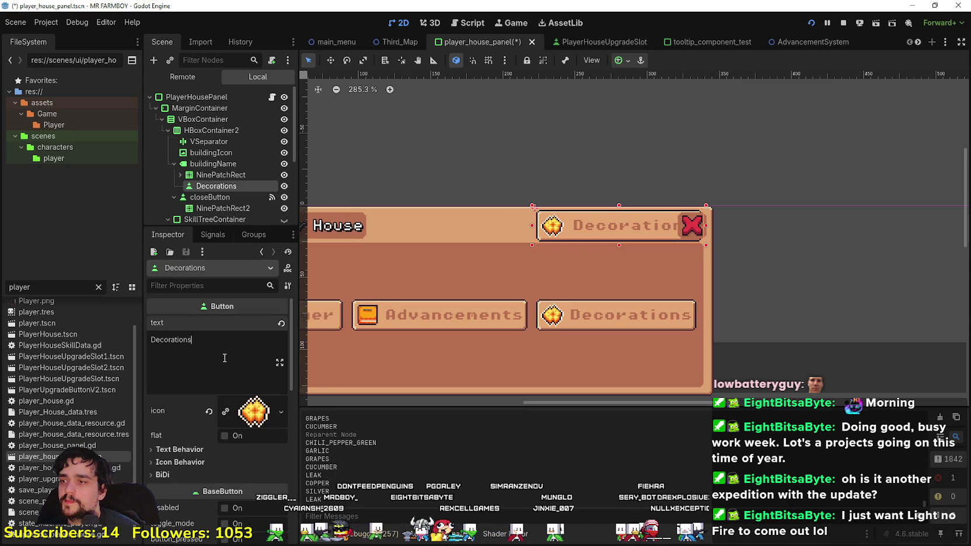
type("Go Back")
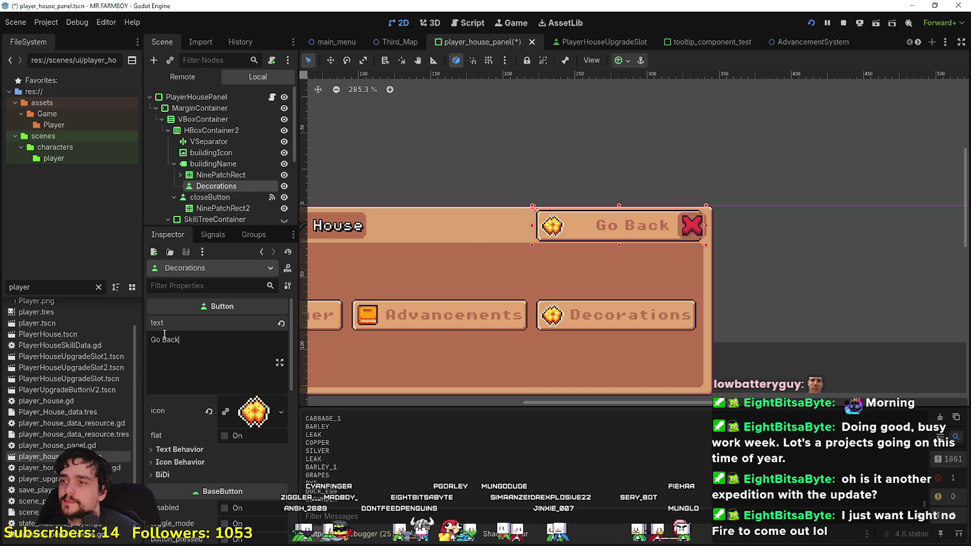
Step: Revert the Go Back button's icon property to <empty> so only its text shows
left_click(209, 412)
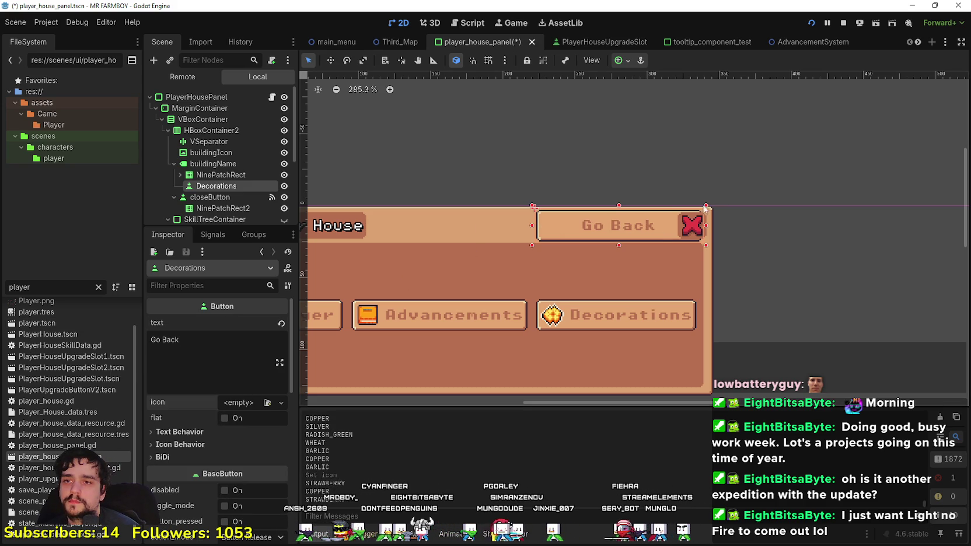
scroll(705, 209, "up", 5)
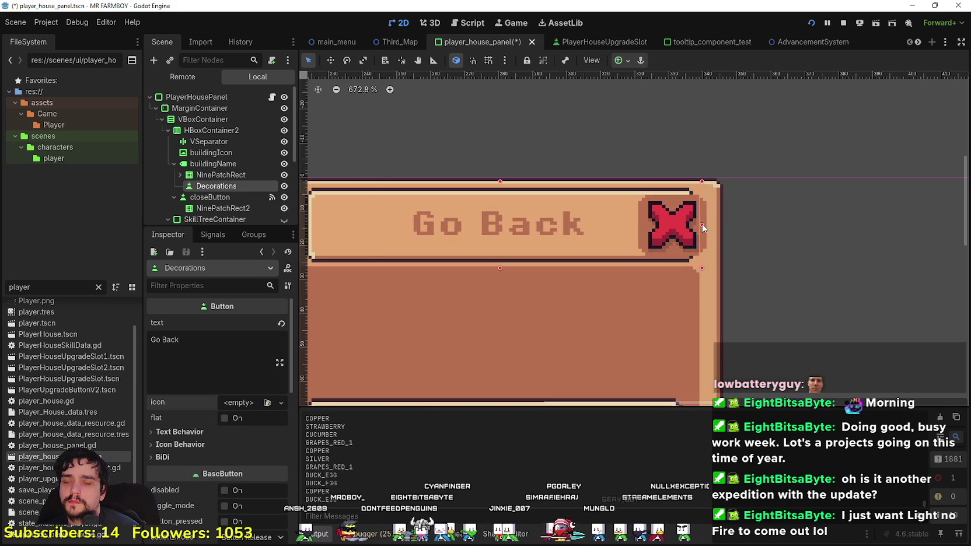
scroll(703, 228, "down", 5)
scroll(675, 254, "up", 4)
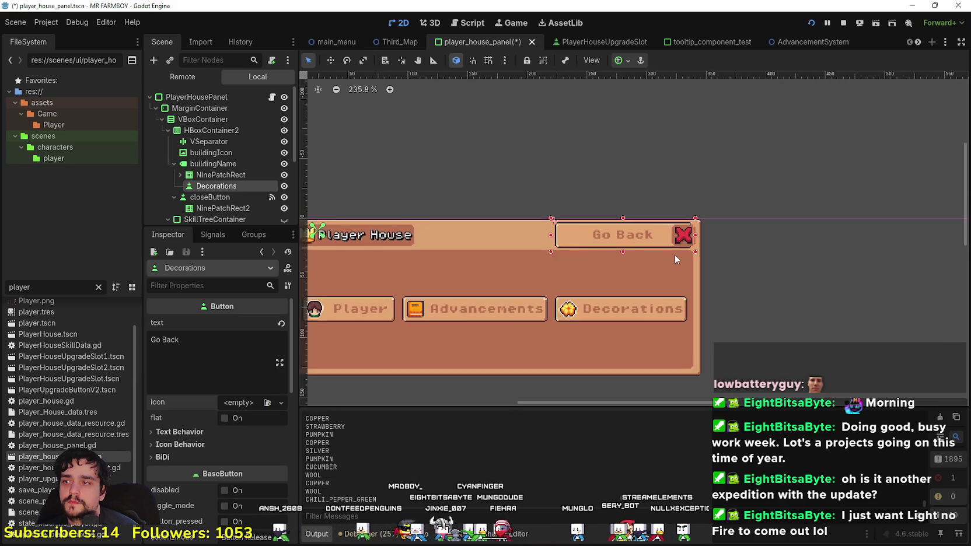
Step: Narrow the Go Back button from its right edge to about 80 px wide
left_click_drag(699, 233, 653, 231)
scroll(569, 257, "up", 2)
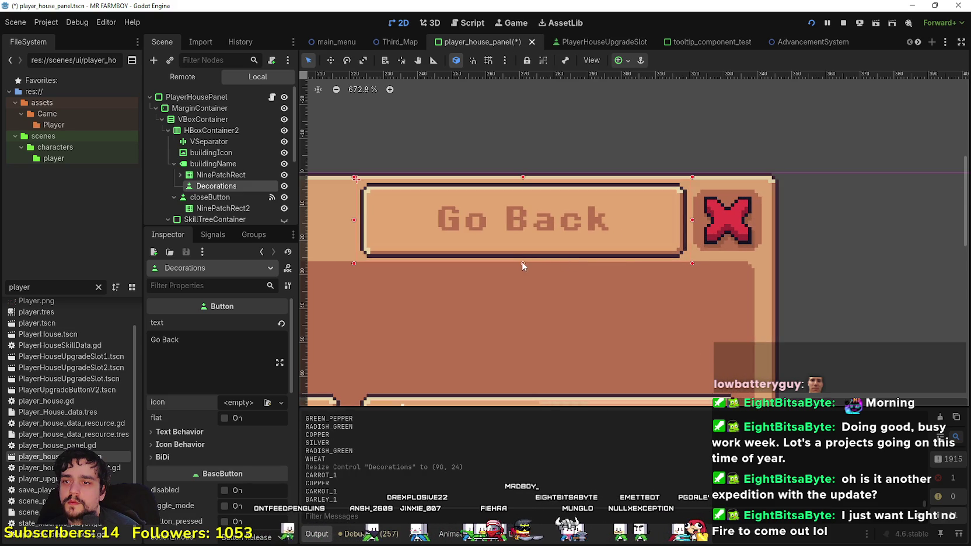
scroll(538, 227, "down", 2)
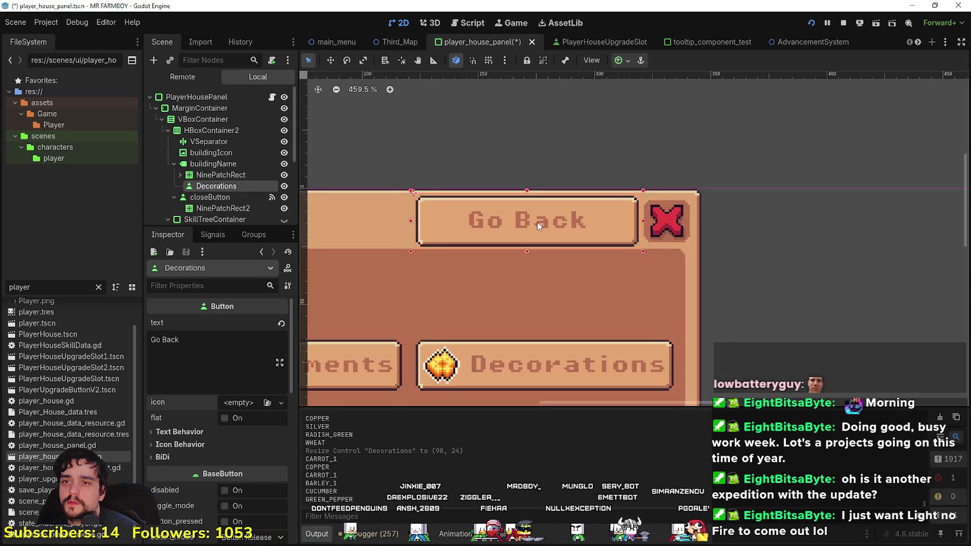
scroll(539, 226, "down", 5)
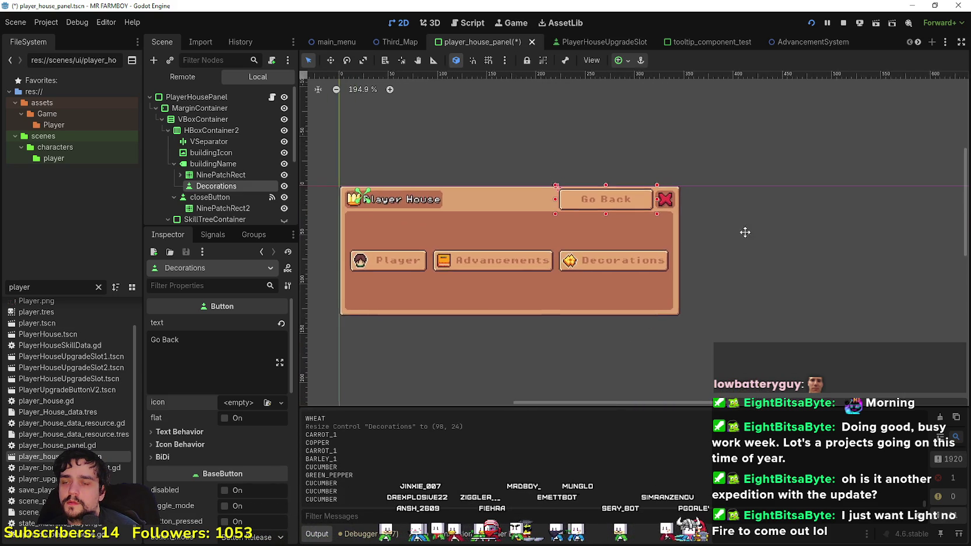
scroll(593, 263, "up", 2)
scroll(594, 262, "down", 1)
scroll(593, 265, "up", 2)
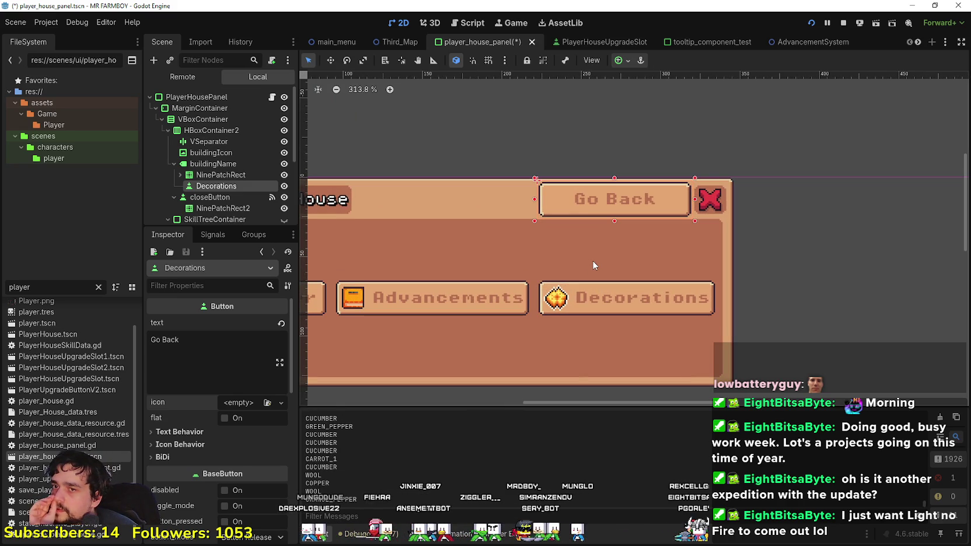
scroll(594, 265, "down", 3)
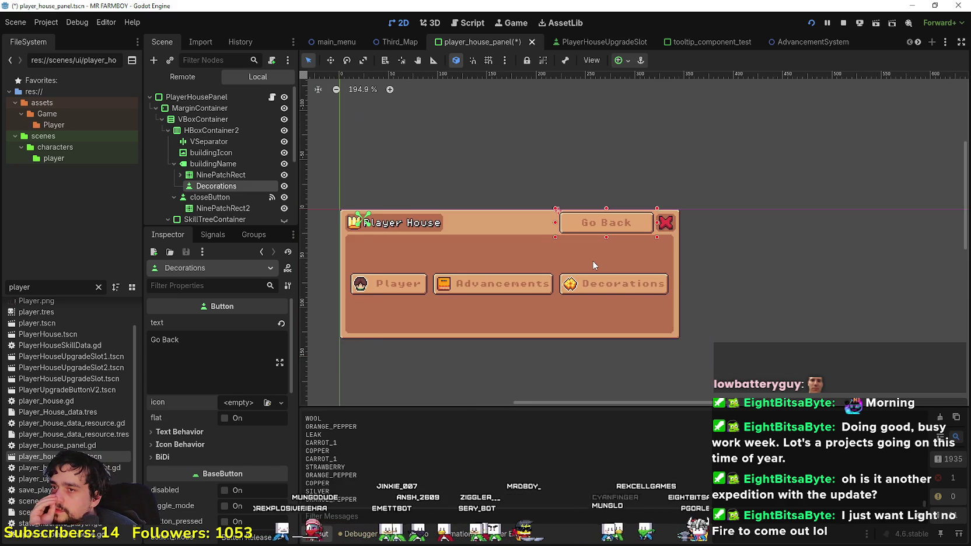
scroll(592, 261, "up", 2)
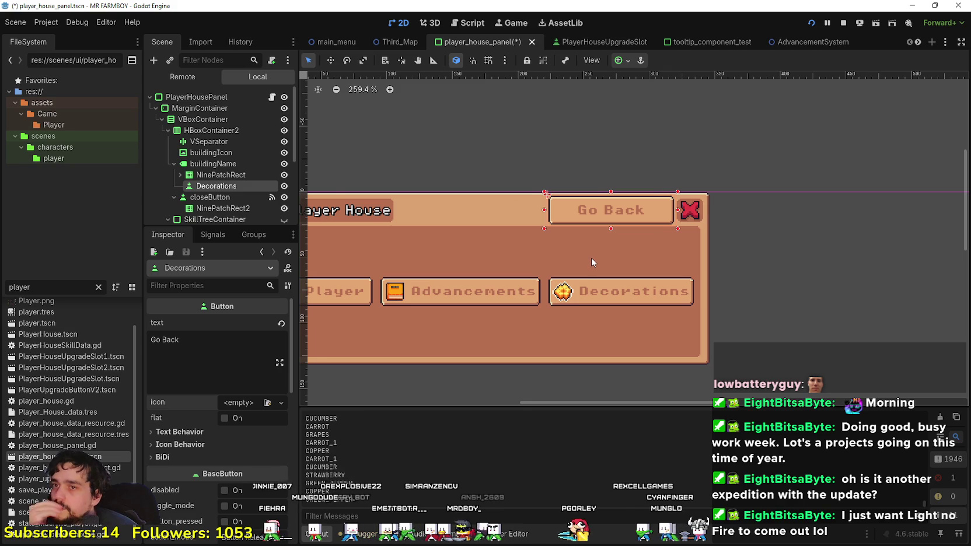
scroll(591, 258, "down", 2)
scroll(592, 257, "up", 4)
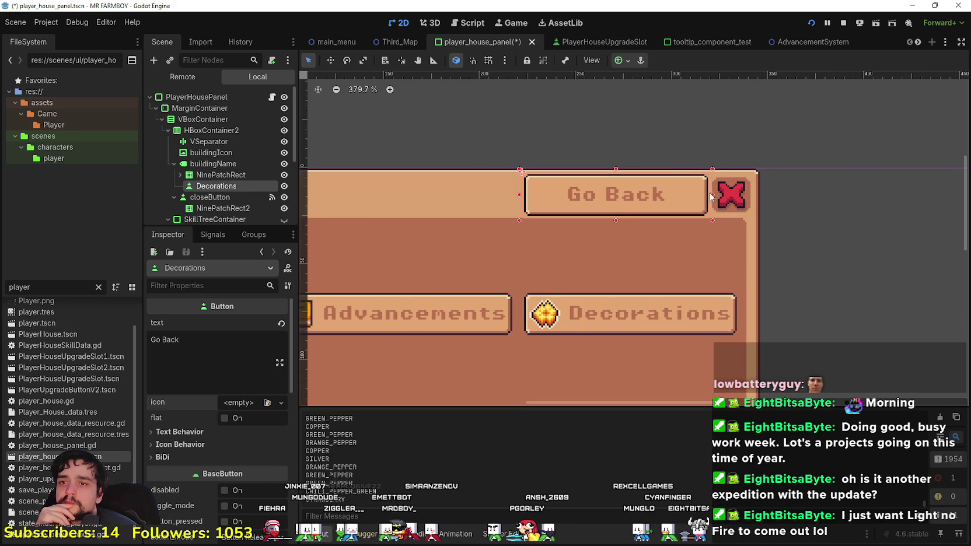
left_click_drag(699, 193, 666, 192)
scroll(595, 187, "up", 4)
scroll(595, 187, "down", 3)
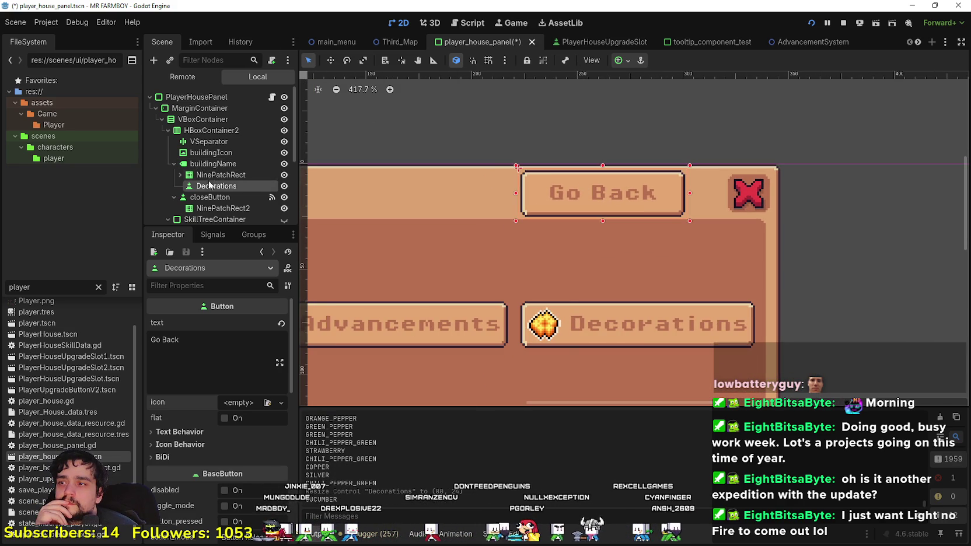
Step: Move the Go Back button to (216, -8), leaving a gap before the close button
left_click(206, 130)
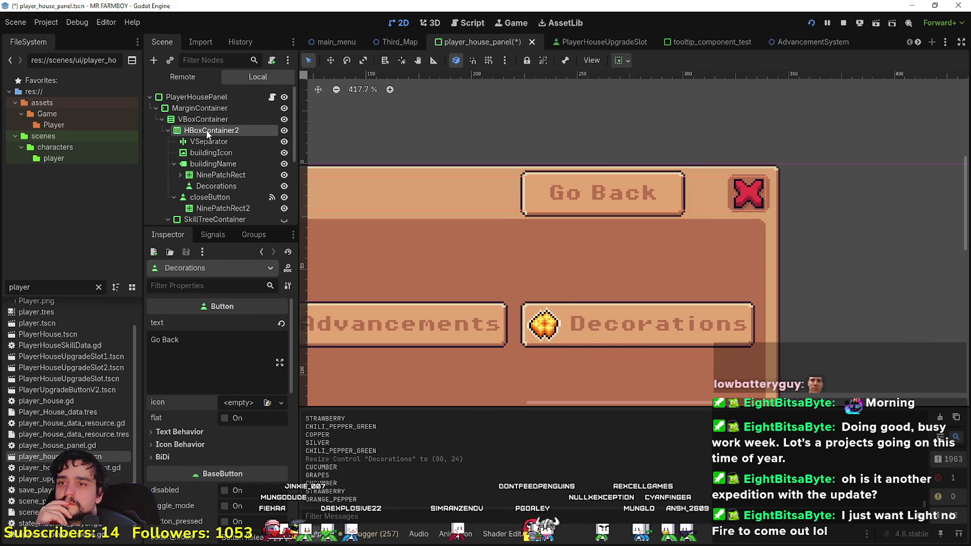
left_click(216, 186)
left_click(330, 60)
scroll(554, 192, "down", 2)
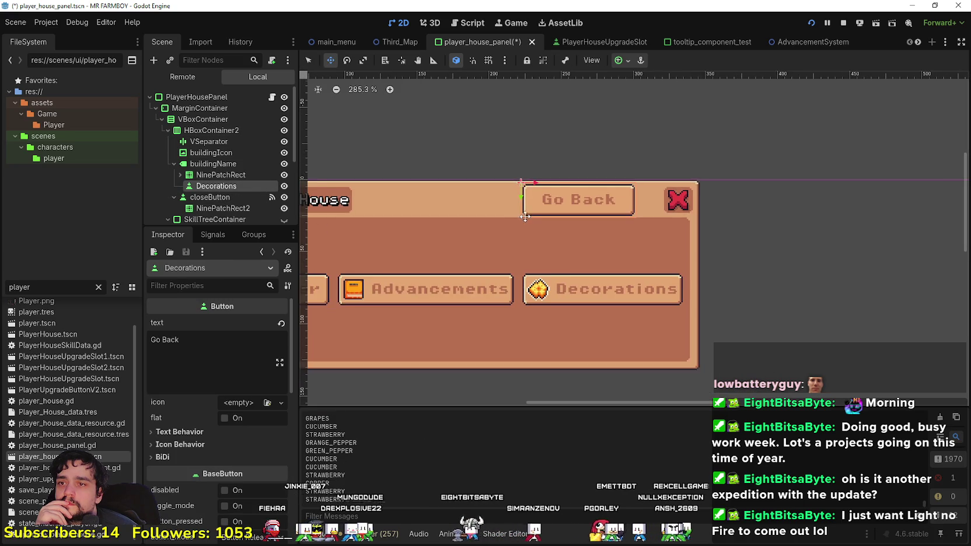
scroll(555, 193, "up", 4)
left_click_drag(554, 193, 599, 194)
Step: Enable the Go Back button's Theme Overrides > Font Sizes font_size and set it to 8 px
scroll(547, 213, "up", 1)
scroll(547, 213, "up", 2)
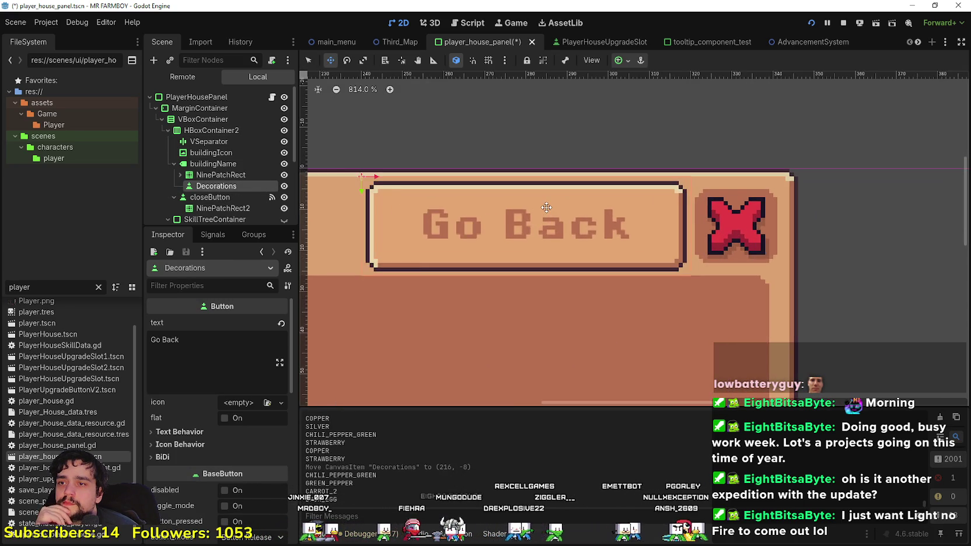
scroll(547, 213, "down", 1)
scroll(223, 511, "down", 5)
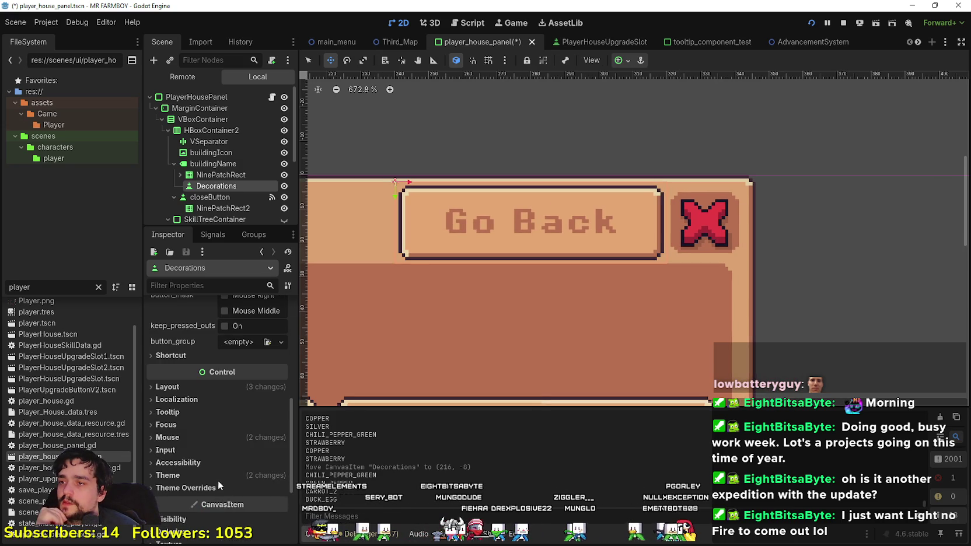
left_click(213, 476)
scroll(233, 444, "down", 2)
left_click(215, 398)
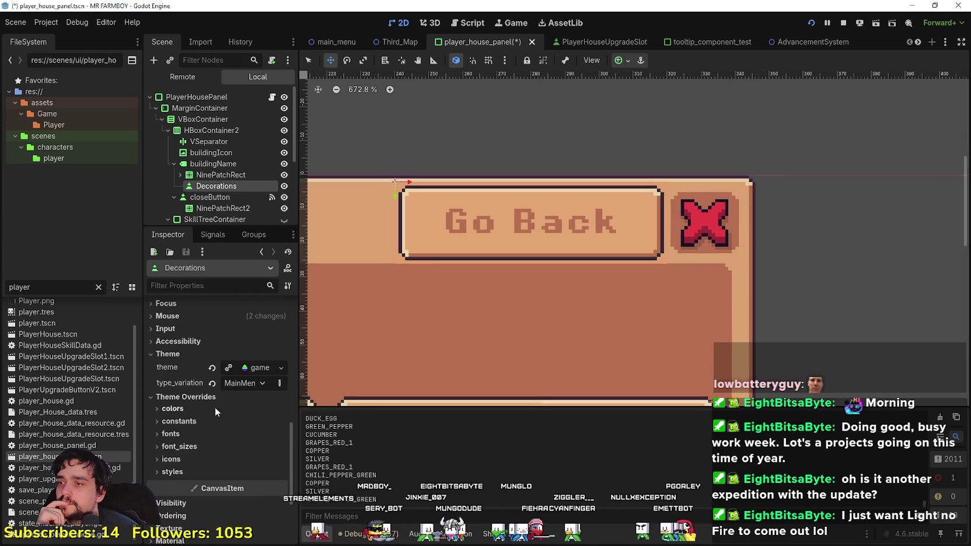
left_click(187, 422)
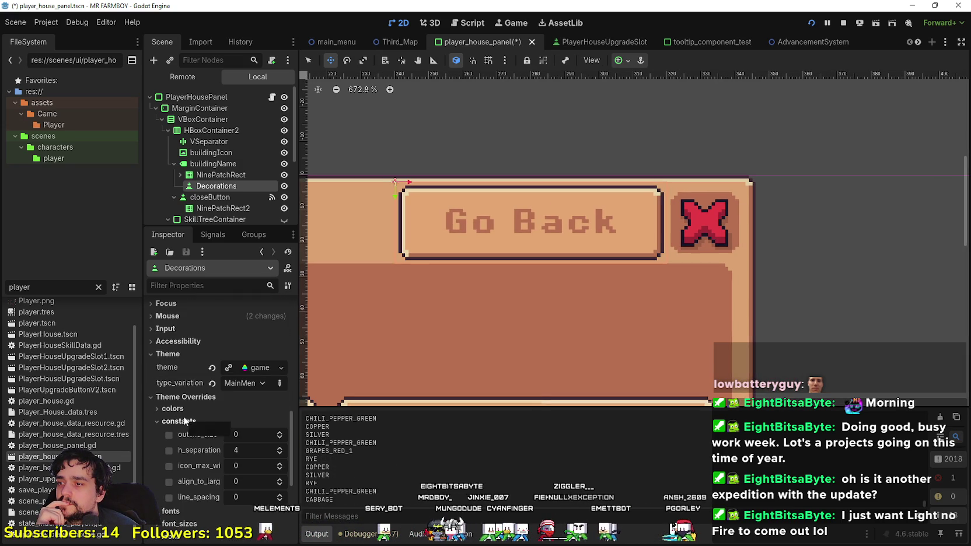
left_click(181, 421)
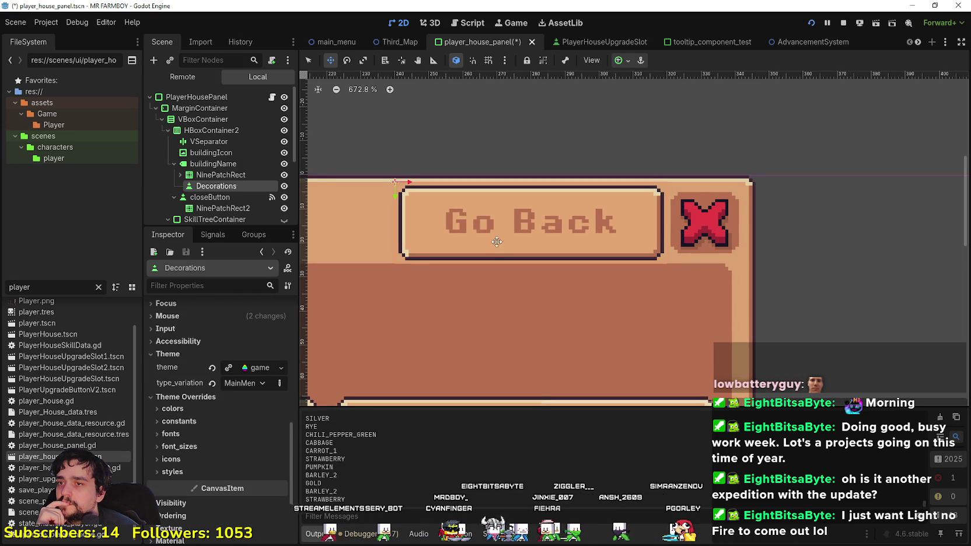
scroll(489, 227, "up", 1)
left_click(196, 461)
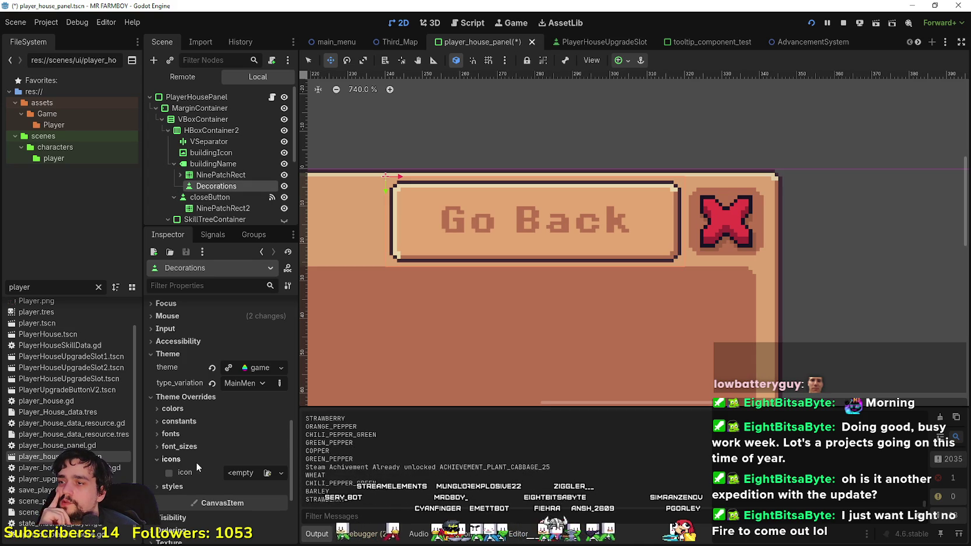
left_click(192, 447)
left_click(281, 464)
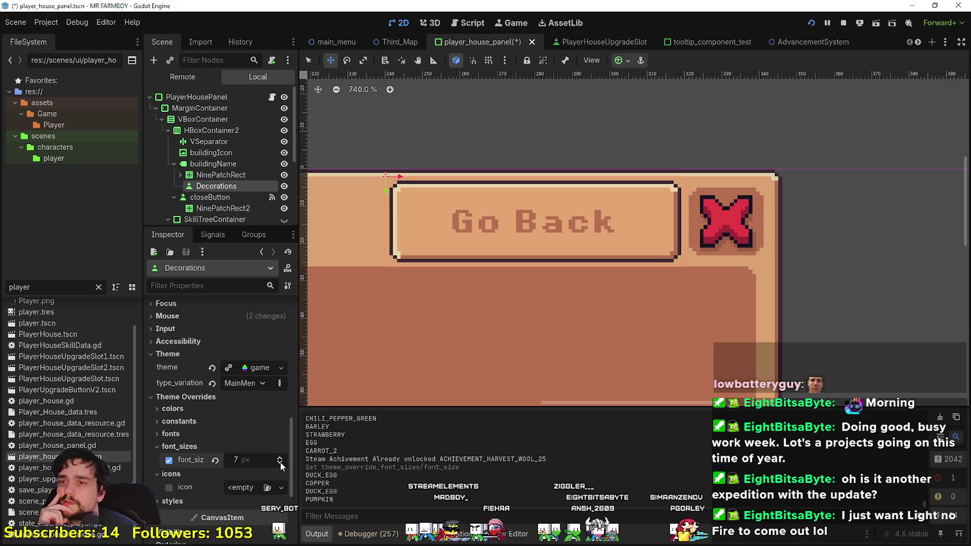
left_click(280, 460)
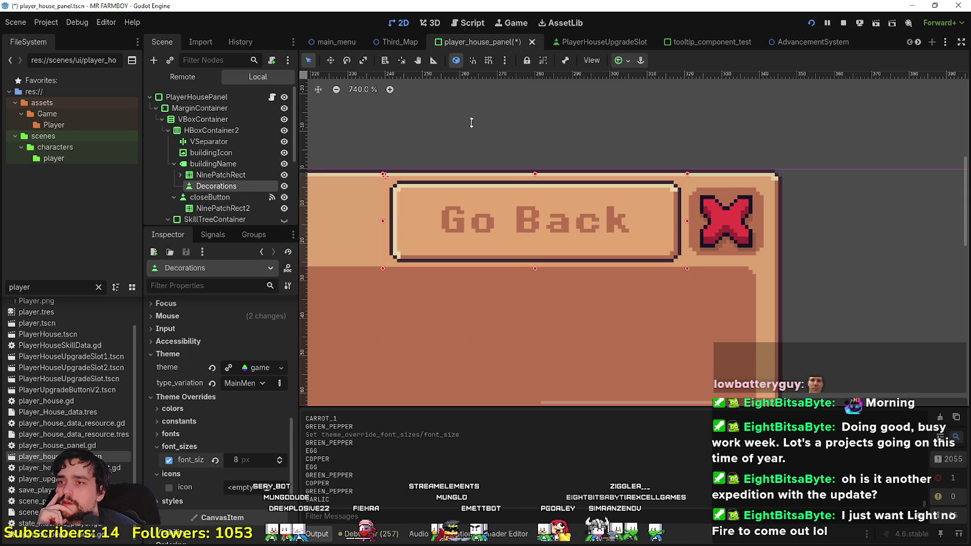
Step: Set the Go Back button's custom minimum height to 20 px
scroll(234, 397, "up", 5)
left_click(237, 419)
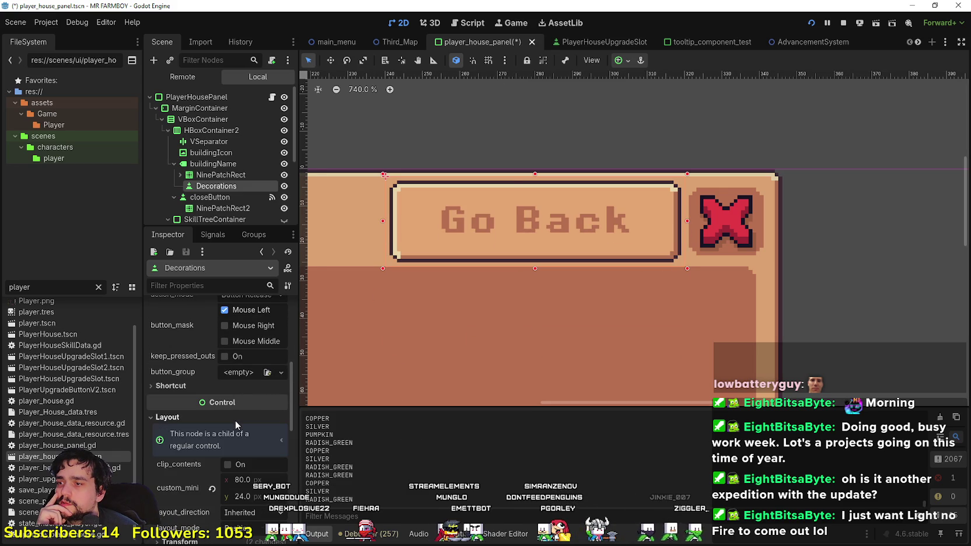
left_click_drag(384, 174, 385, 176)
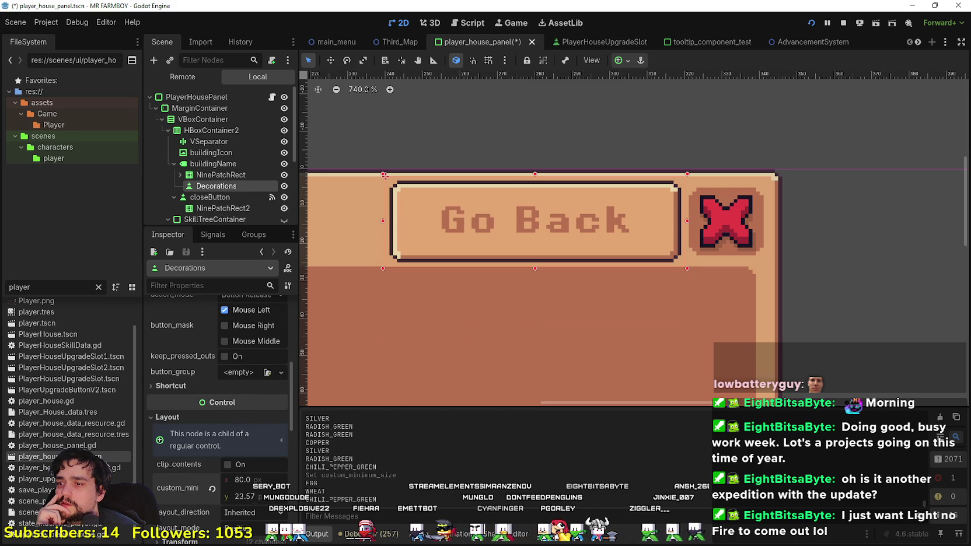
left_click(245, 497)
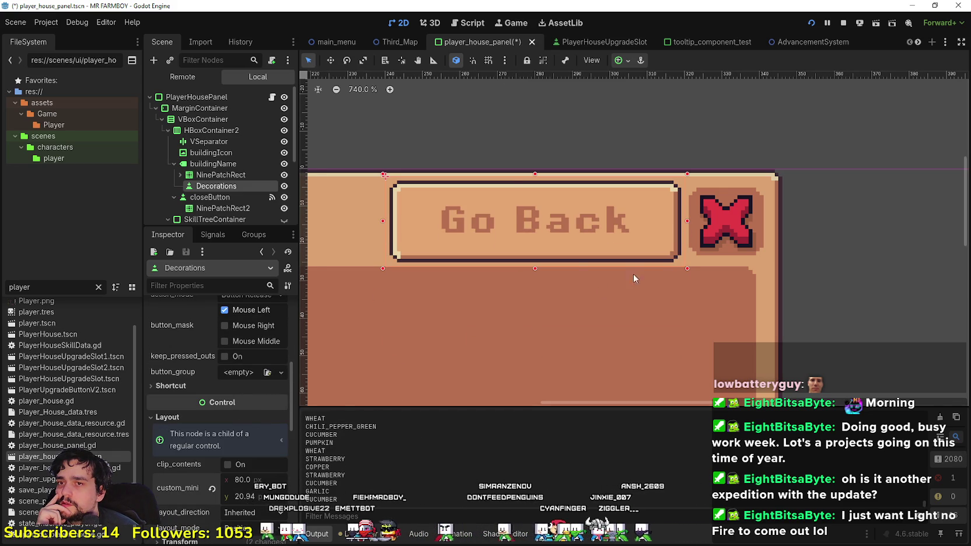
type("20")
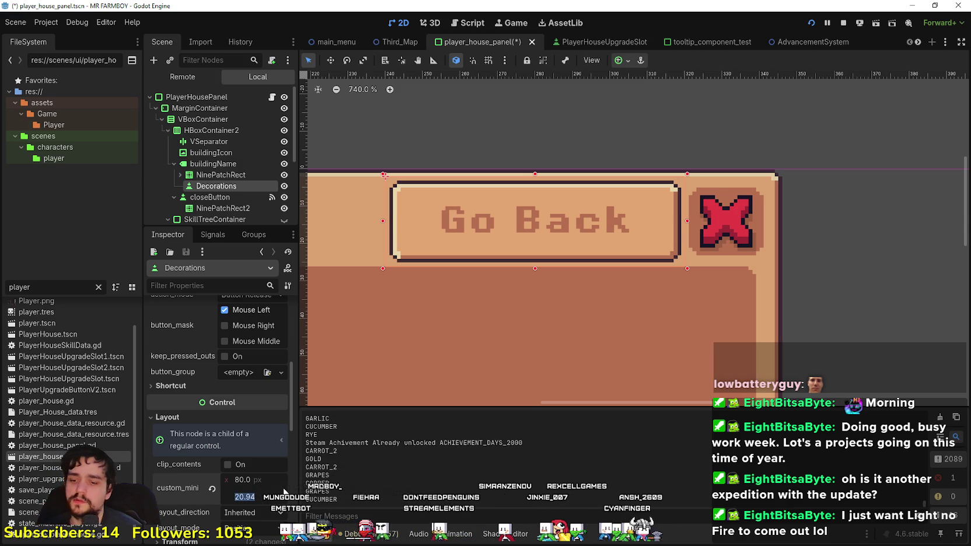
key("Return")
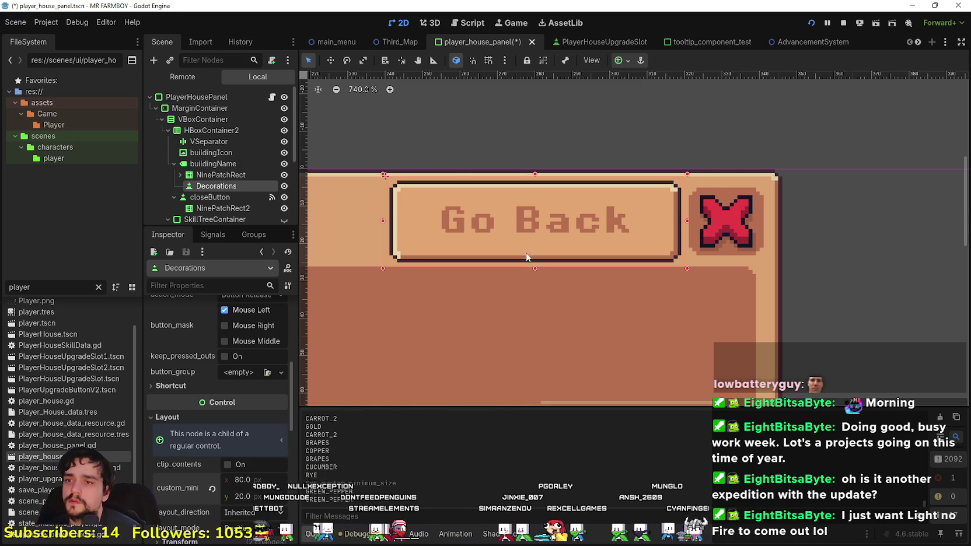
Step: Nudge the 80 × 20 button to (216, -6) and save the player_house_panel scene
left_click_drag(535, 266, 535, 222)
scroll(621, 216, "up", 4)
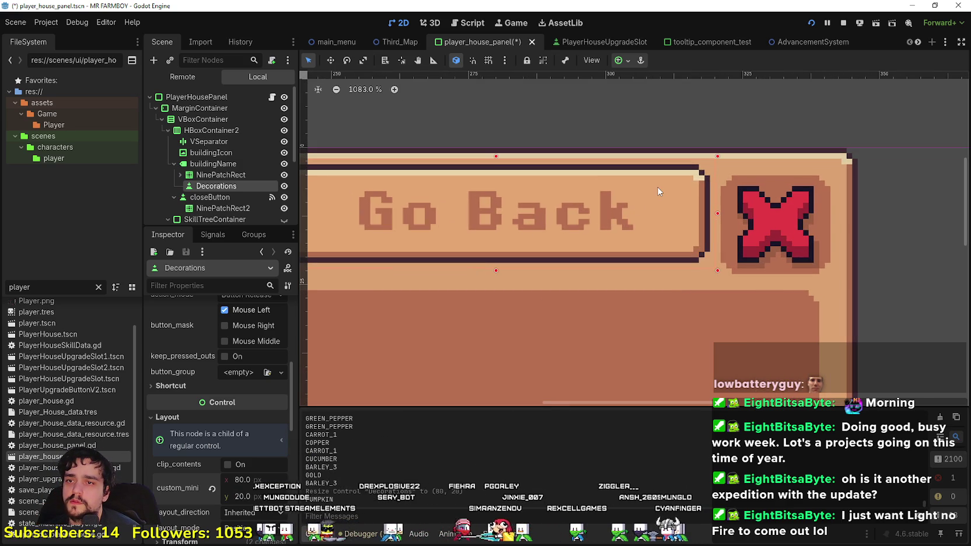
key("Down")
key("Down")
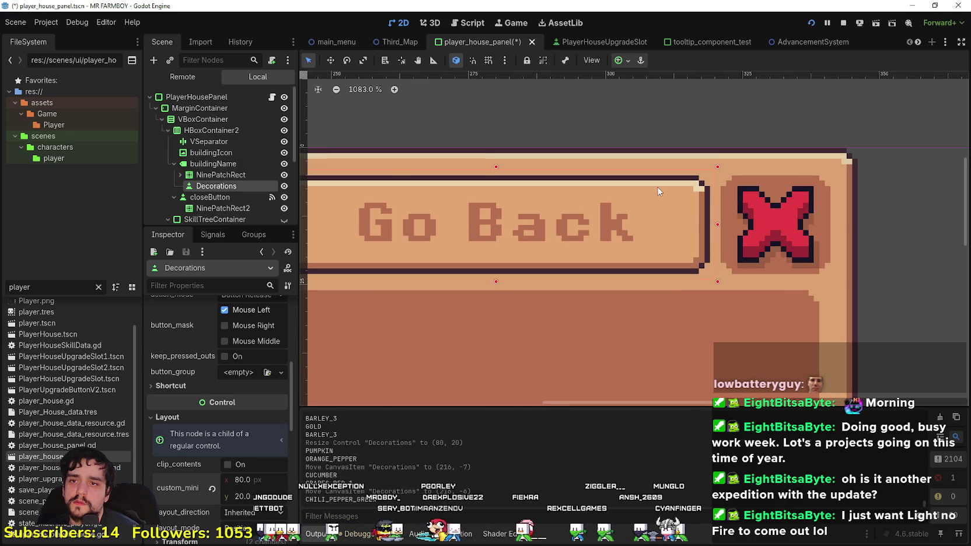
scroll(659, 191, "down", 3)
scroll(671, 222, "up", 2)
scroll(698, 213, "down", 2)
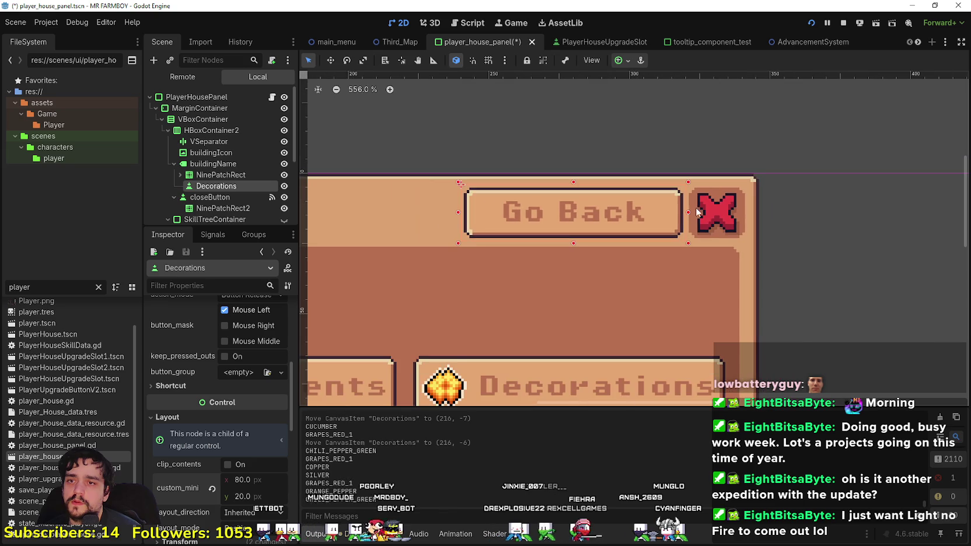
scroll(698, 212, "down", 4)
key("ctrl+s")
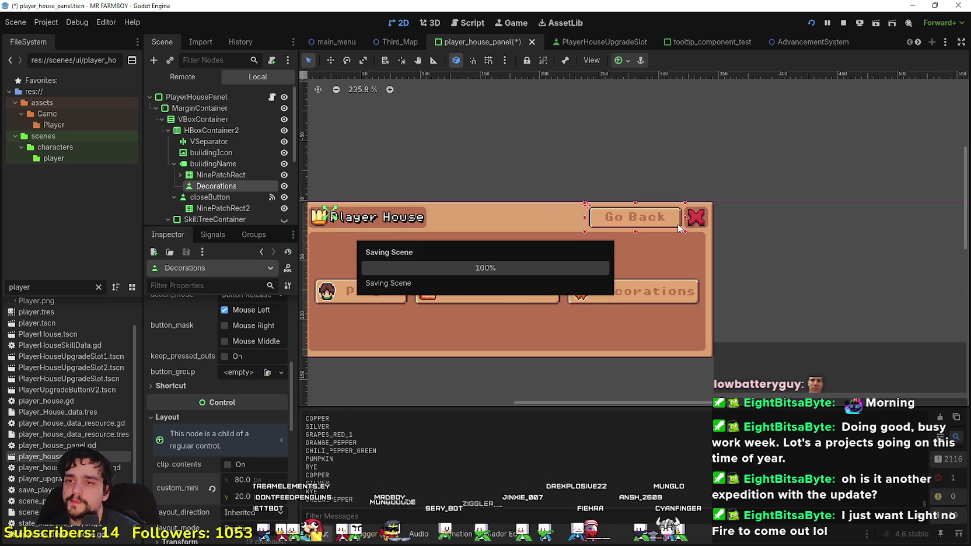
scroll(677, 224, "up", 2)
Step: Rename the new button node under buildingName to GoBack
scroll(215, 492, "up", 3)
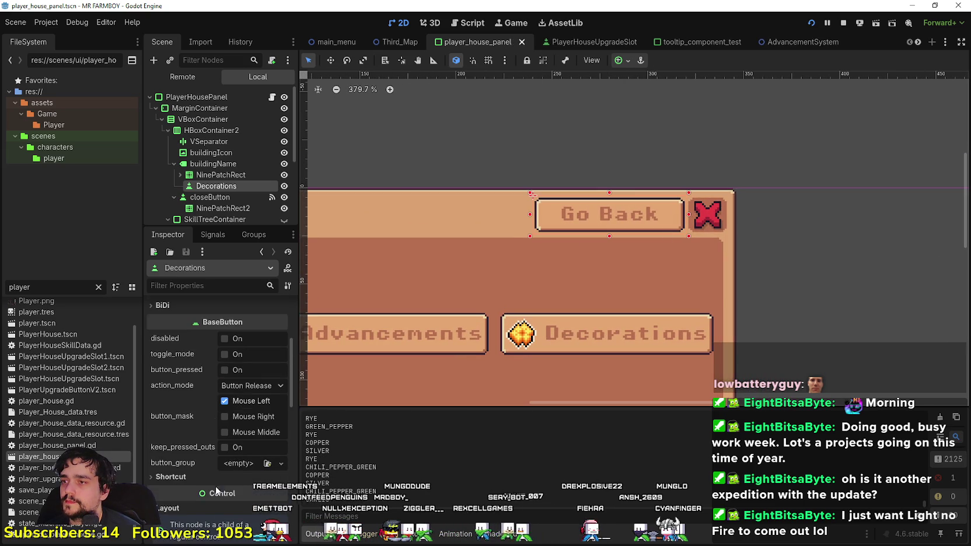
type("GoBack")
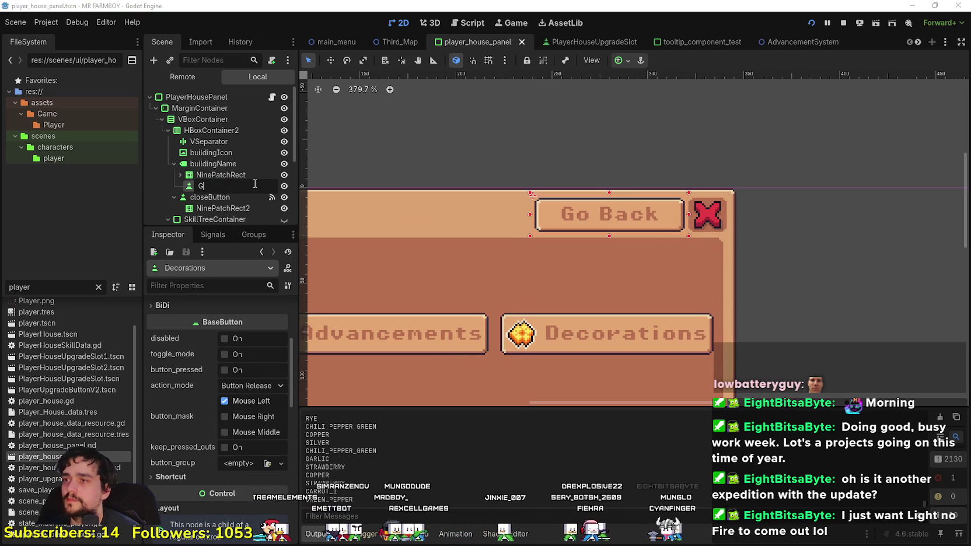
key("Return")
Step: Open PlayerHousePanel's attached player_house_panel.gd script
scroll(242, 458, "down", 8)
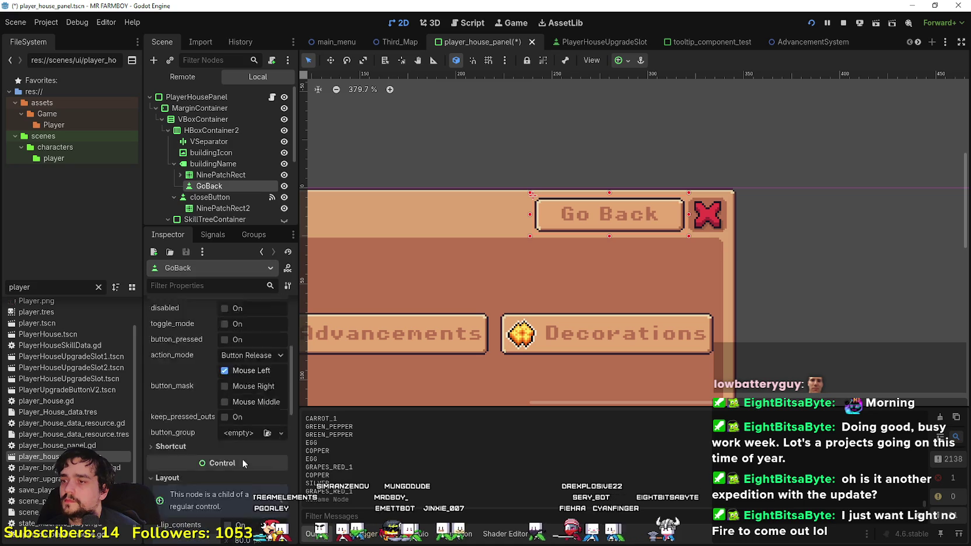
scroll(236, 465, "up", 9)
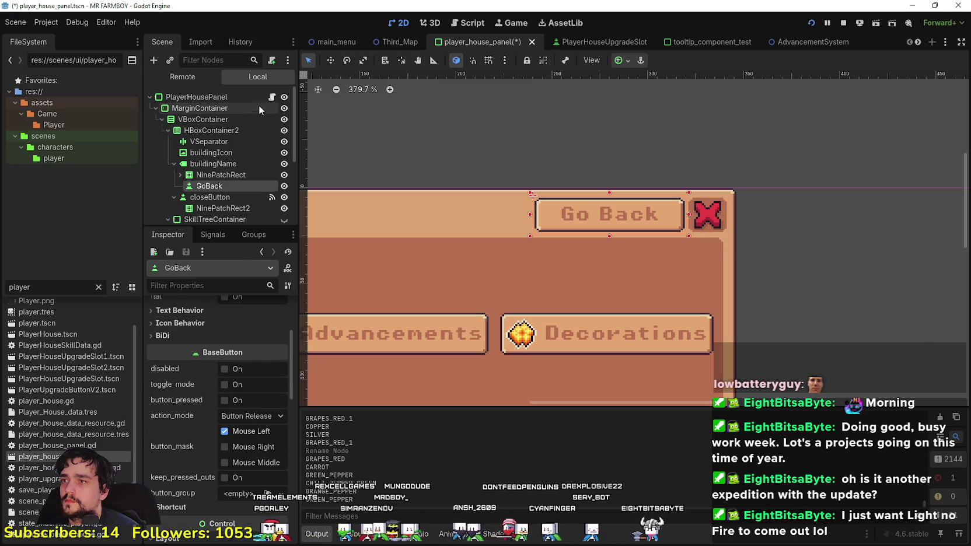
left_click(271, 98)
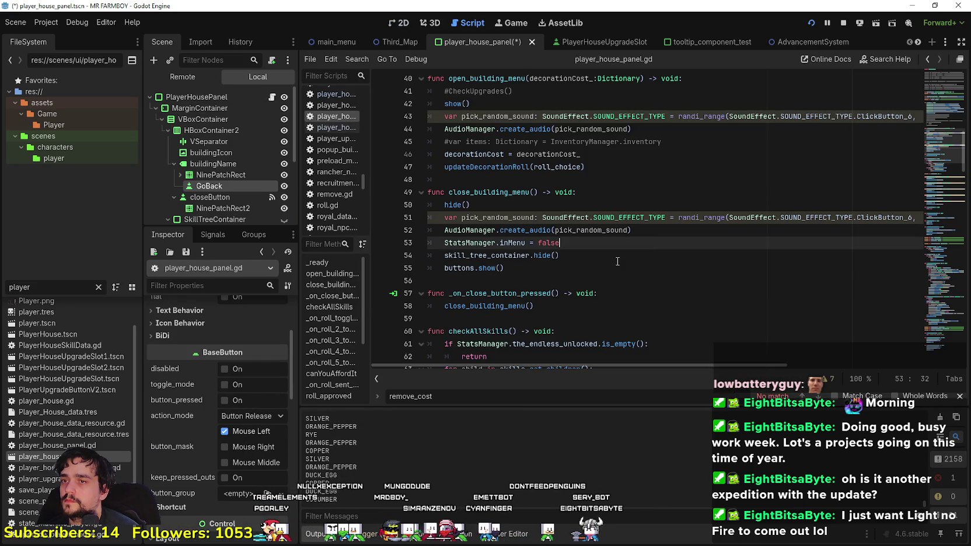
scroll(537, 264, "up", 2)
scroll(537, 265, "down", 4)
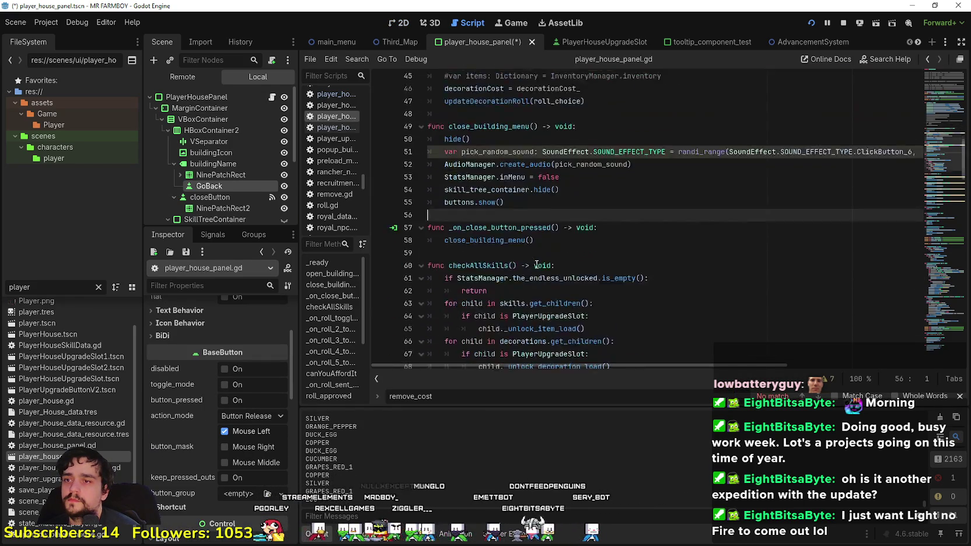
scroll(537, 265, "up", 6)
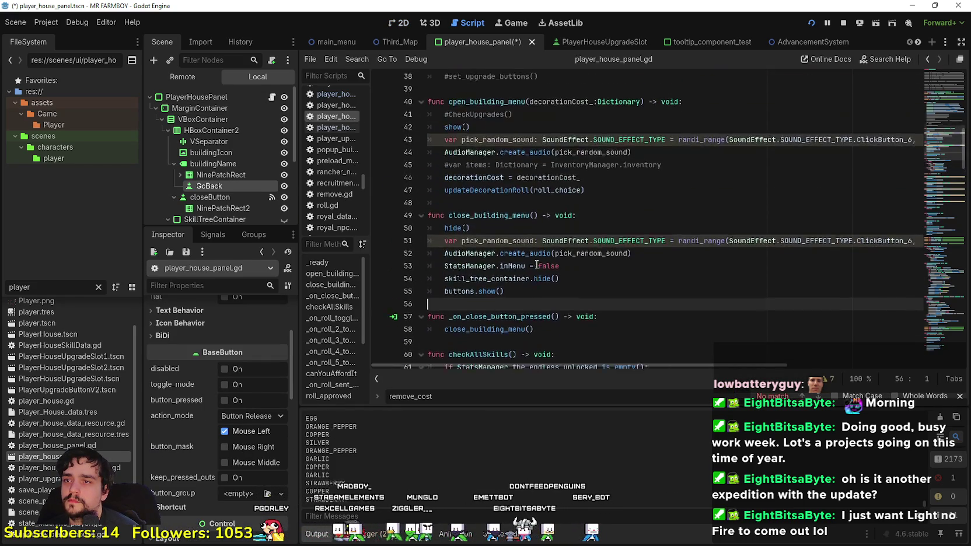
left_click(842, 25)
scroll(939, 318, "down", 20)
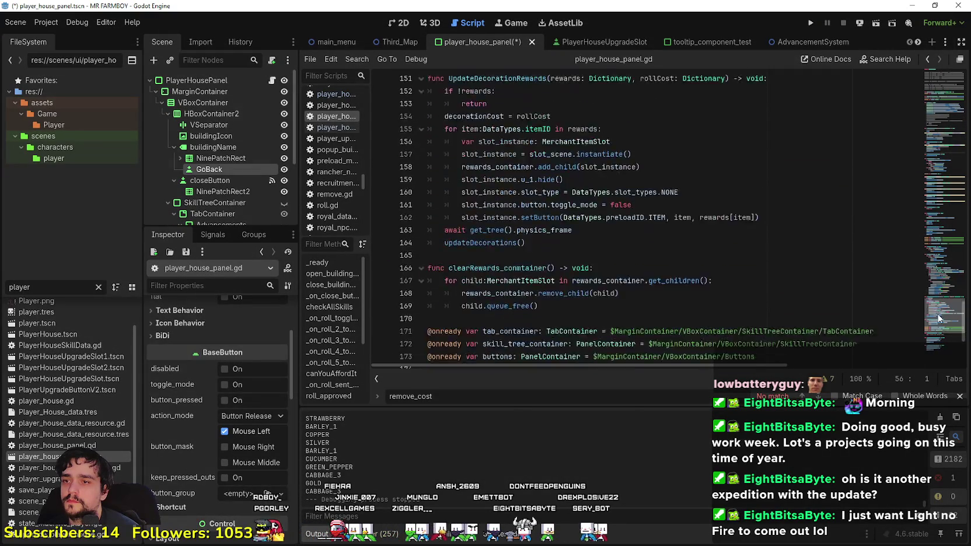
scroll(940, 318, "down", 5)
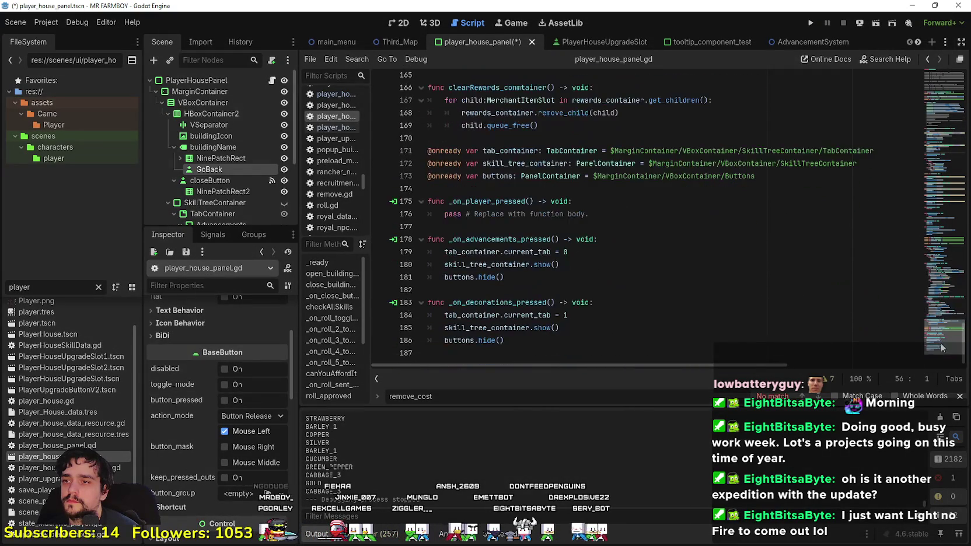
left_click(491, 188)
mouse_move(201, 169)
left_mouse_down()
mouse_move(467, 201)
mouse_move(473, 187)
left_mouse_up()
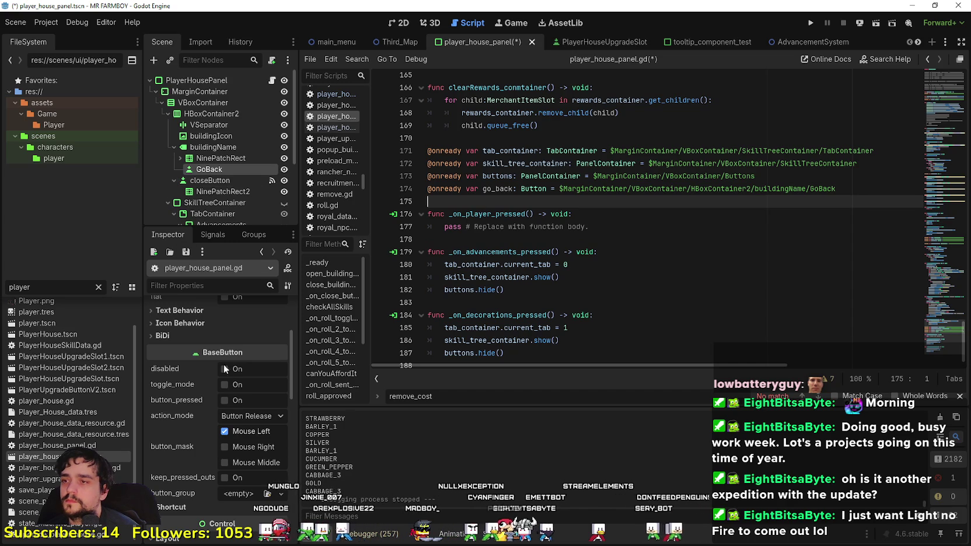
Step: Start connecting GoBack's pressed() signal, which proposes _on_go_back_pressed
left_click(213, 235)
double_click(191, 295)
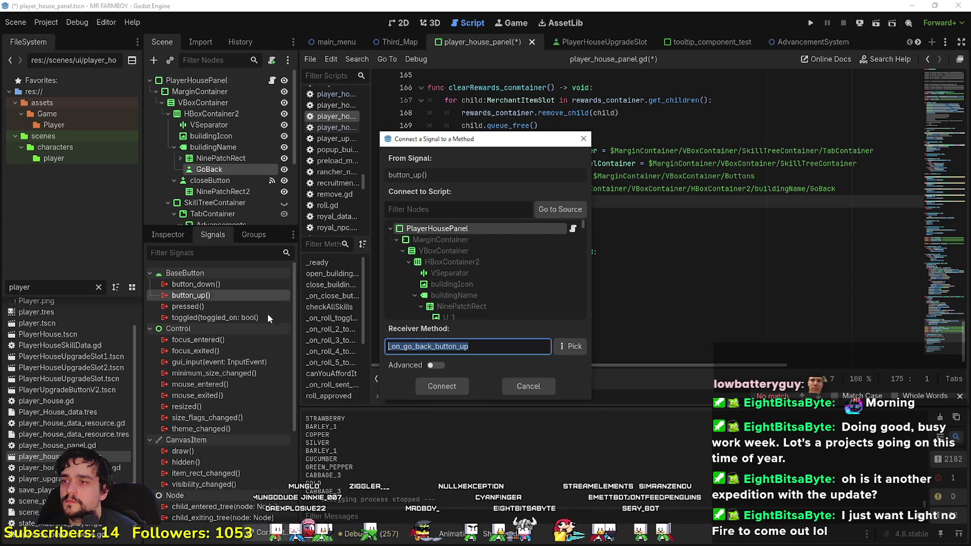
left_click(535, 380)
double_click(188, 306)
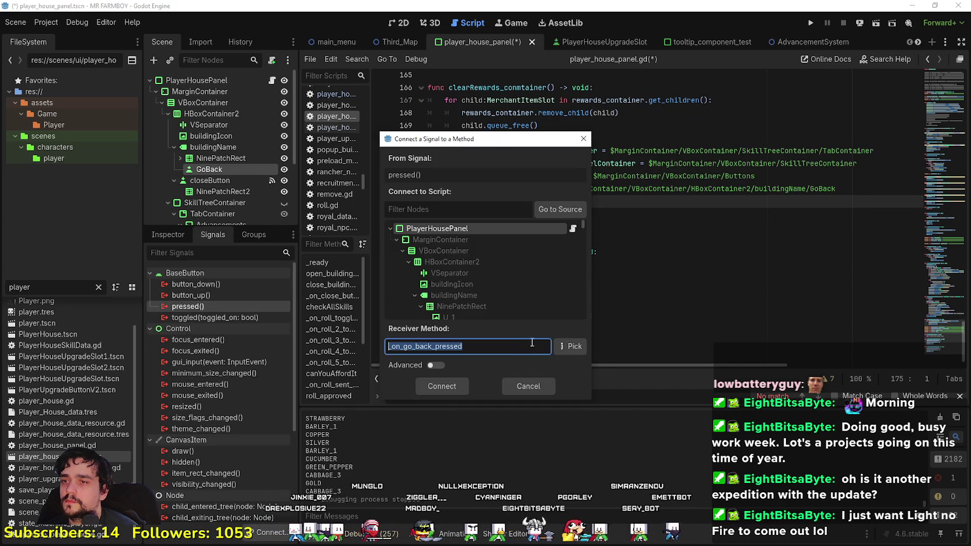
Step: Connect pressed() to _on_go_back_pressed and replace its pass stub with go_back.hide()
key("Return")
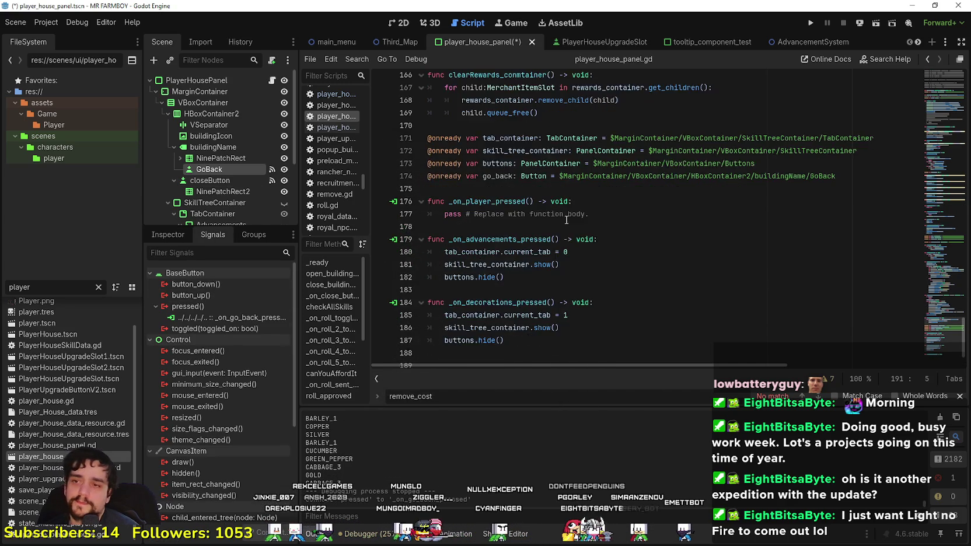
key("Up")
key("Up")
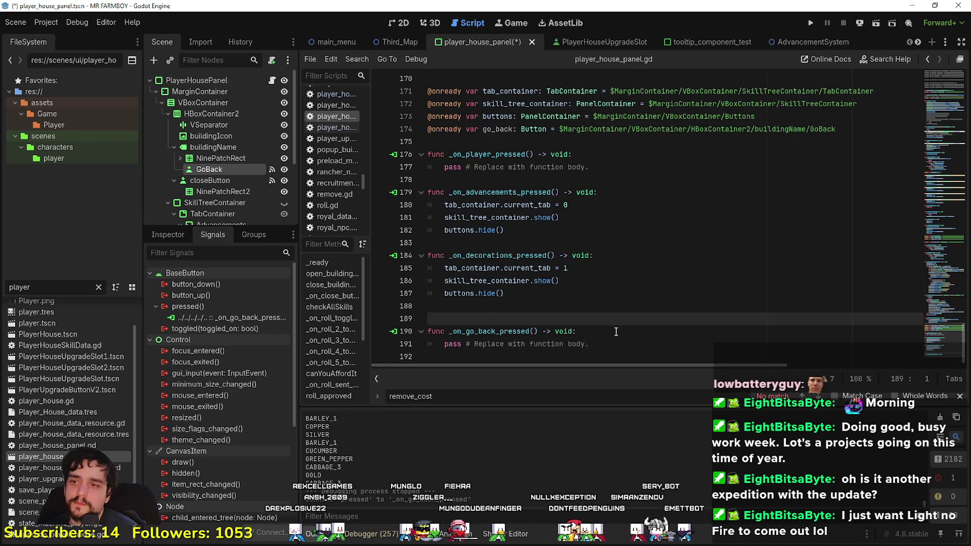
key("BackSpace")
left_click_drag(443, 333, 589, 327)
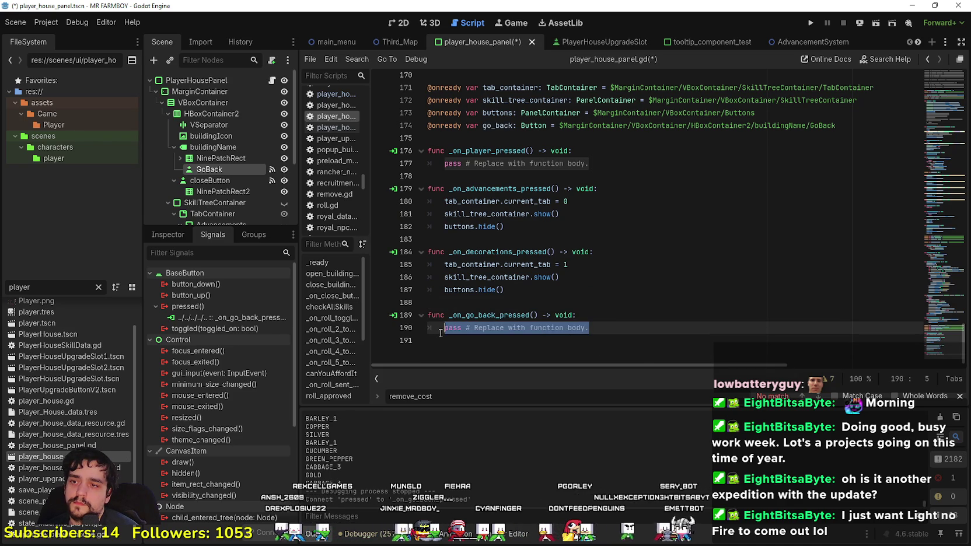
type("go")
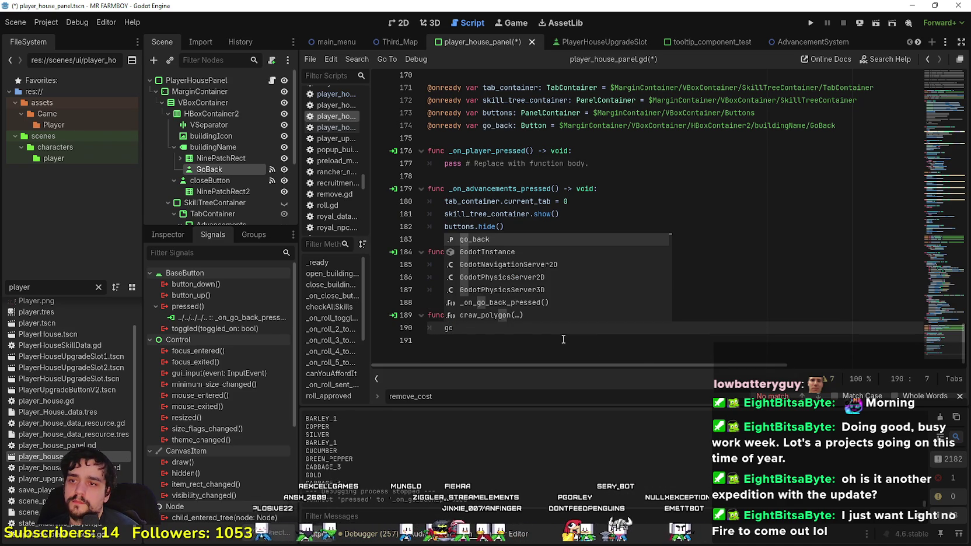
key("Return")
type(".hide(")
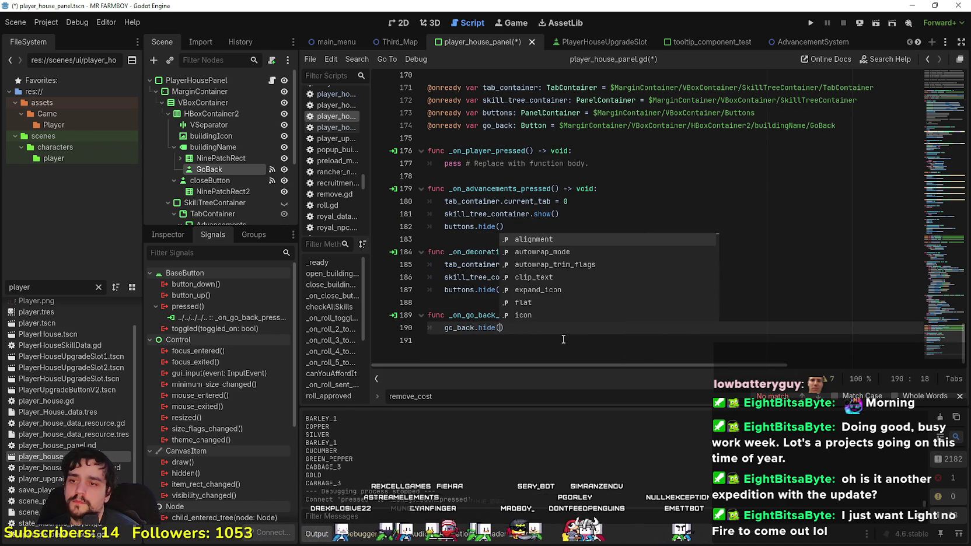
key("Return")
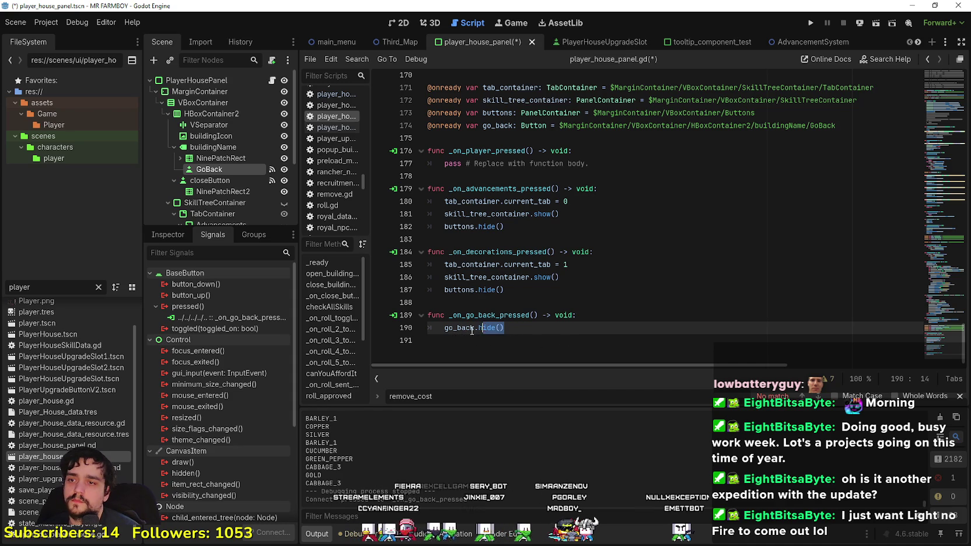
Step: Add the go_back line to the advancements and decorations handlers, then save
left_click(577, 209)
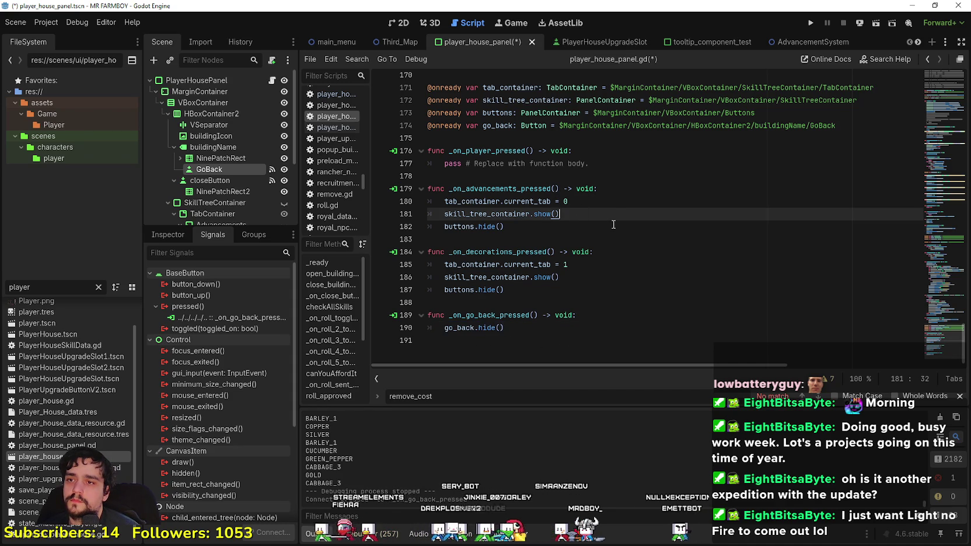
key("Return")
type("go_back.hide()")
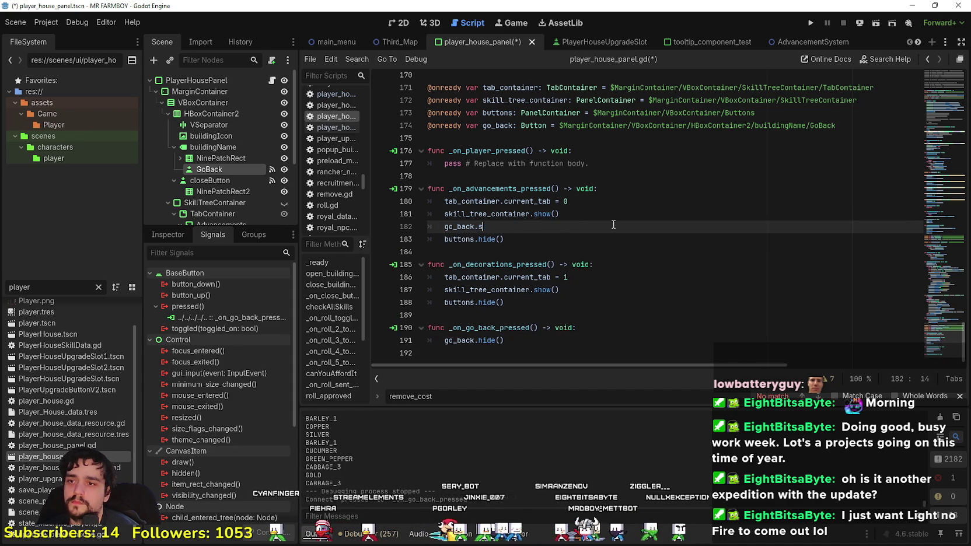
left_click(524, 315)
left_click(579, 287)
key("Return")
type("go_back.show()")
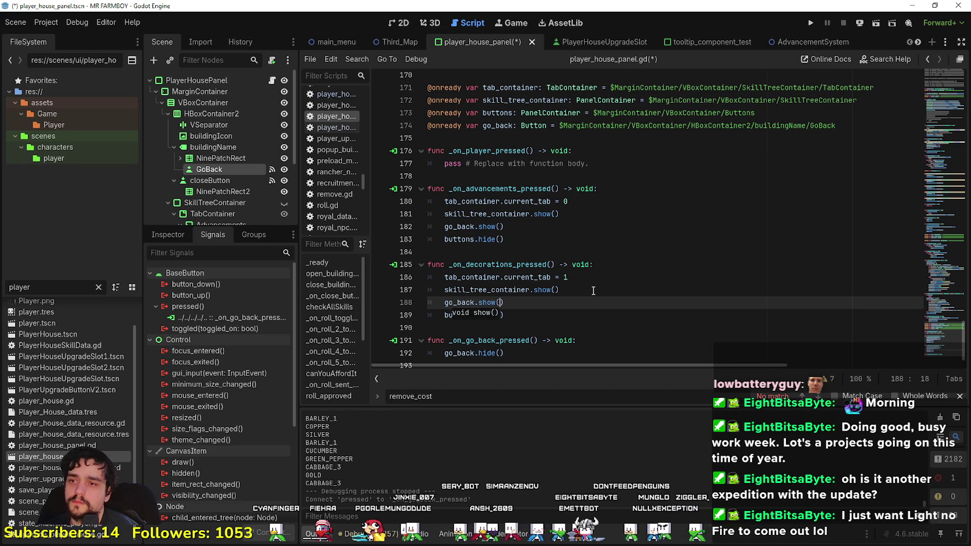
left_click(601, 339)
key("ctrl+s")
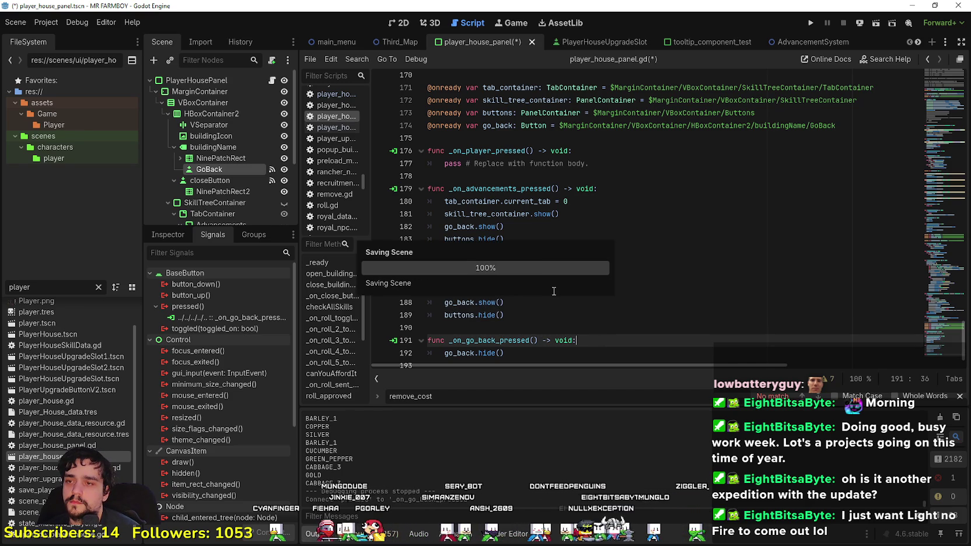
Step: Copy the advancements handler body into _on_player_pressed, with current_tab set to 0
left_click(537, 326)
scroll(537, 321, "down", 1)
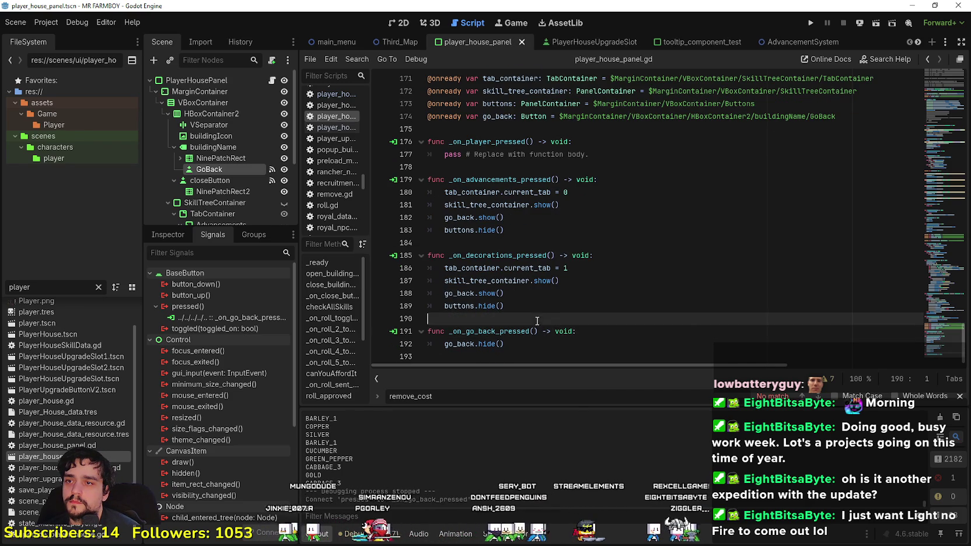
mouse_move(538, 232)
left_mouse_down()
mouse_move(514, 206)
mouse_move(432, 192)
left_mouse_up()
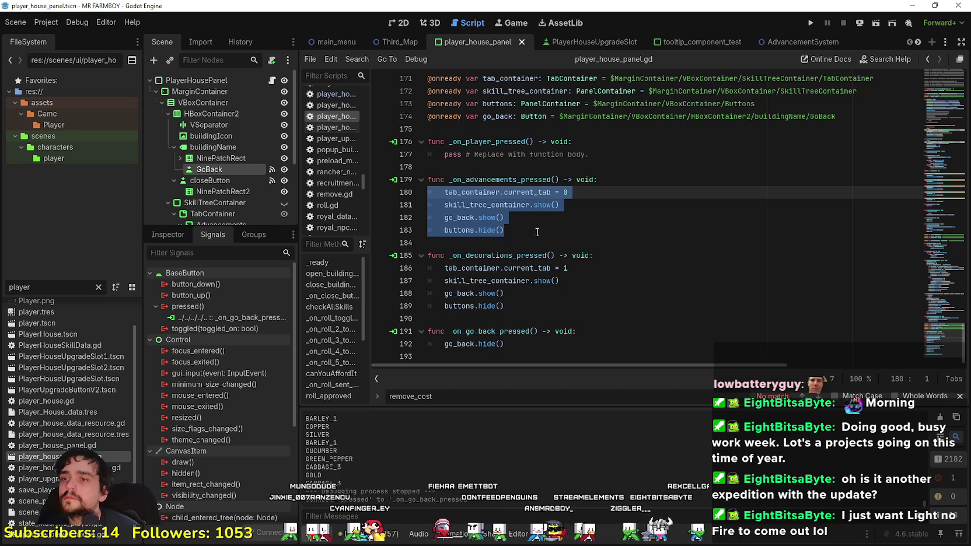
key("ctrl+c")
left_click_drag(590, 154, 429, 154)
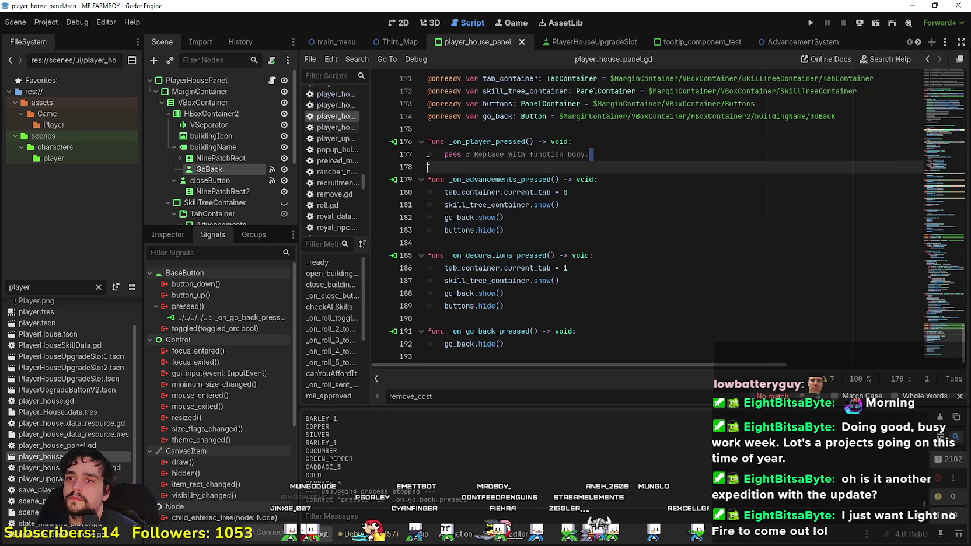
key("ctrl+v")
left_click(566, 154)
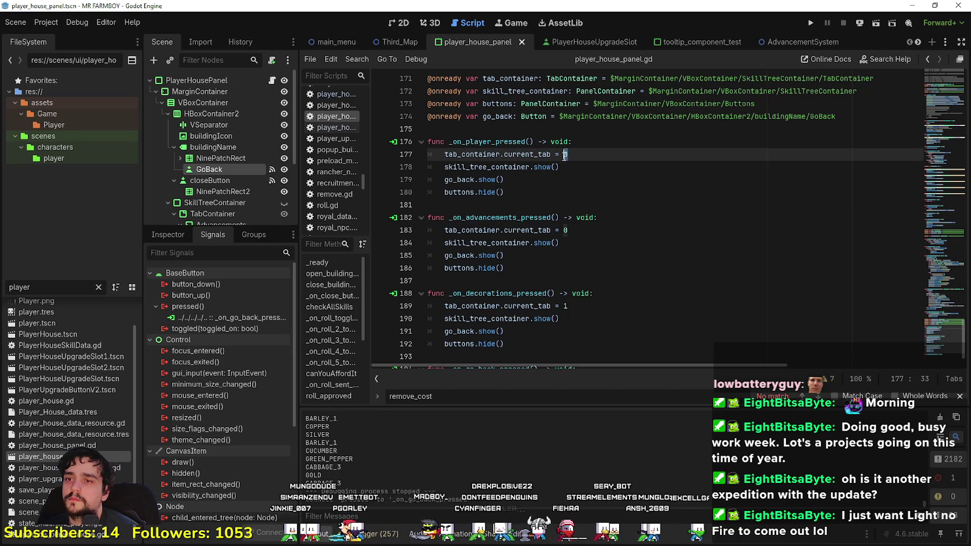
type("0")
scroll(583, 285, "down", 3)
left_click(568, 310)
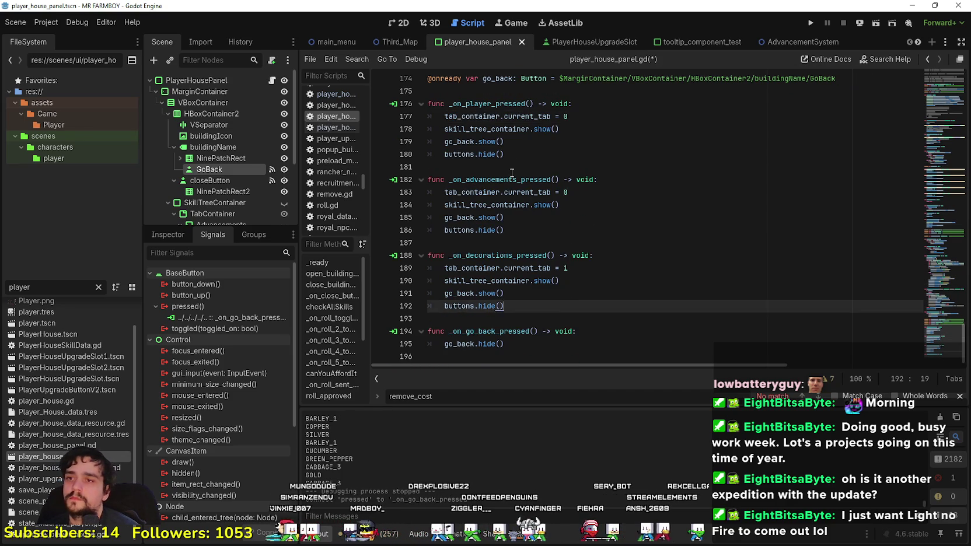
key("Up")
key("Up")
key("Up")
Step: Add skill_tree_container.hide() below go_back.hide() in the go-back handler
left_click(512, 346)
left_click_drag(446, 345, 533, 345)
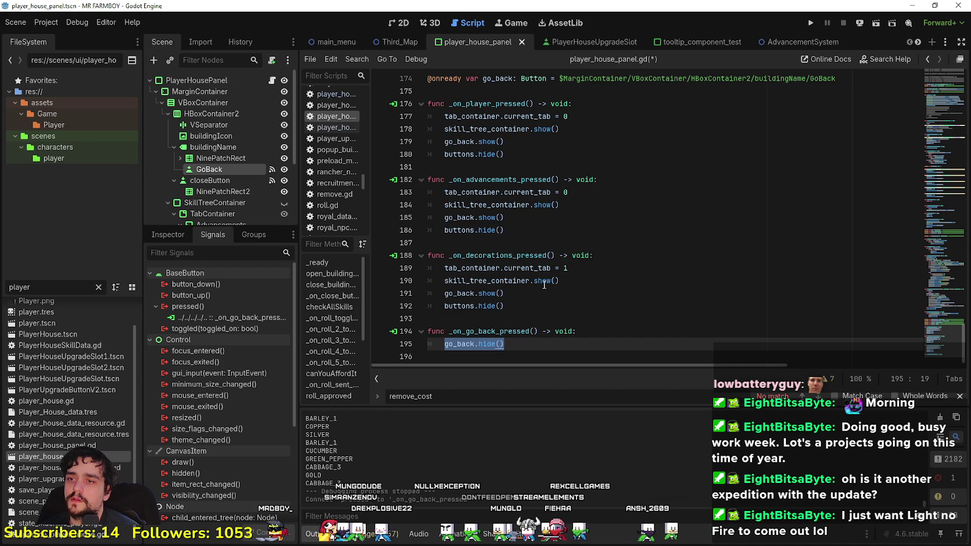
left_click_drag(560, 282, 437, 283)
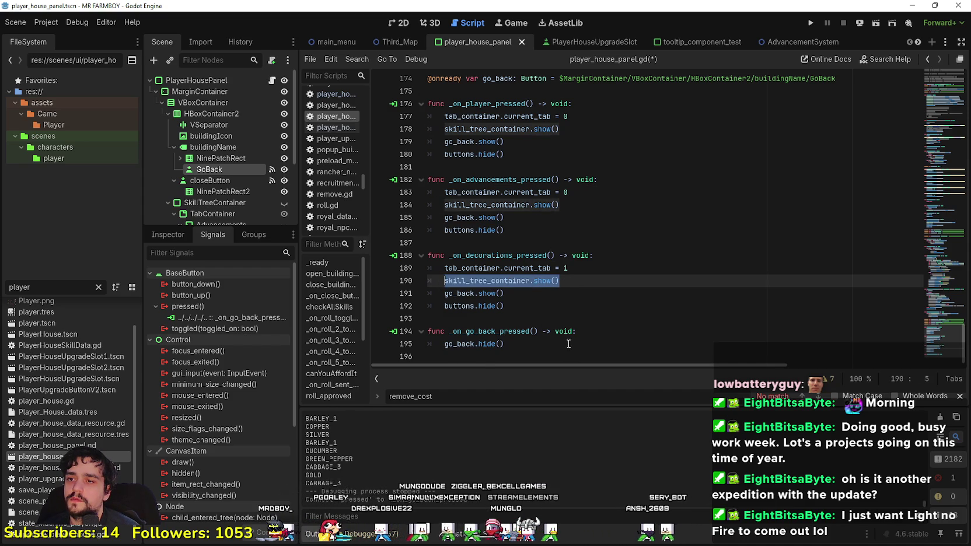
left_click(548, 344)
key("Return")
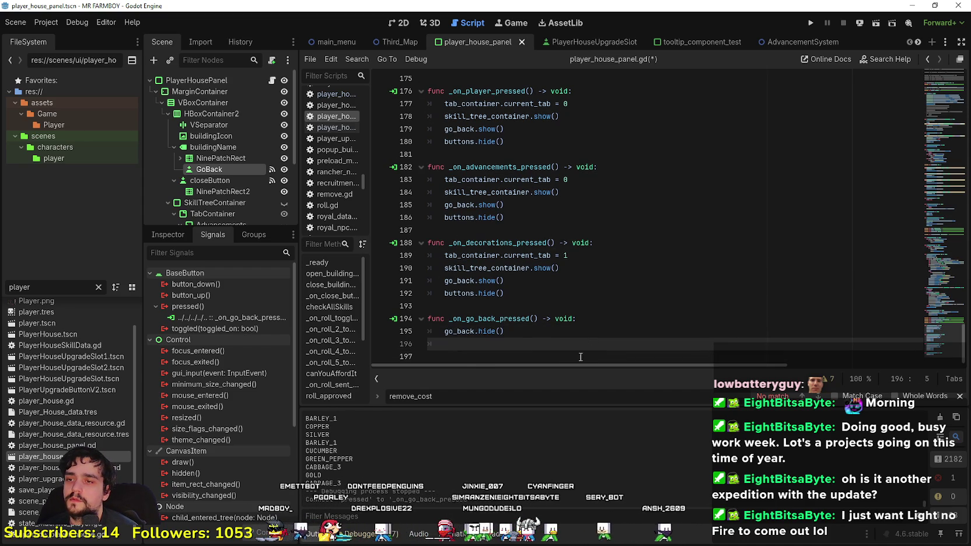
double_click(549, 344)
type("hide")
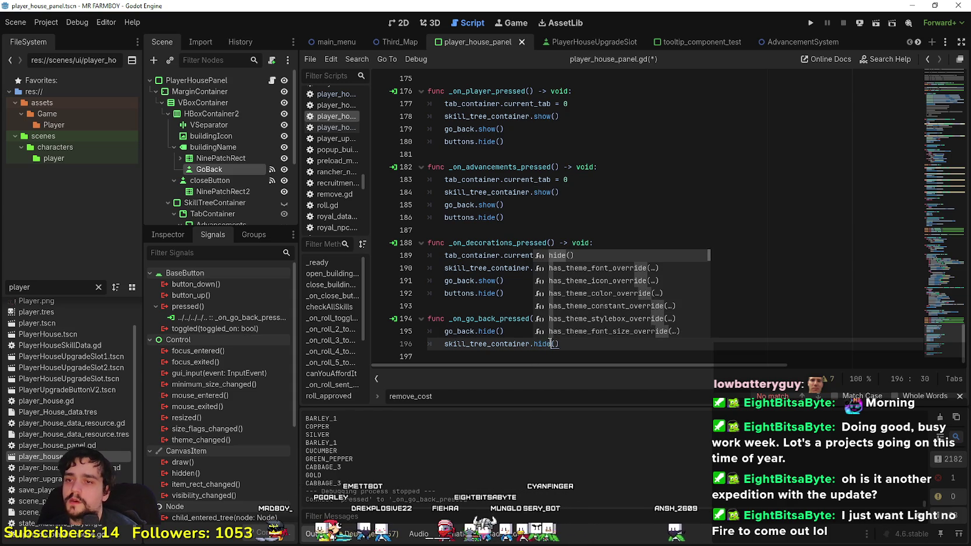
Step: Add buttons.show() on line 197, delete the extra empty line and save the script
left_click(482, 305)
left_click_drag(511, 293, 442, 298)
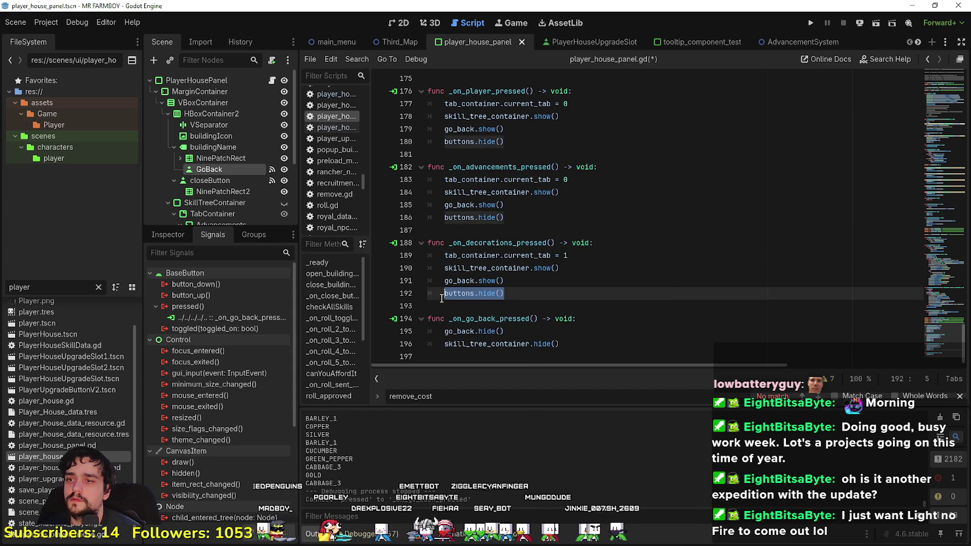
key("ctrl+c")
left_click(597, 353)
key("ctrl+v")
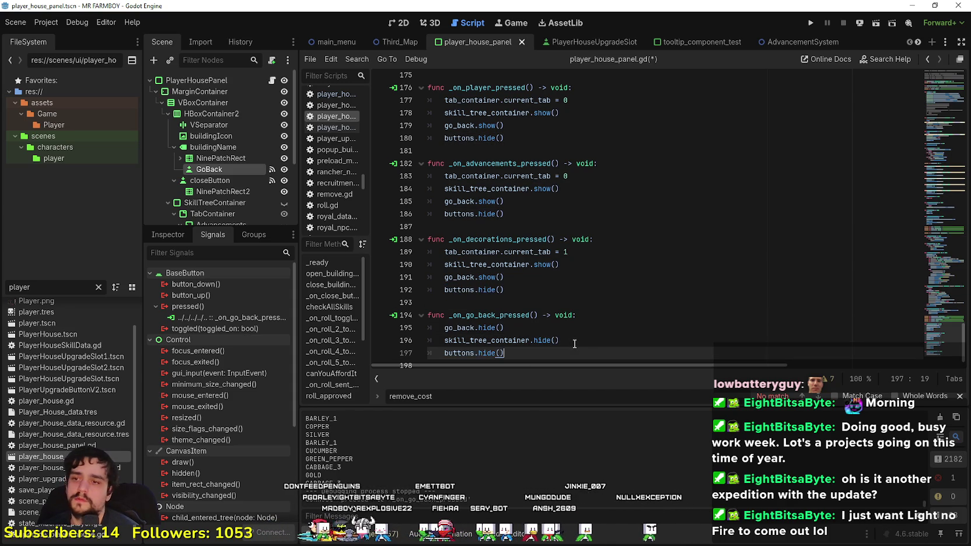
double_click(485, 344)
type("show")
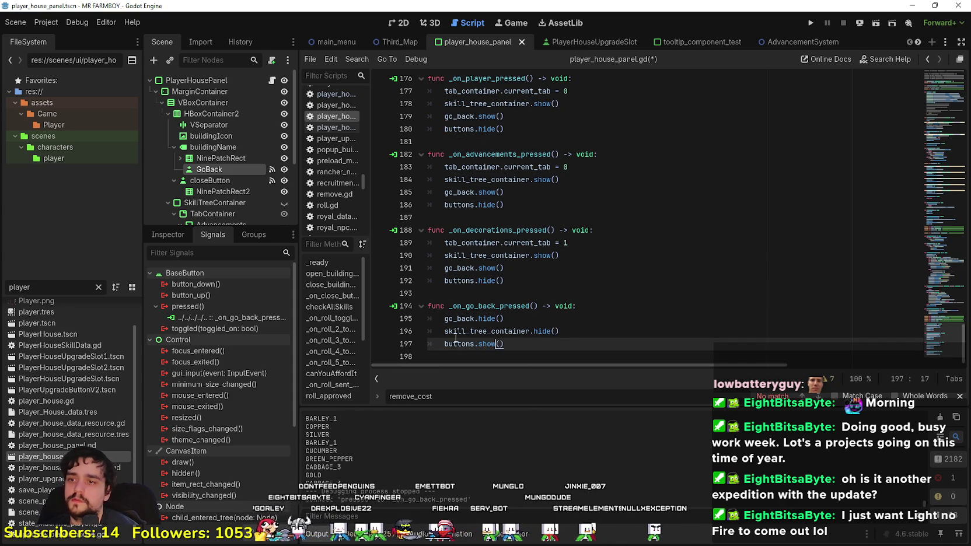
key("ctrl+s")
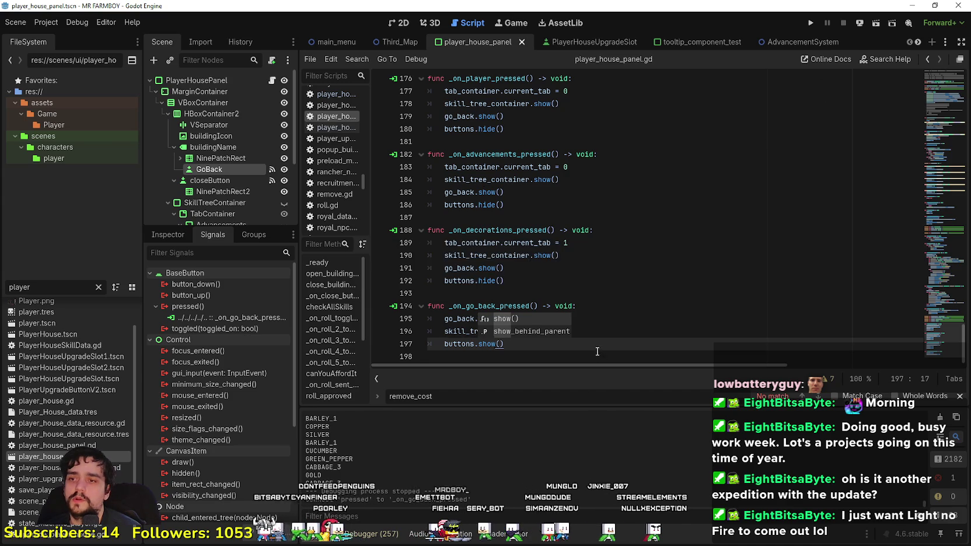
key("Down")
key("BackSpace")
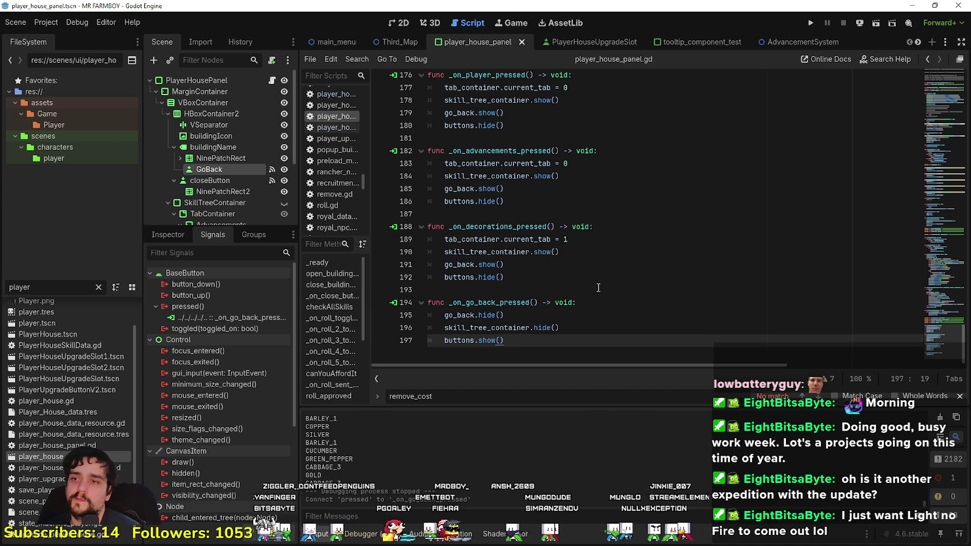
left_click(598, 287)
key("ctrl+s")
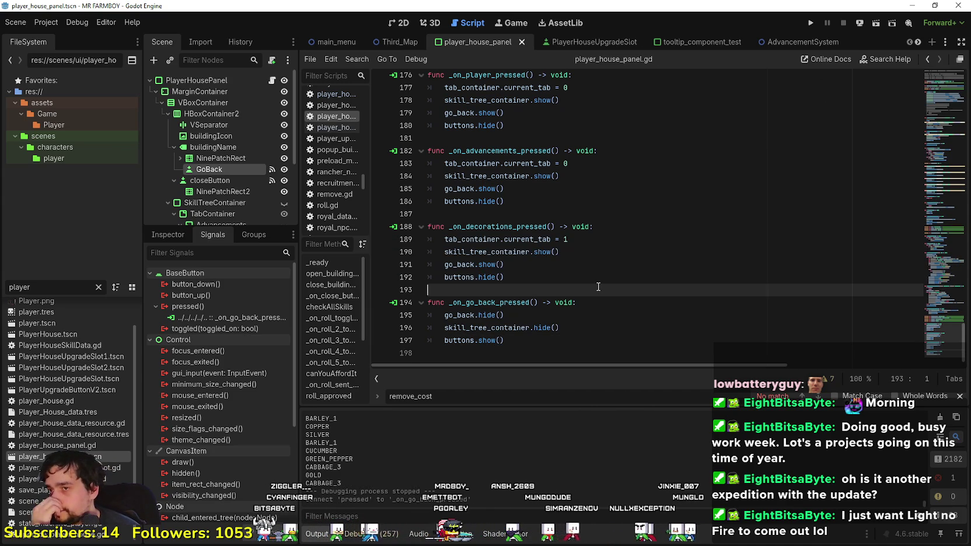
Step: Run the project (F5) to test the Go Back change in the Mr Farmboy debug build
left_click(810, 25)
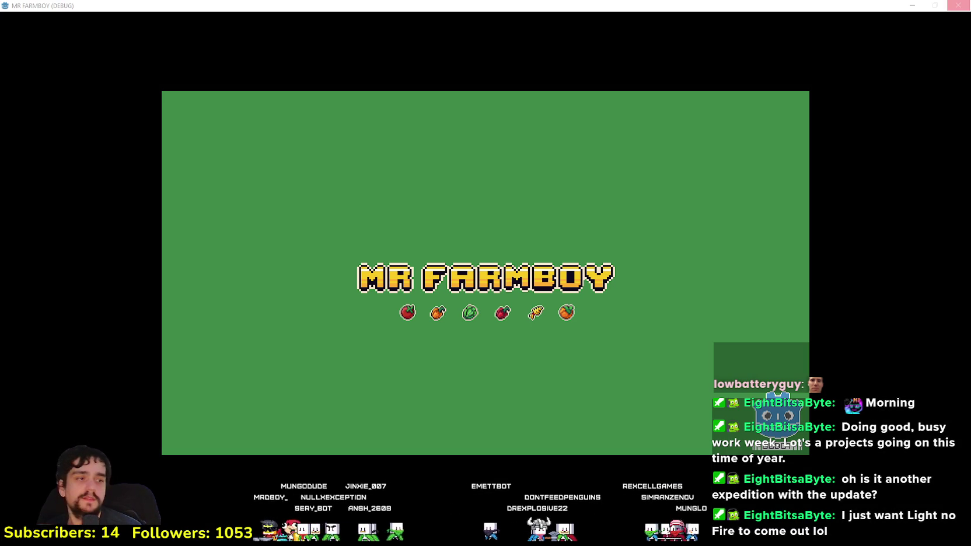
Step: In the Steam library, search 'dune' and open Dune: Awakening's community hub with its 1.3.0.4 hotfix notes
key("alt+Tab")
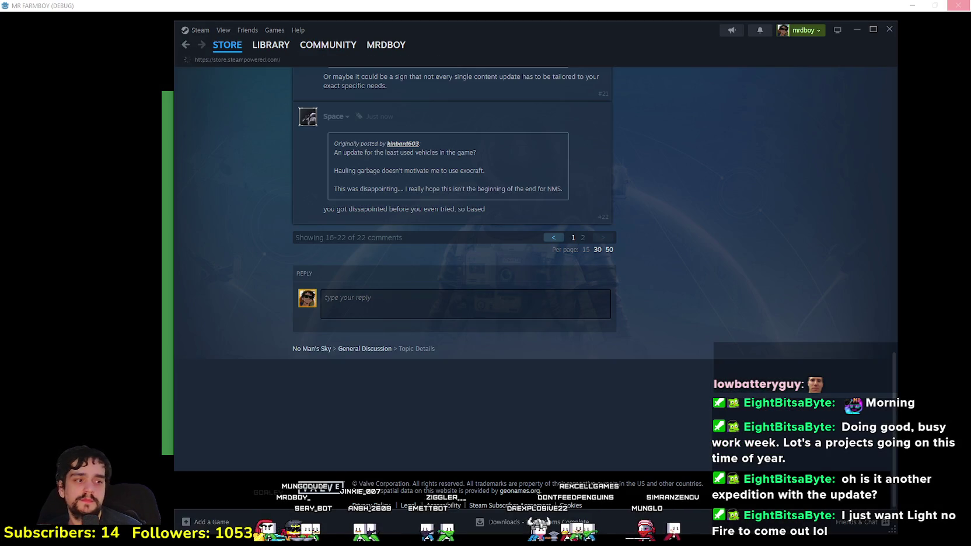
left_click(271, 45)
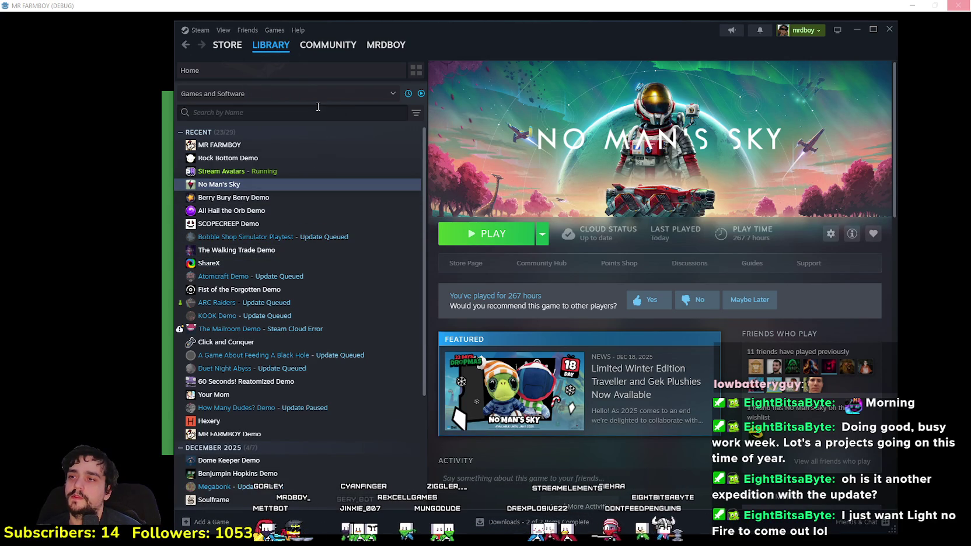
type("dune")
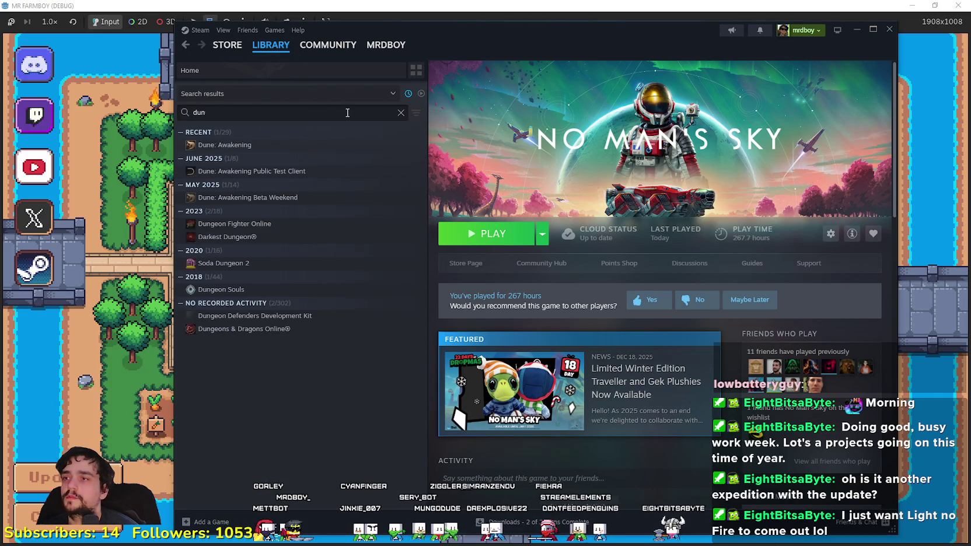
left_click(374, 151)
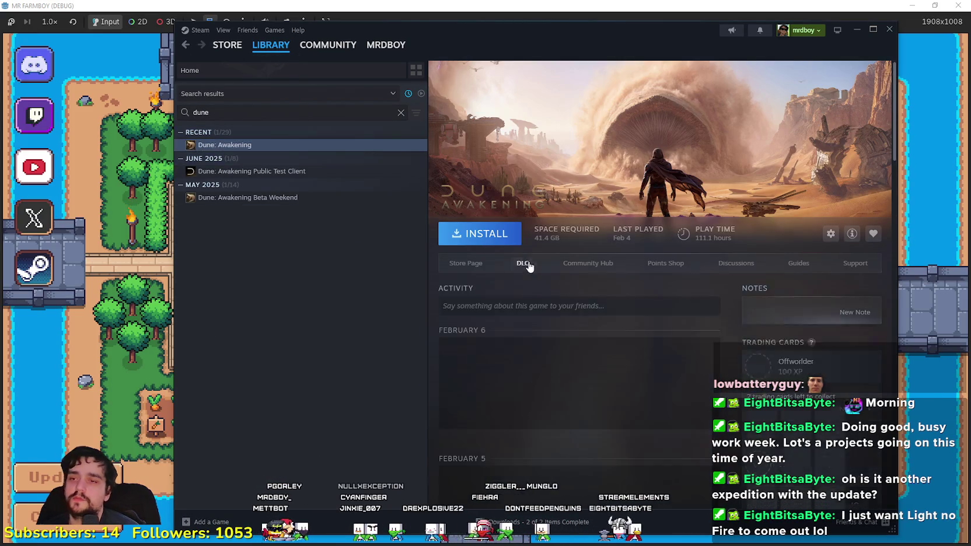
left_click(569, 263)
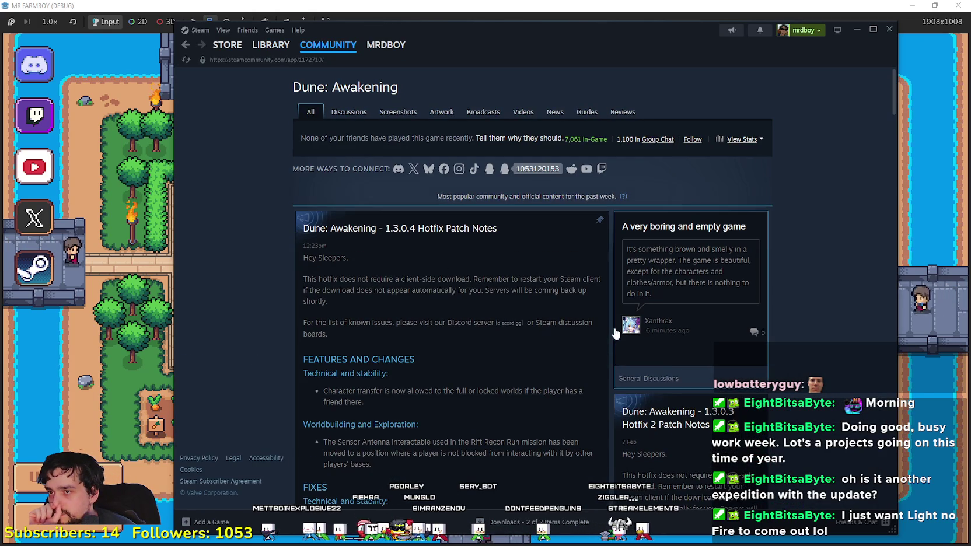
scroll(508, 269, "down", 3)
scroll(535, 291, "up", 1)
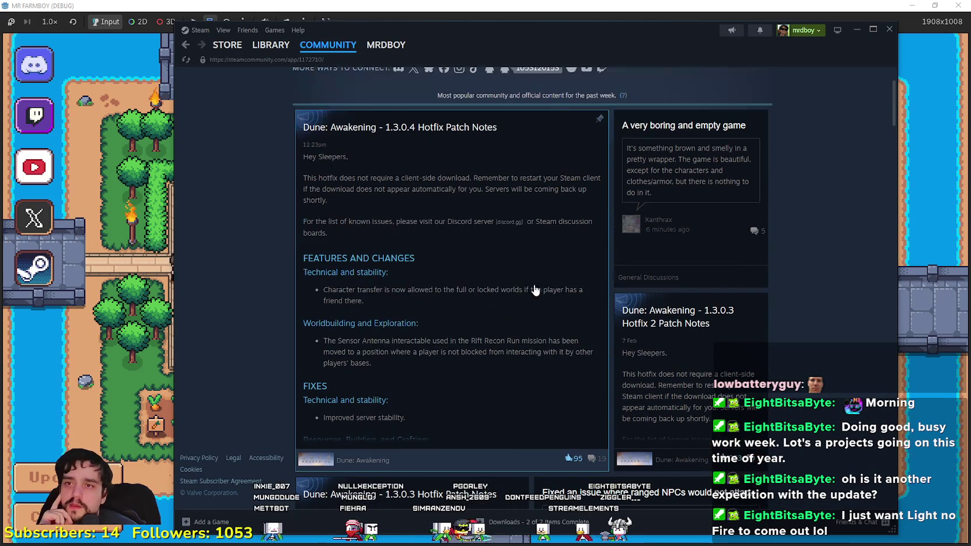
Step: Read through the Dune: Awakening 1.3.0.4 Hotfix Patch Notes post, then close it
left_click(471, 388)
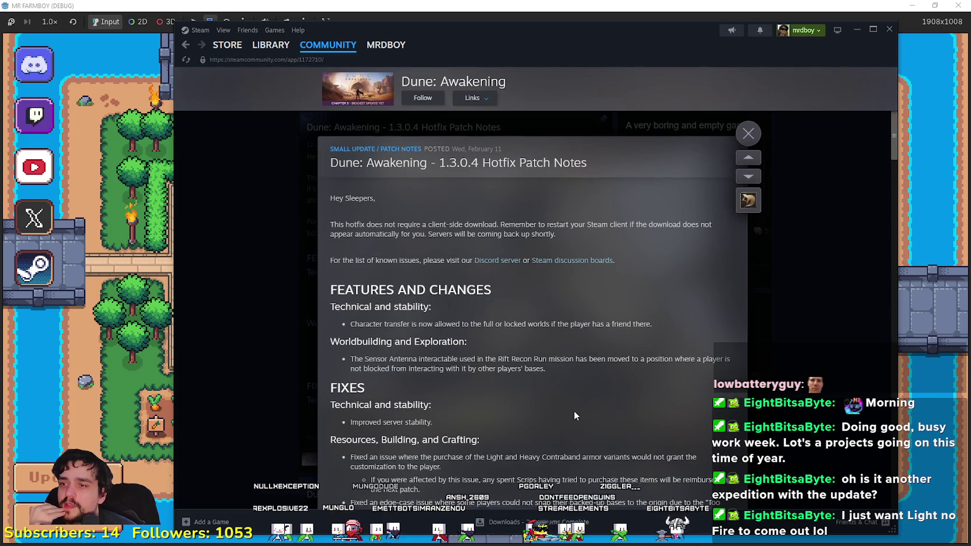
scroll(573, 411, "down", 3)
left_click_drag(363, 309, 438, 361)
left_click(438, 360)
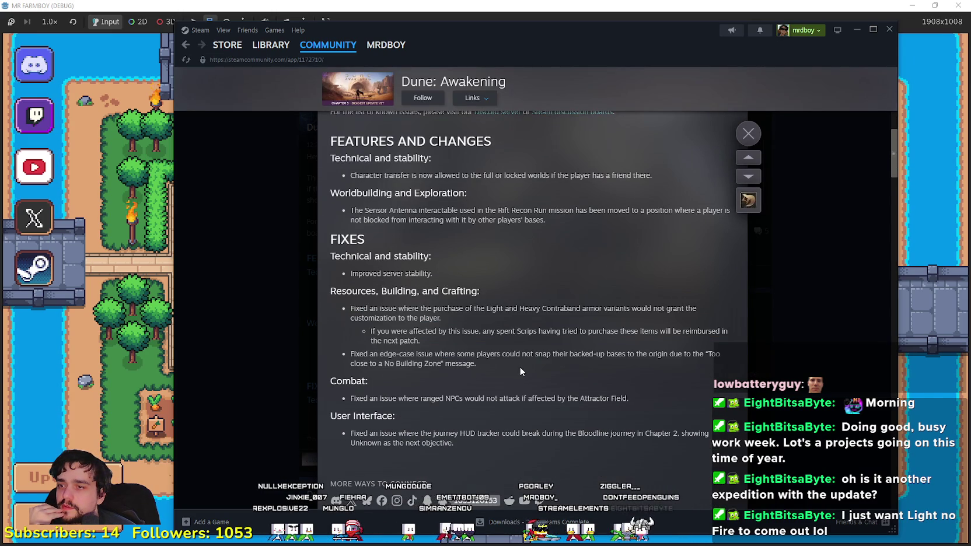
scroll(519, 367, "down", 1)
scroll(519, 367, "down", 1)
scroll(519, 367, "up", 1)
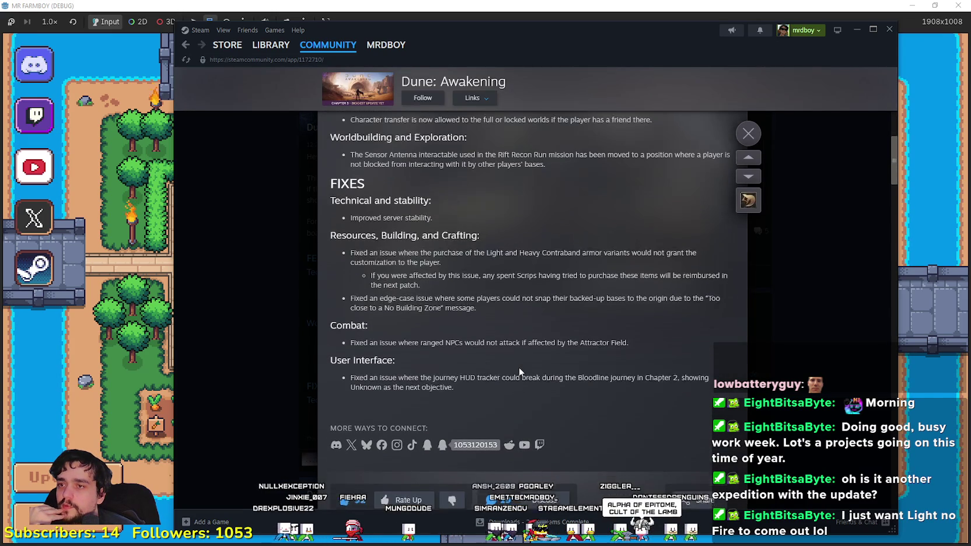
scroll(513, 370, "up", 1)
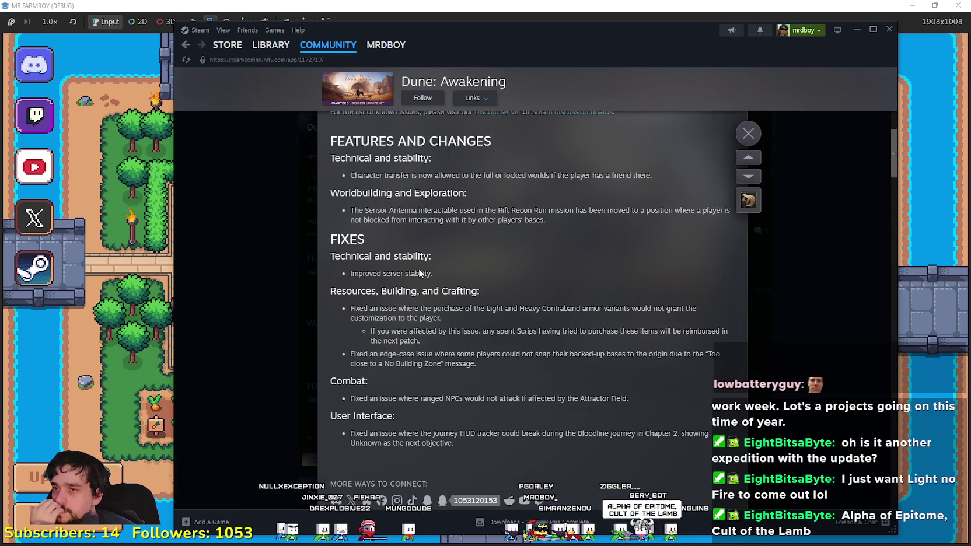
scroll(609, 387, "down", 6)
scroll(610, 384, "down", 3)
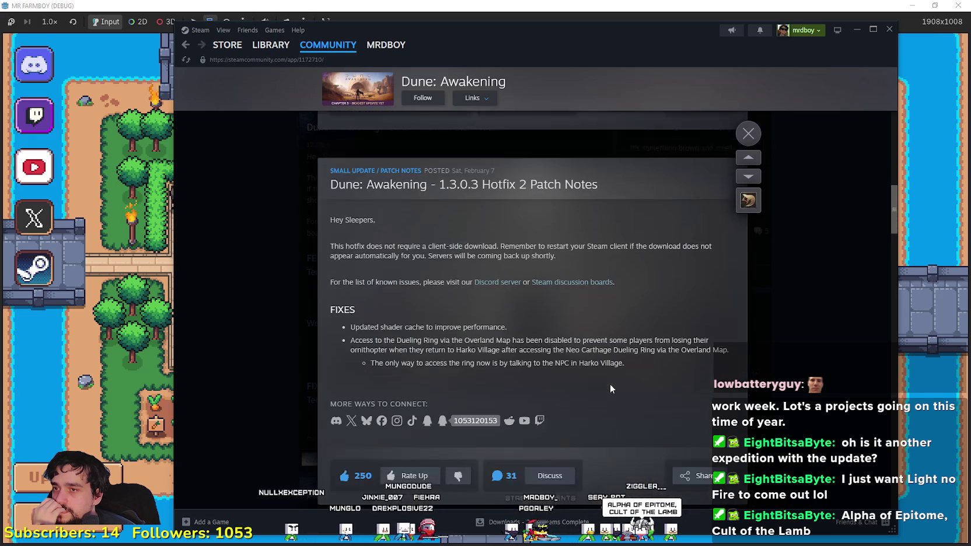
scroll(610, 381, "down", 3)
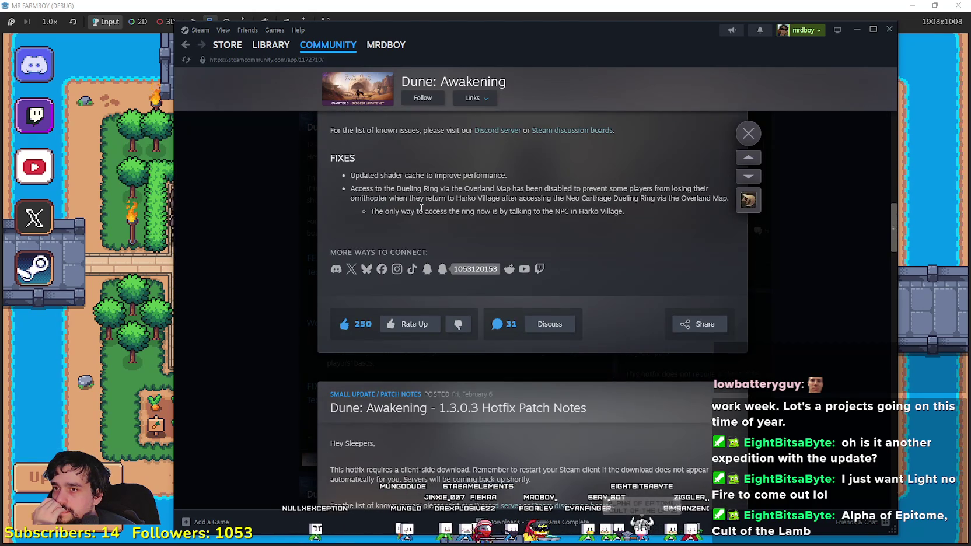
left_click_drag(324, 176, 656, 215)
scroll(605, 295, "down", 1)
scroll(605, 292, "down", 3)
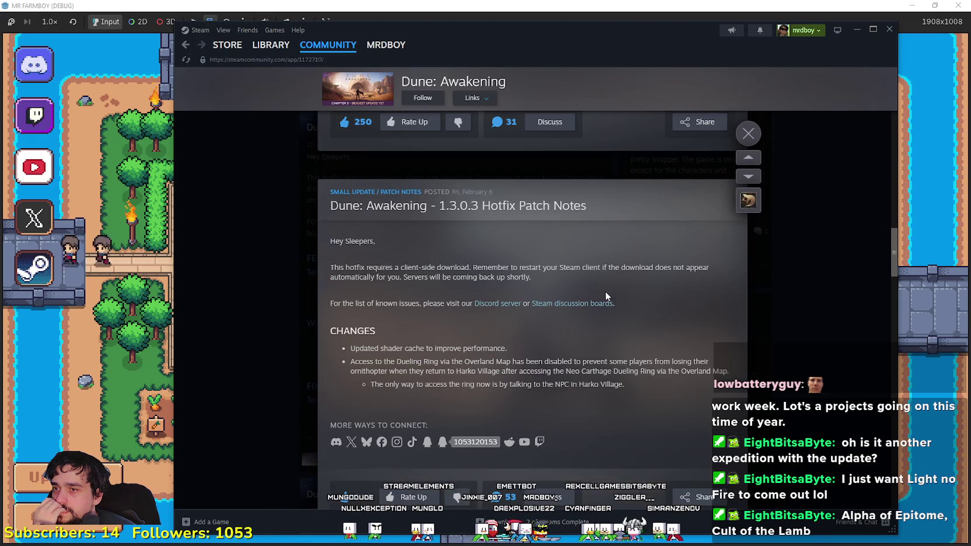
scroll(606, 292, "down", 7)
scroll(605, 291, "down", 3)
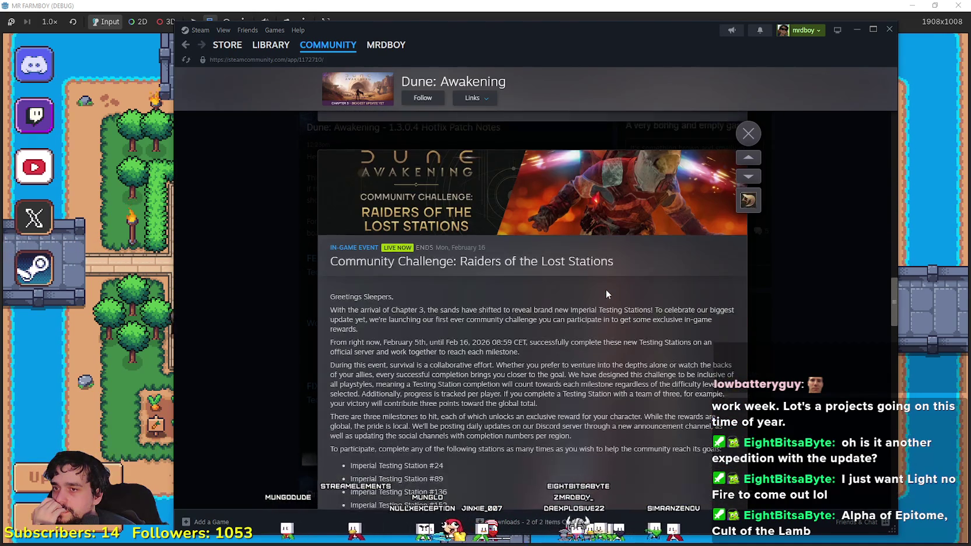
scroll(608, 288, "down", 4)
scroll(608, 288, "down", 15)
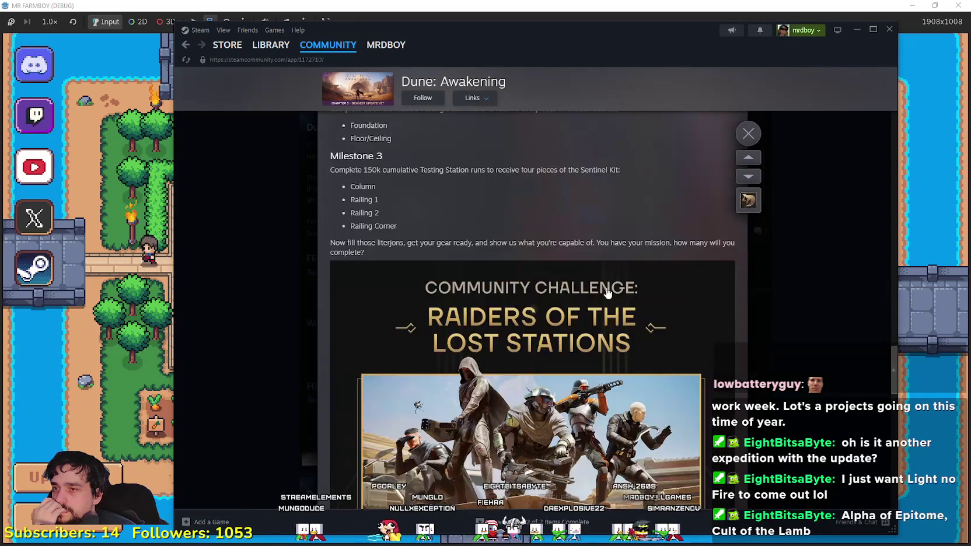
scroll(607, 287, "up", 10)
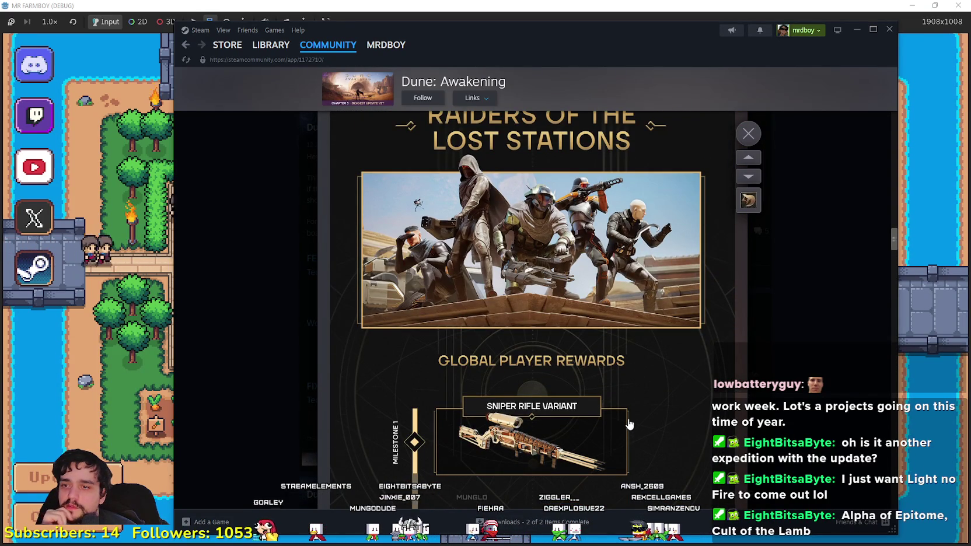
scroll(626, 416, "down", 3)
scroll(624, 412, "up", 2)
scroll(620, 405, "up", 3)
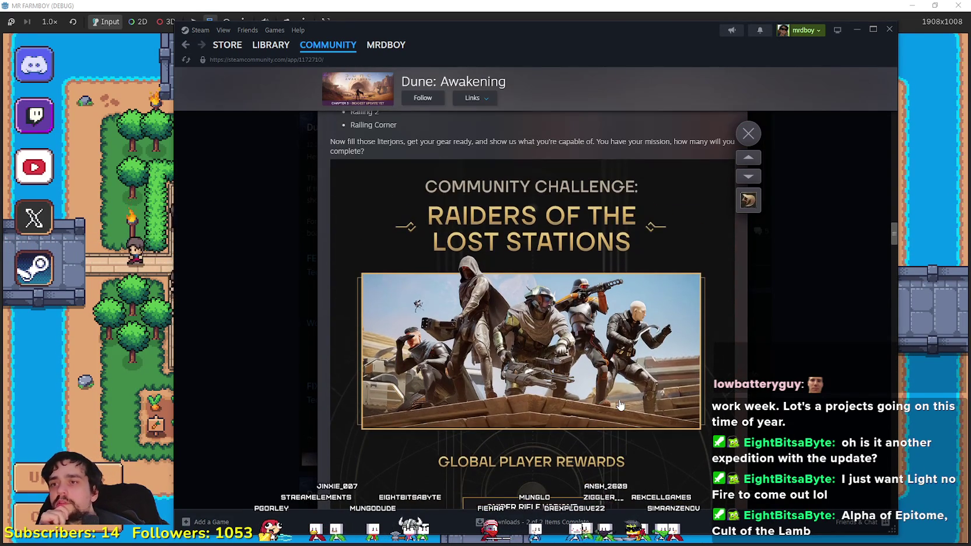
scroll(620, 403, "down", 1)
scroll(620, 401, "down", 7)
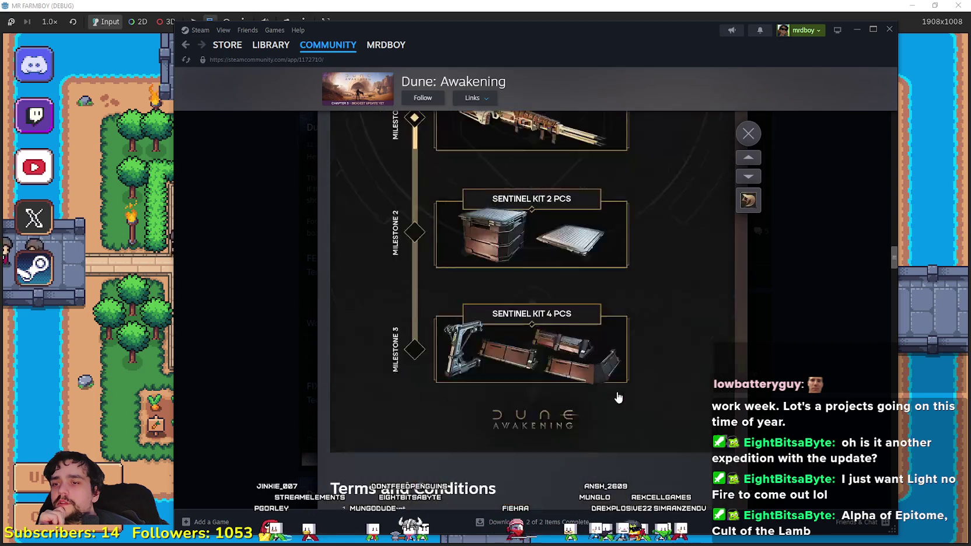
scroll(616, 394, "up", 3)
scroll(611, 384, "down", 20)
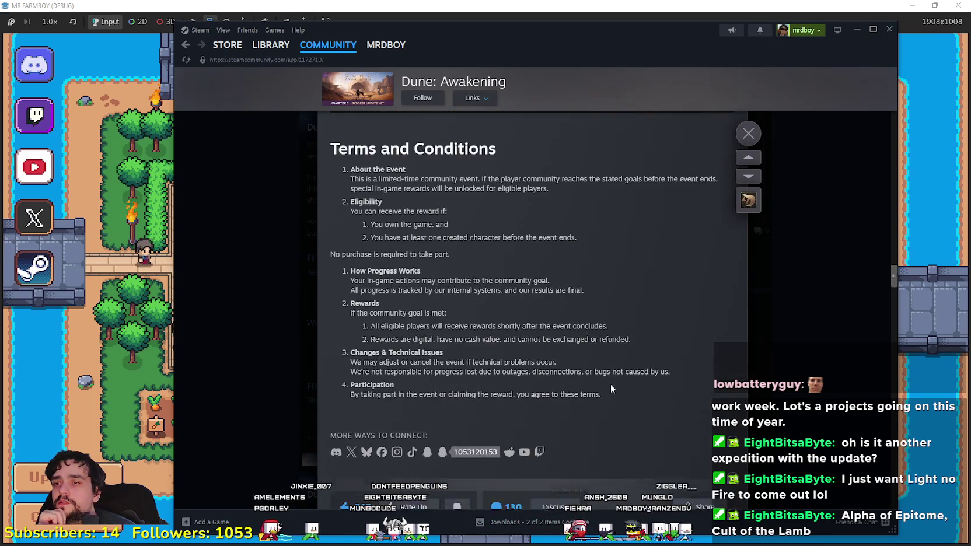
left_click(816, 348)
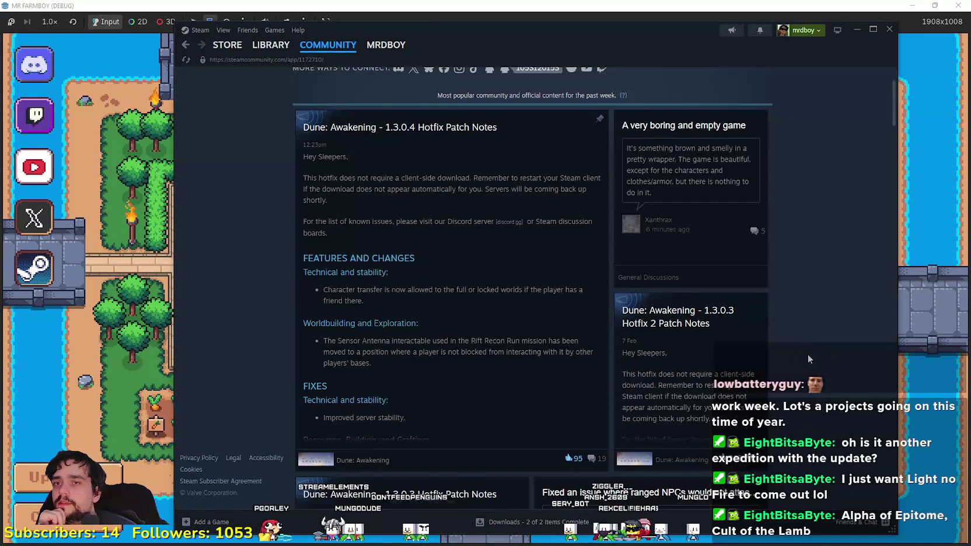
Step: Read the 'A very boring and empty game' discussion thread and close it
left_click(724, 224)
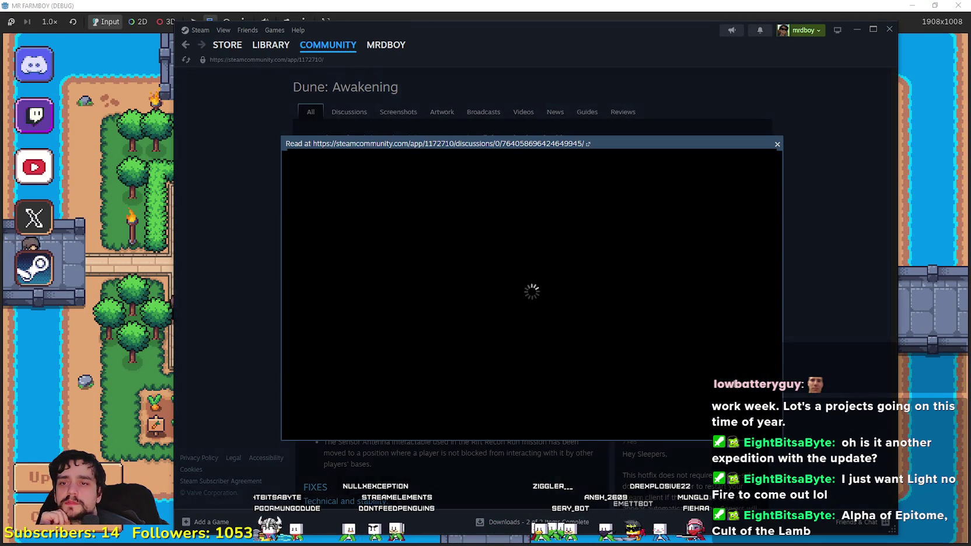
scroll(462, 306, "down", 10)
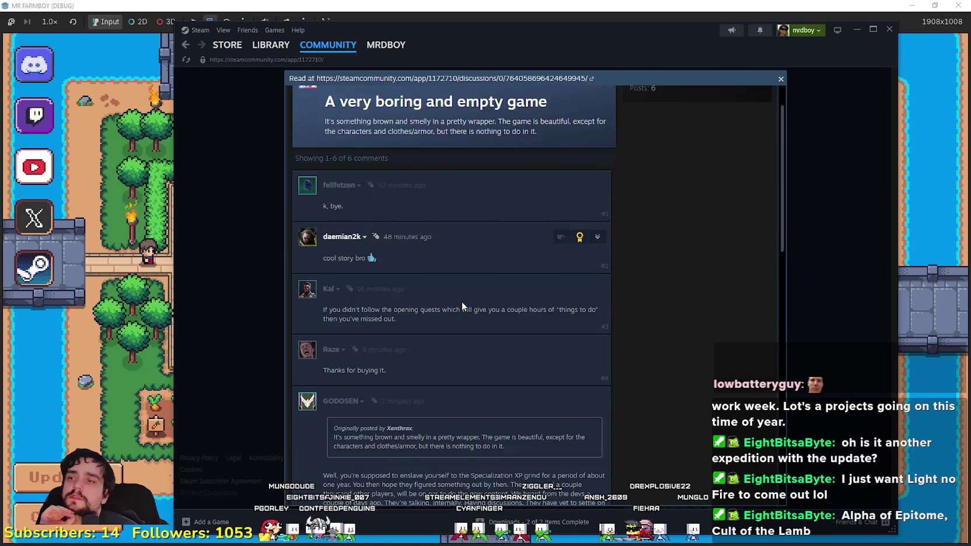
scroll(428, 368, "down", 3)
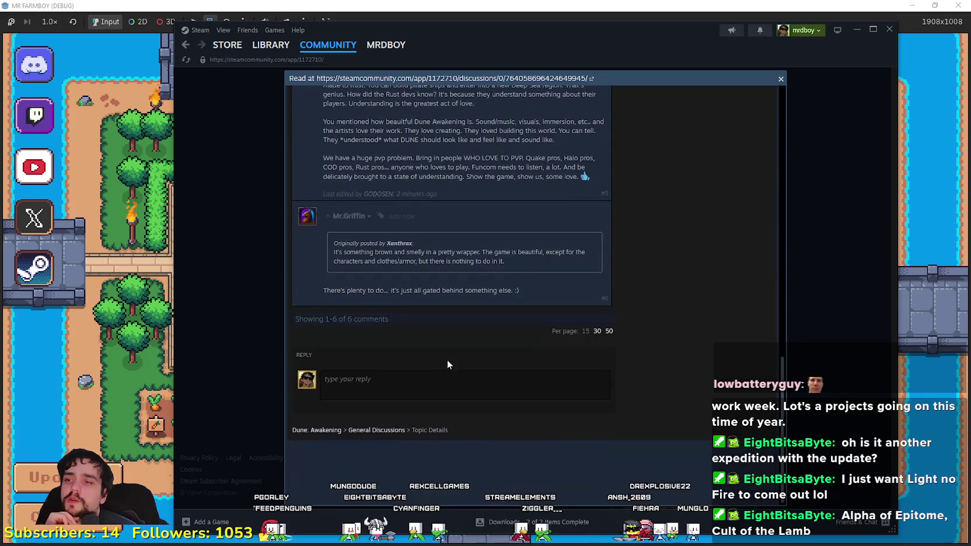
left_click(832, 269)
Step: Switch back to Mr Farmboy, continue to the saved games list and load Save 3
left_click(856, 29)
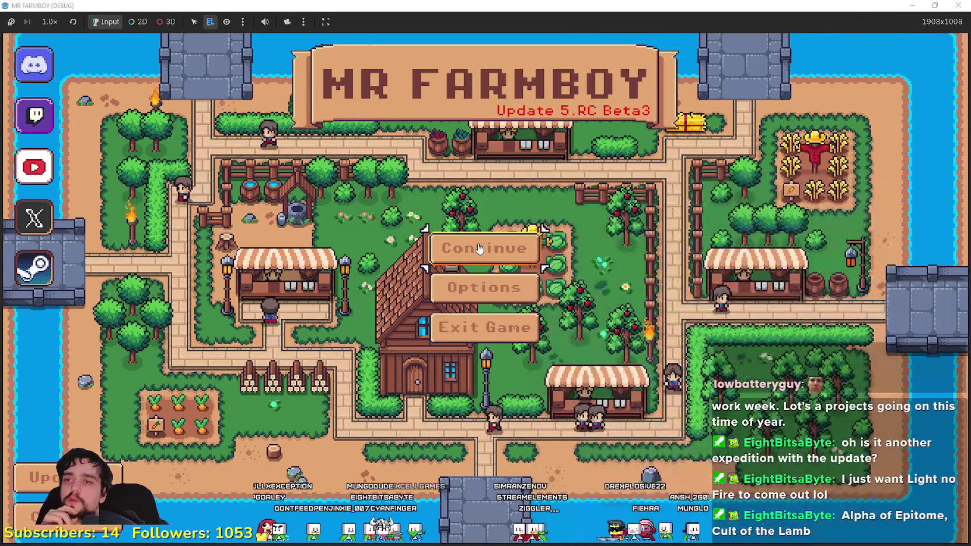
left_click(460, 250)
scroll(461, 250, "down", 2)
left_click(461, 236)
left_click(459, 244)
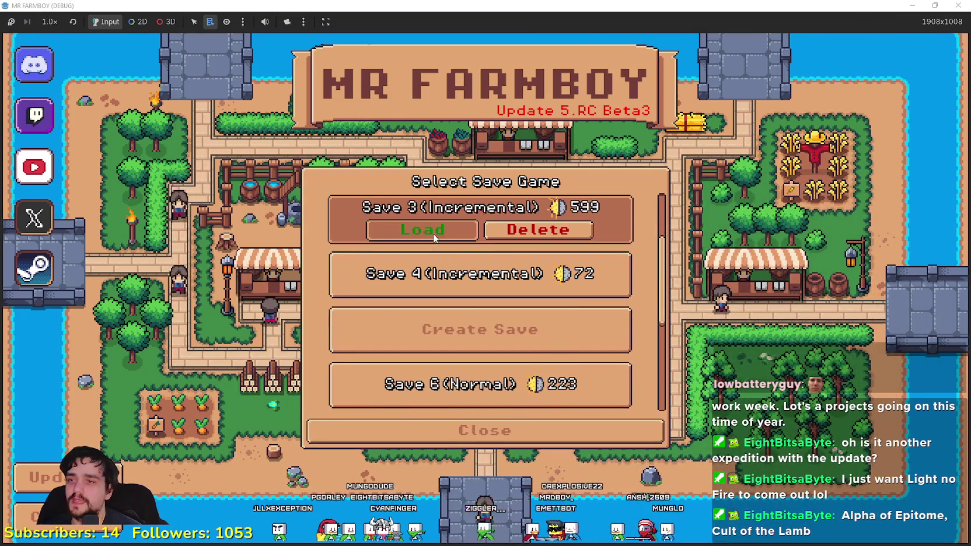
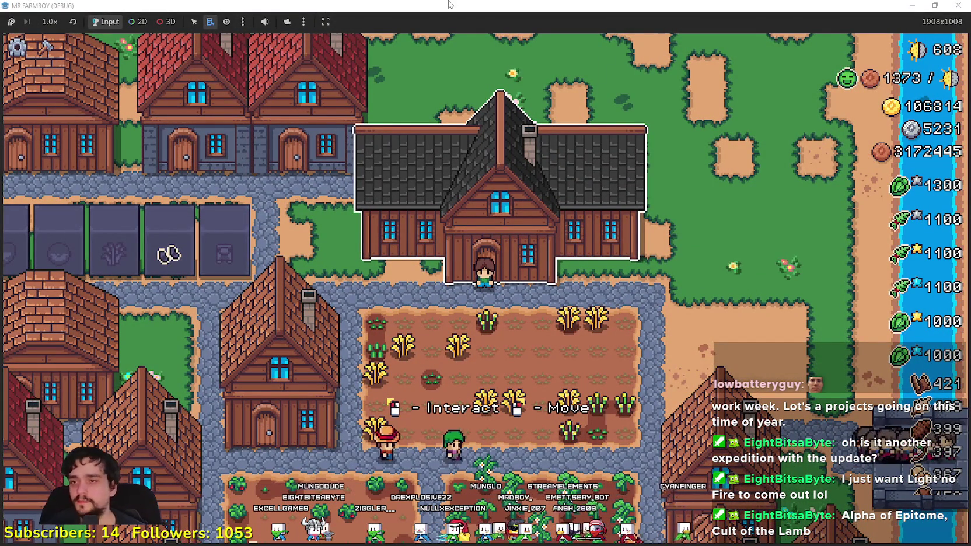
Step: Open and close the Player House panel in the running game, then return to the Godot editor
left_click(528, 346)
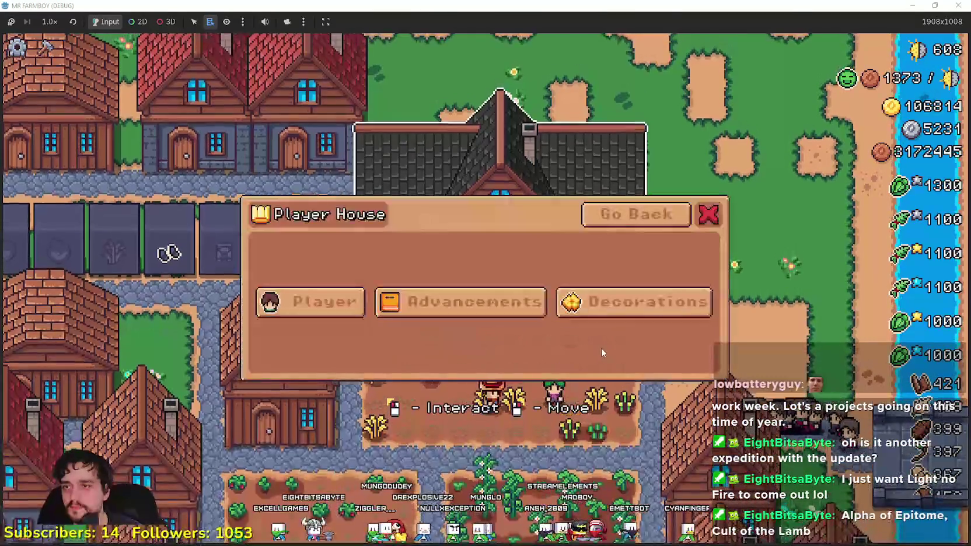
key("Escape")
key("alt+Tab")
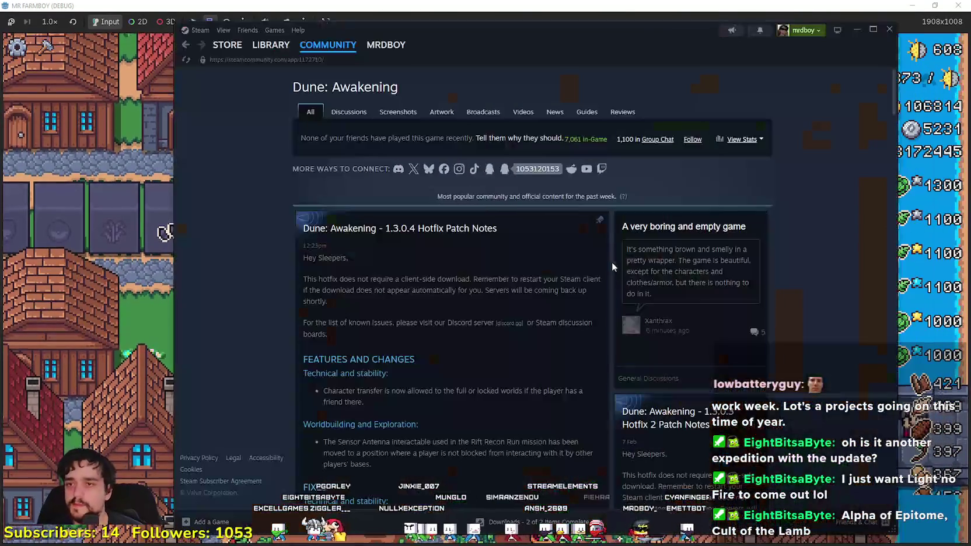
key("alt+Tab")
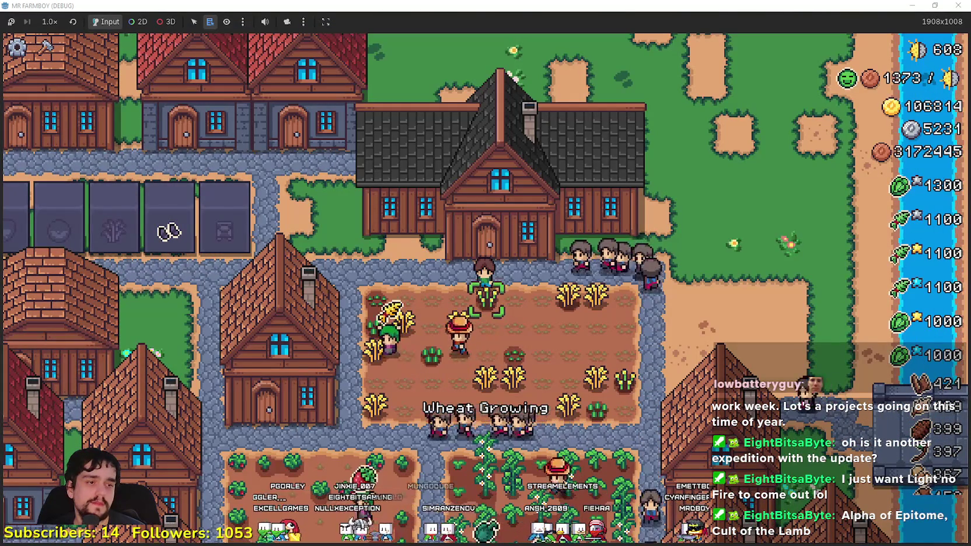
key("alt+Tab")
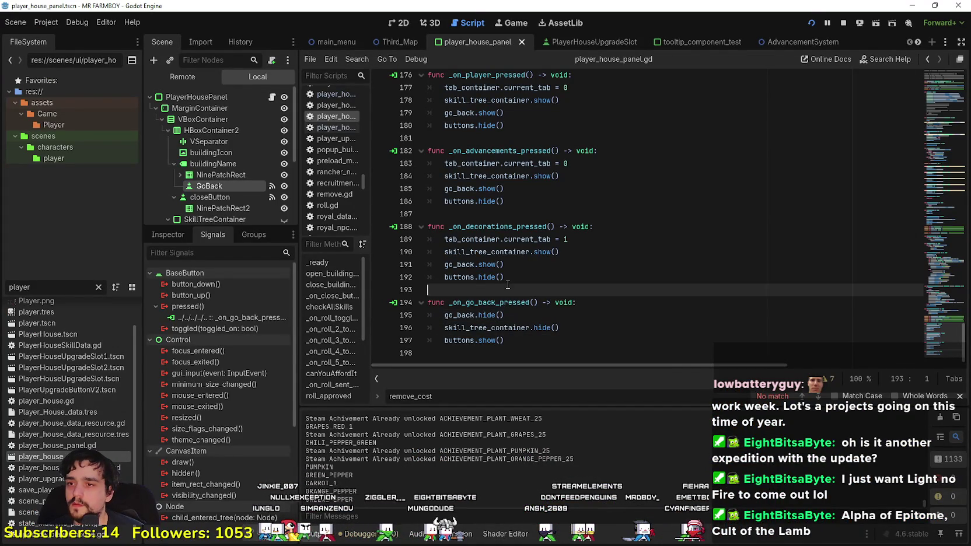
Step: Hide GoBack by default, save, then test the Advancements section in game and stop it with F8
left_click(284, 186)
left_click(631, 263)
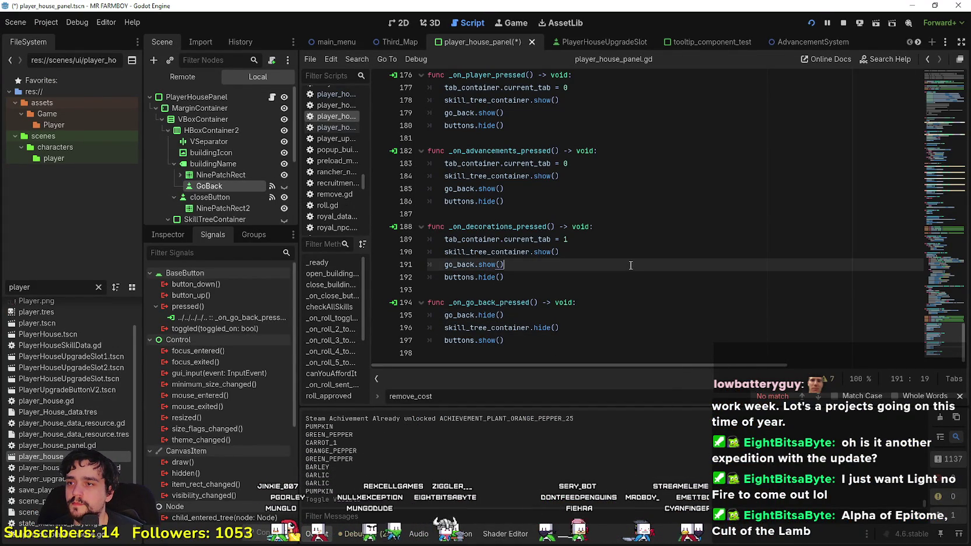
key("ctrl+s")
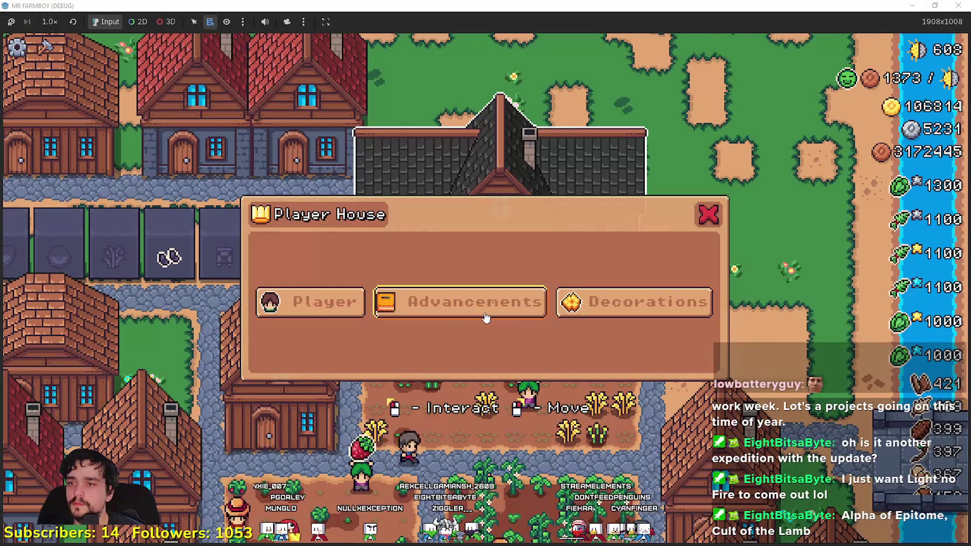
left_click(529, 313)
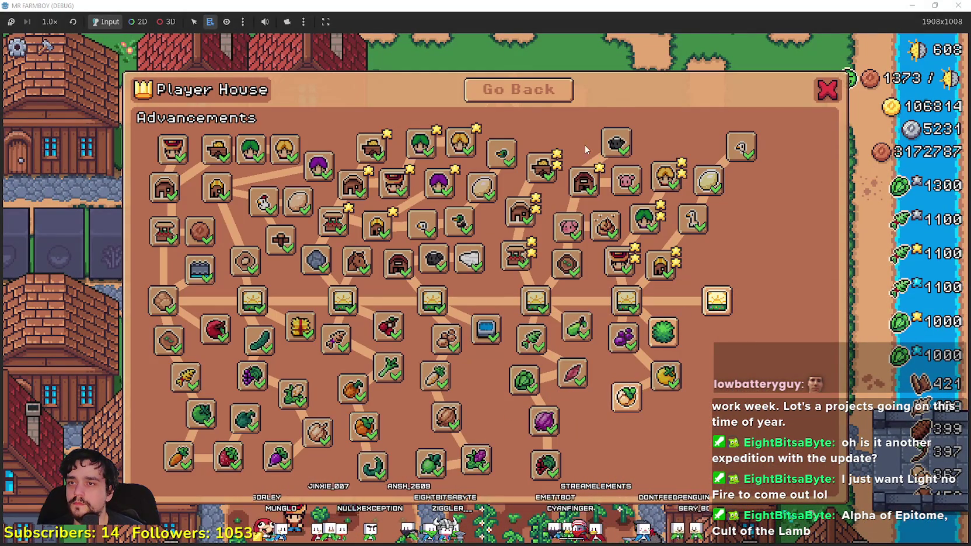
key("F8")
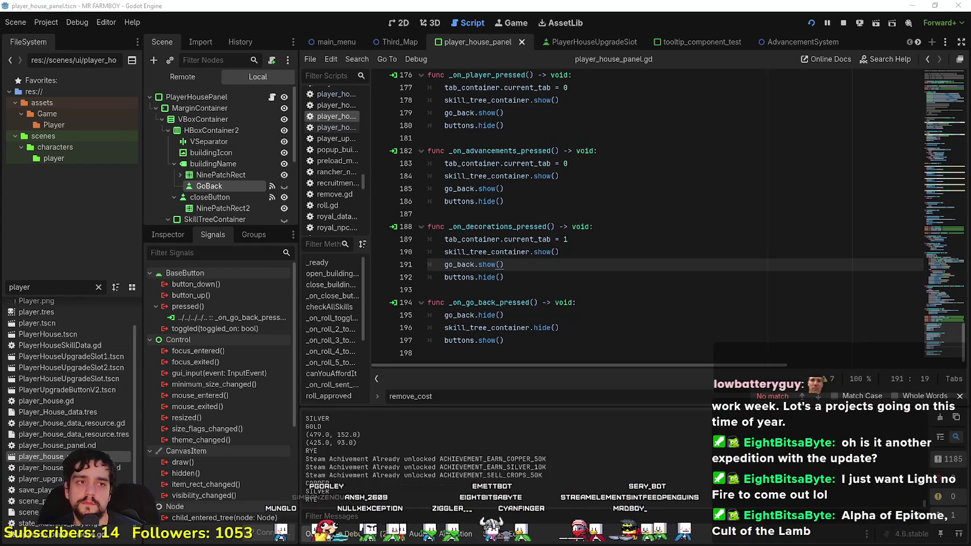
Step: Switch to the 2D workspace and make the GoBack button visible again
left_click(395, 24)
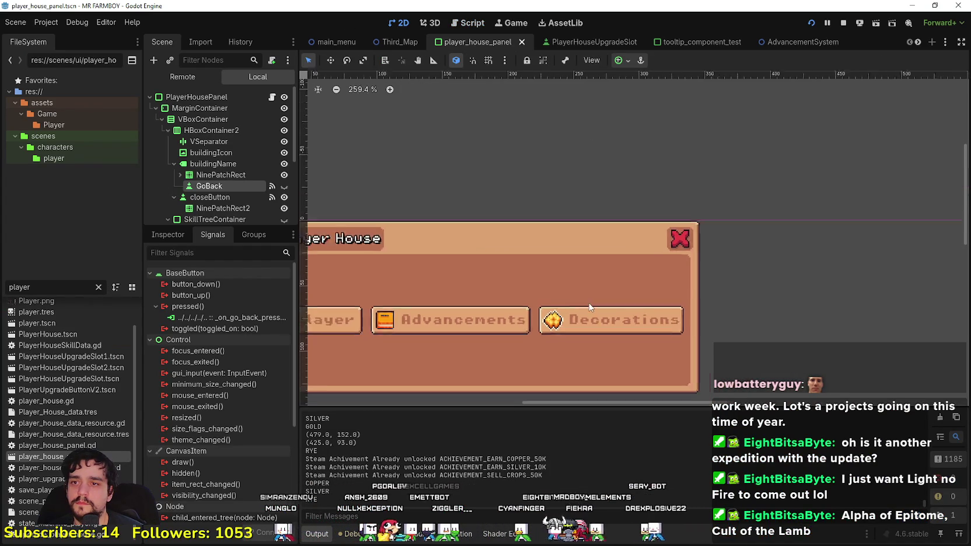
left_click(284, 186)
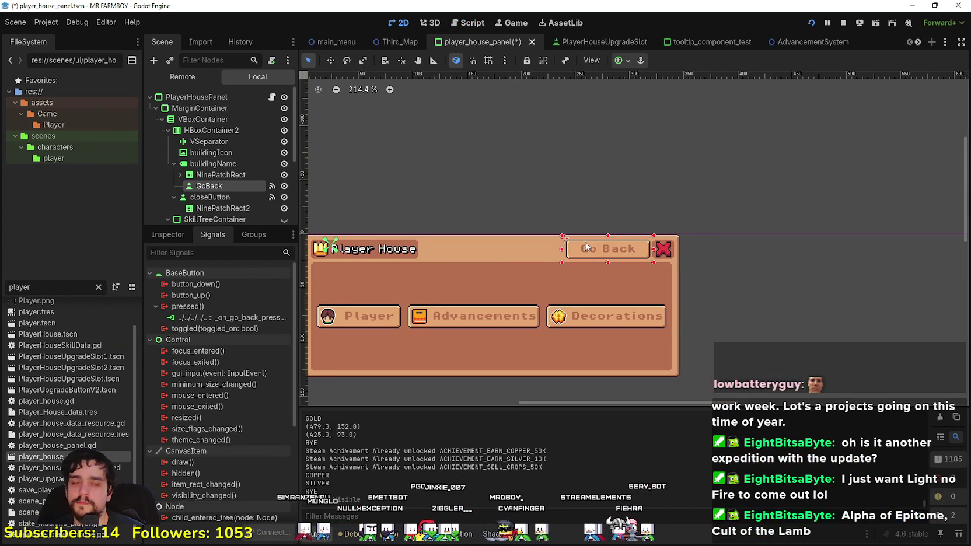
scroll(745, 235, "up", 1)
scroll(603, 234, "left", 2)
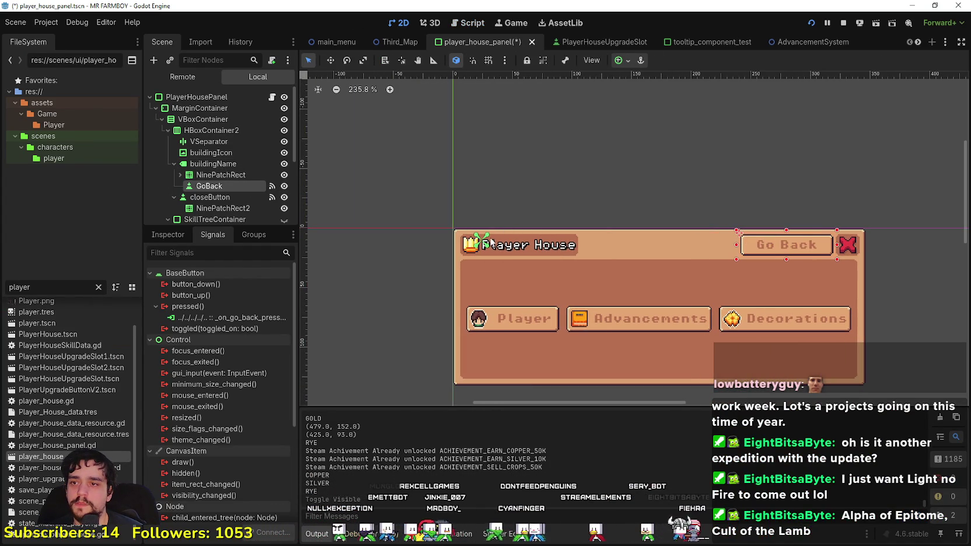
scroll(737, 210, "right", 6)
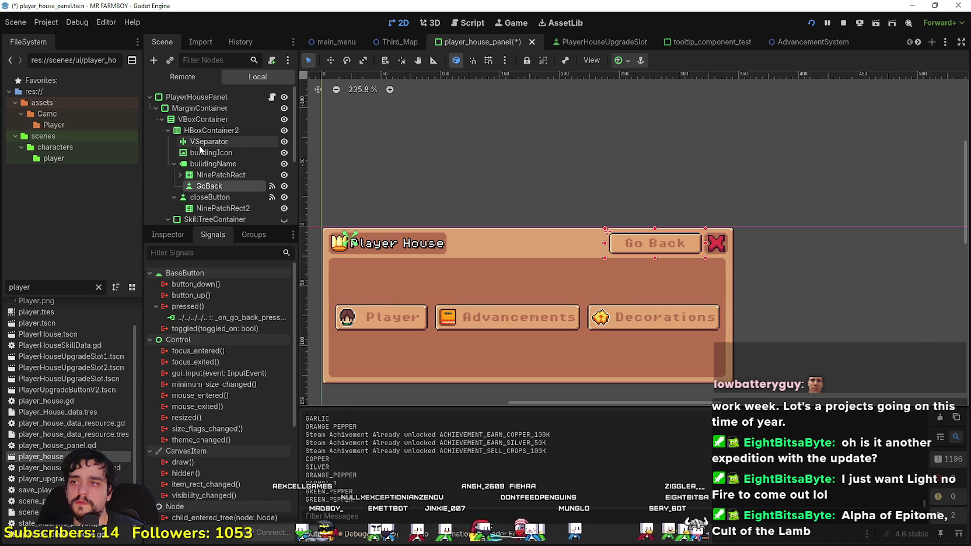
Step: Reselect the GoBack node and open its anchor presets dropdown
left_click(205, 199)
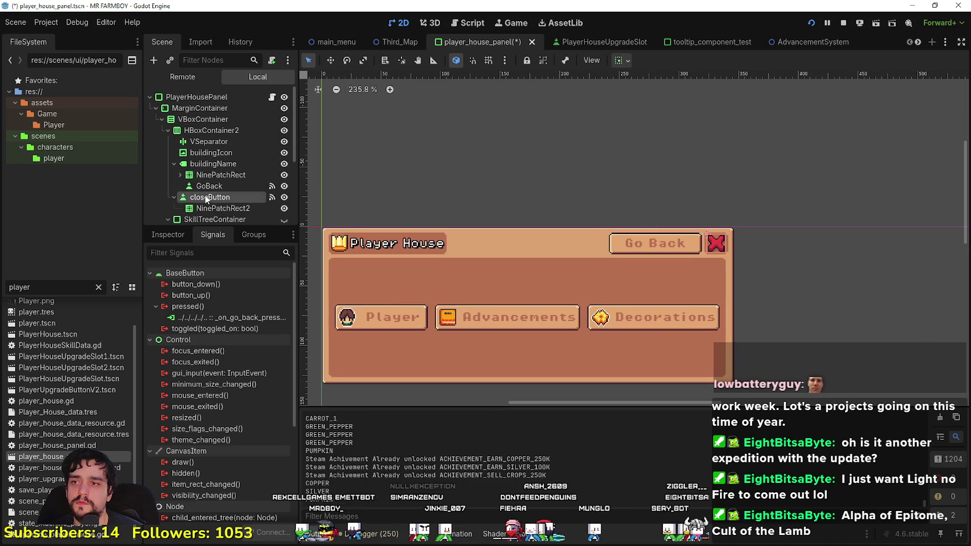
left_click(208, 186)
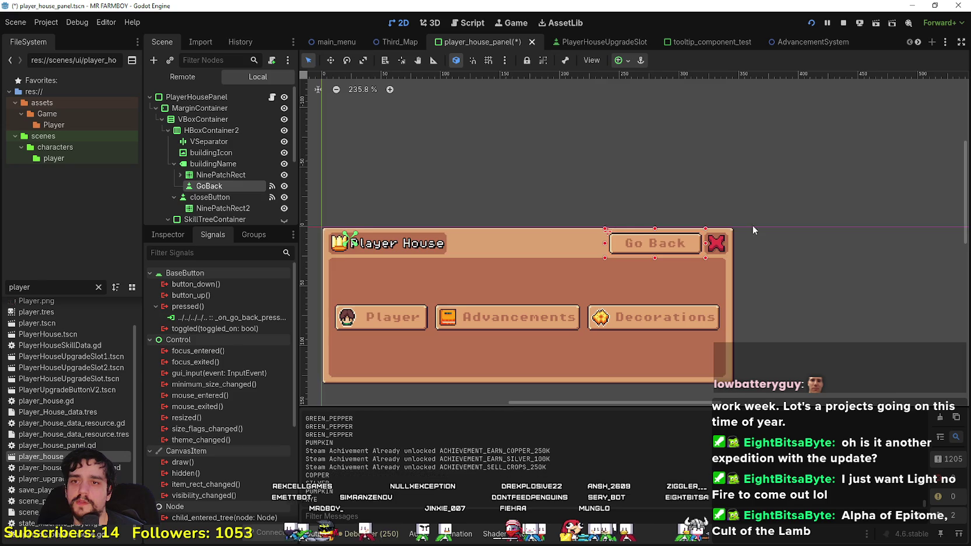
scroll(713, 205, "up", 2)
left_click(629, 62)
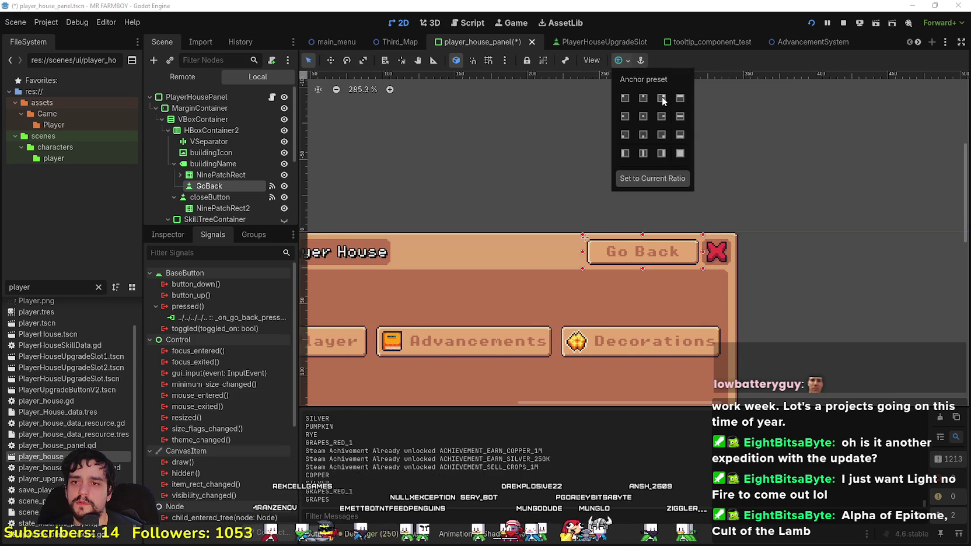
left_click(662, 98)
scroll(499, 277, "down", 4)
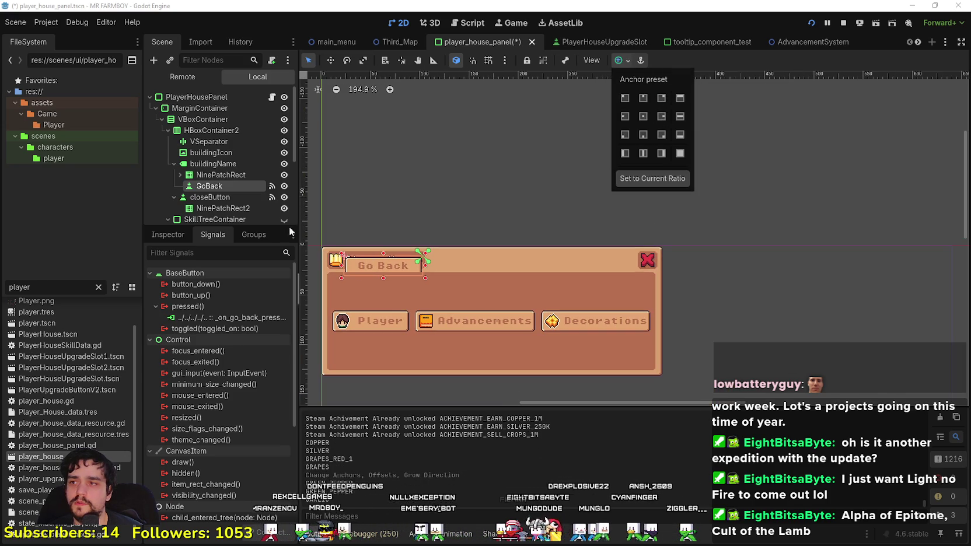
scroll(623, 256, "up", 4)
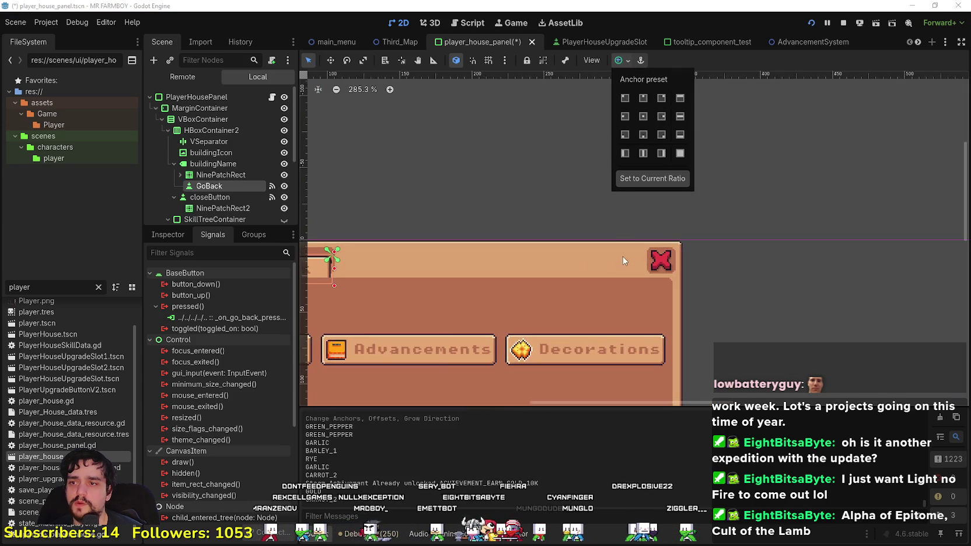
scroll(571, 305, "down", 3)
scroll(597, 277, "right", 3)
scroll(597, 277, "left", 3)
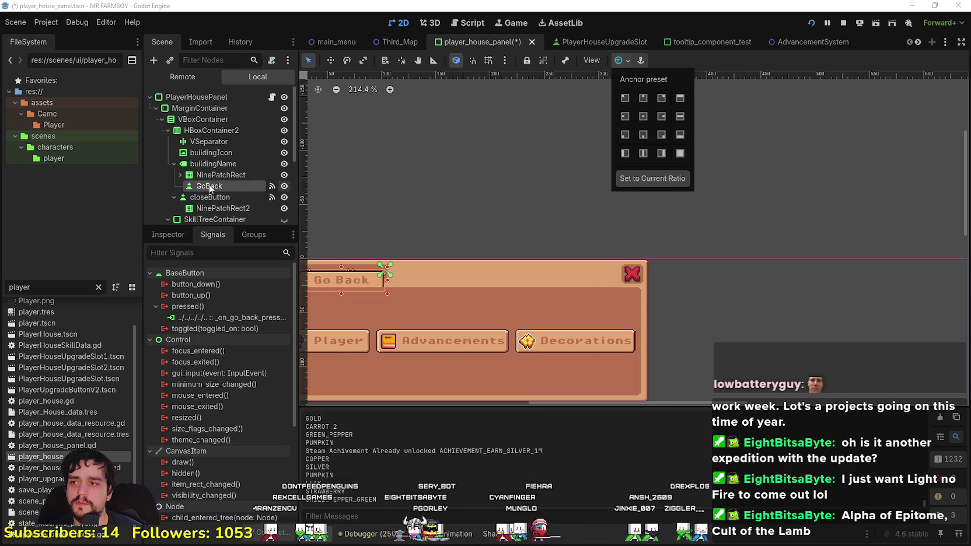
left_click(697, 87)
key("ctrl+z")
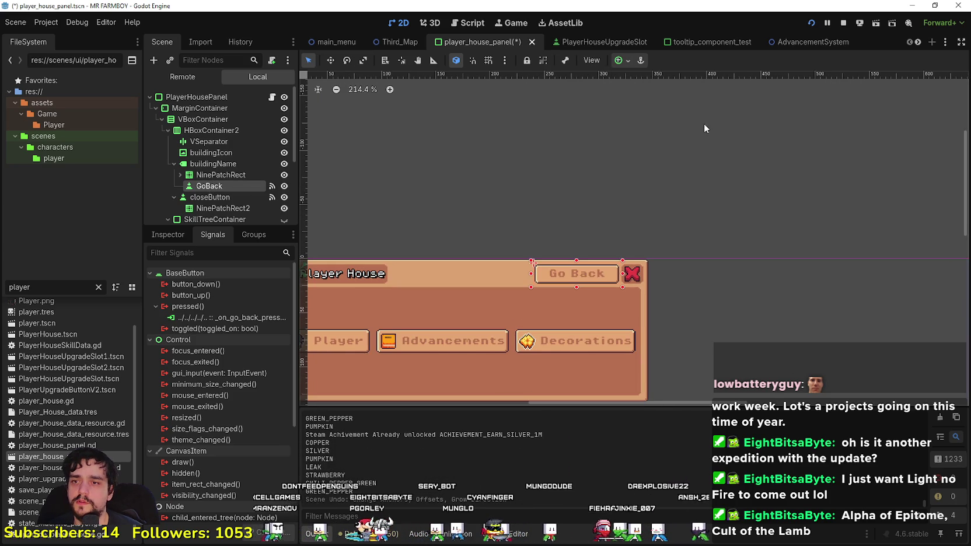
scroll(626, 221, "up", 4)
scroll(583, 342, "up", 3)
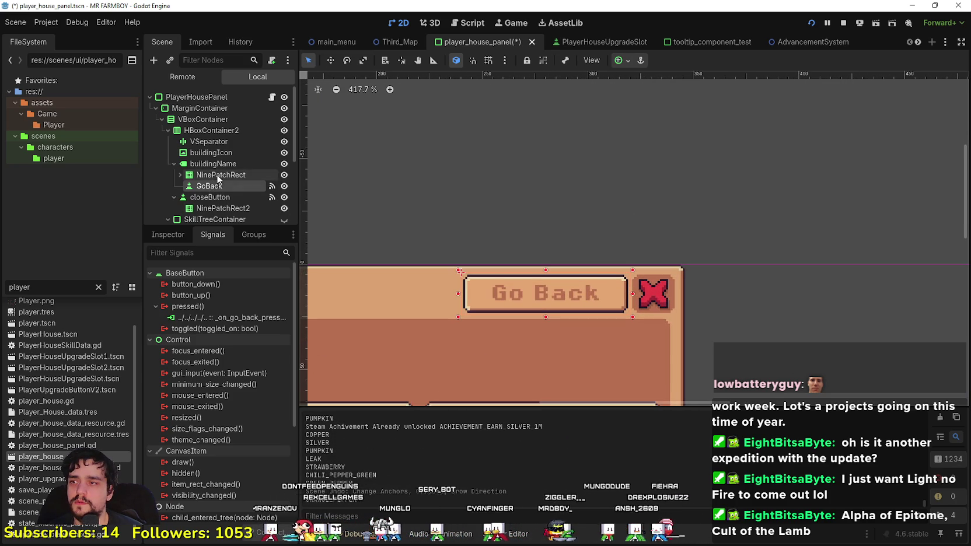
left_click(218, 199)
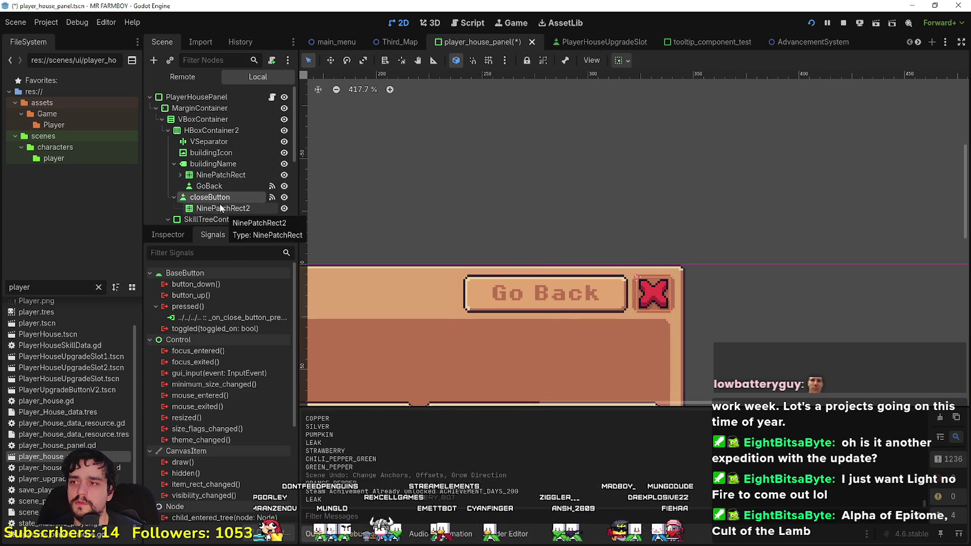
left_click(198, 189)
scroll(610, 244, "down", 2)
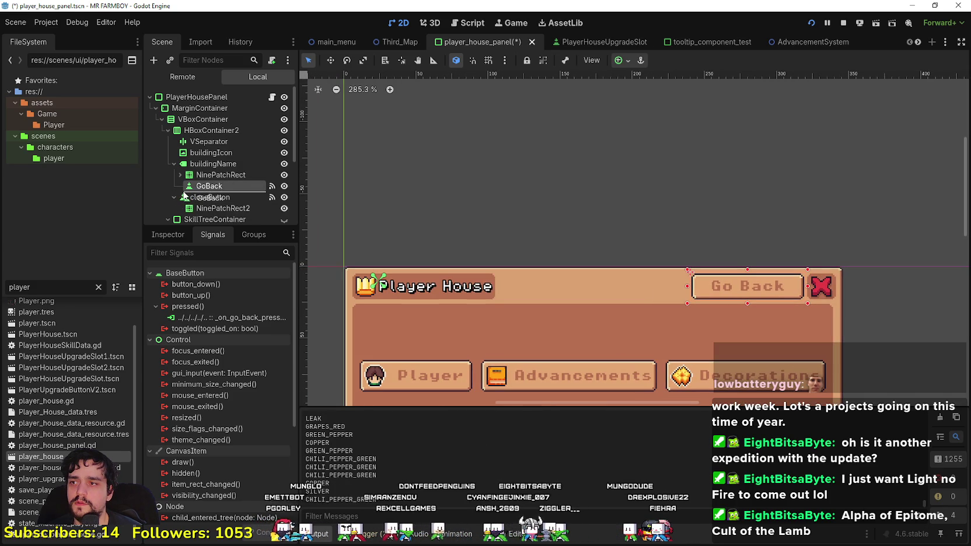
Step: Move GoBack into HBoxContainer2, placing it before closeButton in the title row
left_click_drag(183, 197, 184, 195)
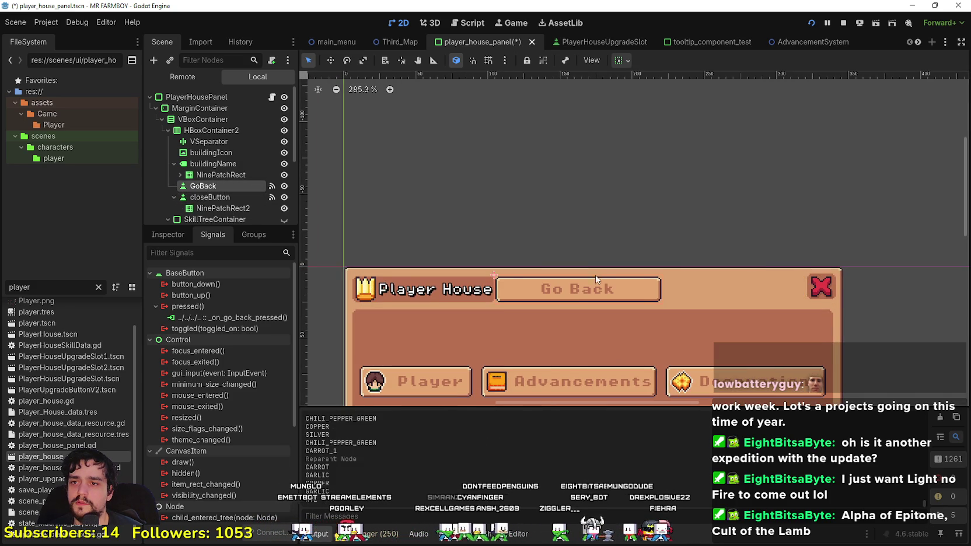
scroll(642, 304, "up", 1)
scroll(690, 308, "down", 2)
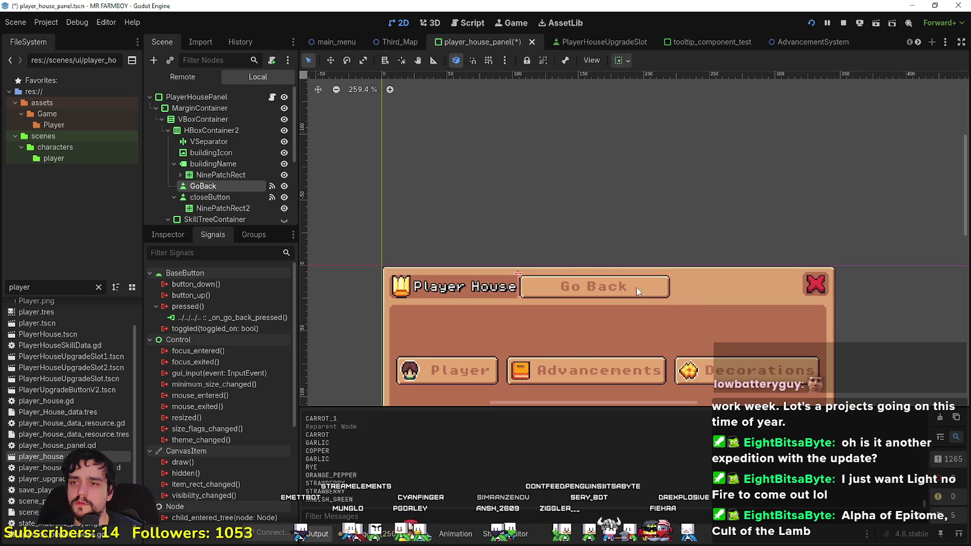
Step: Turn off Horizontal Expand in GoBack's container sizing so it fits its label
left_click(628, 62)
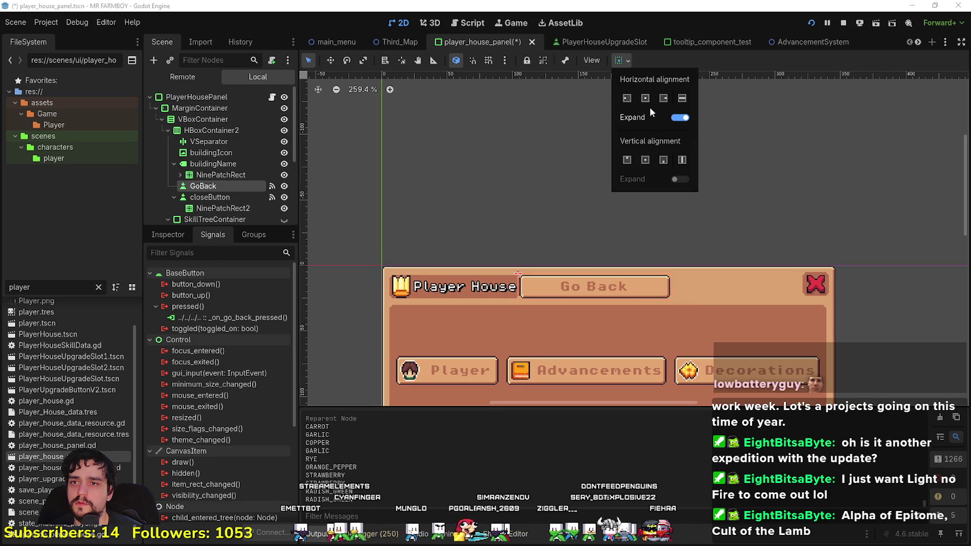
left_click(685, 121)
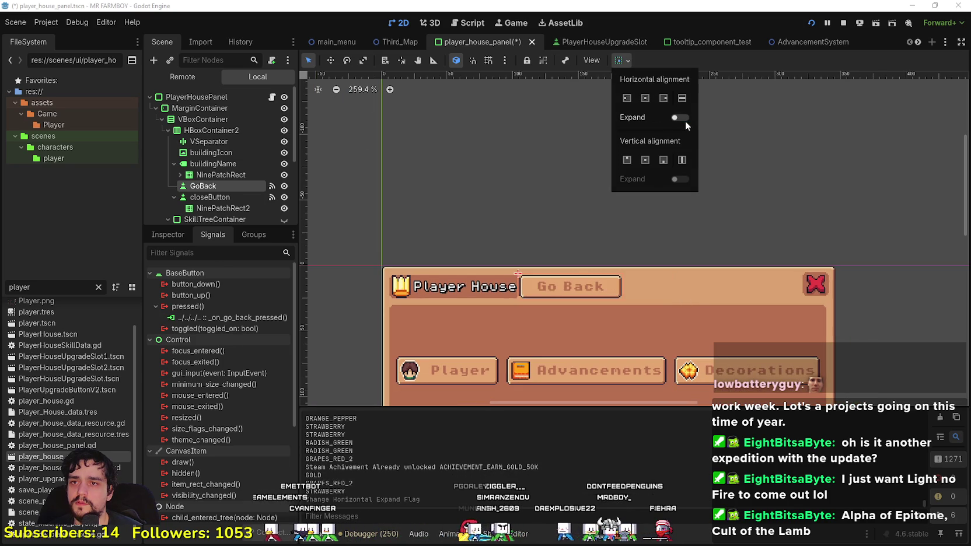
left_click(671, 61)
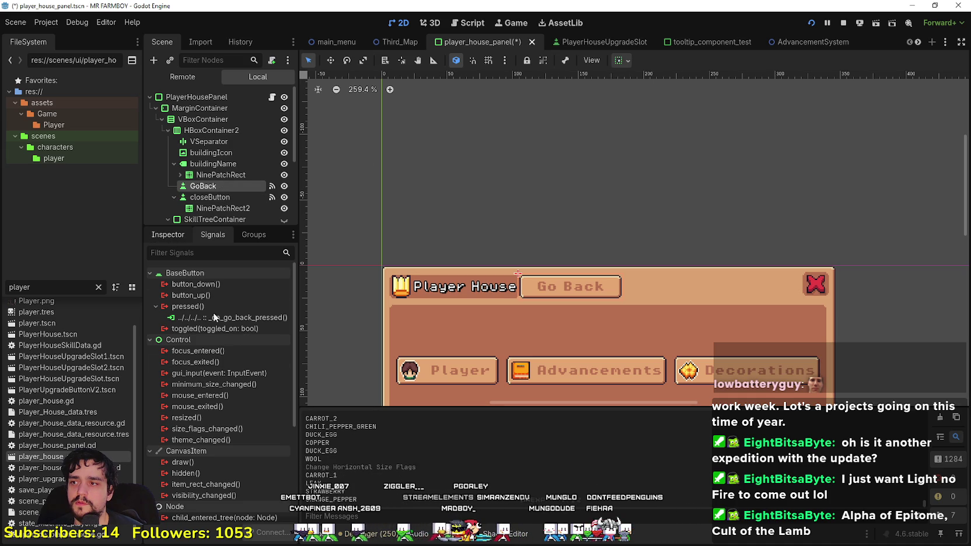
left_click(168, 235)
scroll(242, 370, "up", 5)
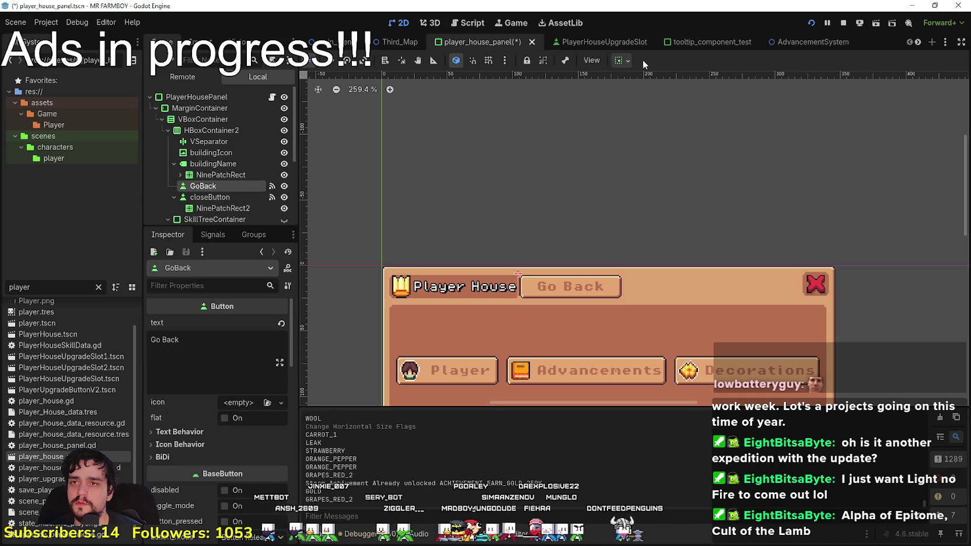
left_click(624, 60)
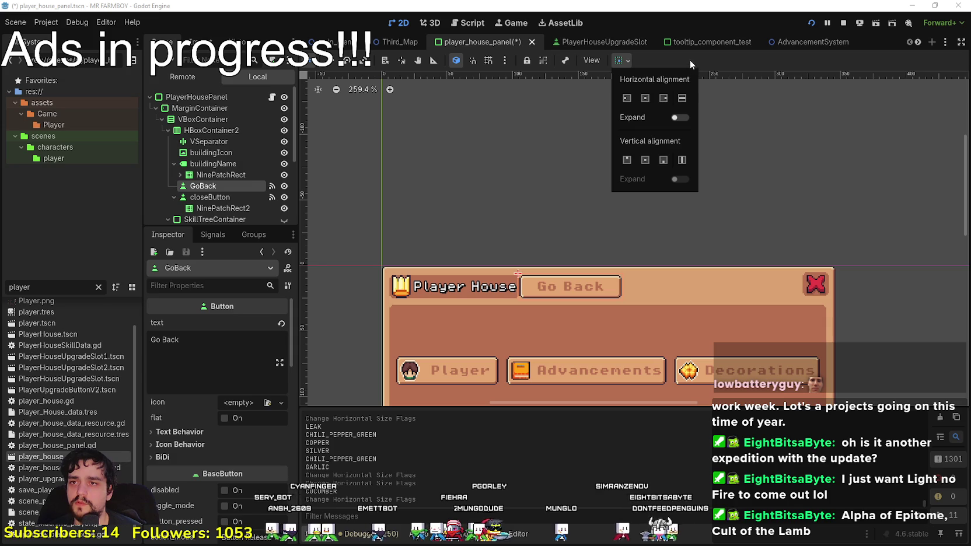
Step: Browse the Epitome screenshots in Steam's viewer, stepping forward and back, then close it
key("alt+Tab")
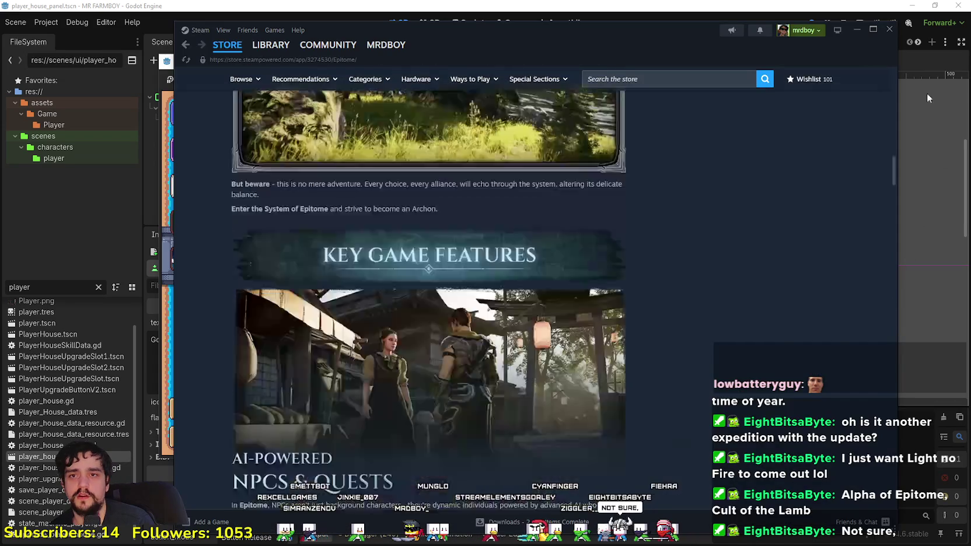
scroll(525, 233, "up", 10)
left_click(623, 312)
left_click(859, 281)
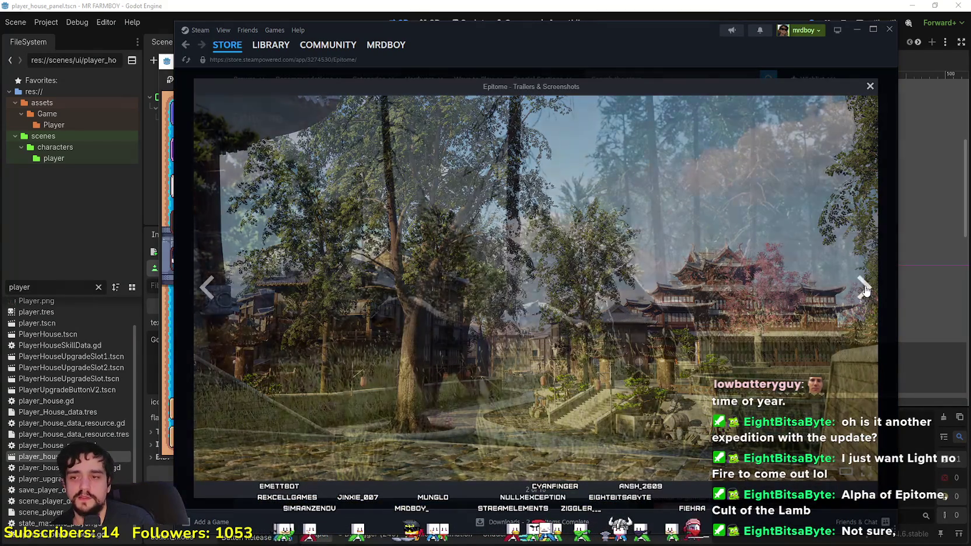
left_click(855, 288)
left_click(851, 291)
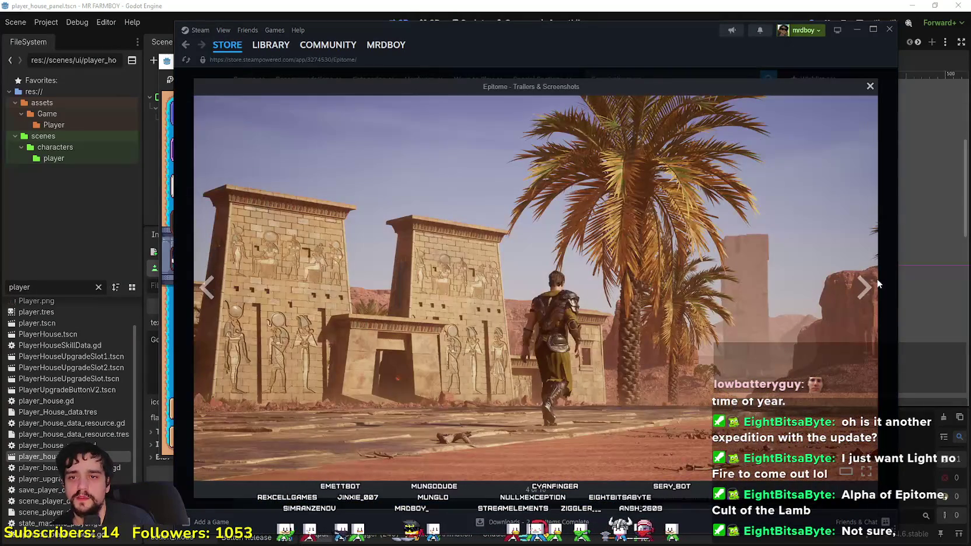
left_click(874, 285)
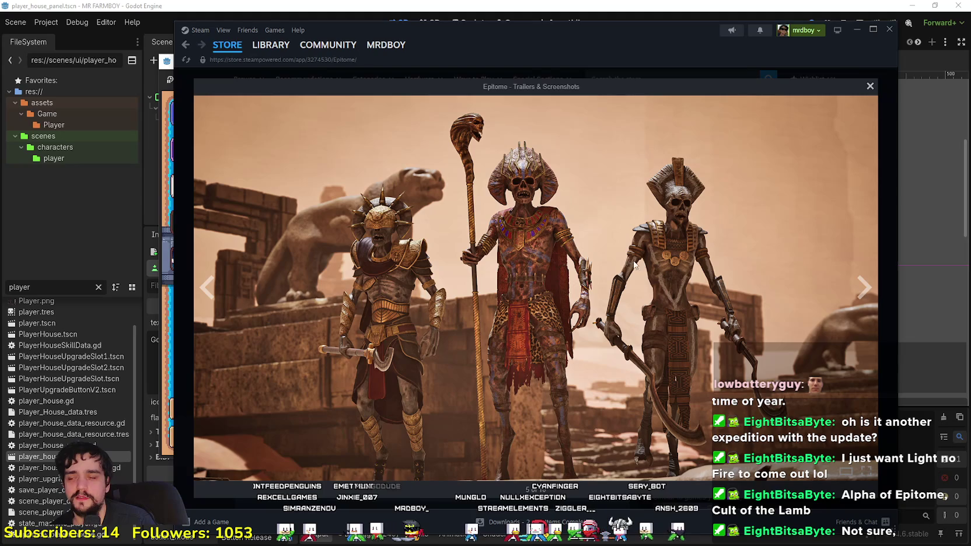
mouse_move(592, 51)
left_mouse_down()
mouse_move(617, 37)
mouse_move(610, 53)
left_mouse_up()
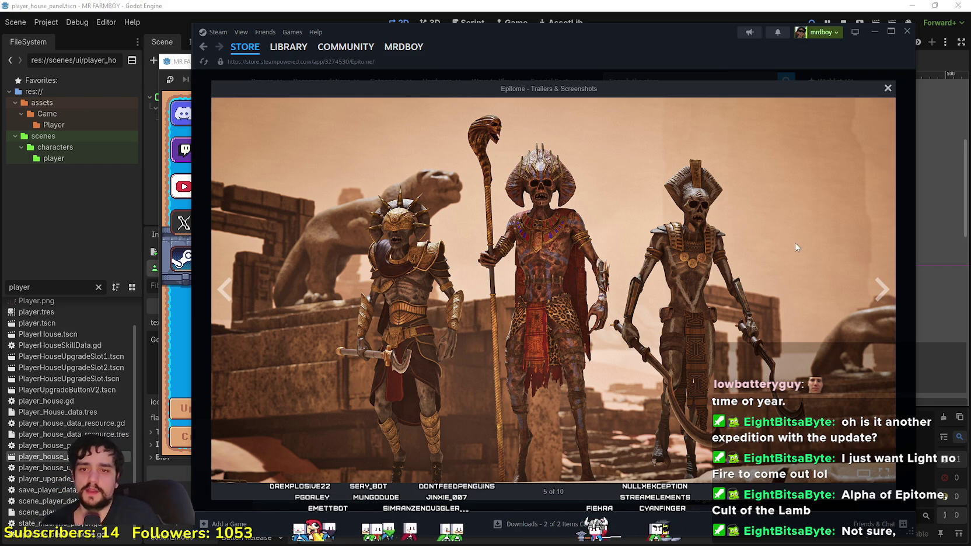
left_click(878, 290)
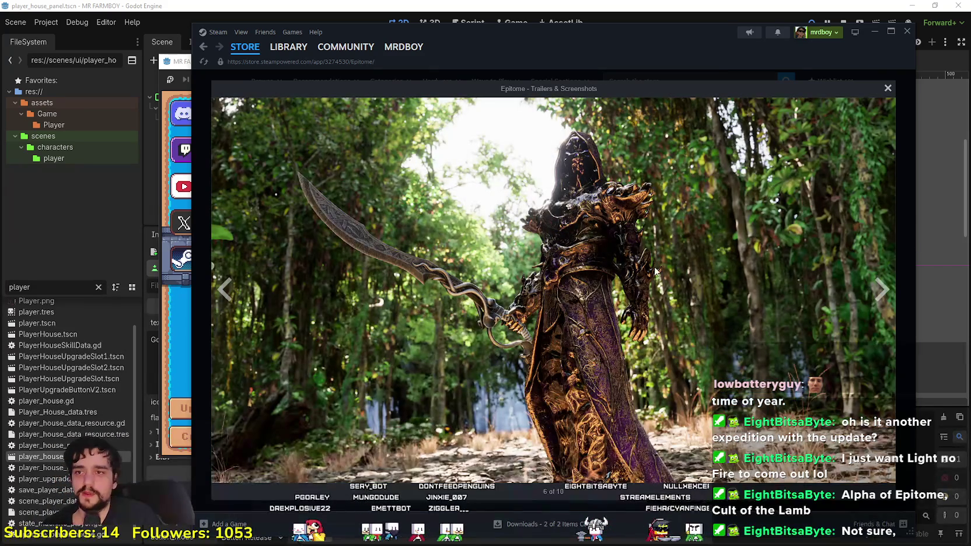
left_click(222, 289)
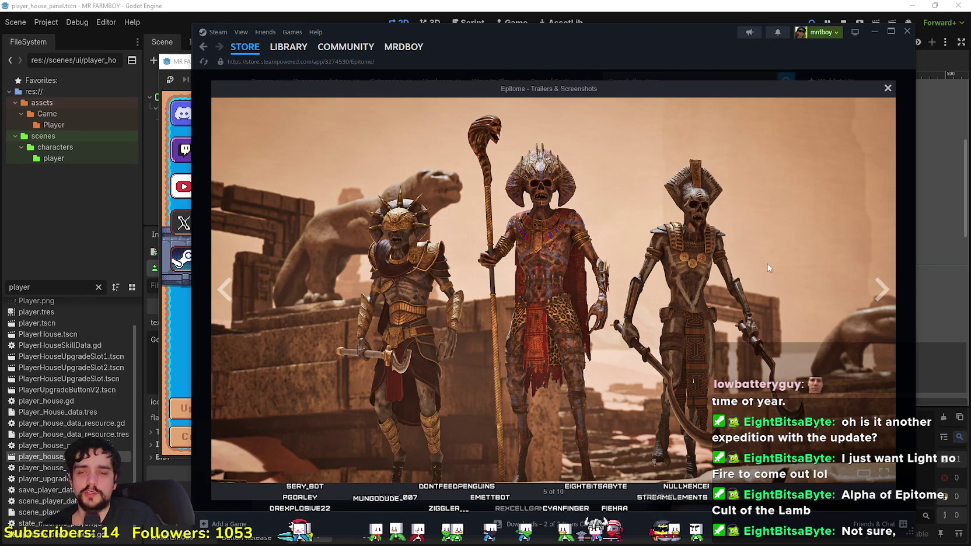
left_click(879, 290)
left_click(879, 290)
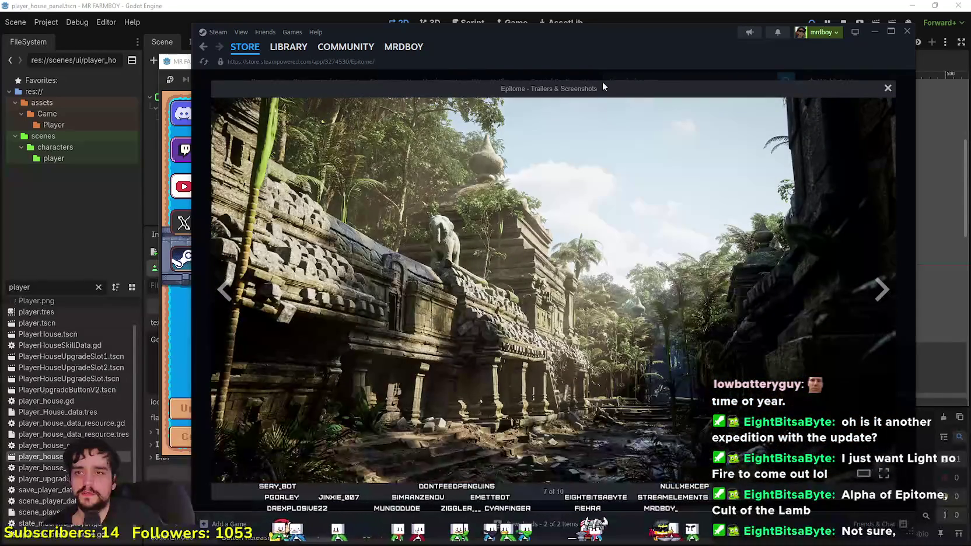
left_click(888, 88)
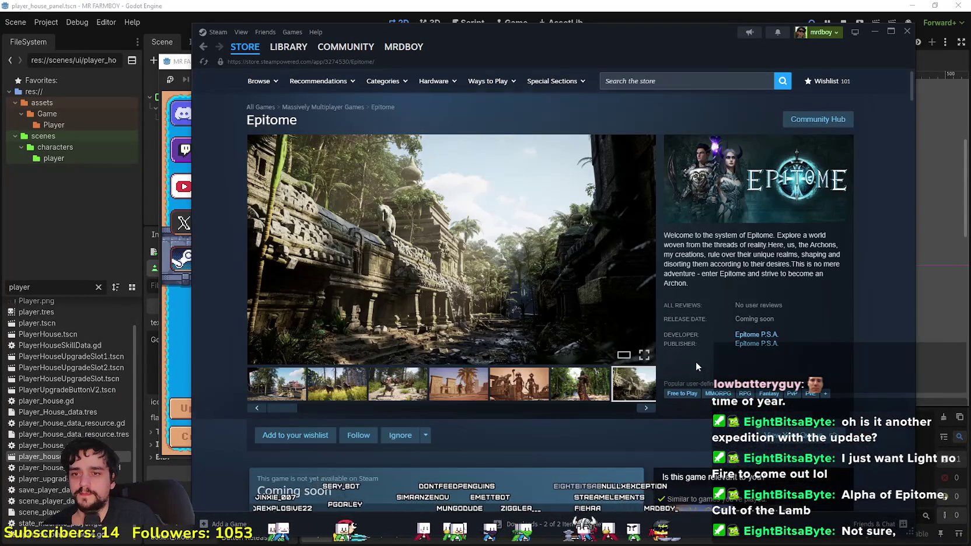
Step: Open the Epitome Community Hub and scroll through its discussion threads
scroll(685, 355, "down", 2)
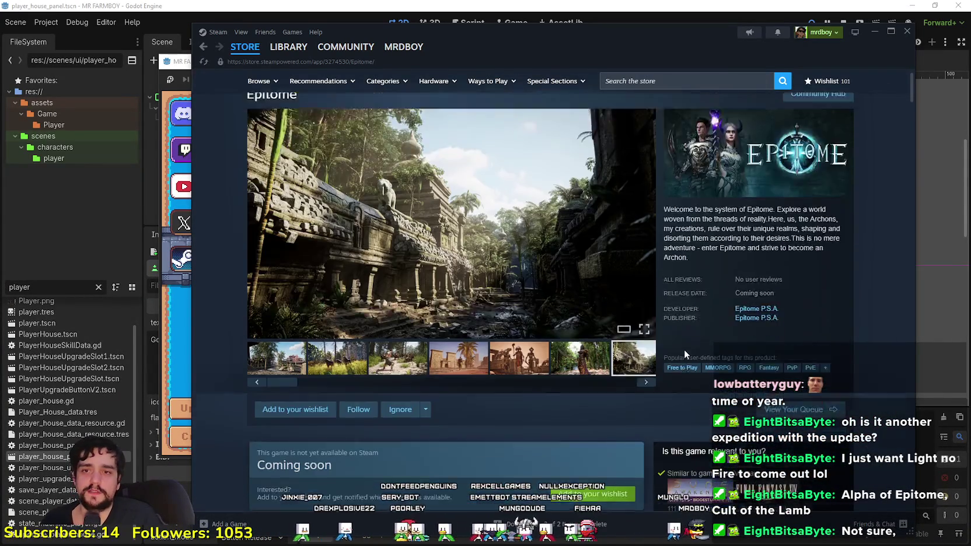
scroll(669, 316, "up", 2)
left_click(824, 124)
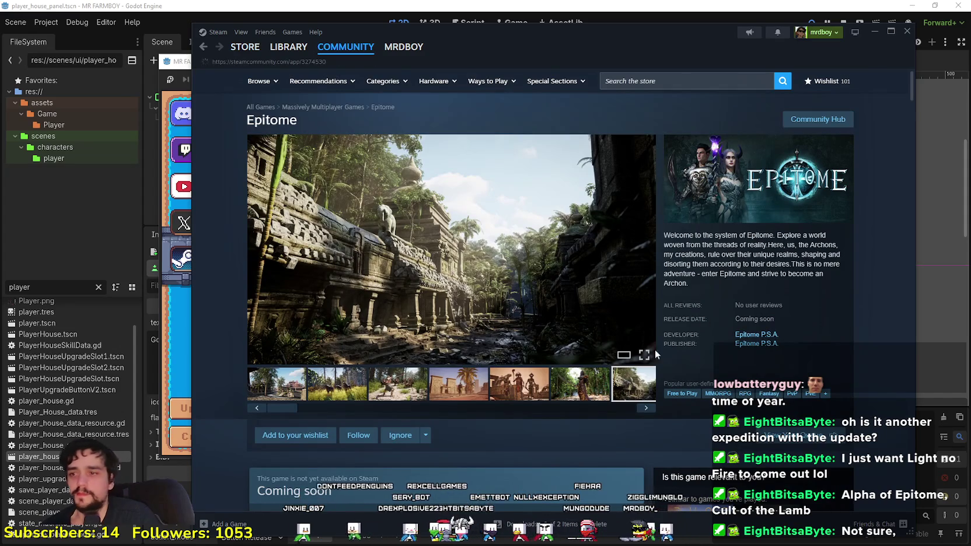
left_click(273, 399)
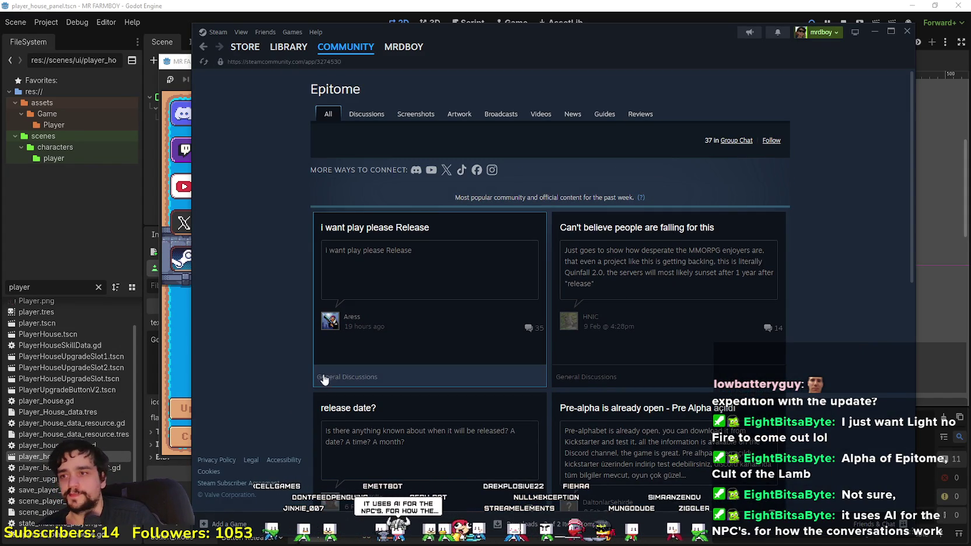
scroll(317, 388, "down", 8)
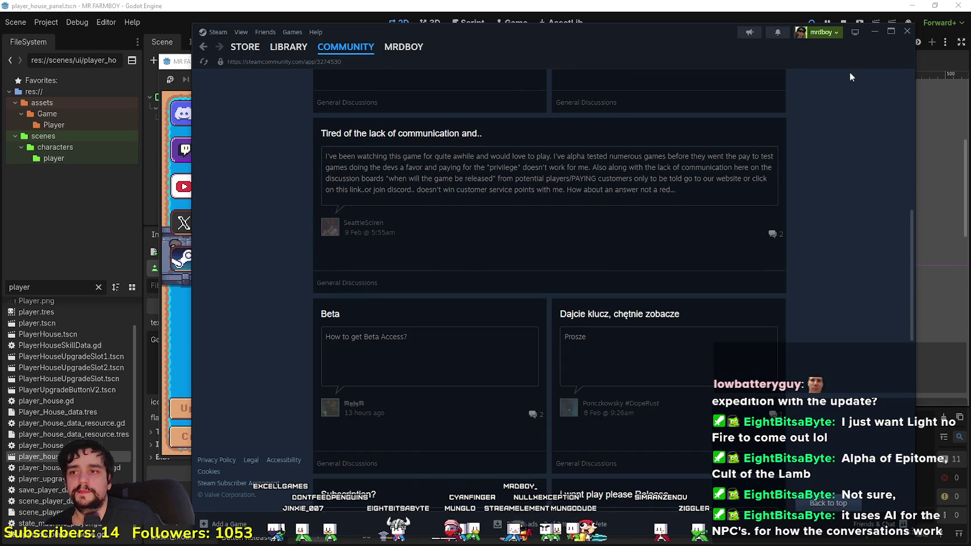
Step: Minimize Steam, load Save 3 in the game, and switch to the Godot archive page
left_click(875, 35)
left_click(490, 241)
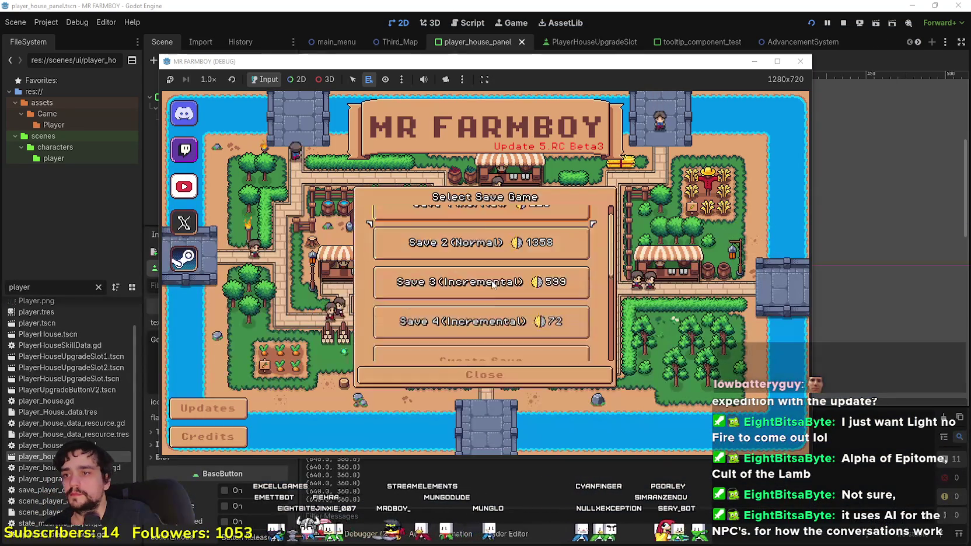
left_click(440, 232)
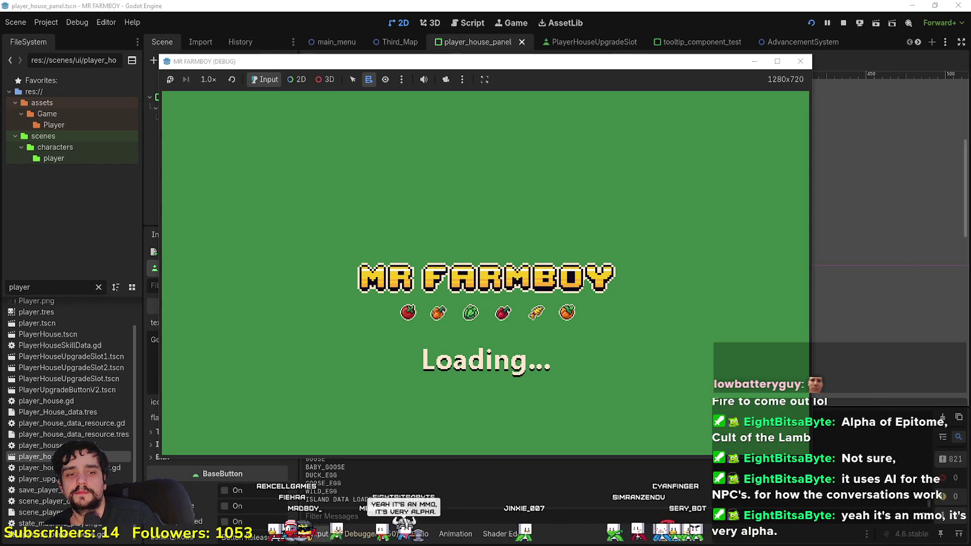
key("alt+Tab")
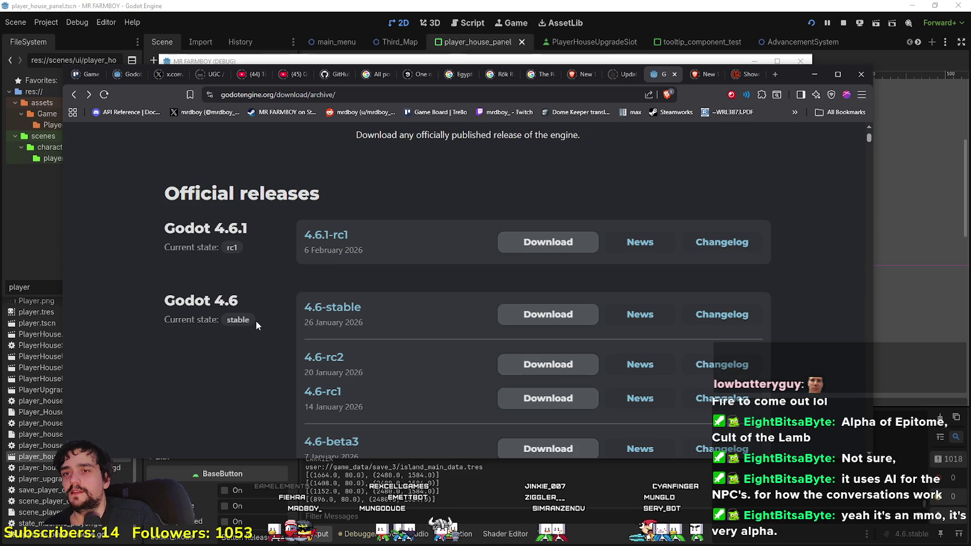
scroll(255, 321, "down", 1)
scroll(254, 320, "up", 2)
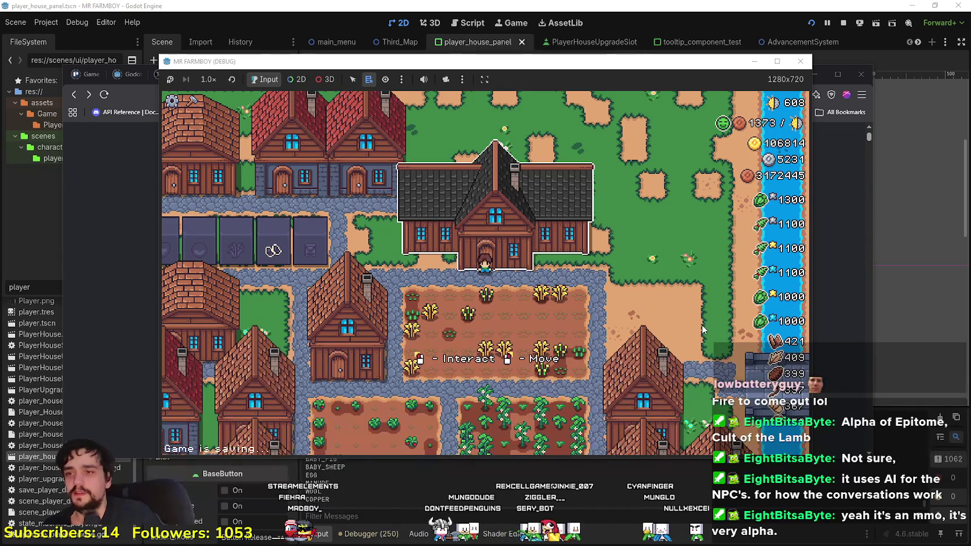
Step: Walk to the house and open the Player House panel with the E key
key("e")
key("Escape")
key("s")
key("a")
key("e")
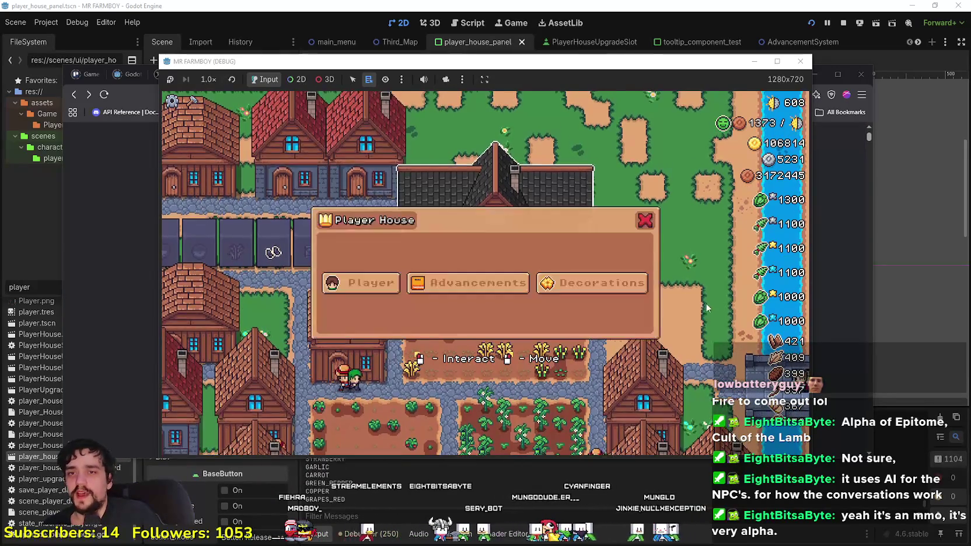
key("e")
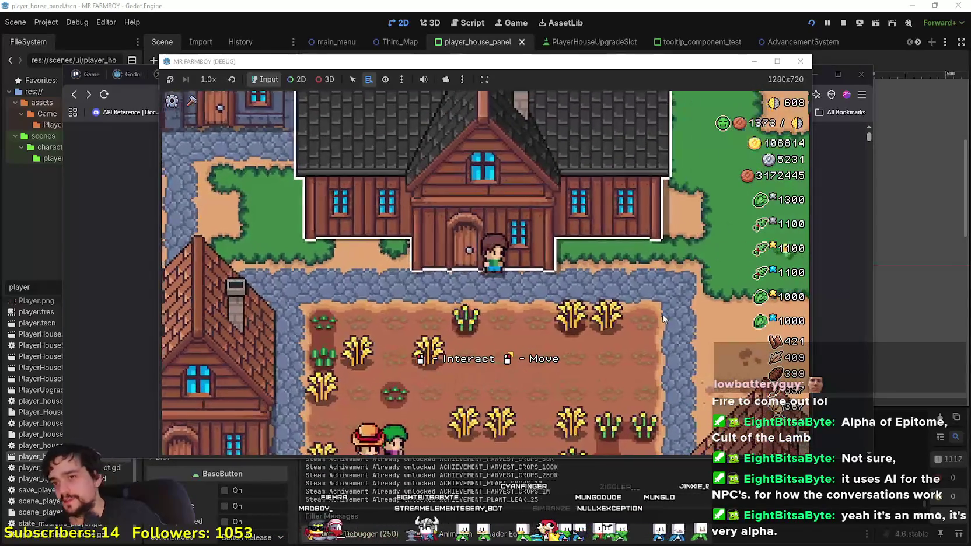
key("e")
Step: Maximize the game window, open the Advancements tree, then switch to the browser
key("super+Up")
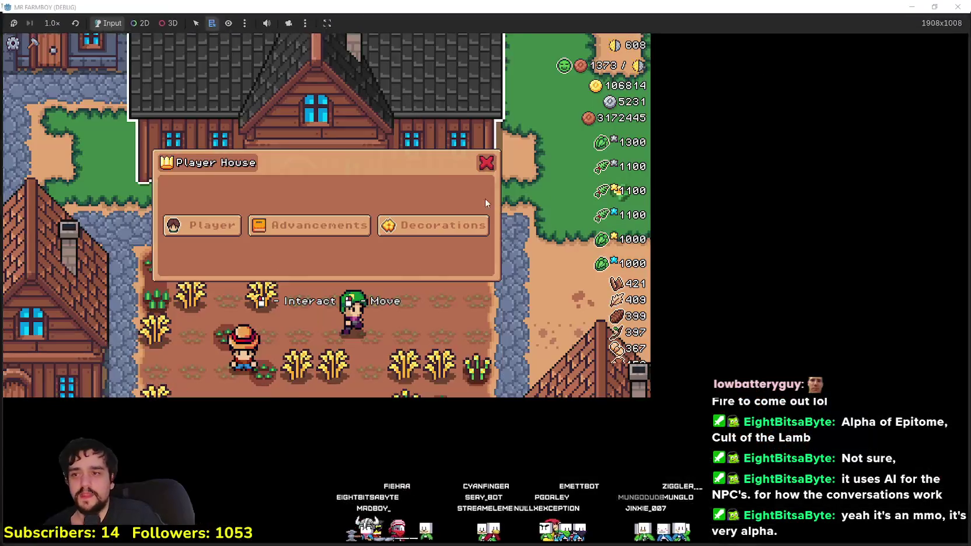
left_click(461, 303)
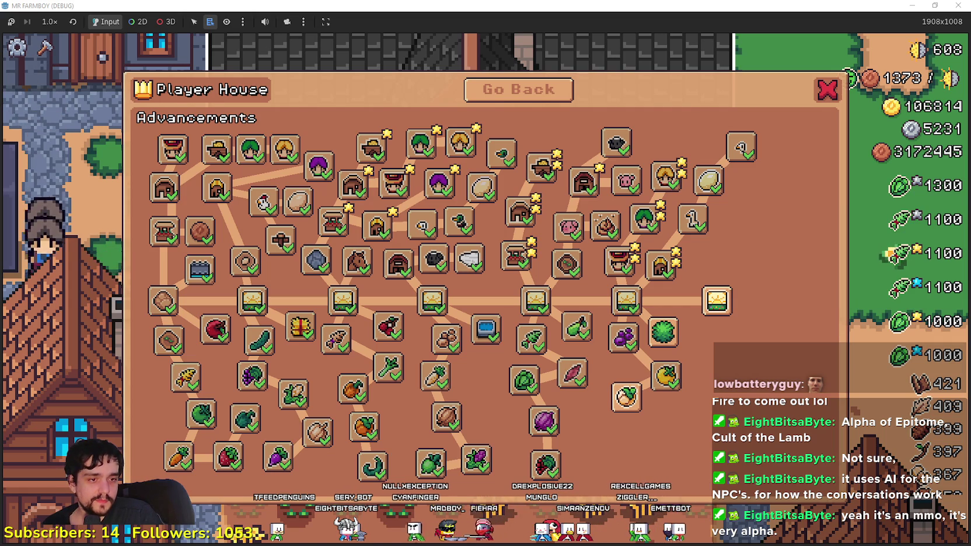
key("alt+Tab")
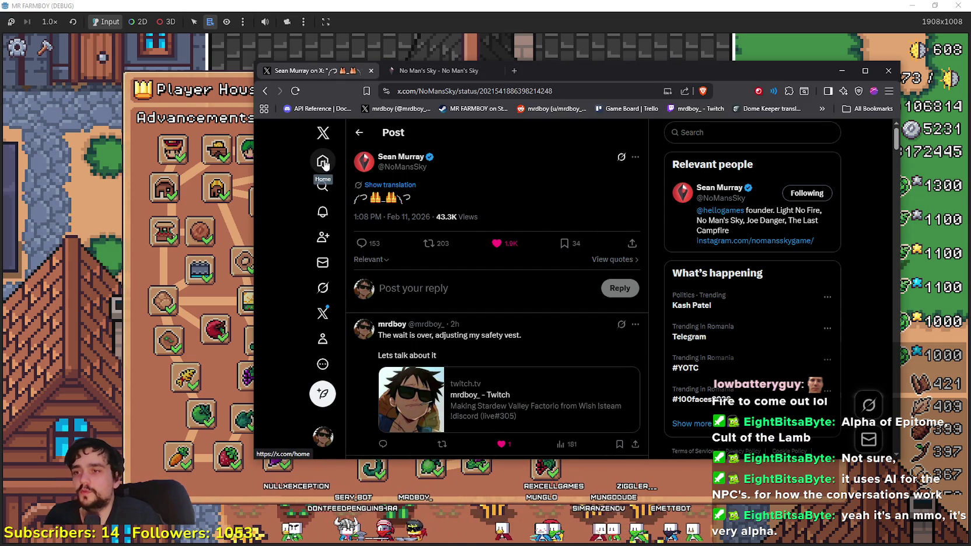
Step: Reload the No Man's Sky X post and scroll down through its replies
scroll(529, 204, "down", 3)
scroll(443, 158, "up", 2)
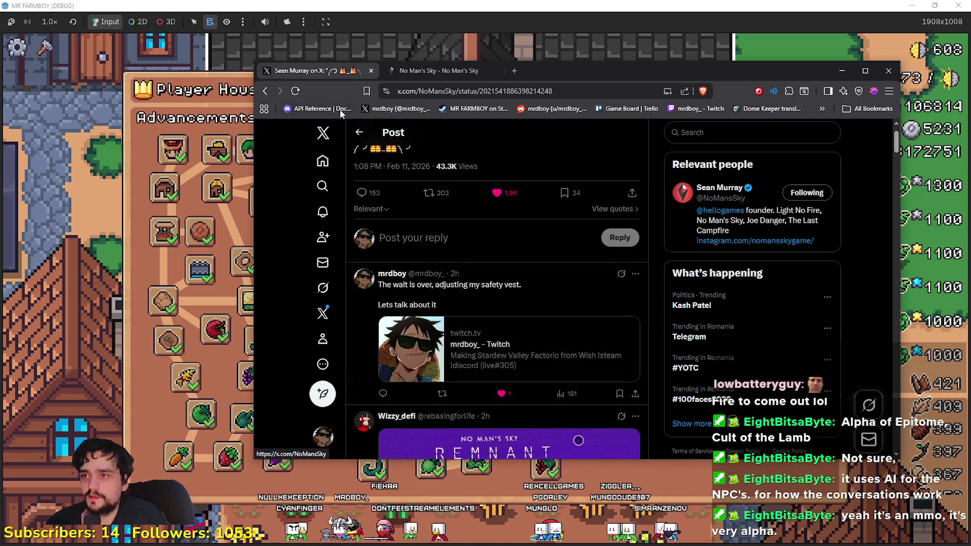
left_click(301, 91)
mouse_move(602, 67)
left_mouse_down()
mouse_move(589, 59)
mouse_move(605, 95)
mouse_move(651, 81)
left_mouse_up()
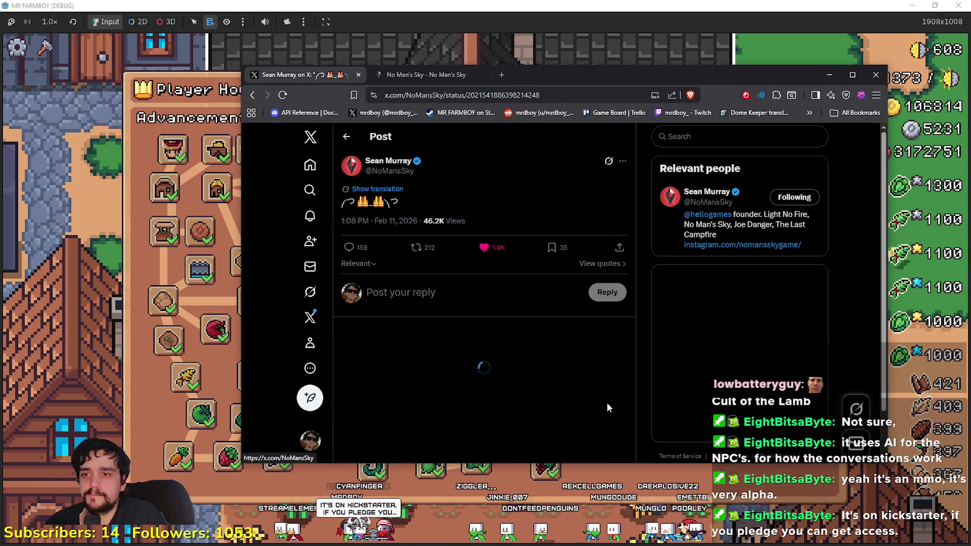
scroll(607, 403, "down", 1)
scroll(598, 392, "down", 2)
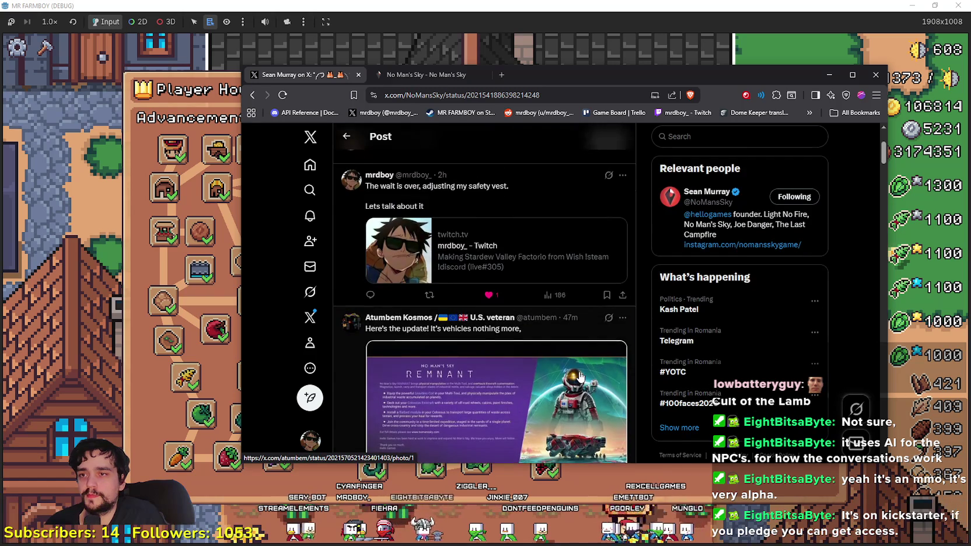
scroll(579, 377, "down", 6)
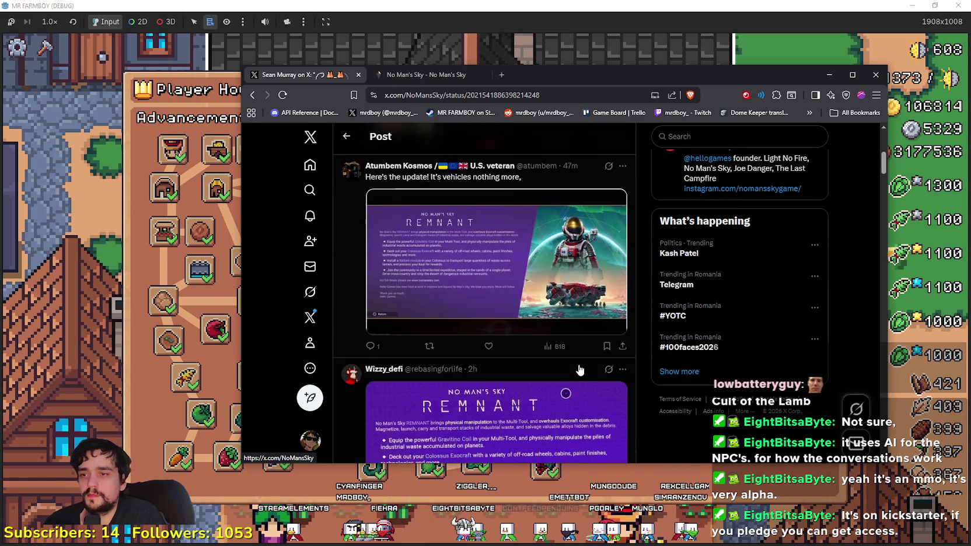
scroll(579, 368, "down", 10)
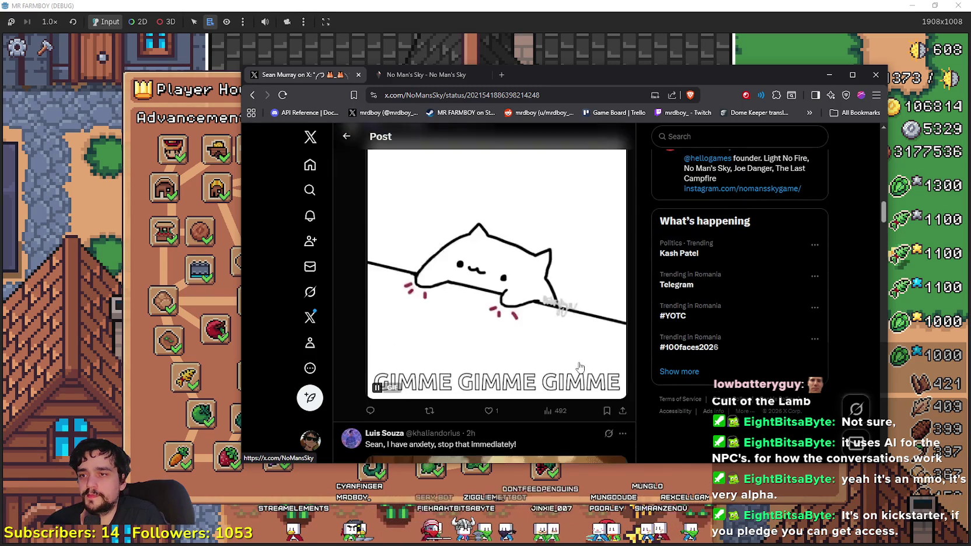
scroll(570, 335, "up", 5)
Step: Return to the game and check Go Back from both Decorations and Advancements
left_click(829, 75)
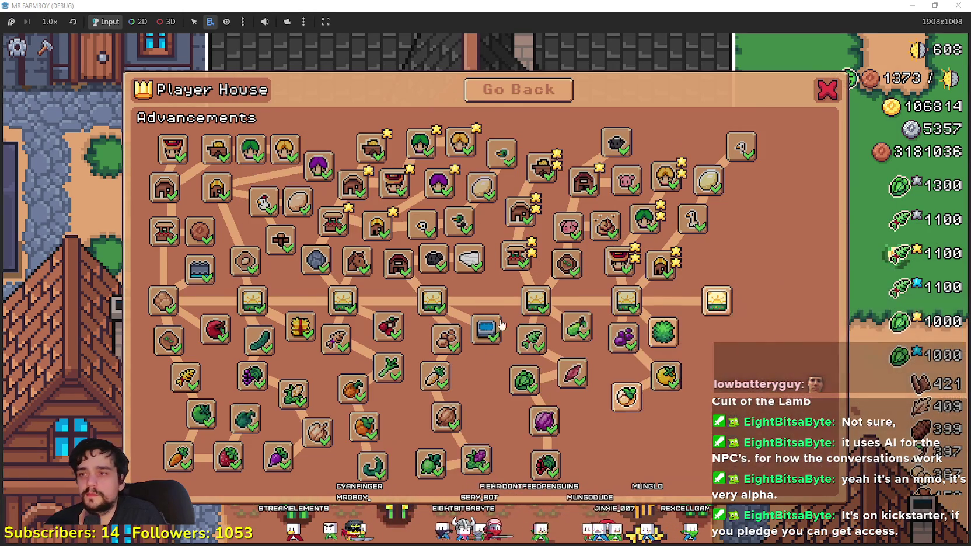
left_click(542, 100)
left_click(619, 302)
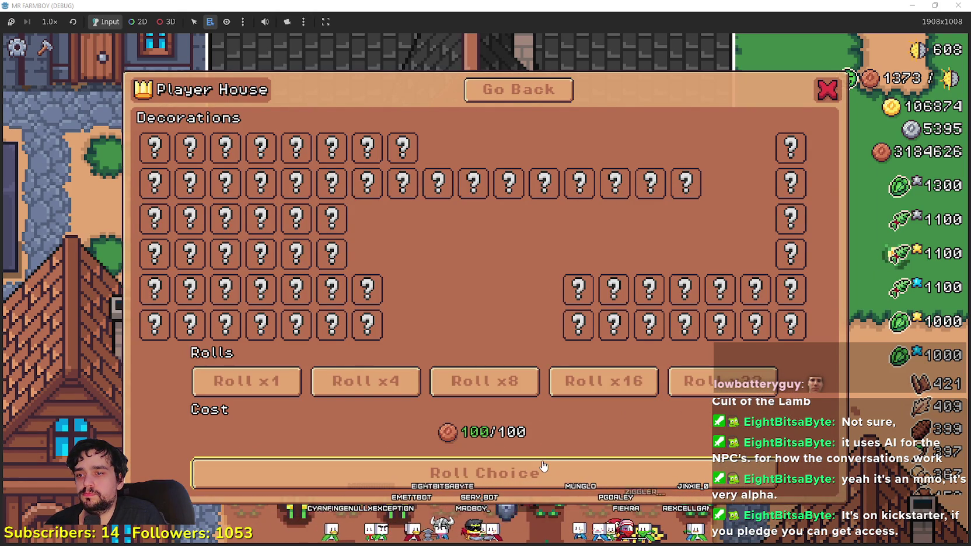
left_click(518, 89)
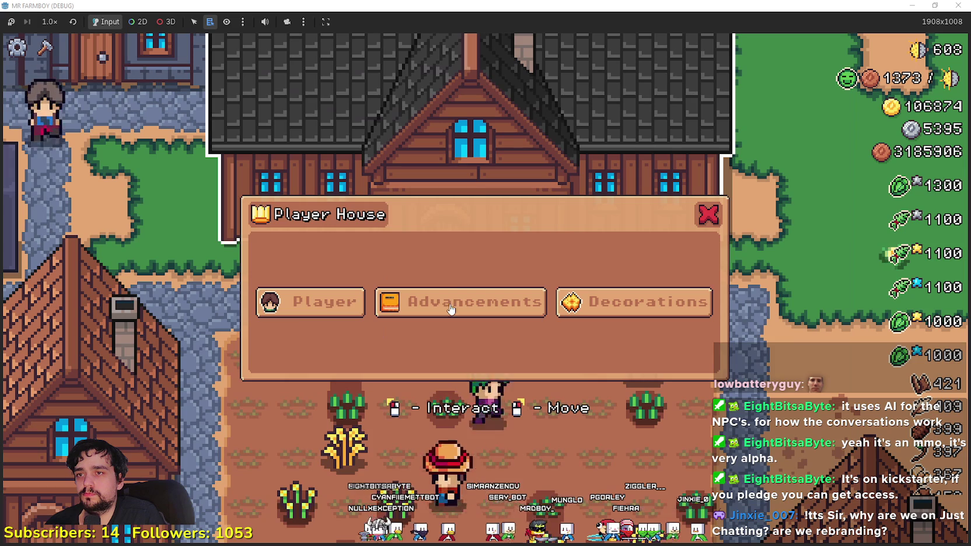
left_click(409, 304)
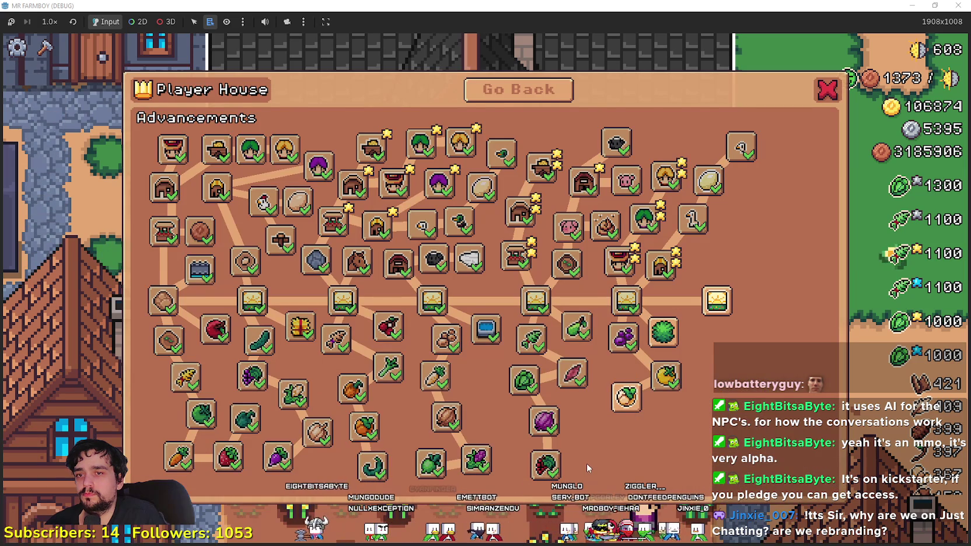
mouse_move(729, 305)
left_click(518, 90)
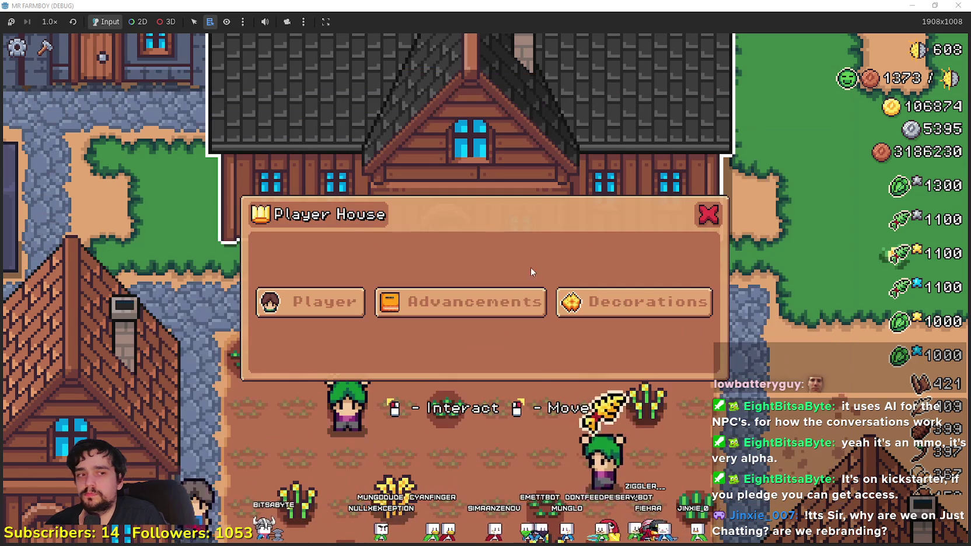
Step: Repeat the Go Back checks, closing the Player House menu via the red X and Escape
left_click(514, 300)
left_click(499, 90)
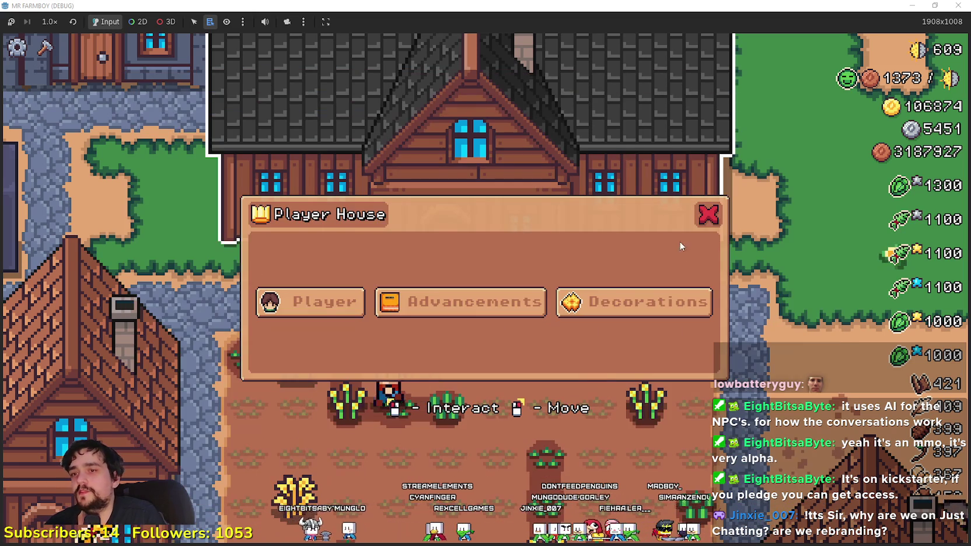
left_click(709, 215)
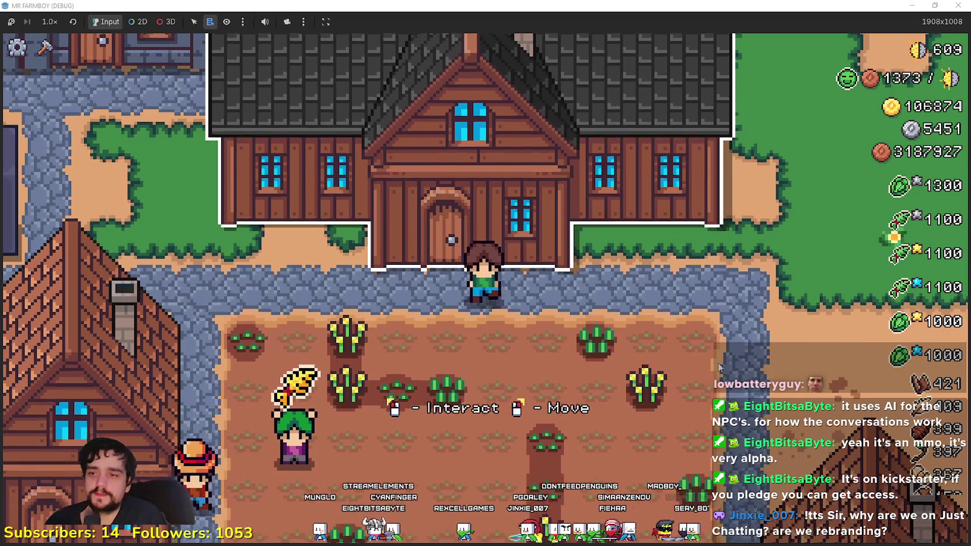
left_click(736, 352)
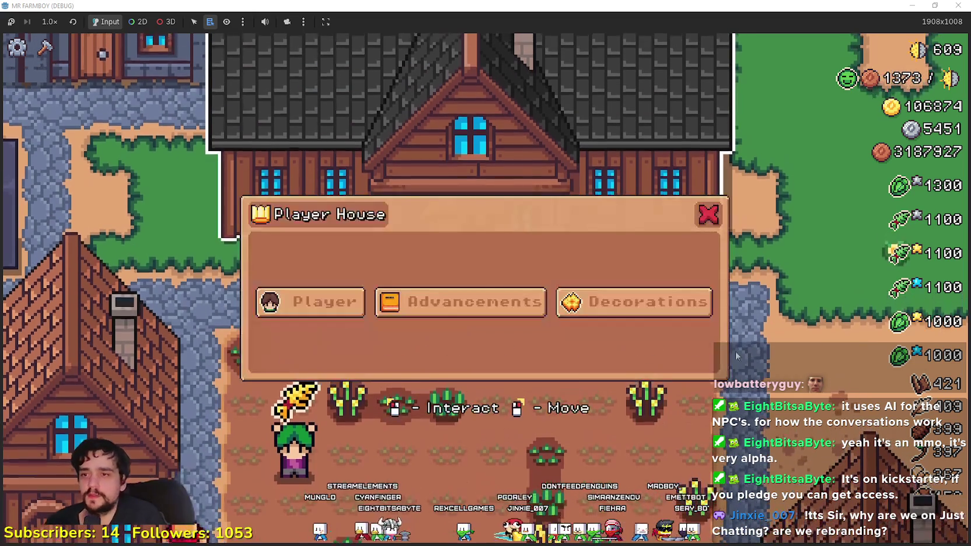
left_click(461, 302)
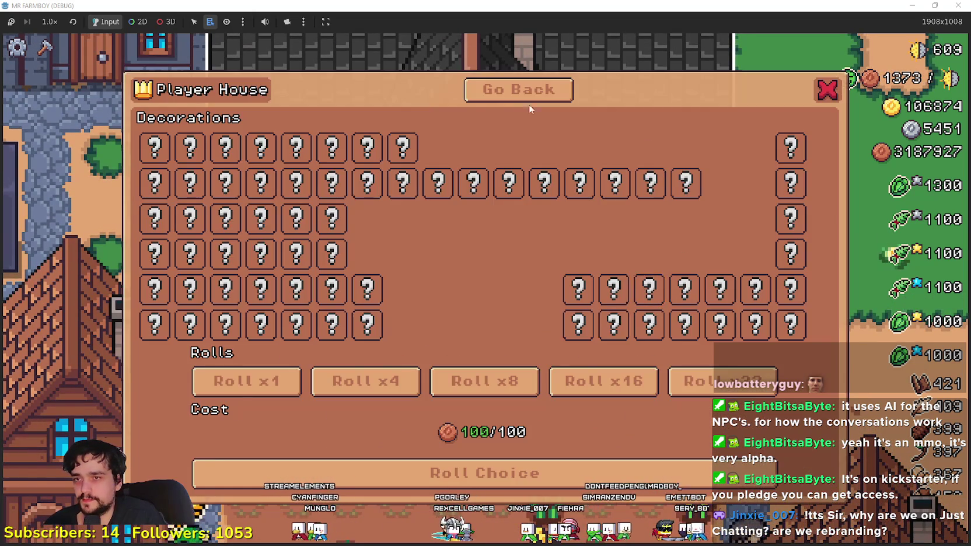
left_click(520, 88)
key("Escape")
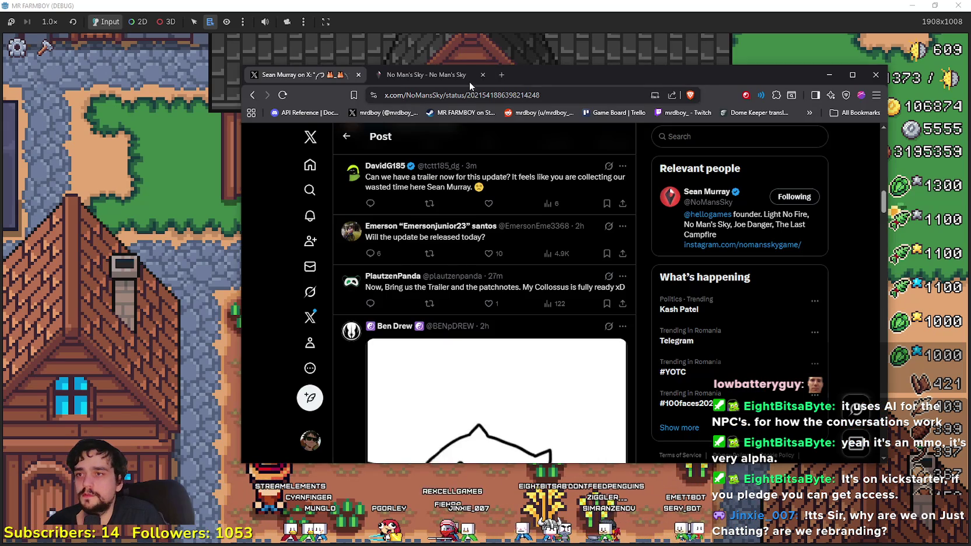
Step: Switch between browser tabs and reload the Page Not Found No Man's Sky tab
left_click(470, 82)
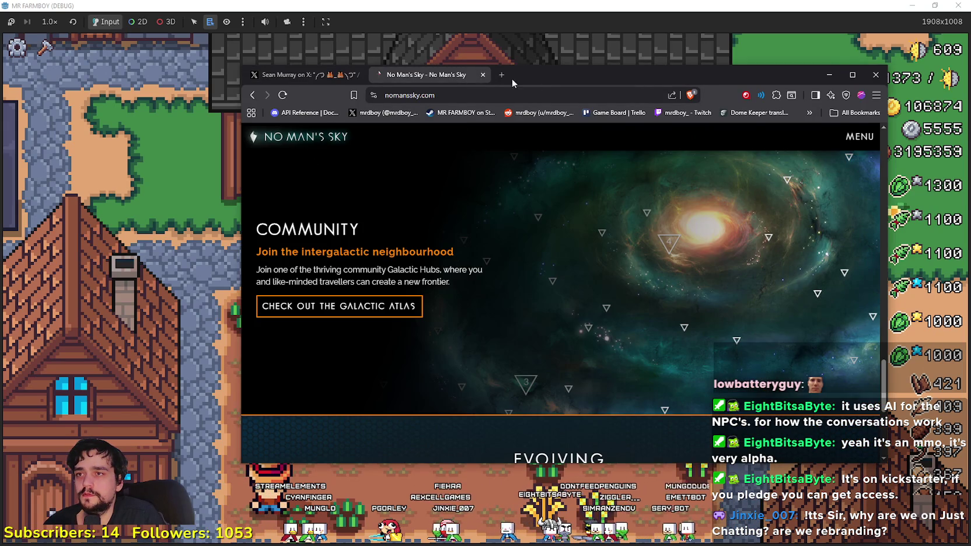
left_click_drag(544, 81, 549, 87)
left_click(338, 84)
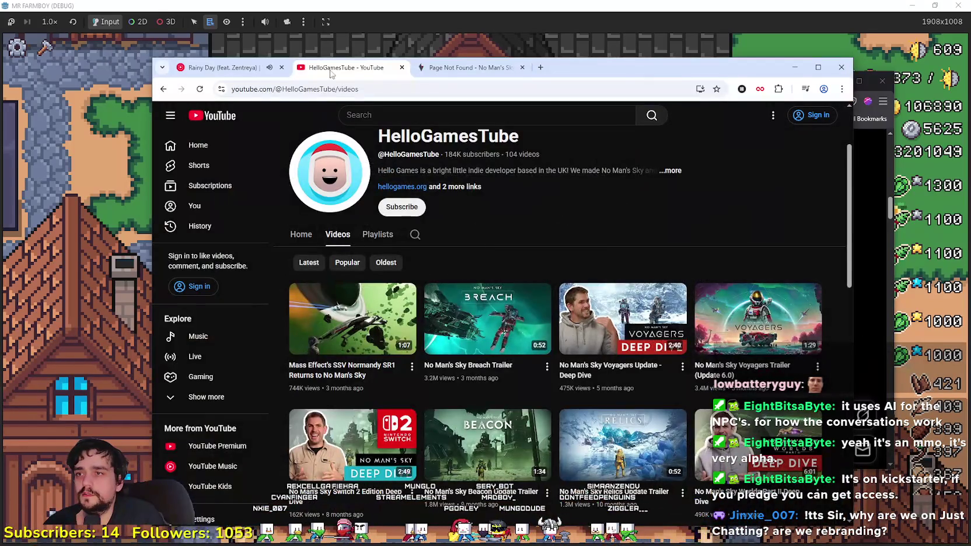
left_click(470, 67)
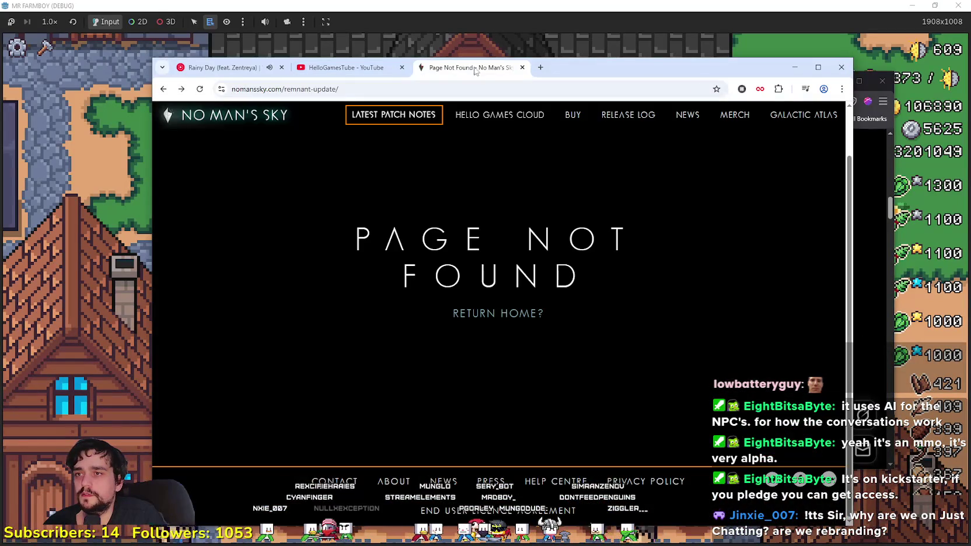
right_click(452, 69)
left_click(496, 152)
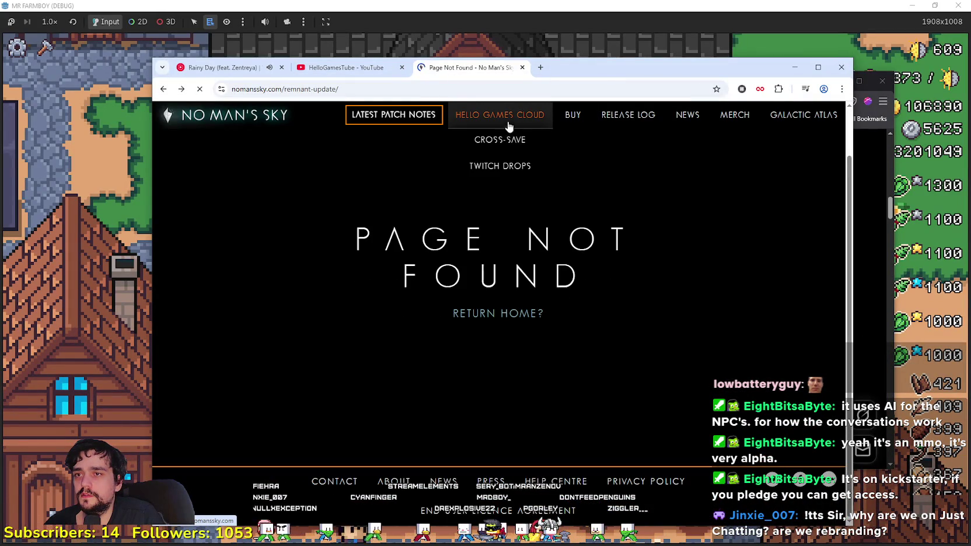
mouse_move(574, 74)
left_mouse_down()
mouse_move(607, 81)
mouse_move(674, 53)
mouse_move(641, 48)
mouse_move(678, 56)
mouse_move(678, 47)
mouse_move(725, 47)
left_mouse_up()
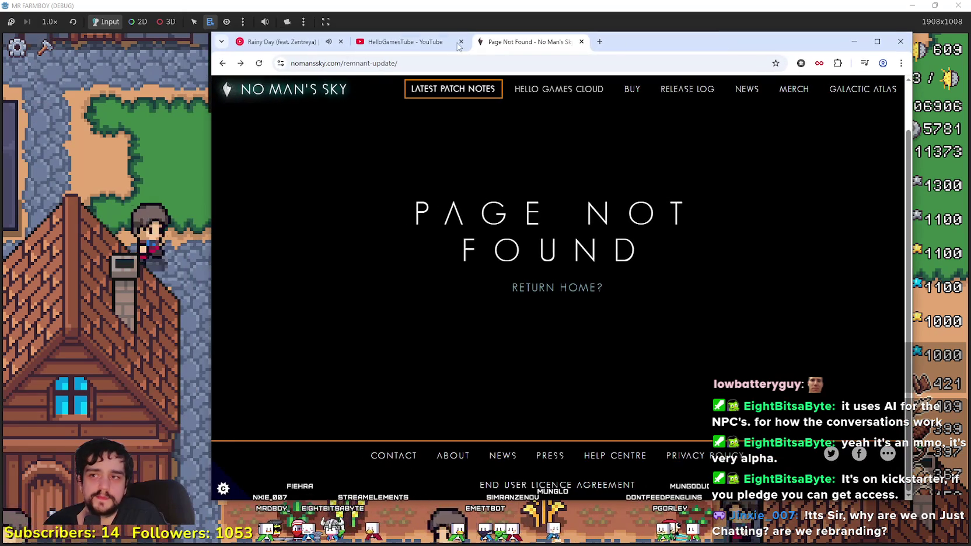
Step: Bring the game forward, then return to the browser and cycle back to the Page Not Found tab
left_click(344, 30)
key("alt+Tab")
key("ctrl+shift+Tab")
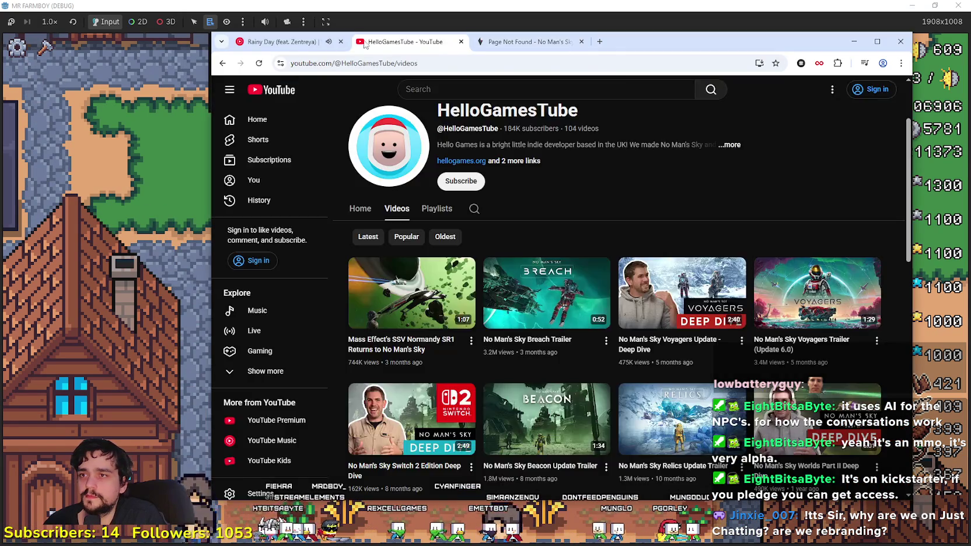
key("ctrl+shift+Tab")
left_click(559, 41)
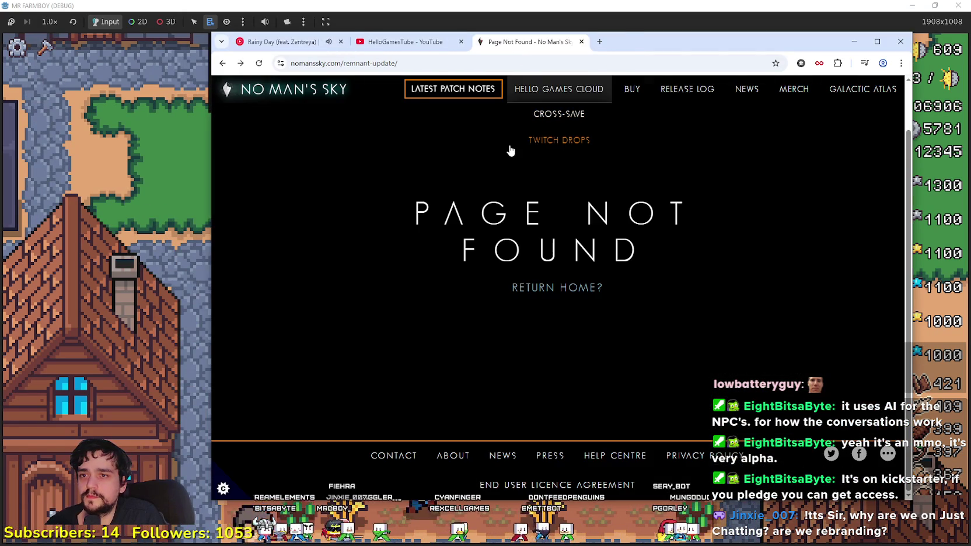
mouse_move(546, 92)
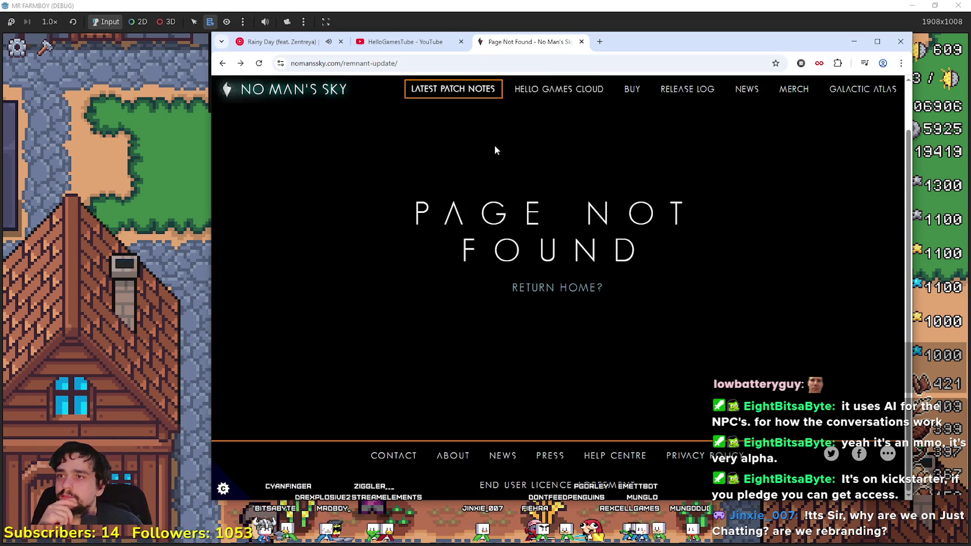
left_click_drag(650, 41, 651, 35)
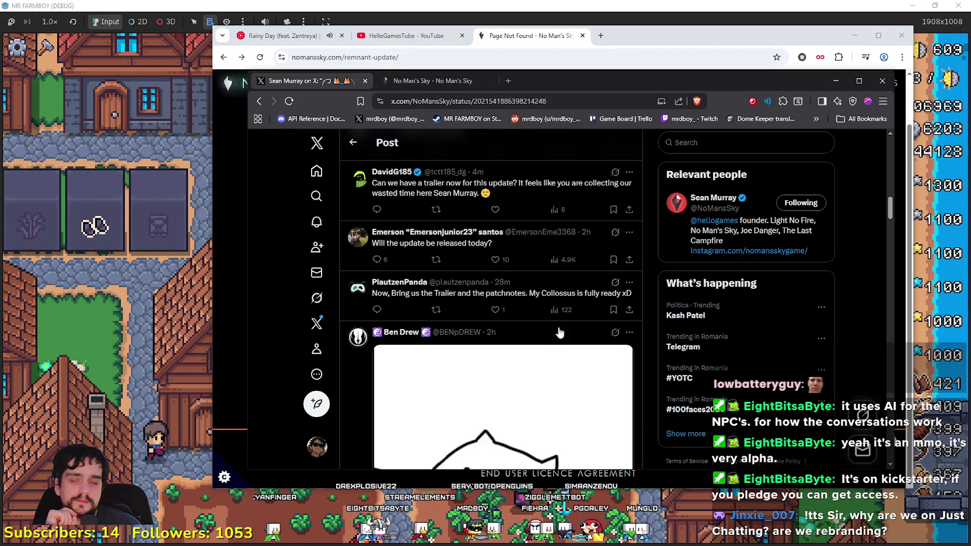
Step: Reload the No Man's Sky X post, scroll its replies, then hide the browser for the game
scroll(502, 324, "up", 3)
scroll(502, 324, "up", 8)
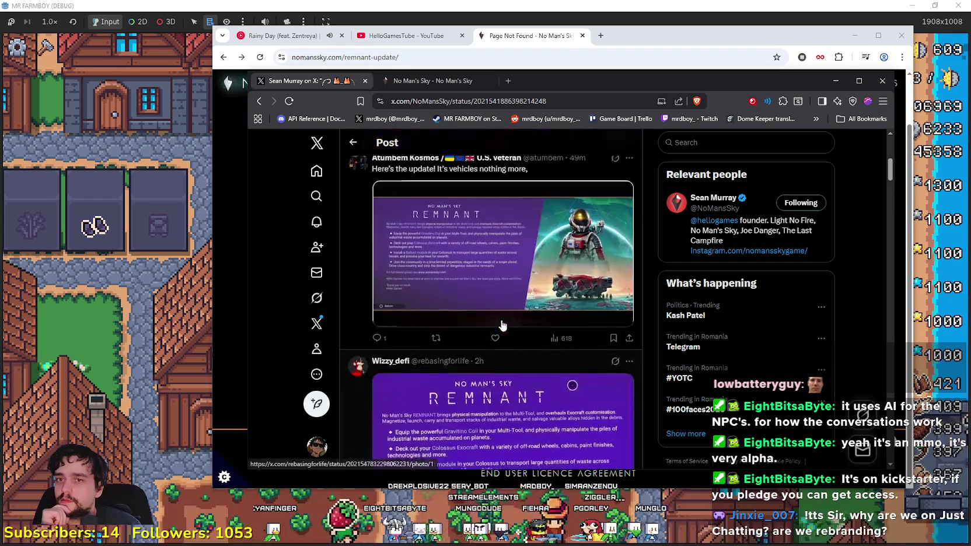
scroll(474, 396, "up", 1)
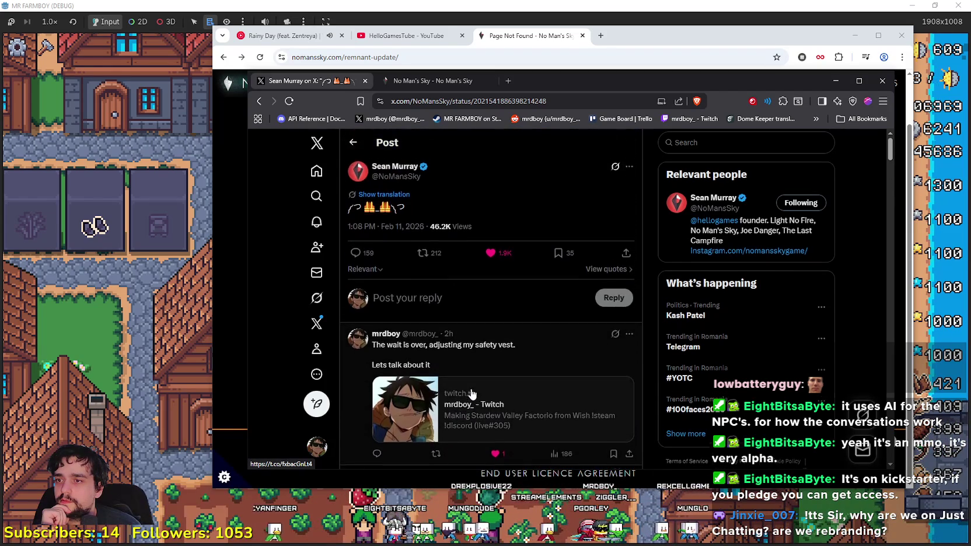
left_click(289, 101)
mouse_move(589, 75)
left_mouse_down()
mouse_move(636, 74)
mouse_move(628, 116)
mouse_move(637, 146)
mouse_move(613, 127)
left_mouse_up()
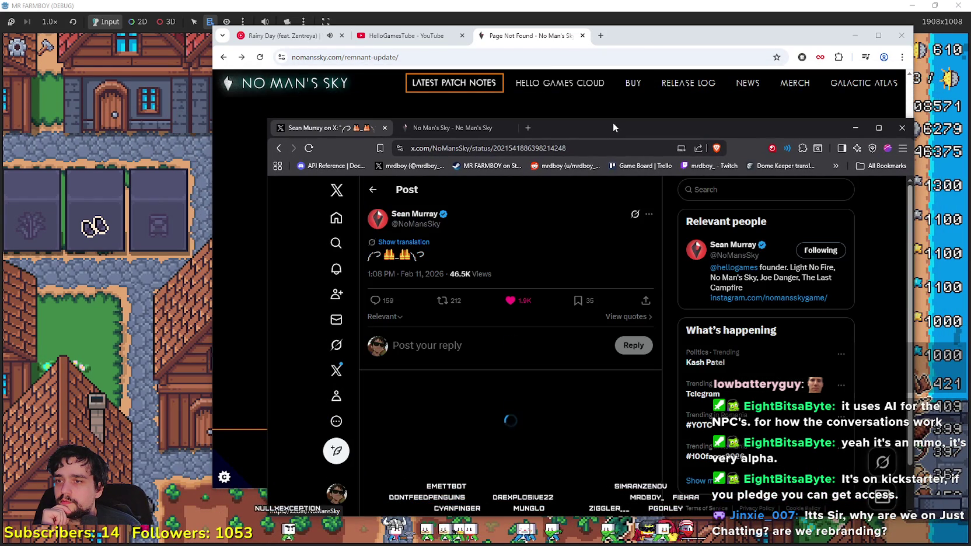
scroll(571, 437, "down", 1)
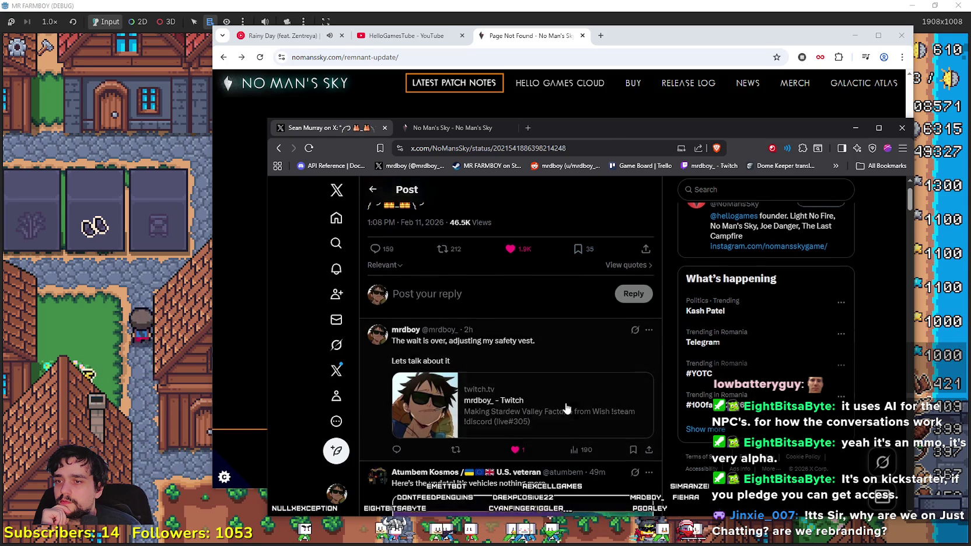
scroll(568, 408, "down", 3)
left_click(555, 111)
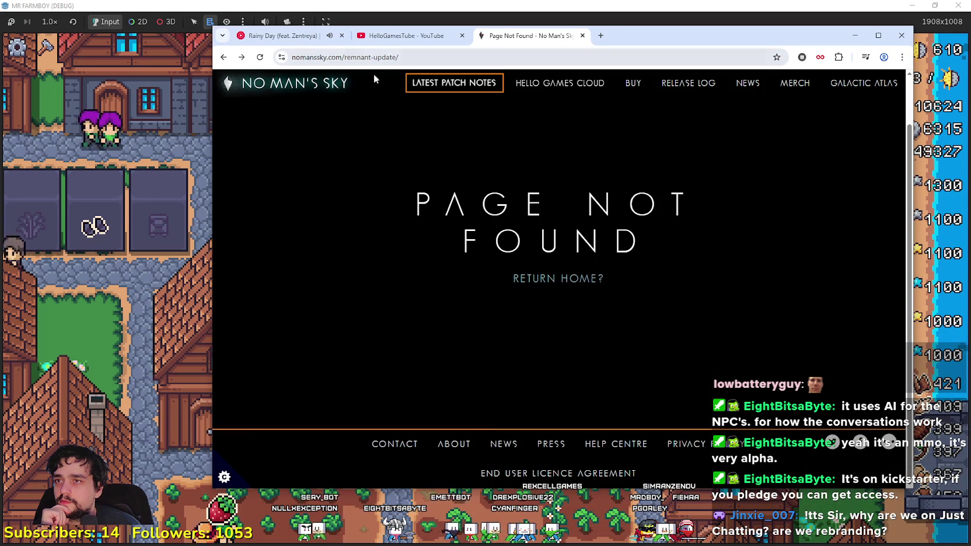
left_click(138, 208)
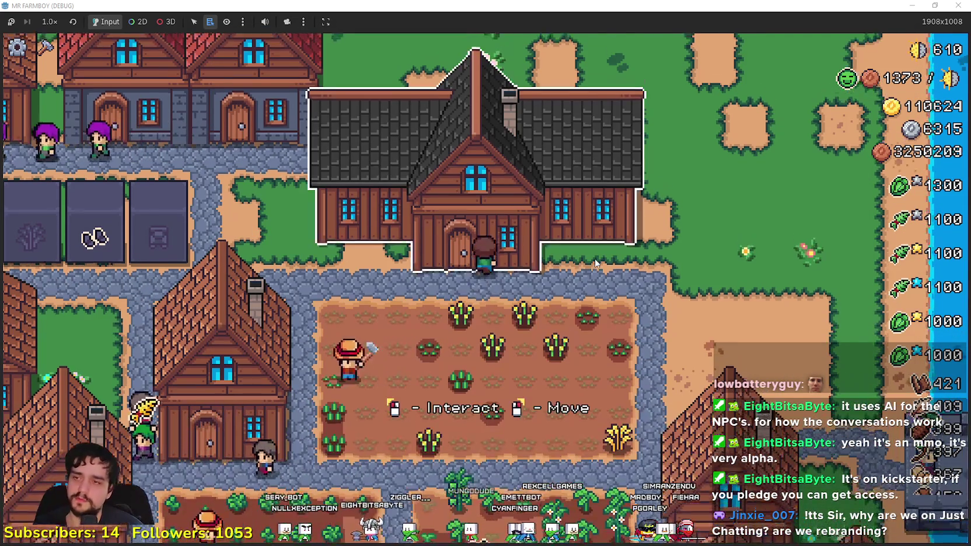
Step: Walk to the player house, open its Advancements tree, then switch to the Godot editor
left_click(525, 234)
left_click(495, 296)
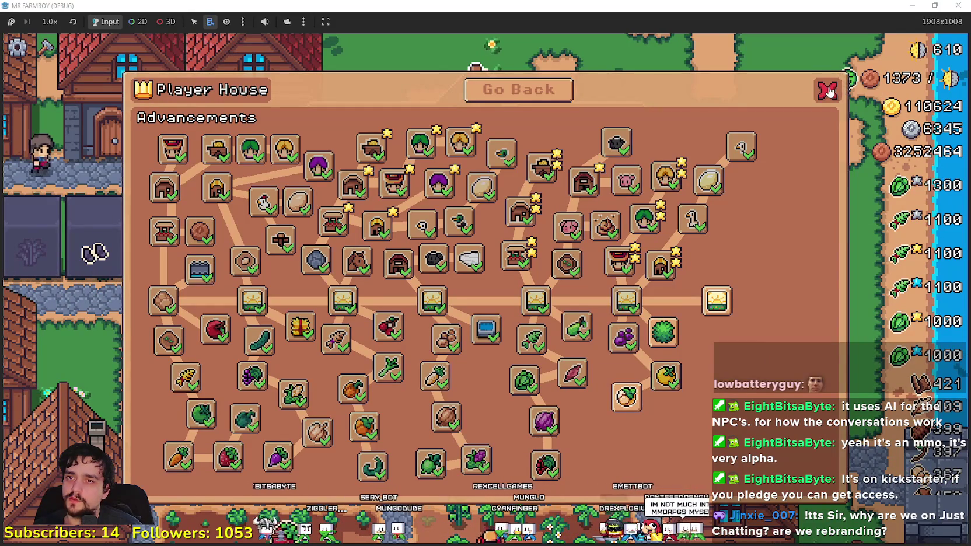
key("alt+Tab")
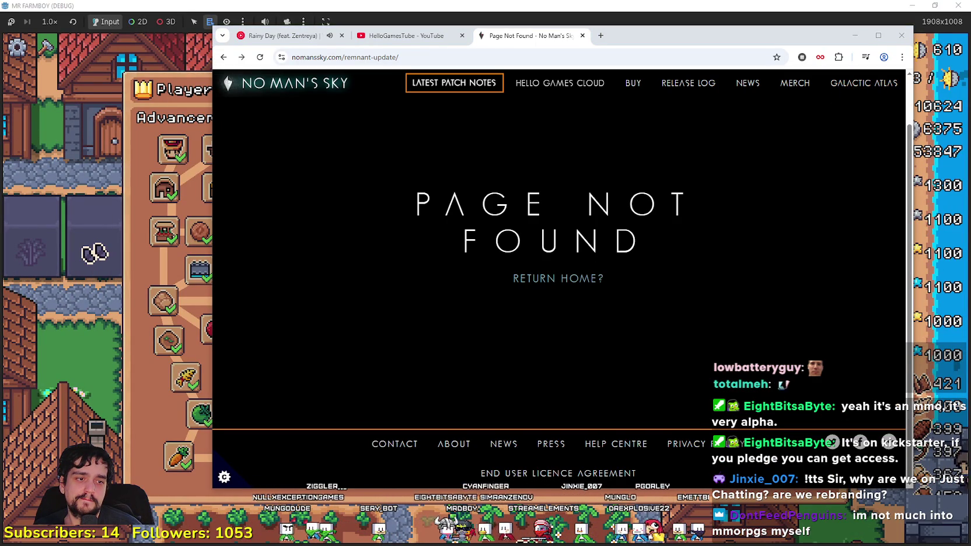
key("alt+Tab")
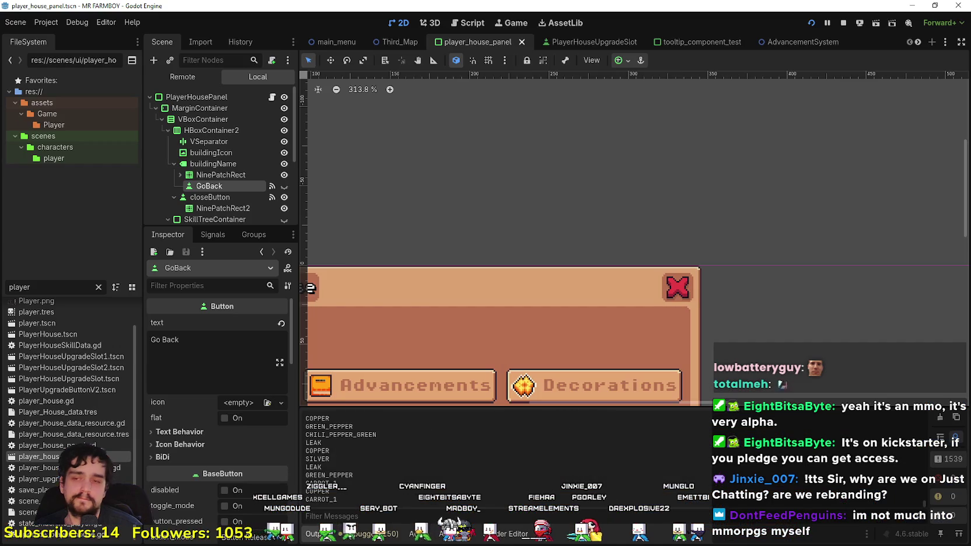
Step: Unhide the GoBack button and apply the Top Left anchor preset to it
left_click(284, 187)
scroll(678, 271, "up", 4)
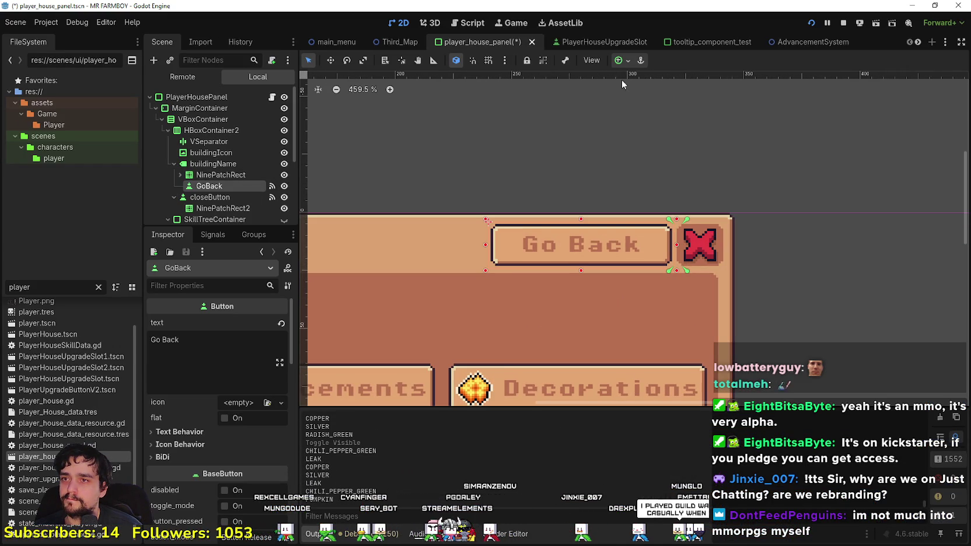
left_click(620, 60)
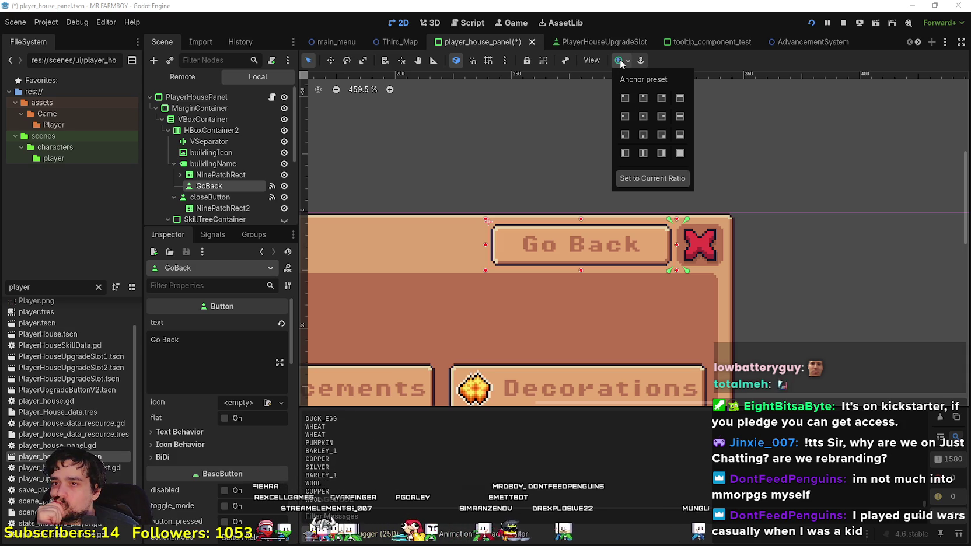
scroll(656, 347, "down", 6)
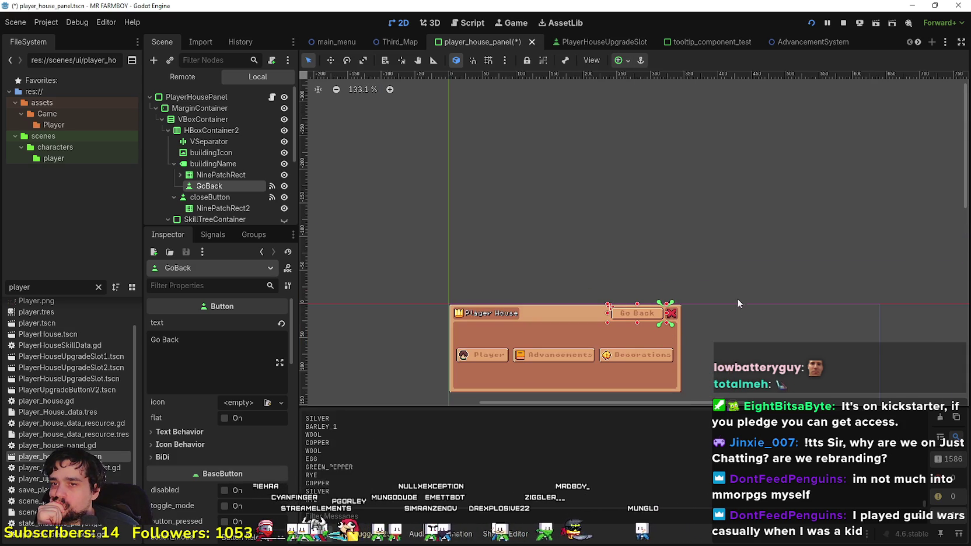
left_click_drag(555, 140, 589, 105)
left_click(592, 60)
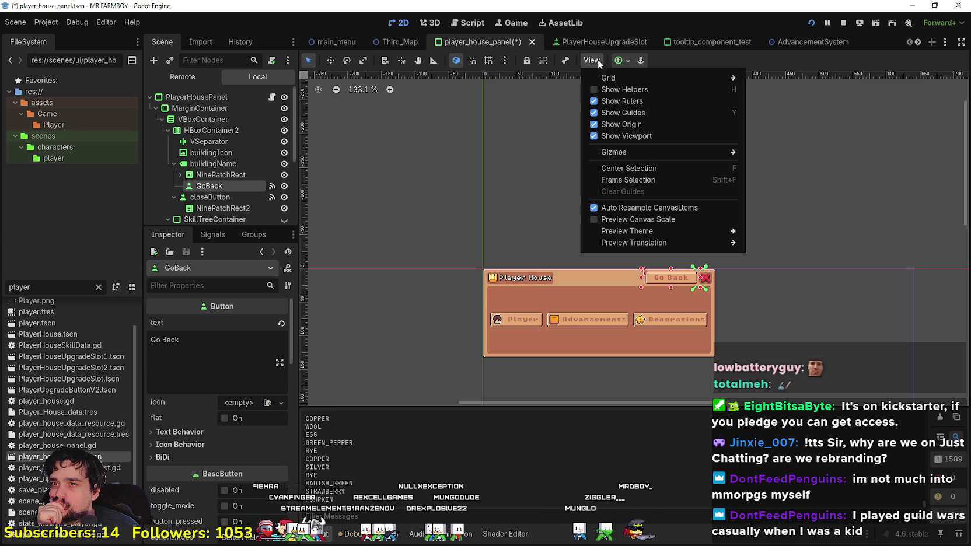
left_click(614, 61)
left_click(620, 60)
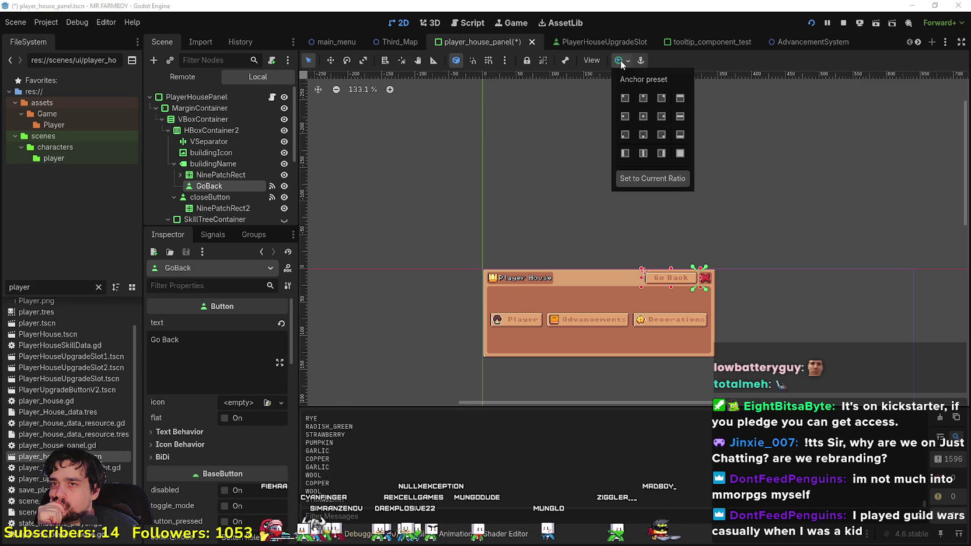
left_click(660, 117)
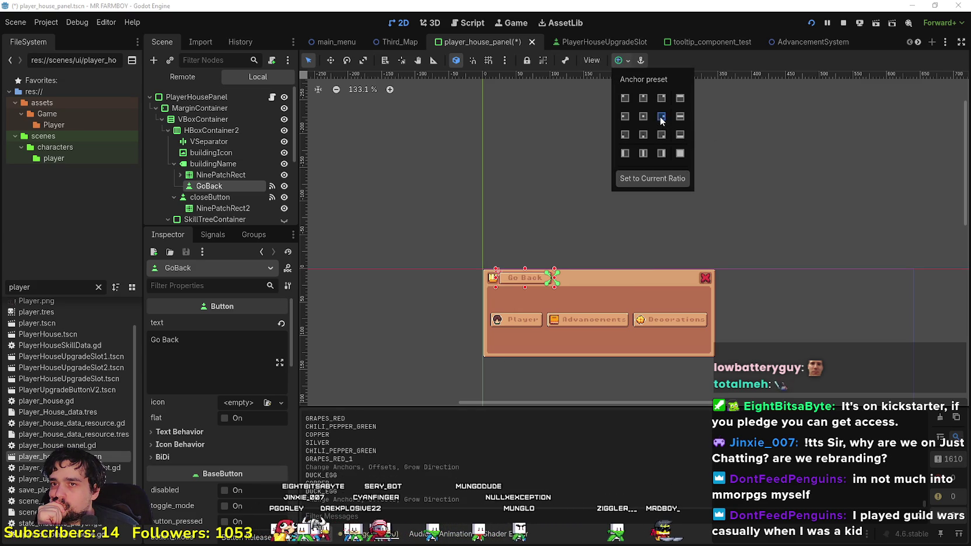
left_click(740, 56)
scroll(564, 296, "up", 11)
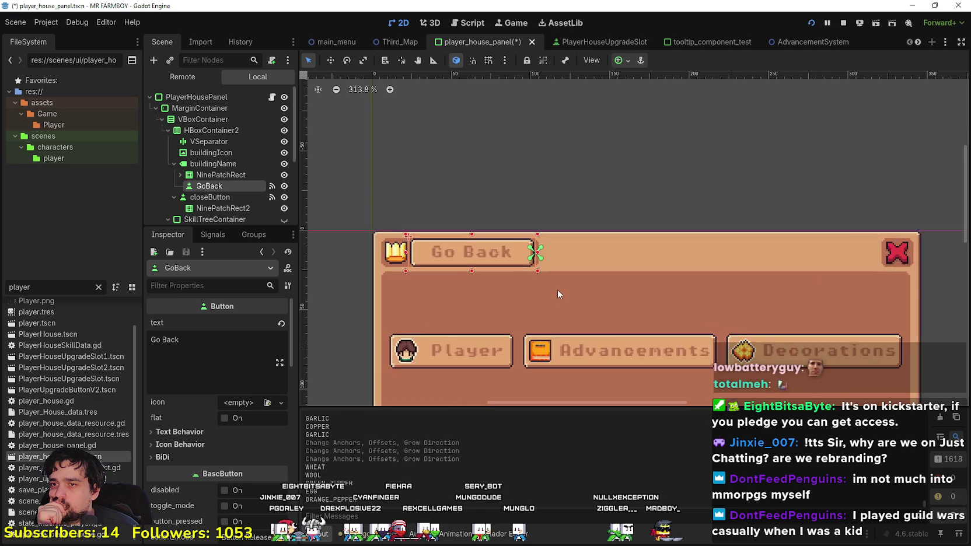
scroll(566, 234, "down", 2)
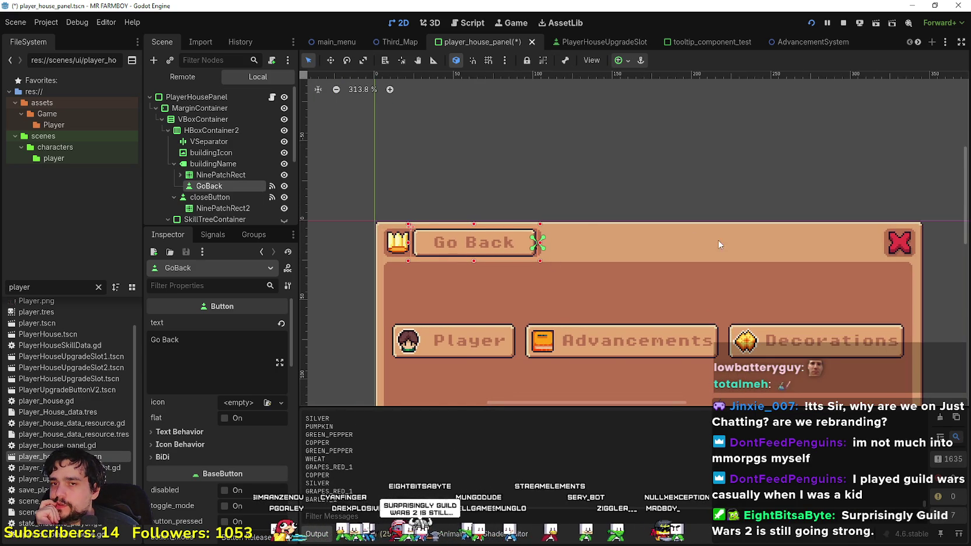
key("ctrl+minus")
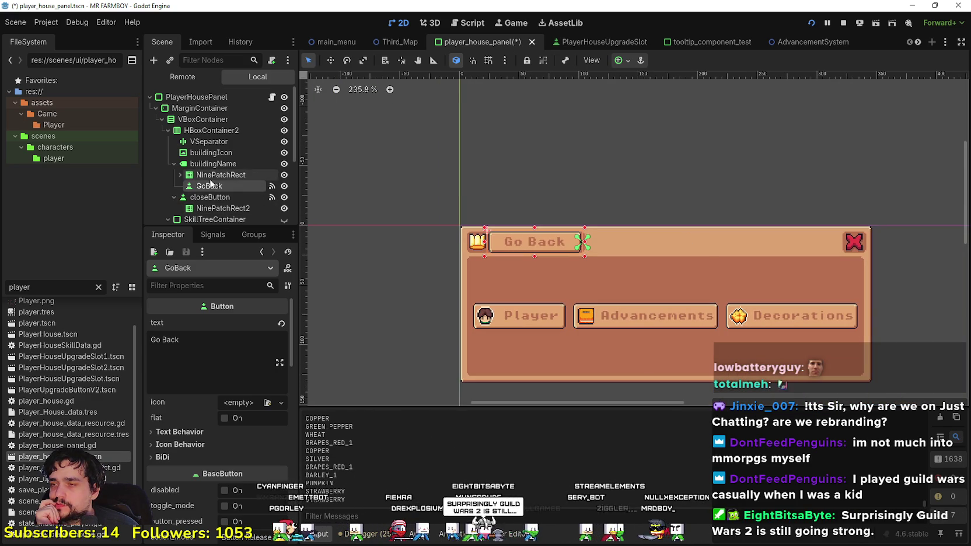
Step: In the Scene dock, reparent the GoBack node under the closeButton node
left_click_drag(213, 175, 214, 180)
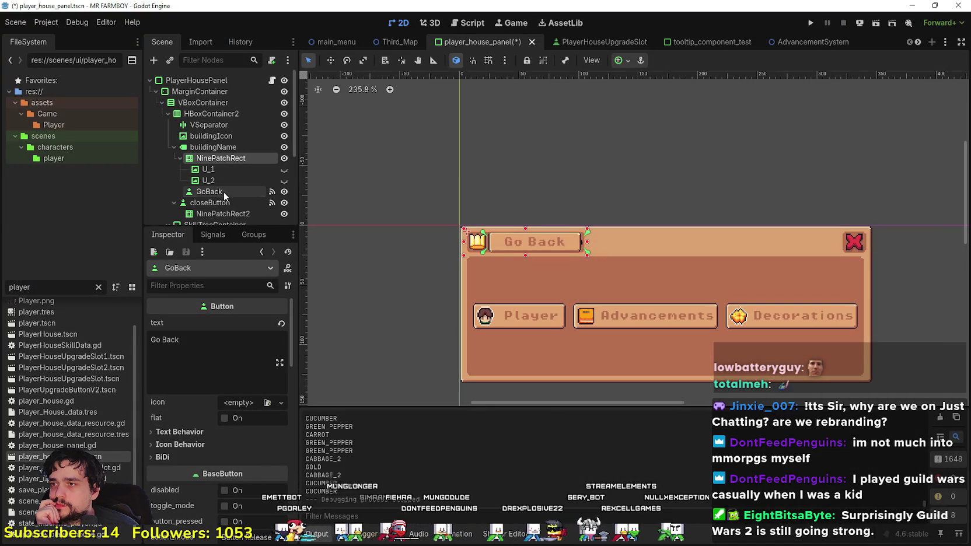
left_click(224, 191)
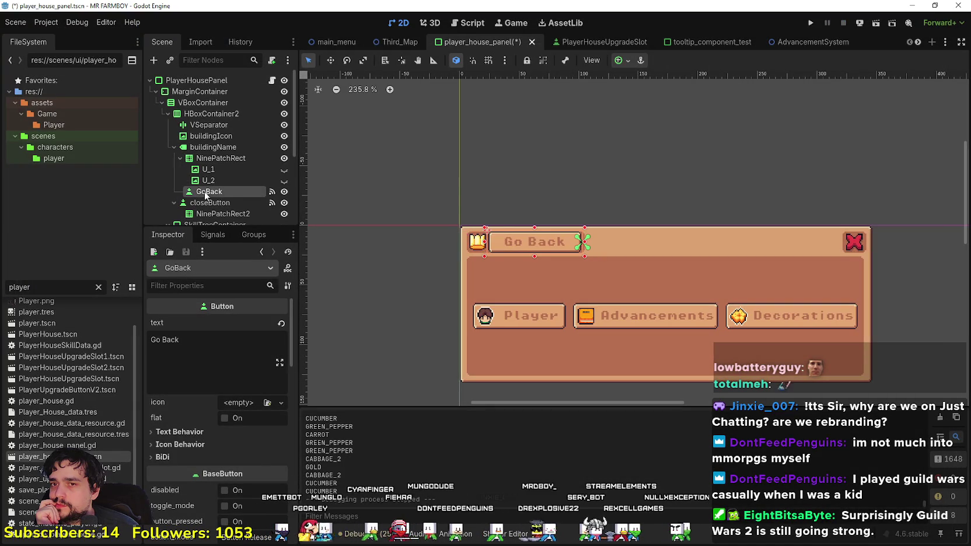
scroll(392, 268, "down", 1)
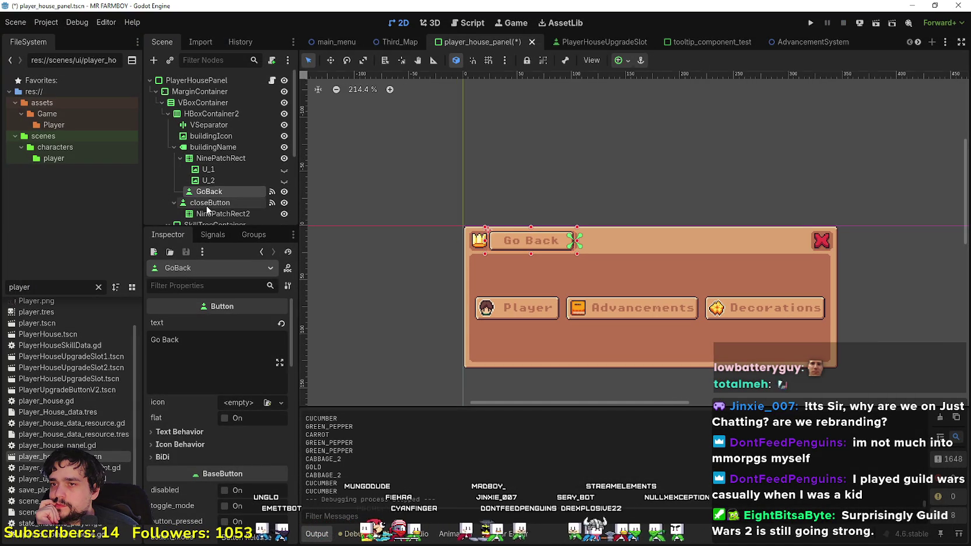
mouse_move(208, 205)
left_mouse_down()
mouse_move(209, 195)
mouse_move(200, 204)
left_mouse_up()
scroll(538, 238, "up", 1)
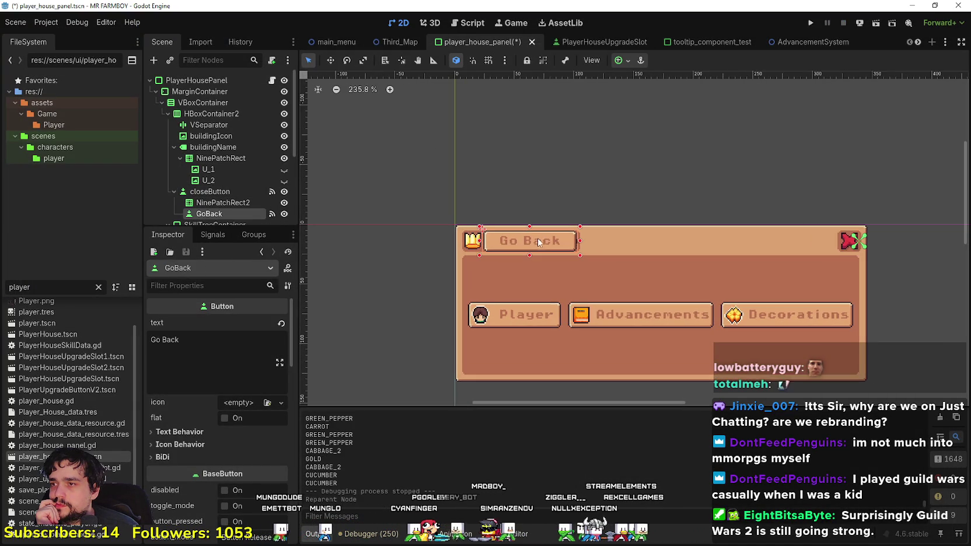
left_click_drag(475, 204, 365, 141)
scroll(270, 184, "down", 2)
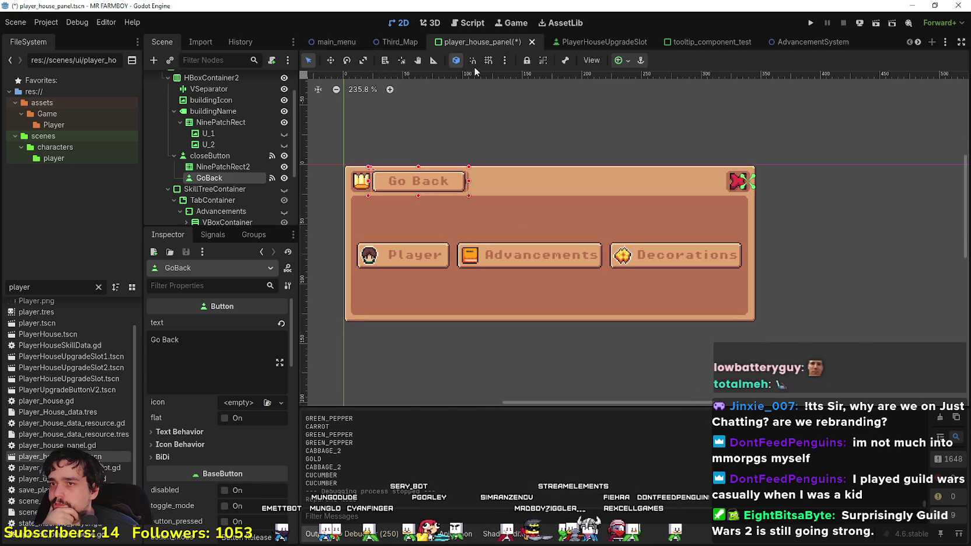
Step: Apply the Center Right anchor preset to GoBack
left_click(624, 60)
left_click(663, 115)
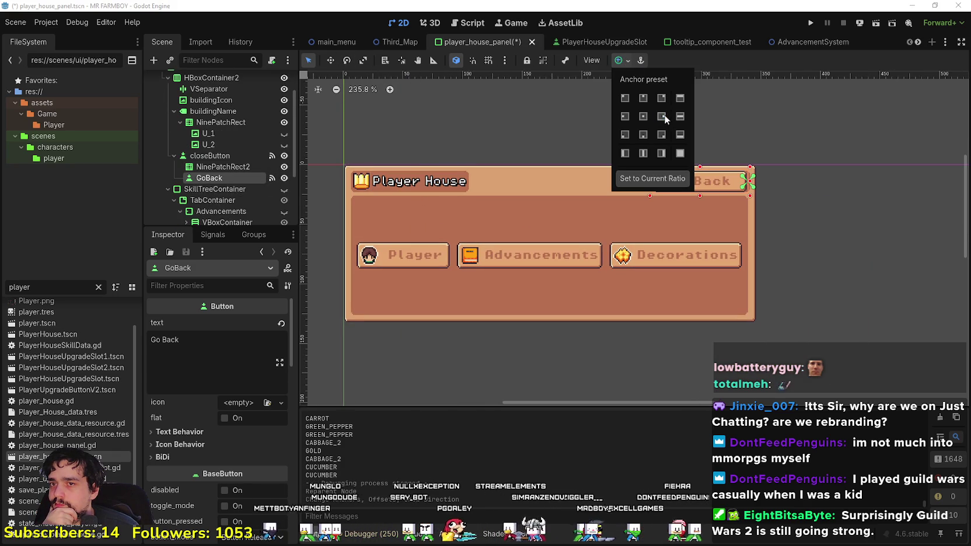
left_click(624, 117)
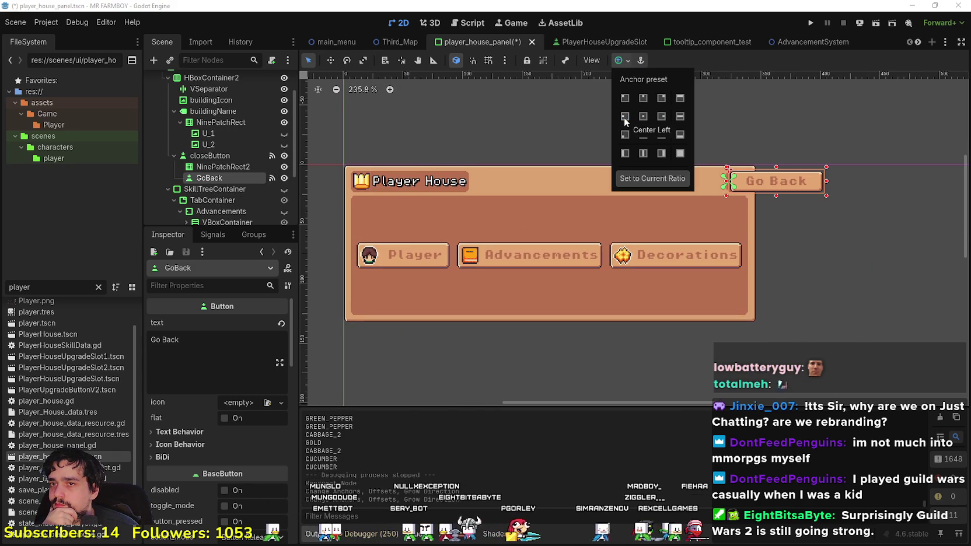
left_click(662, 116)
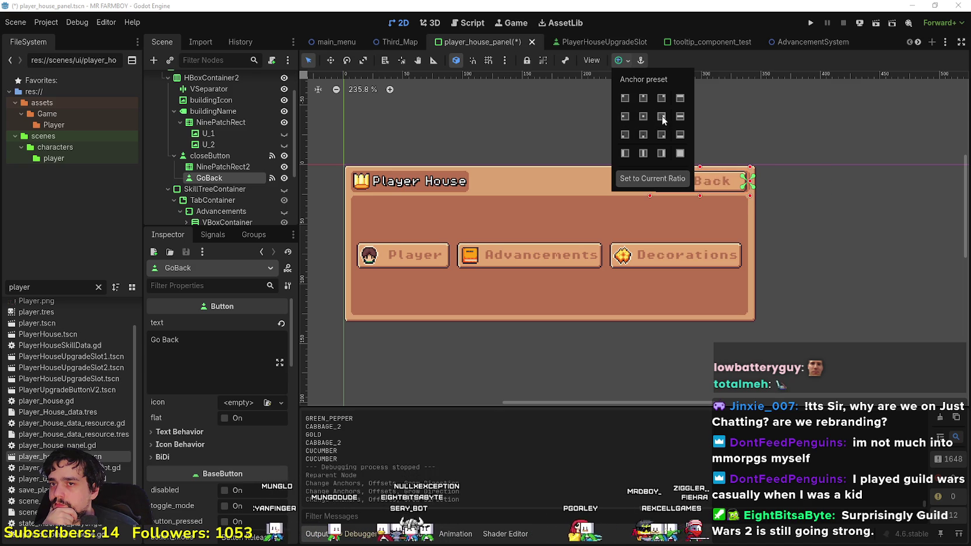
left_click(809, 57)
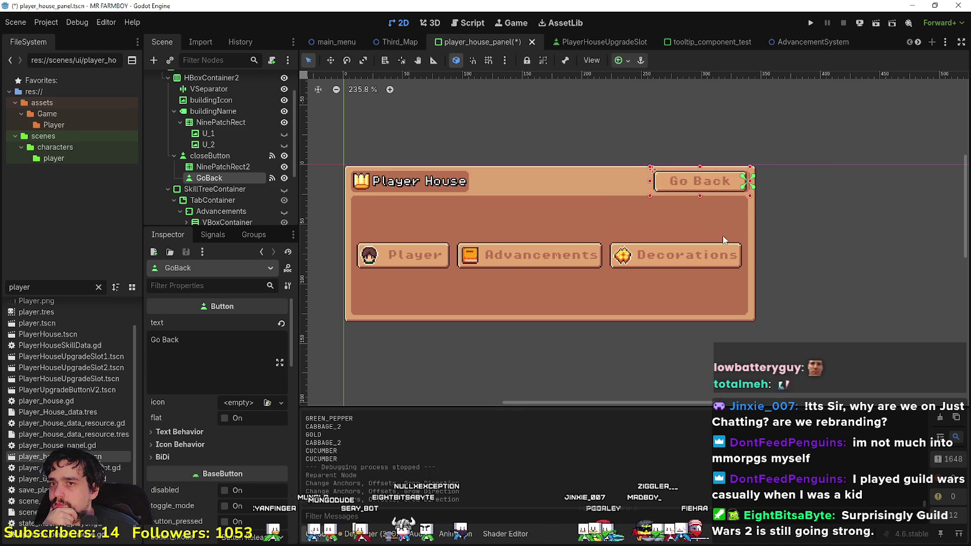
scroll(707, 180, "up", 3)
Step: Nudge Go Back left with the arrow keys so it sits beside the close X, then save
key("Left")
key("Left")
key("Left")
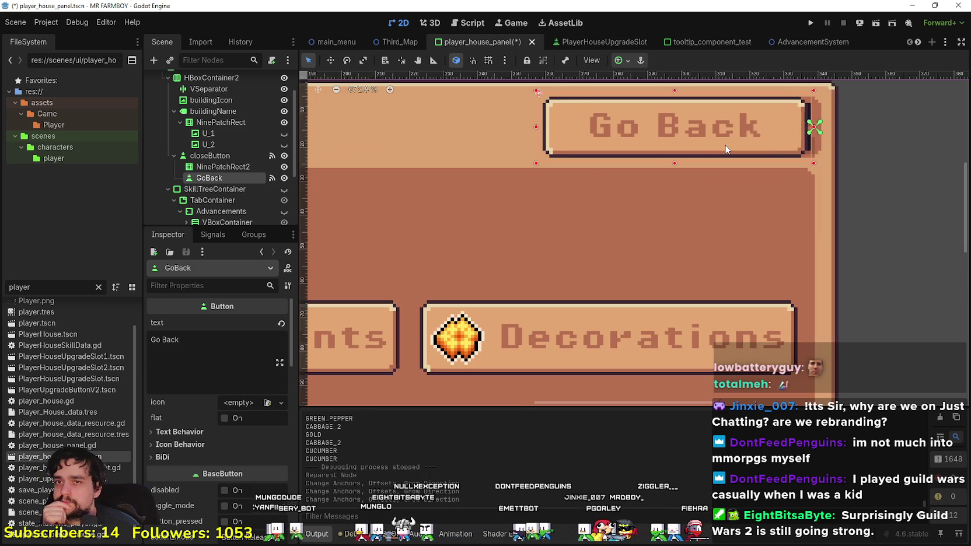
key("Right")
key("Right")
key("Right")
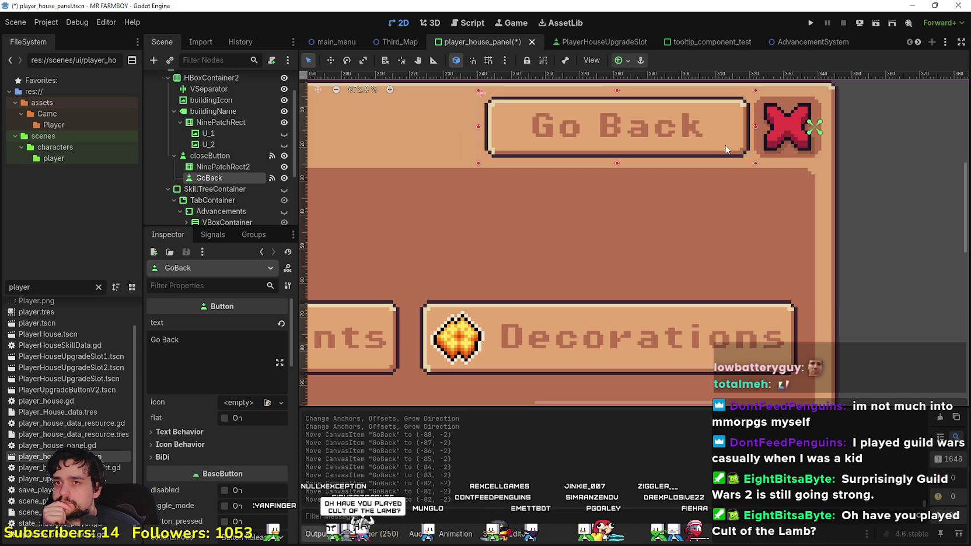
key("Left")
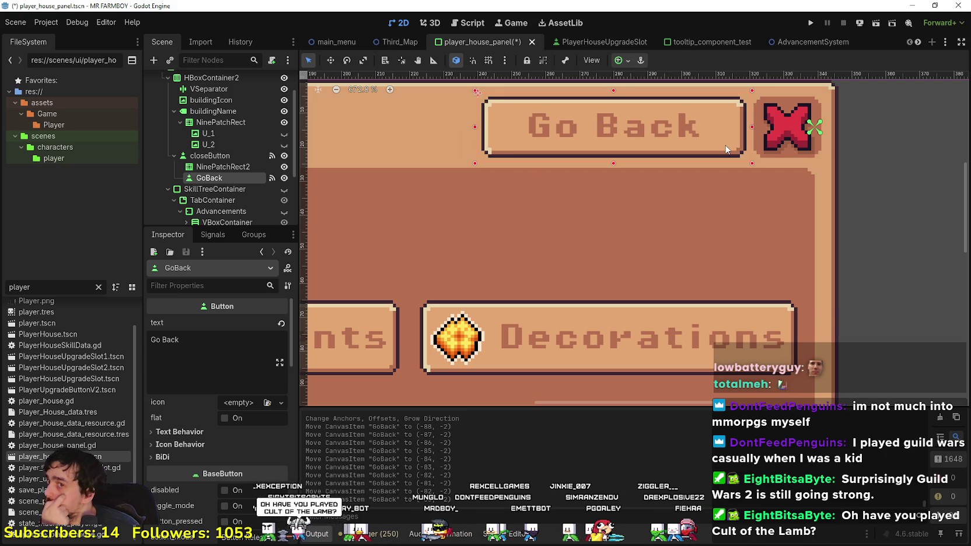
key("Left")
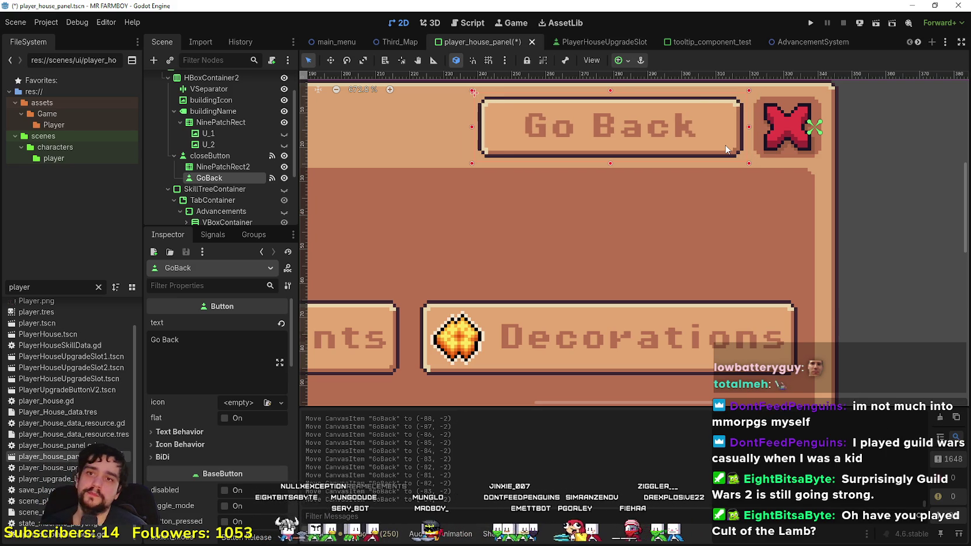
scroll(725, 150, "down", 5)
key("ctrl+s")
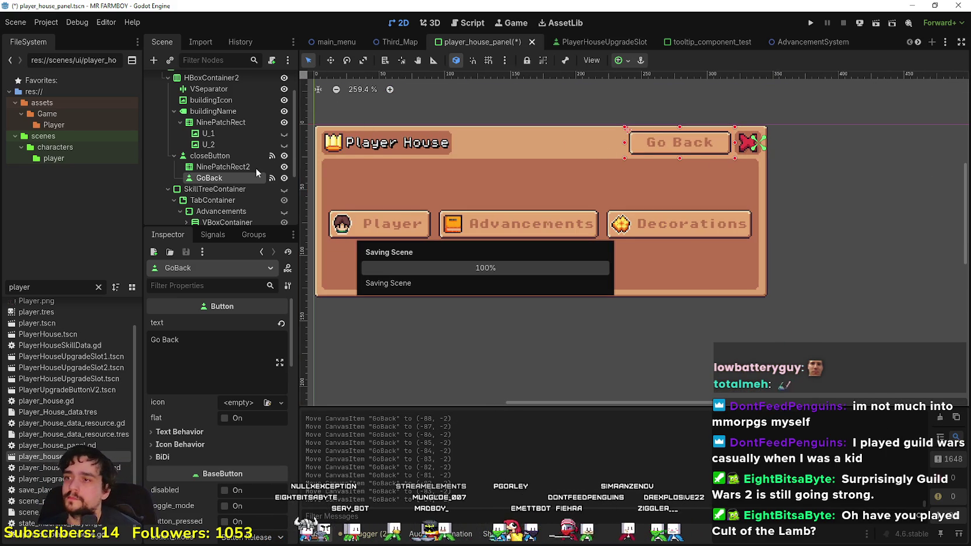
scroll(276, 121, "up", 3)
left_click(272, 80)
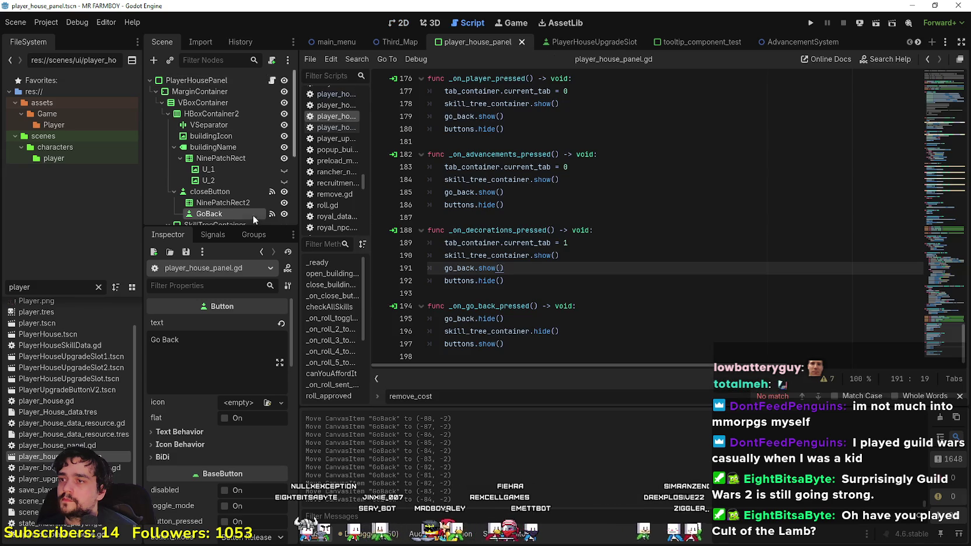
scroll(529, 259, "up", 6)
left_click(529, 293)
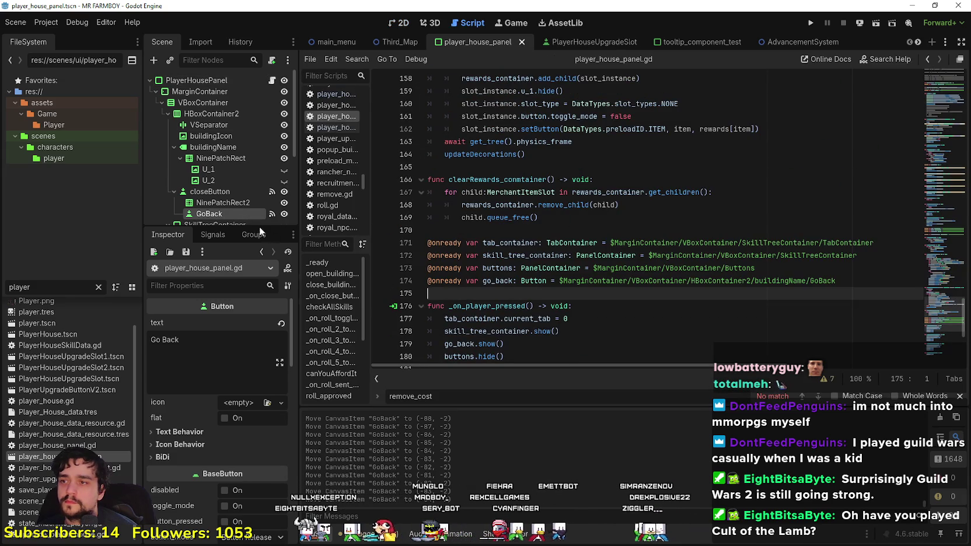
left_click_drag(504, 298, 497, 292)
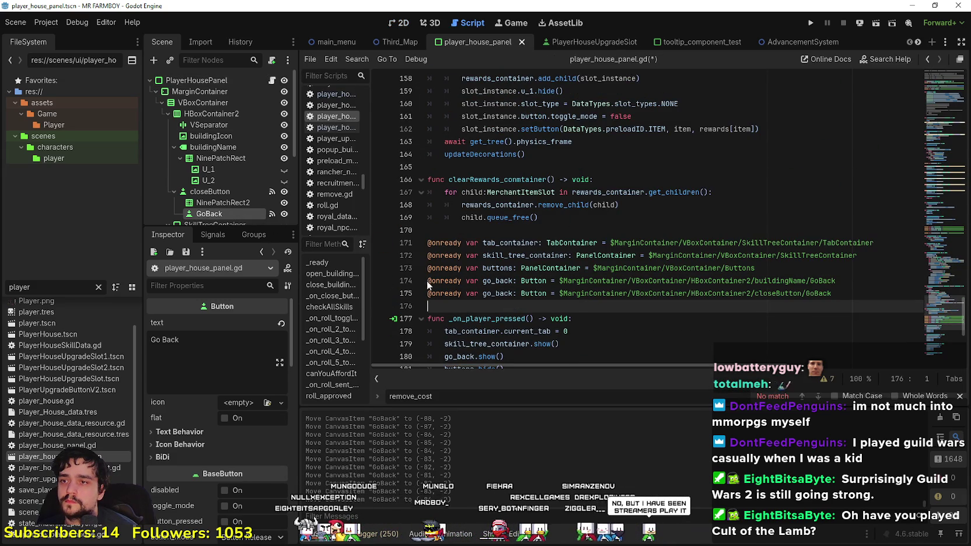
left_click(446, 293)
key("ctrl+s")
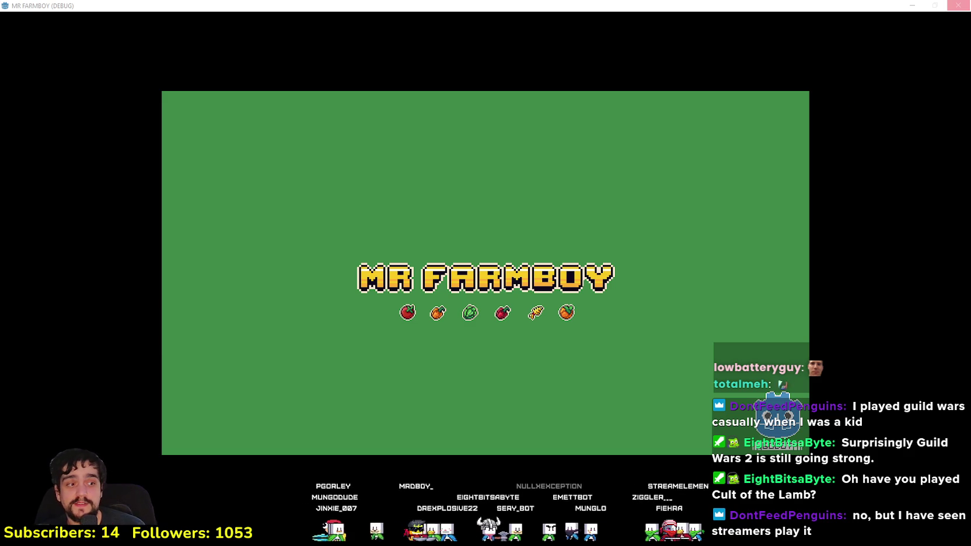
Step: Search the Steam store for 'Guild wars' and open the Guild Wars Reforged page
key("alt+Tab")
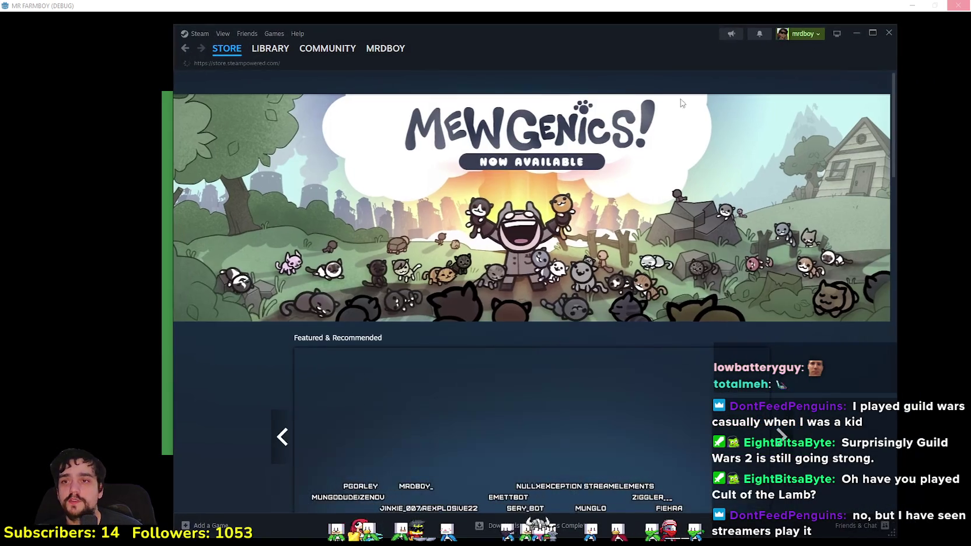
left_click(693, 82)
type("Guild wars")
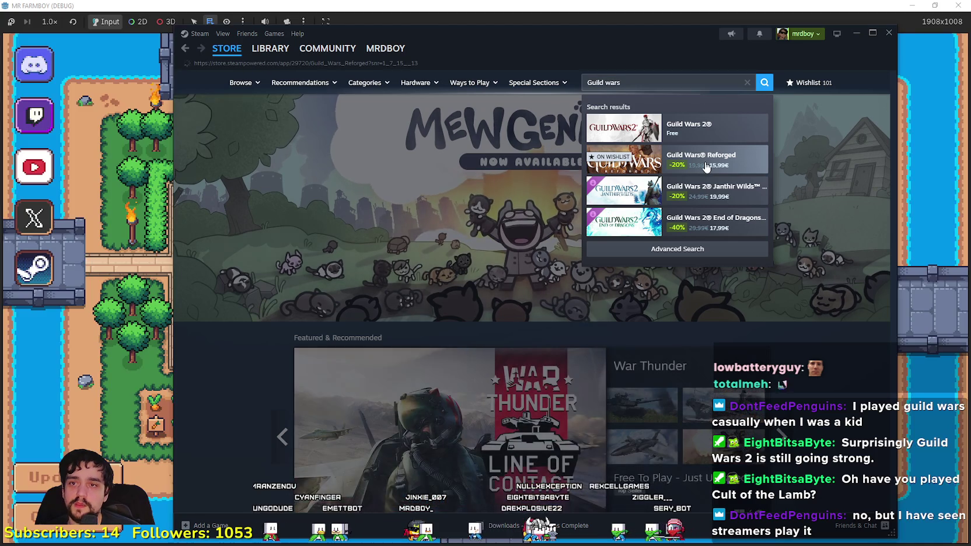
left_click(706, 166)
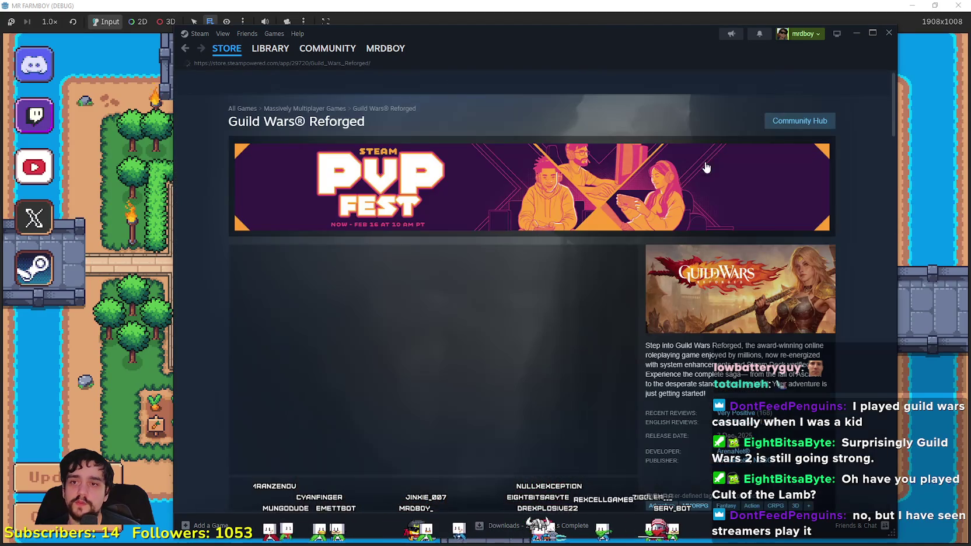
Step: Open the Guild Wars Reforged community hub and scroll through its updates and guides
left_click(800, 125)
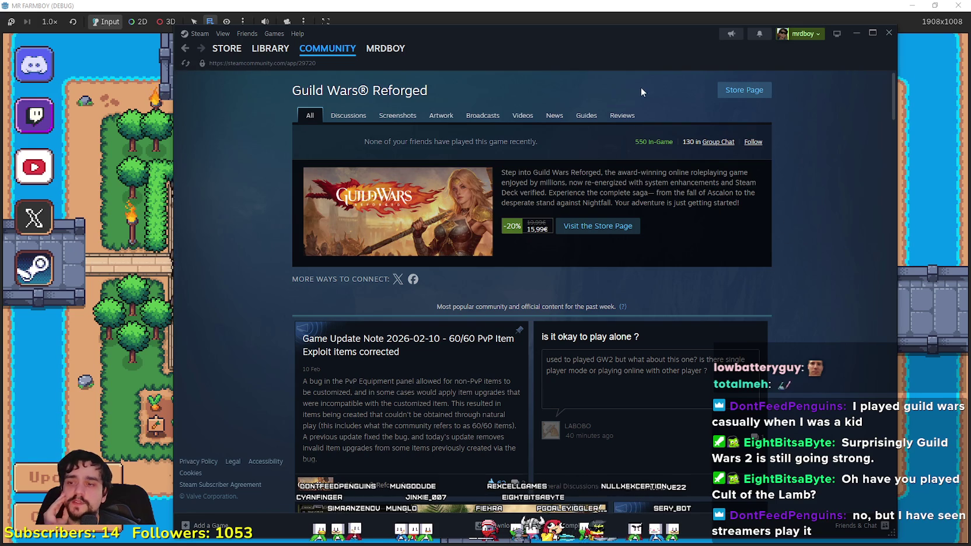
scroll(685, 286, "down", 6)
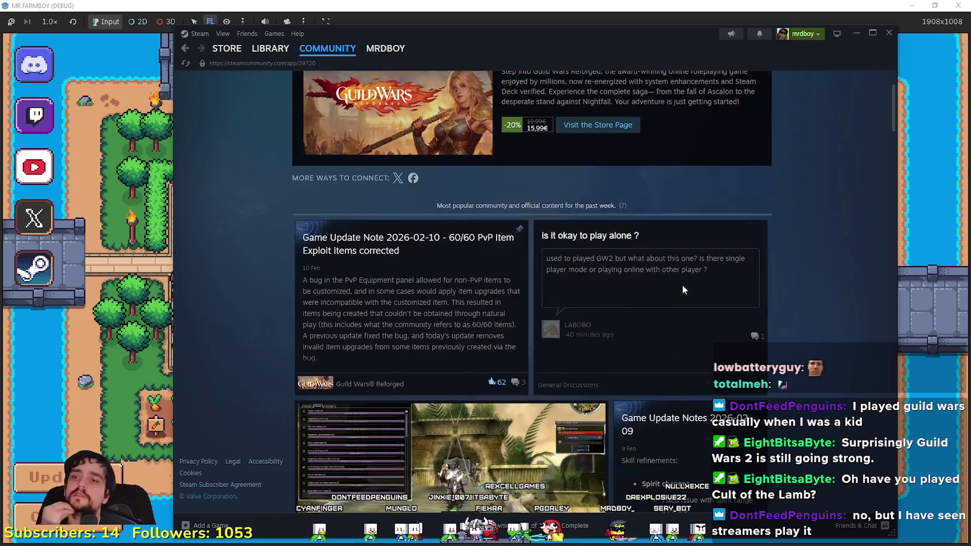
scroll(684, 286, "up", 4)
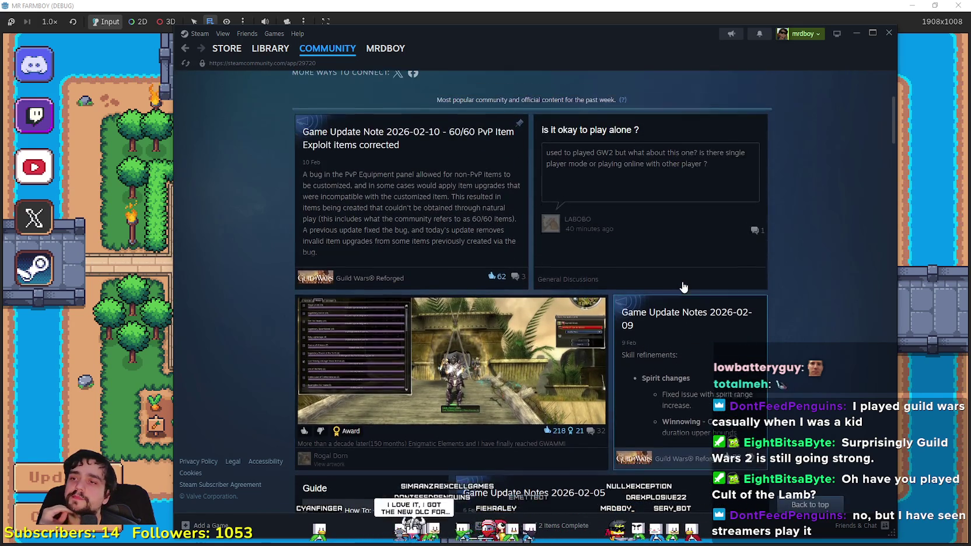
scroll(684, 285, "up", 2)
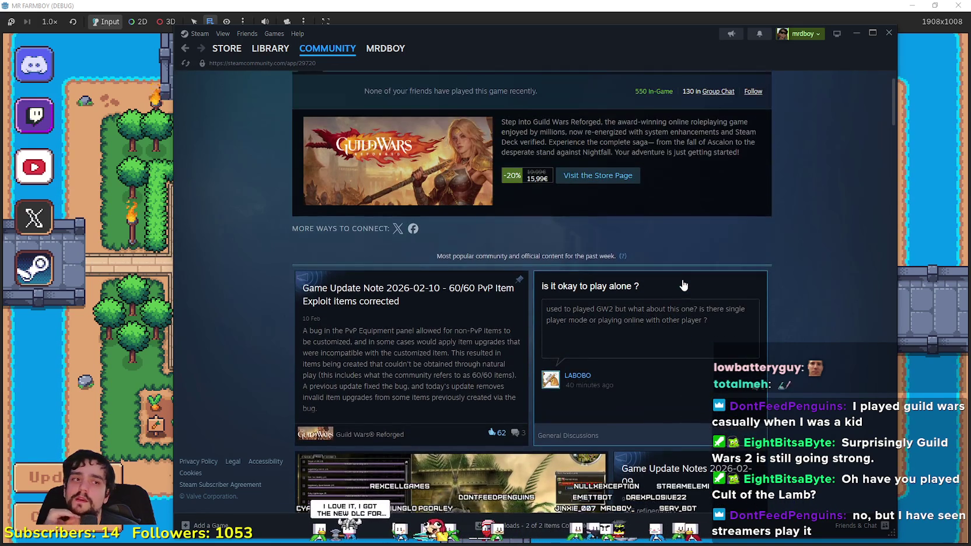
scroll(502, 295, "down", 15)
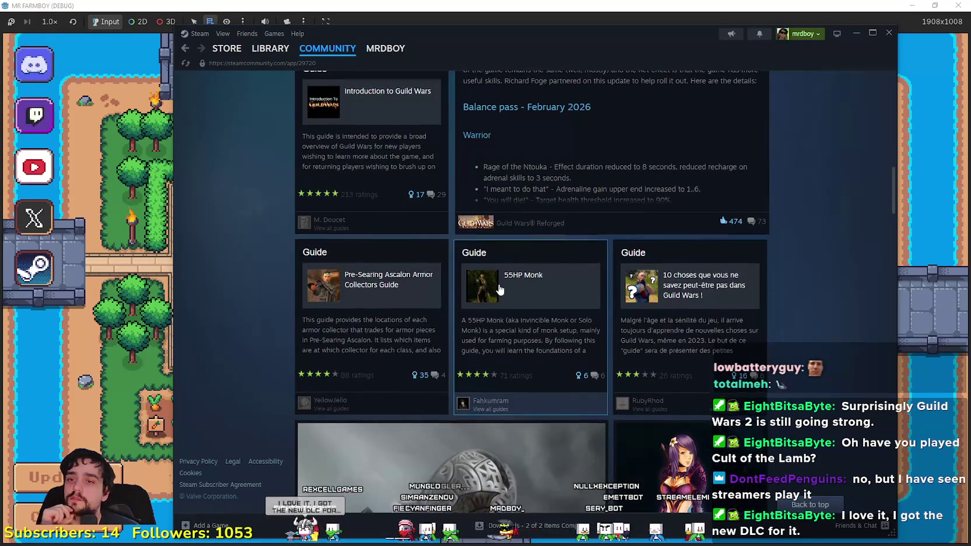
scroll(499, 292, "down", 10)
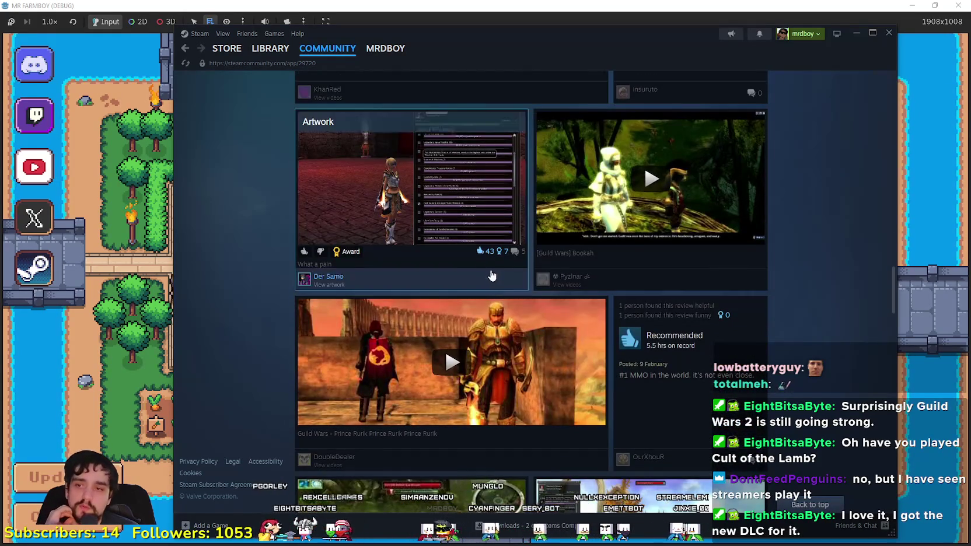
scroll(500, 286, "down", 3)
scroll(492, 276, "down", 5)
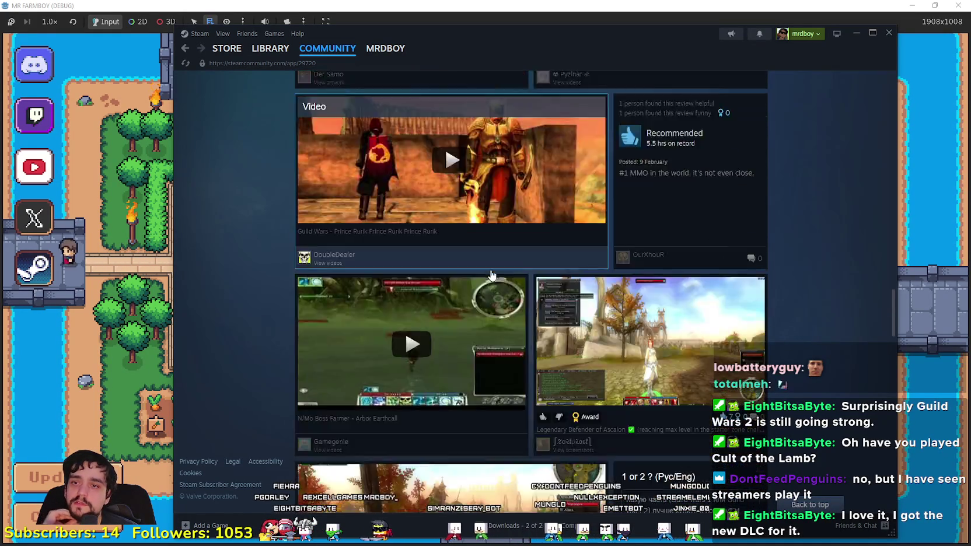
scroll(827, 359, "down", 3)
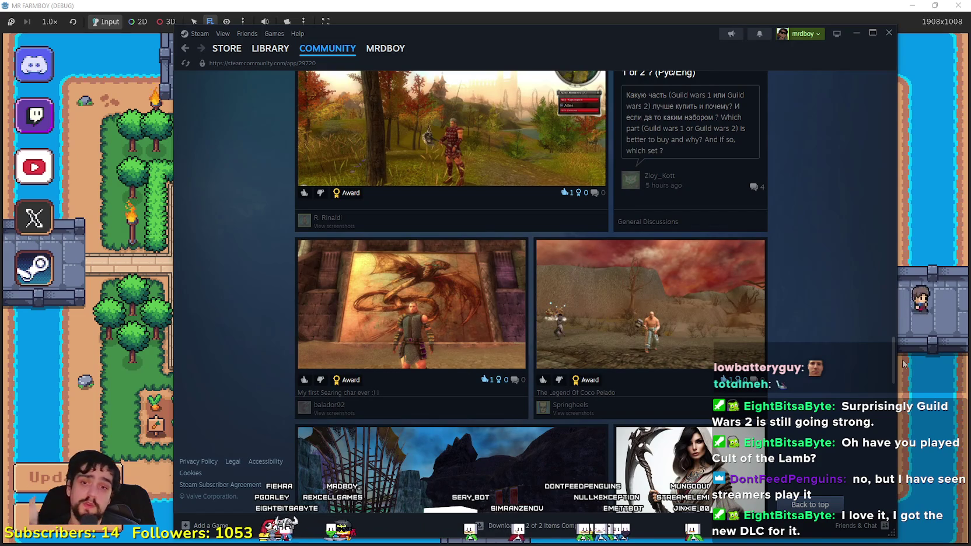
scroll(897, 362, "up", 15)
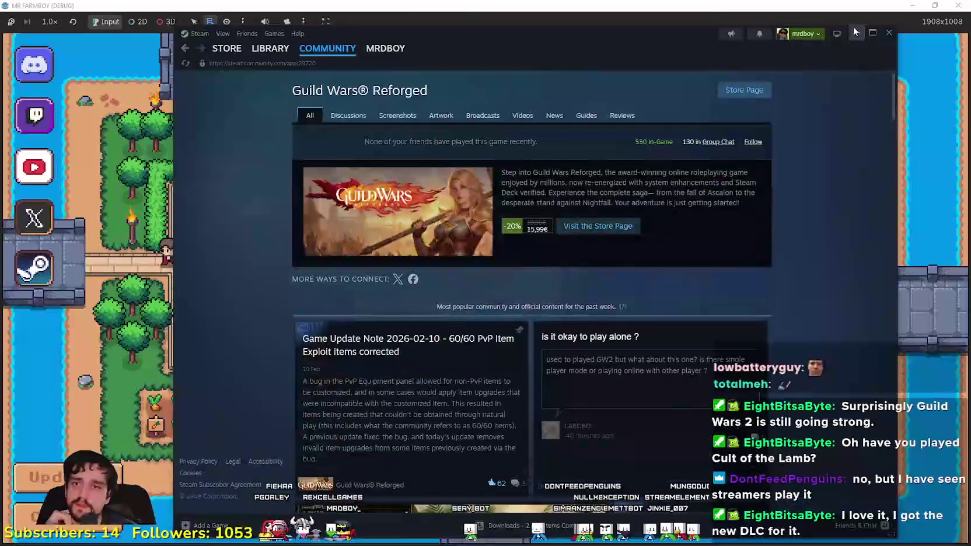
Step: Return to the MR FARMBOY game and load Save 3
left_click(851, 31)
left_click(514, 245)
scroll(520, 245, "down", 3)
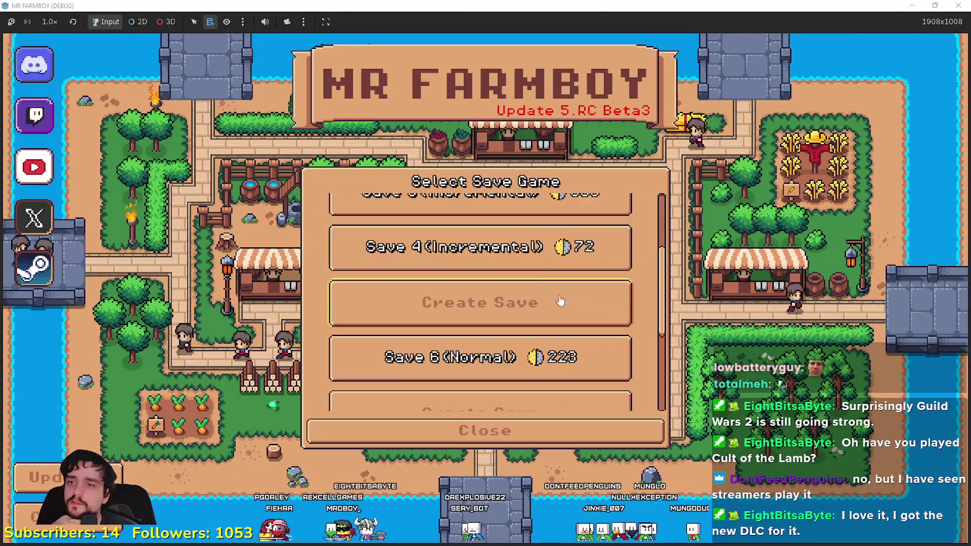
scroll(520, 231, "up", 2)
left_click(520, 234)
left_click(453, 267)
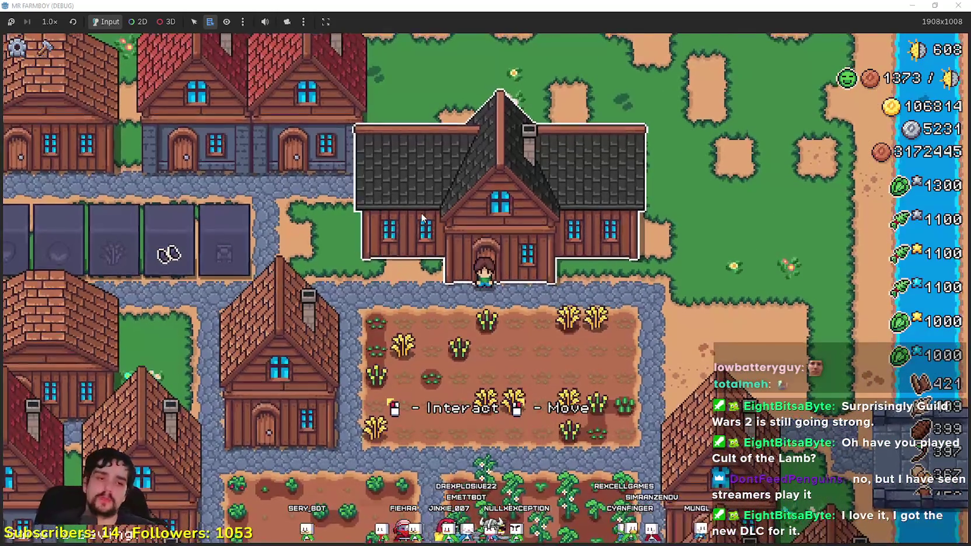
Step: Open Player House > Advancements, use Go Back, reopen Advancements, then stop the debug run with F8
left_click(497, 250)
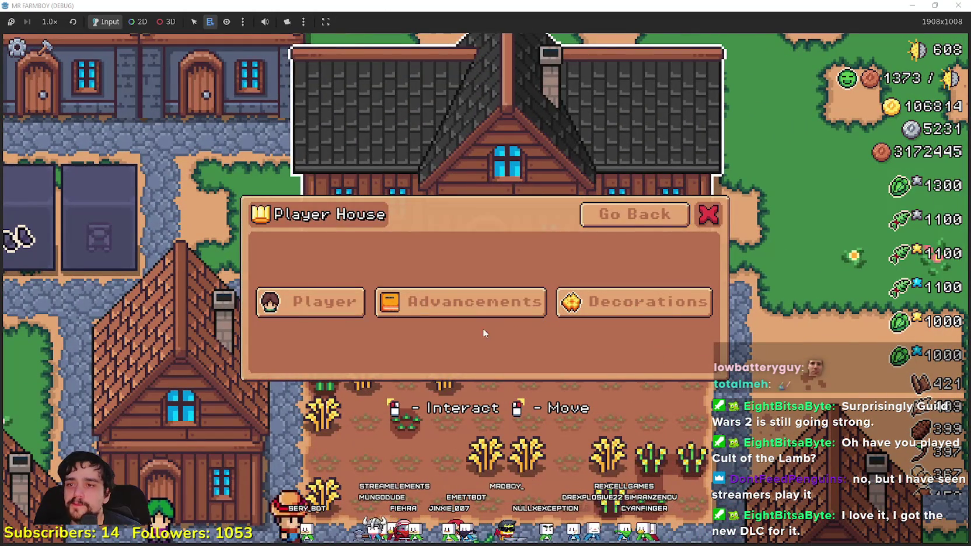
left_click(482, 309)
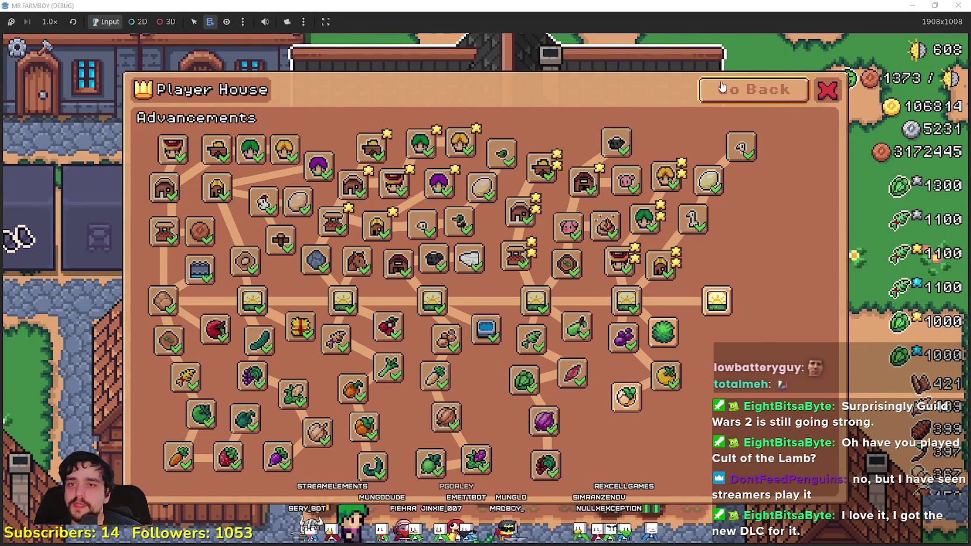
mouse_move(663, 241)
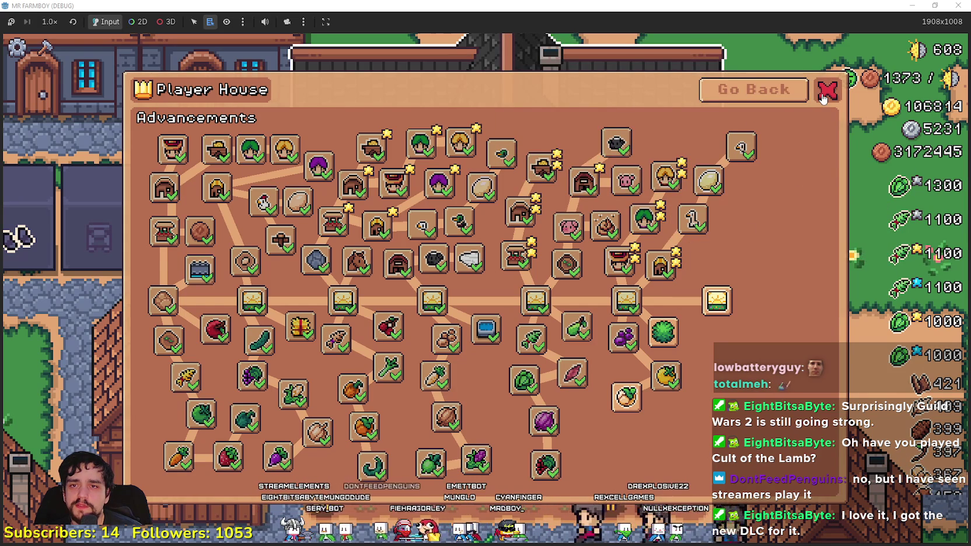
left_click(748, 93)
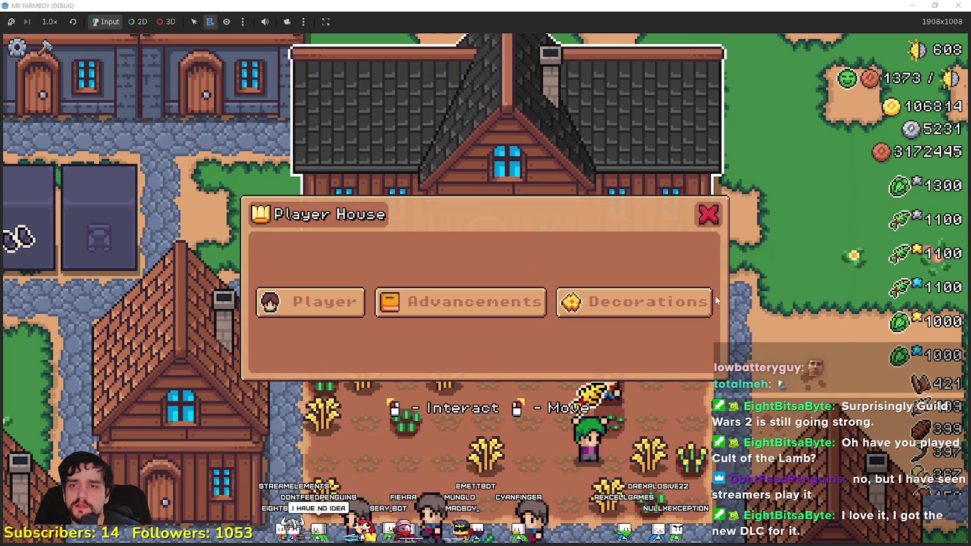
left_click(462, 301)
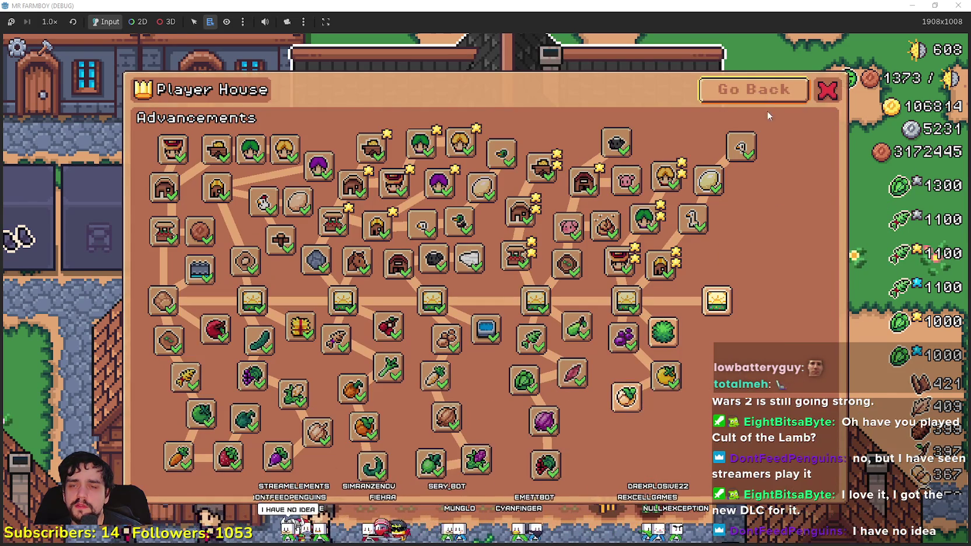
key("alt+Tab")
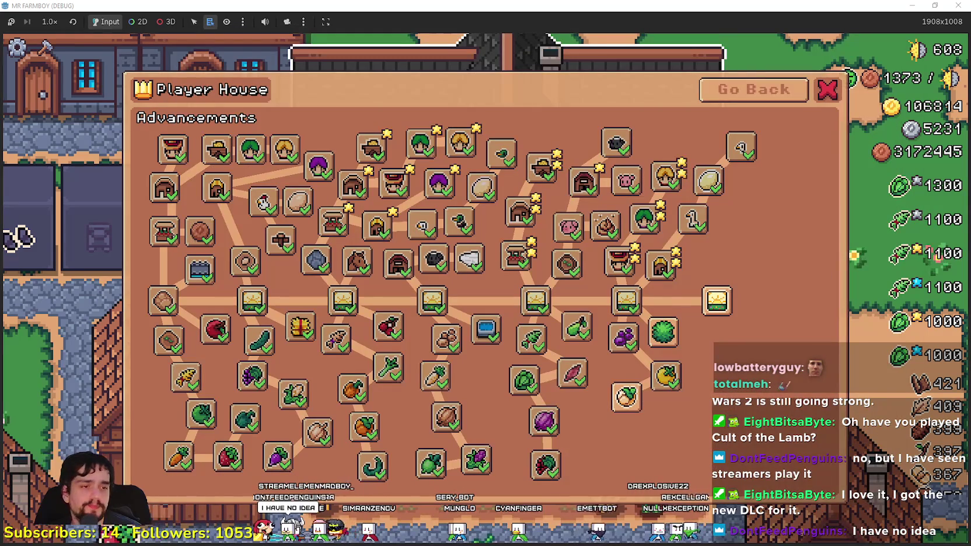
key("F8")
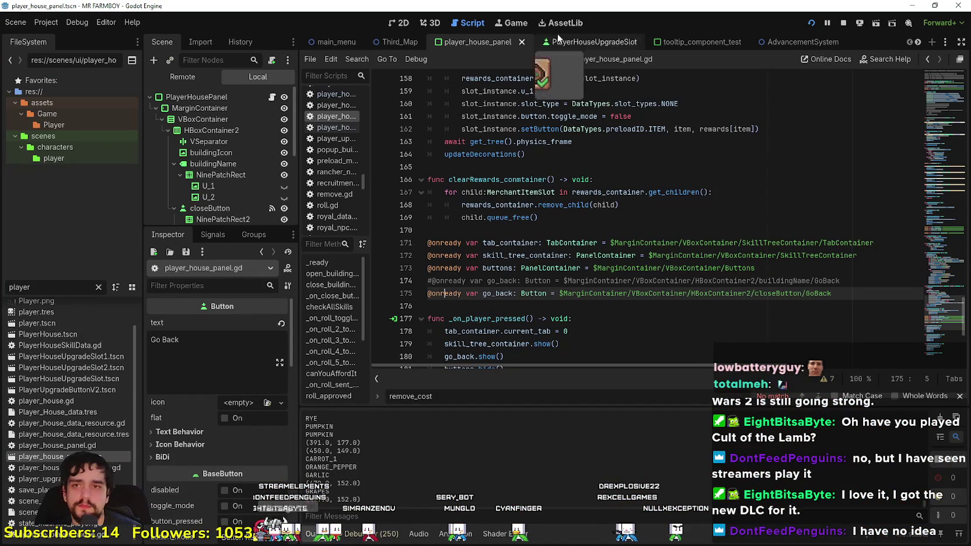
Step: Switch to the 2D editor and inspect the NinePatchRect2 and GoBack nodes
left_click(391, 24)
scroll(255, 172, "down", 3)
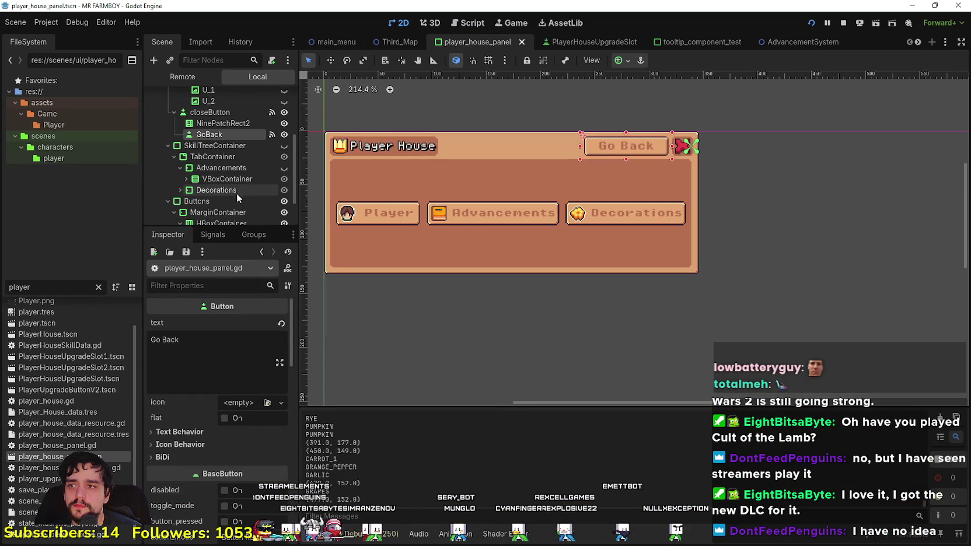
left_click(233, 121)
scroll(701, 130, "up", 4)
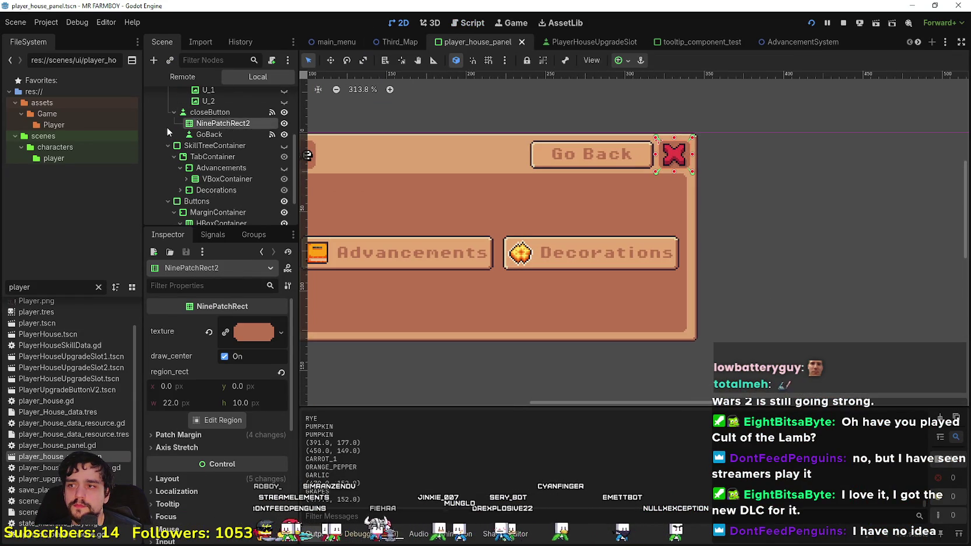
left_click(201, 135)
scroll(585, 130, "up", 3)
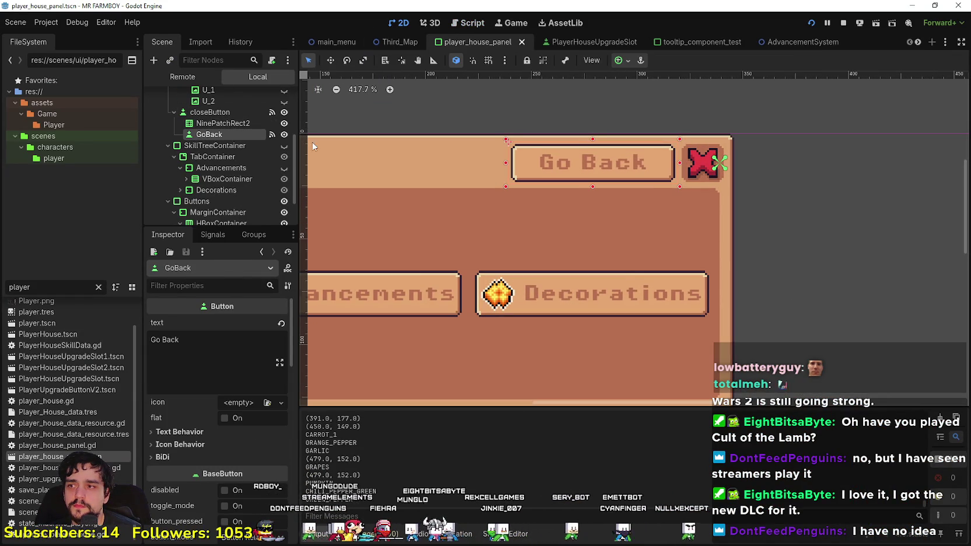
key("Up")
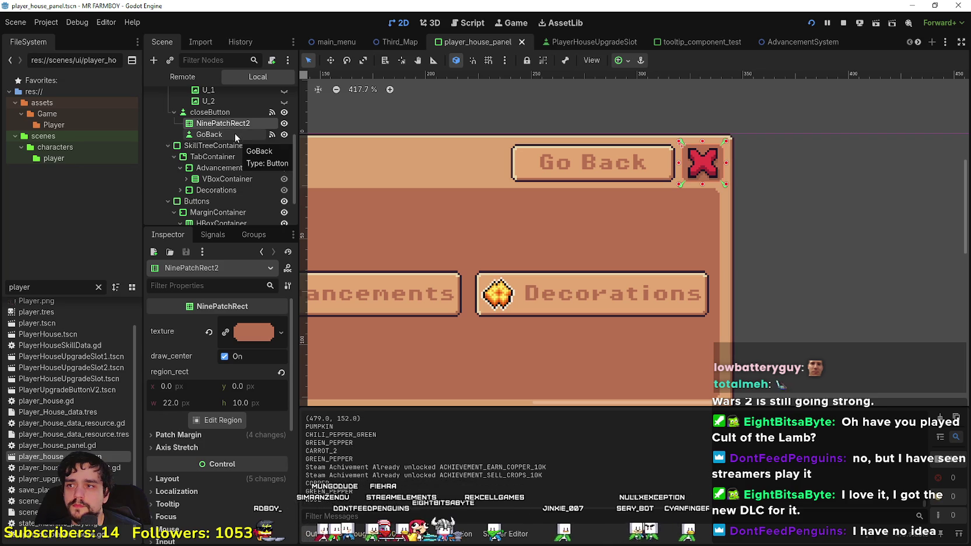
Step: Inspect the closeButton and GoBack nodes, leaving GoBack selected
left_click(224, 112)
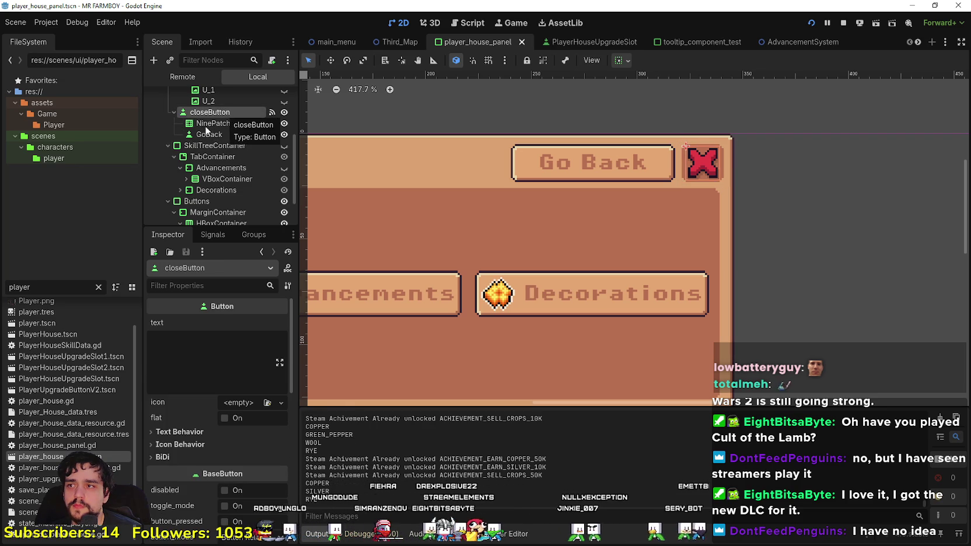
scroll(221, 146, "up", 2)
scroll(605, 197, "down", 2)
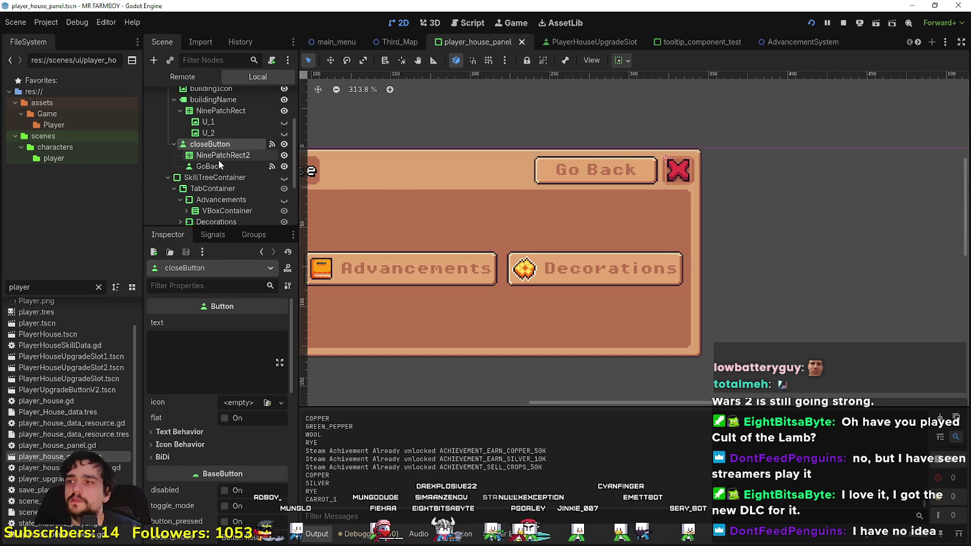
left_click(234, 166)
scroll(496, 198, "down", 1)
scroll(502, 192, "up", 2)
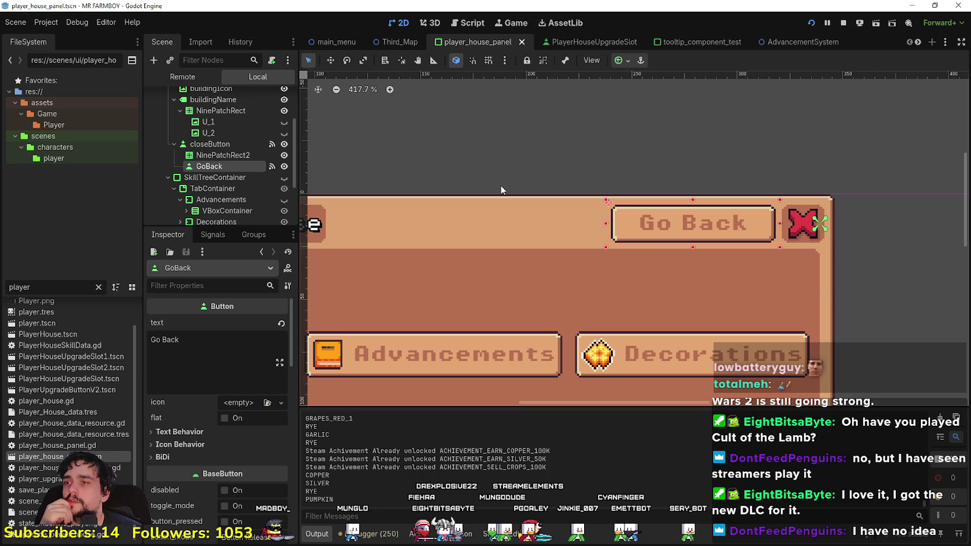
left_click(207, 145)
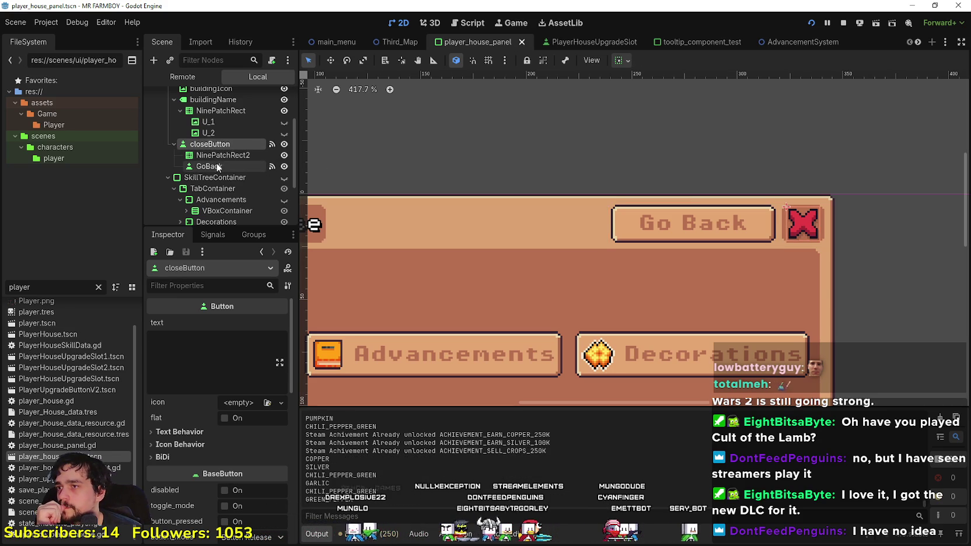
left_click(217, 168)
Step: Drag GoBack out of closeButton and drop it above closeButton inside HBoxContainer2
left_click_drag(202, 134, 186, 171)
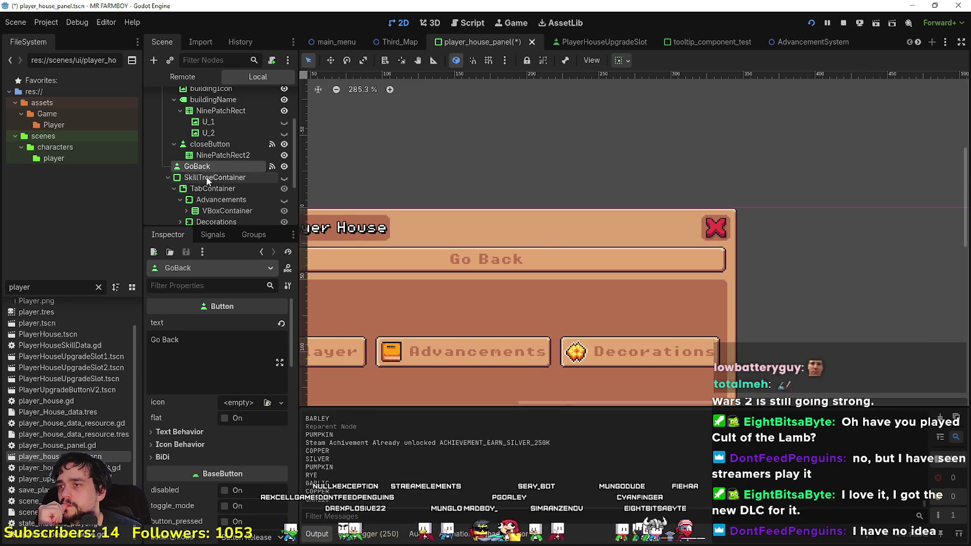
scroll(455, 193, "down", 2)
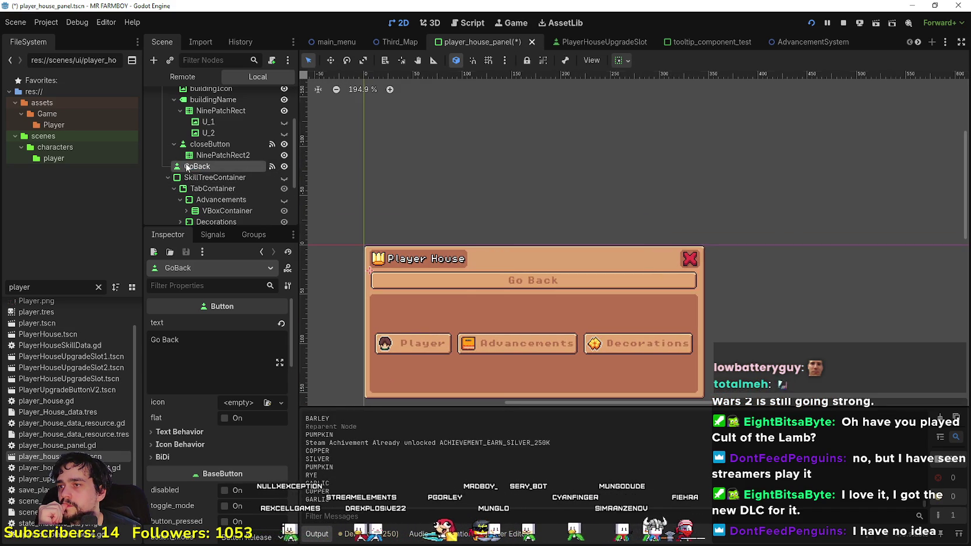
left_click_drag(187, 165, 188, 193)
scroll(581, 279, "up", 1)
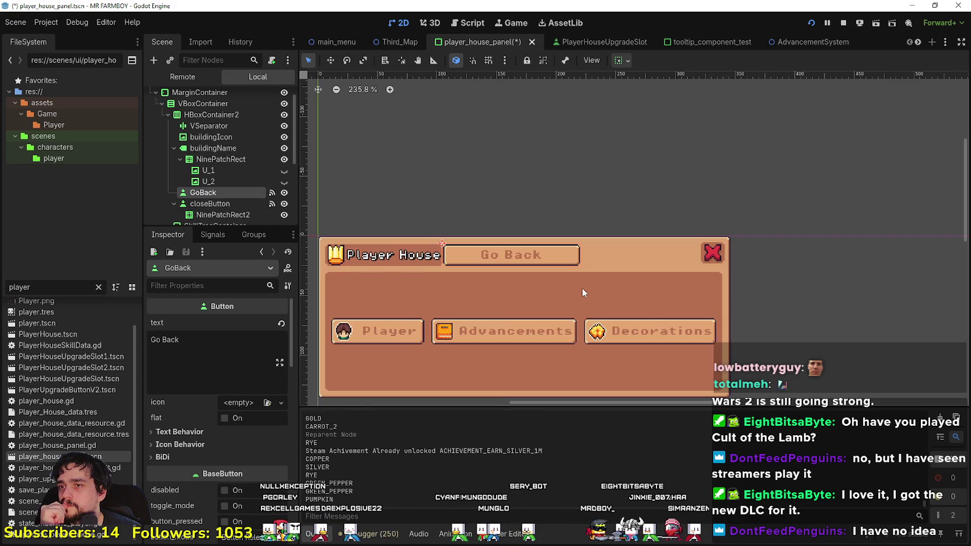
scroll(581, 285, "down", 1)
scroll(511, 314, "down", 1)
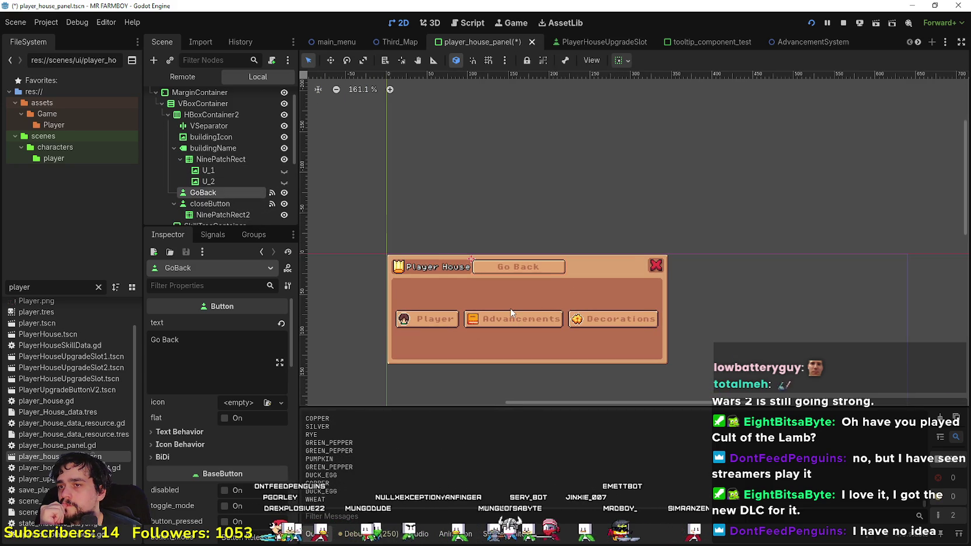
scroll(511, 313, "up", 3)
scroll(488, 282, "up", 1)
scroll(504, 271, "up", 1)
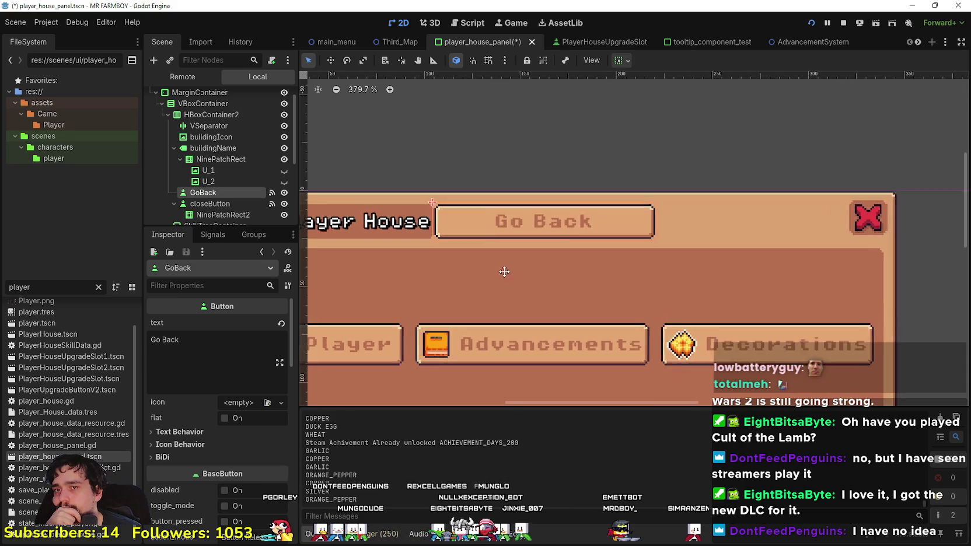
scroll(504, 272, "down", 2)
scroll(639, 288, "up", 2)
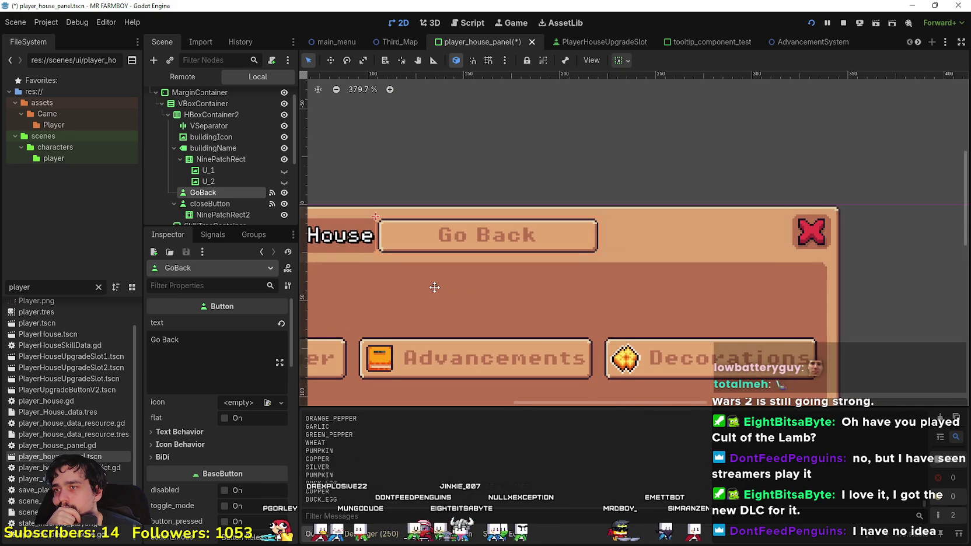
Step: Collapse NinePatchRect's children in the scene tree and inspect closeButton's properties
left_click(180, 159)
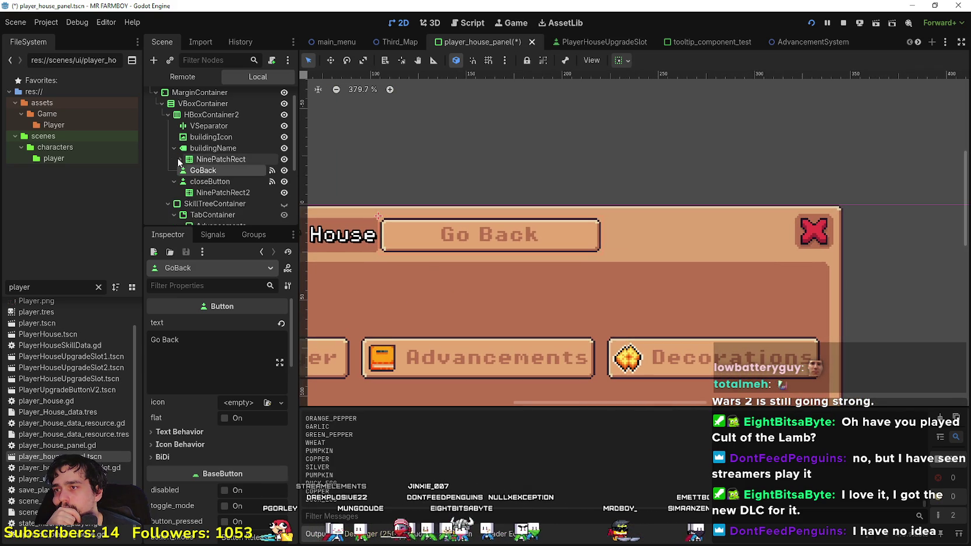
left_click(224, 182)
scroll(698, 185, "up", 1)
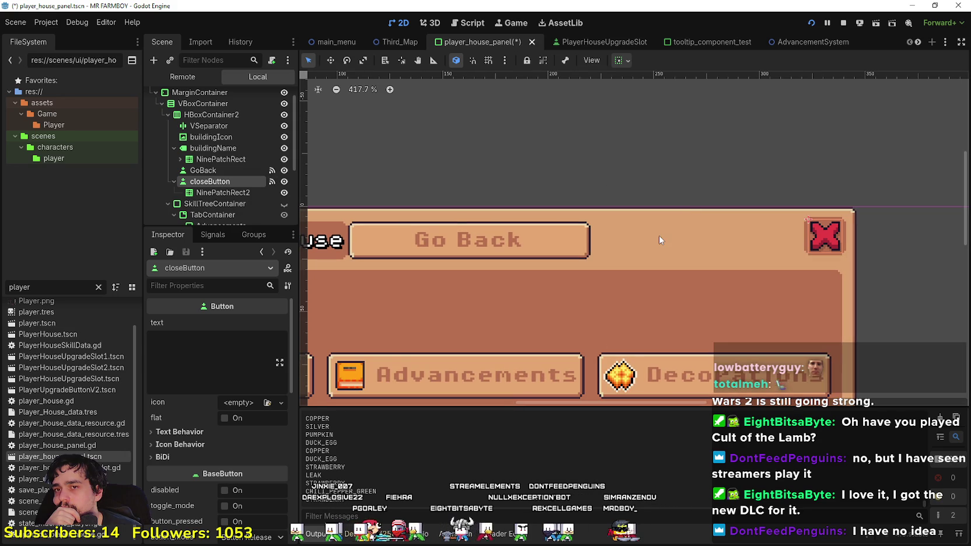
scroll(658, 236, "down", 2)
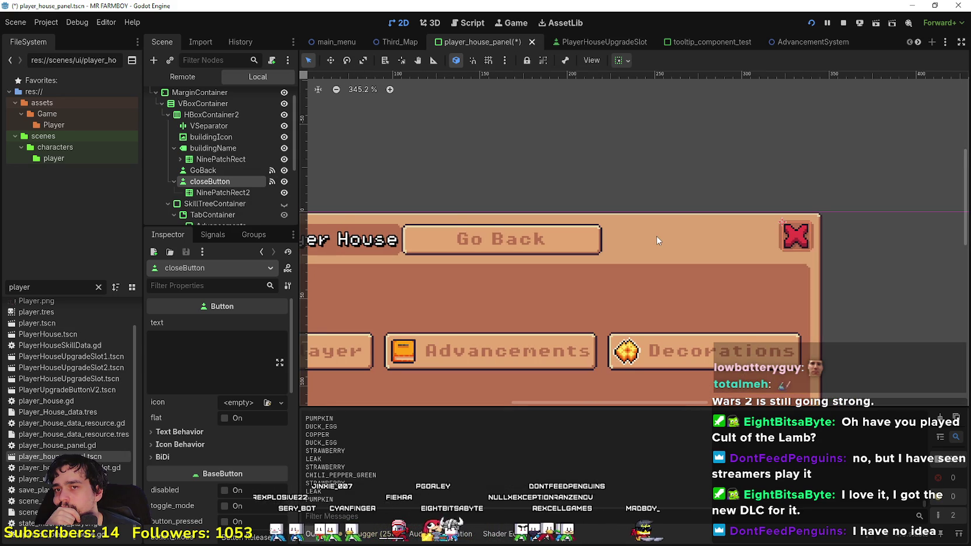
scroll(657, 240, "down", 4)
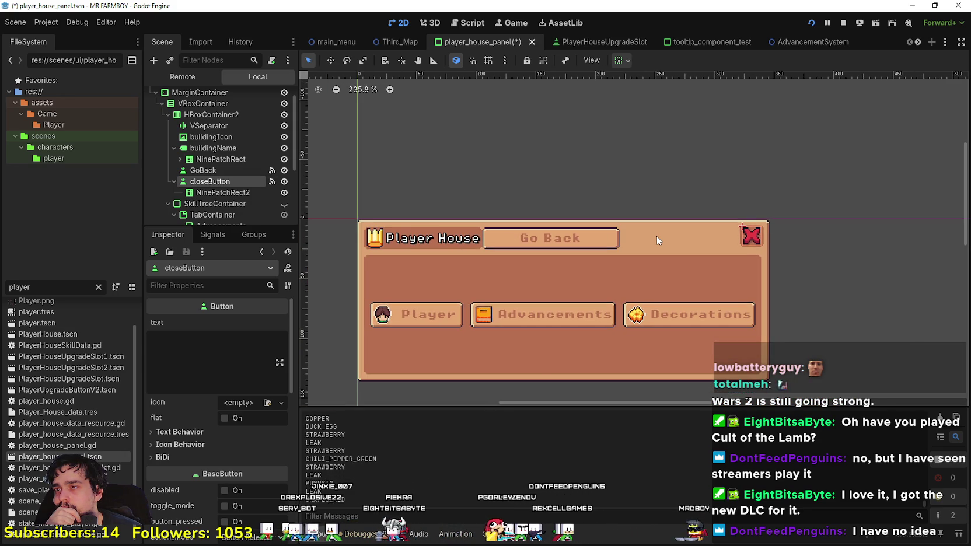
scroll(658, 240, "up", 4)
Step: Set closeButton's custom minimum size width to 20
scroll(184, 482, "down", 6)
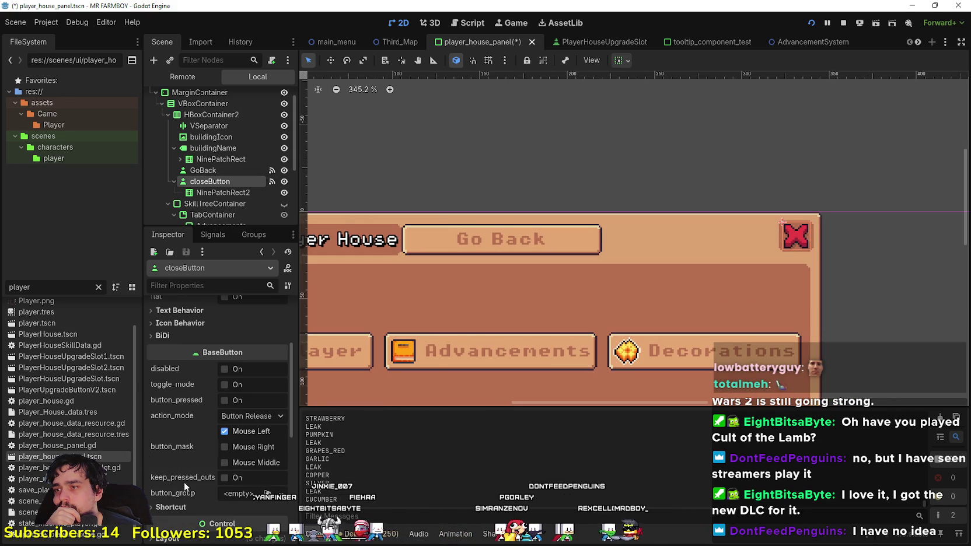
left_click(205, 444)
scroll(210, 452, "down", 3)
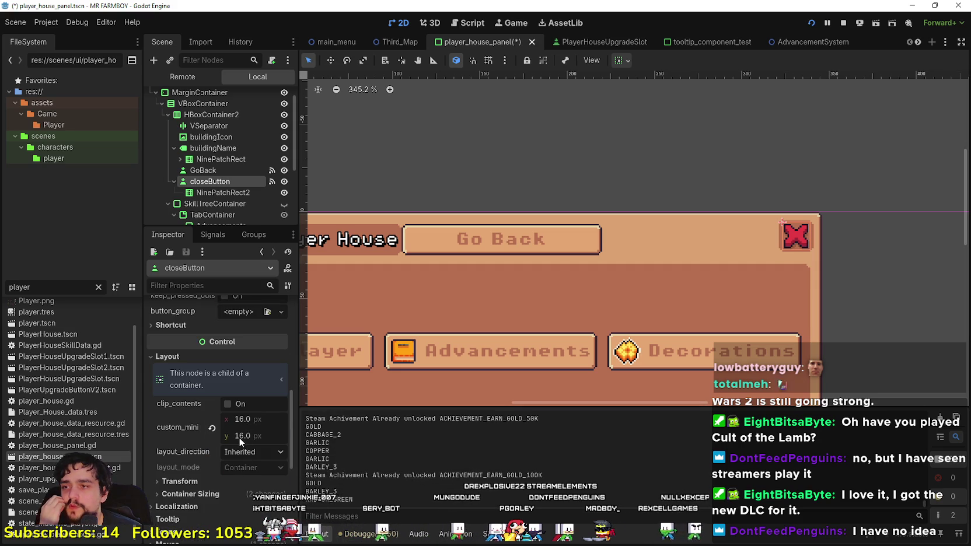
left_click_drag(239, 437, 266, 437)
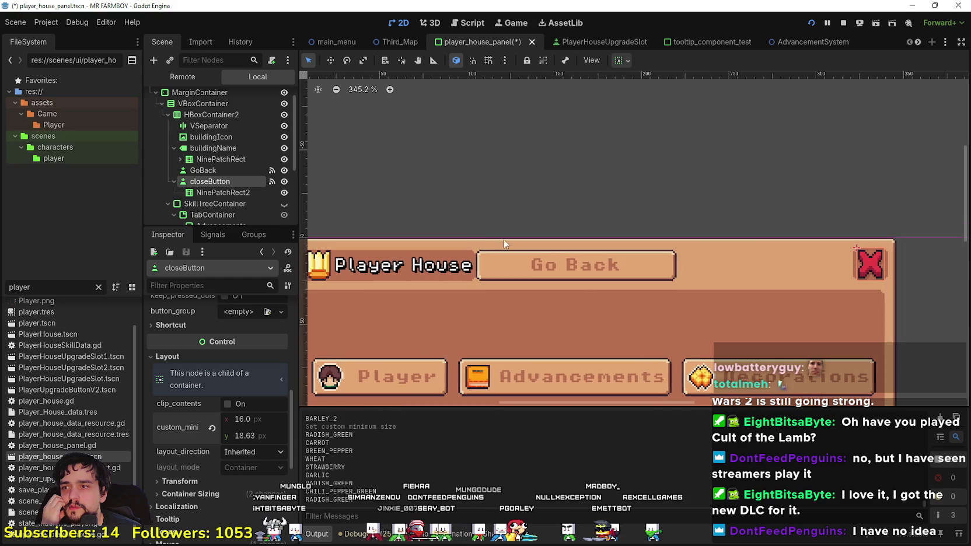
scroll(228, 188, "down", 2)
left_click(203, 138)
scroll(213, 457, "down", 5)
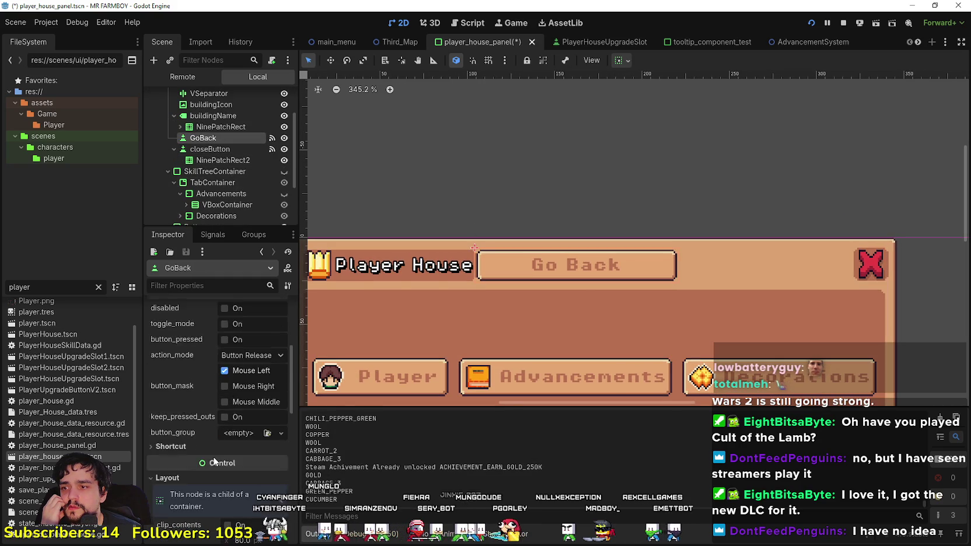
scroll(215, 455, "down", 3)
left_click(245, 406)
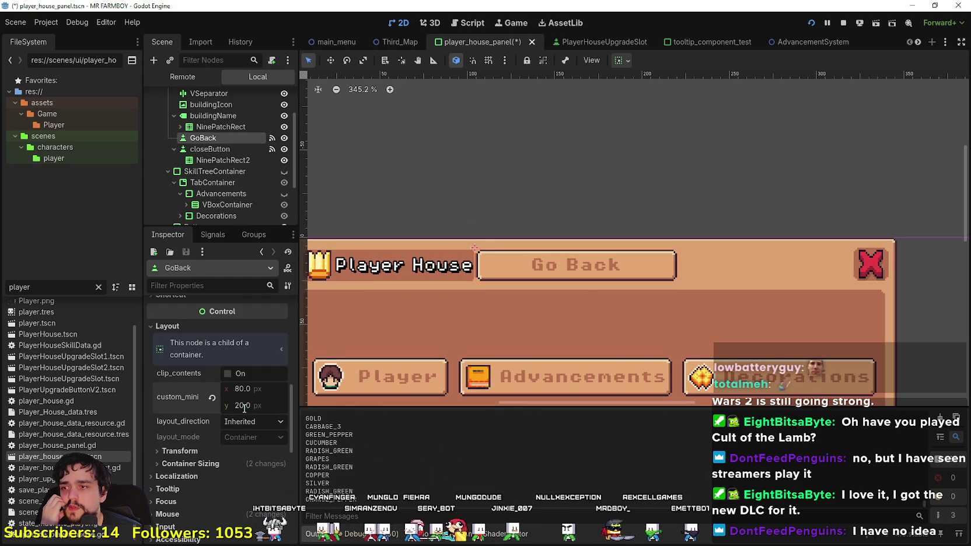
left_click(213, 149)
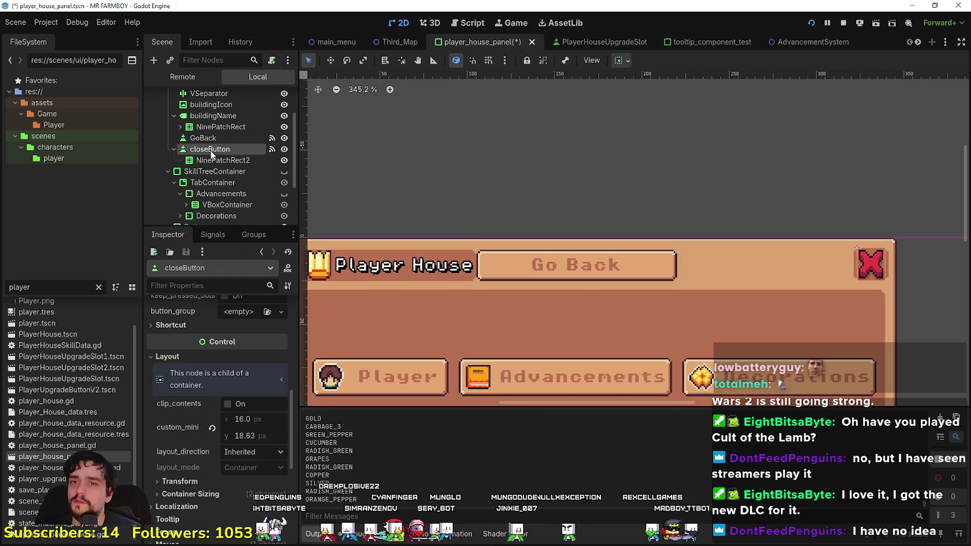
left_click(258, 437)
type("20")
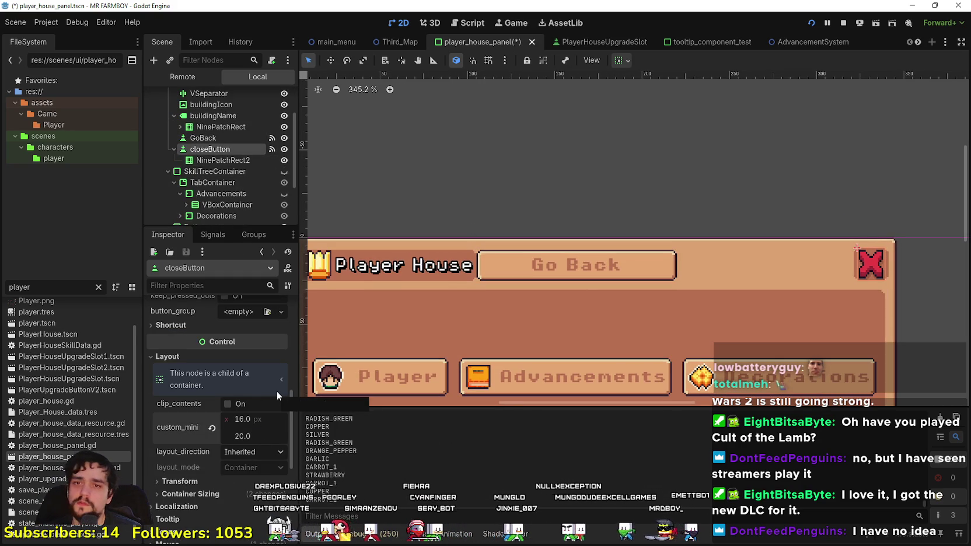
left_click(251, 420)
type("20")
key("Return")
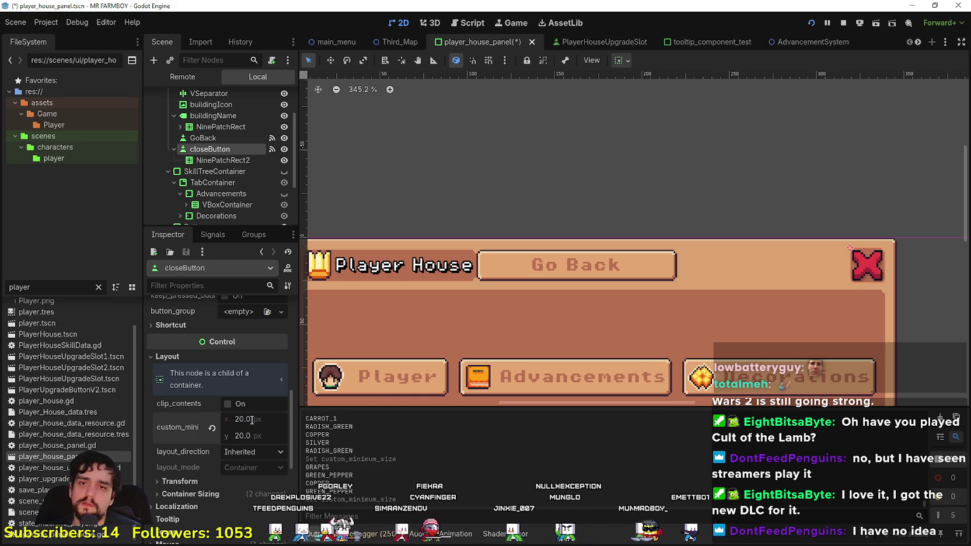
Step: Set GoBack's horizontal container sizing to Shrink End
scroll(791, 305, "up", 2)
scroll(791, 305, "up", 1)
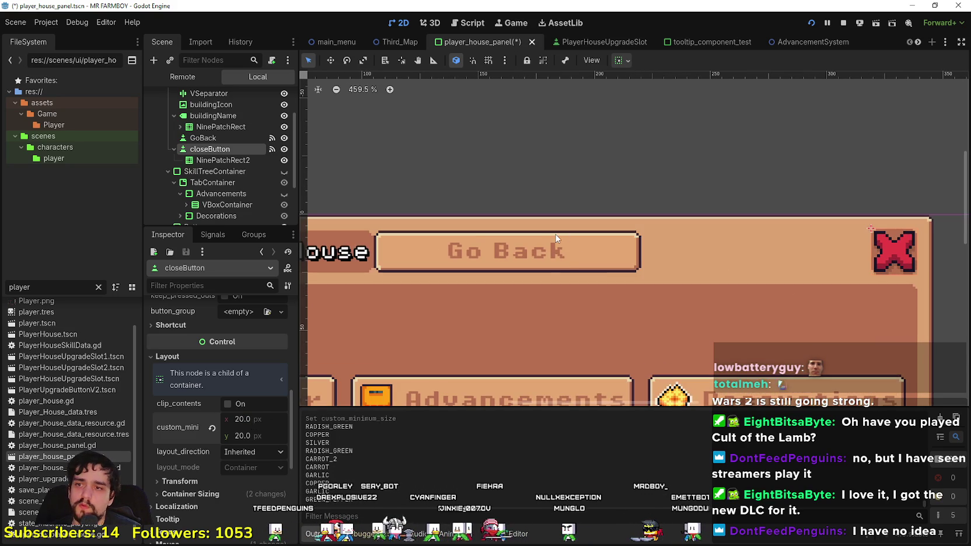
left_click(204, 139)
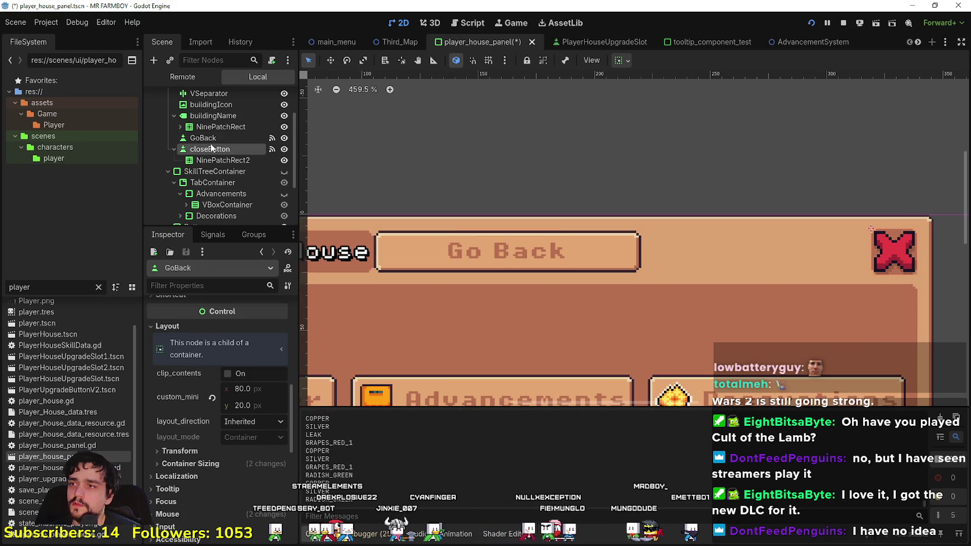
left_click(626, 60)
left_click(666, 99)
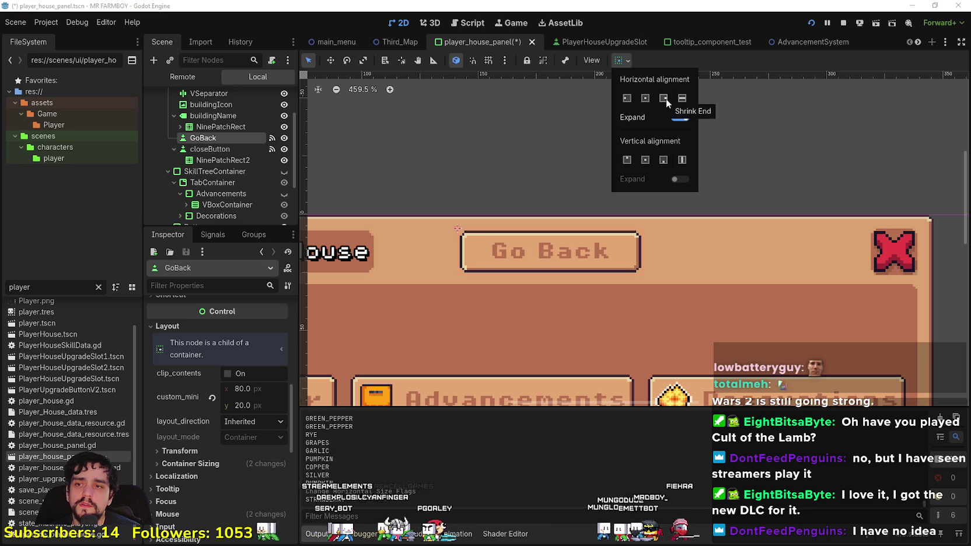
left_click(230, 146)
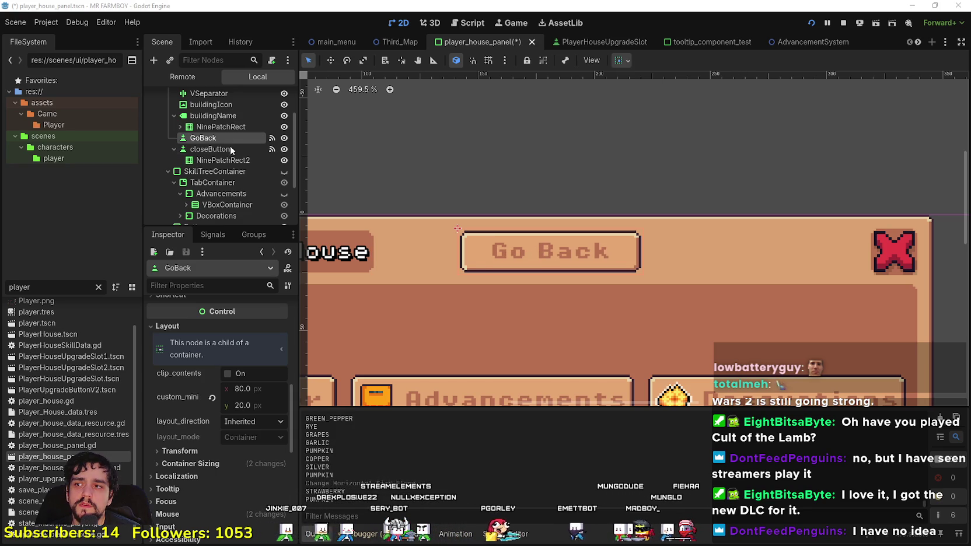
Step: Turn off horizontal Expand for closeButton
left_click(252, 150)
left_click(622, 60)
left_click(681, 117)
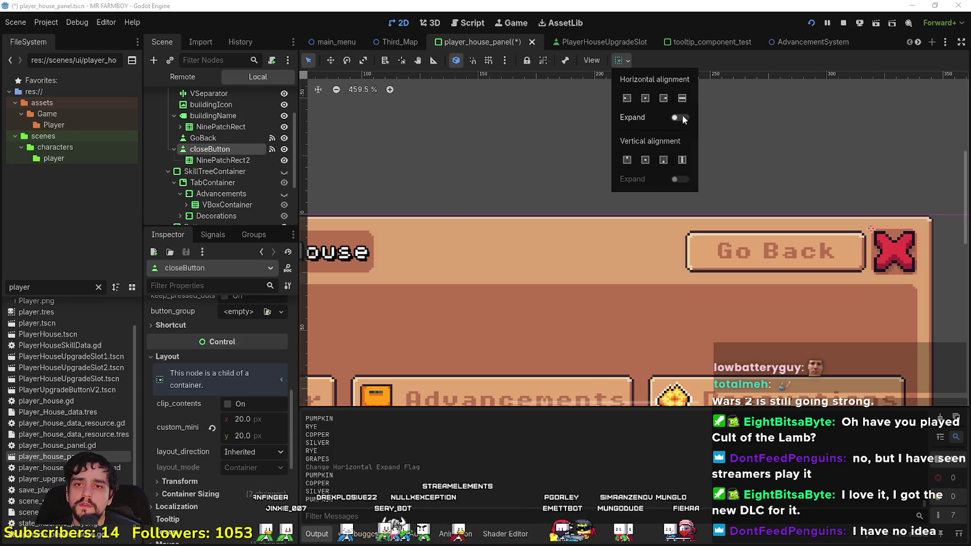
scroll(730, 260, "down", 7)
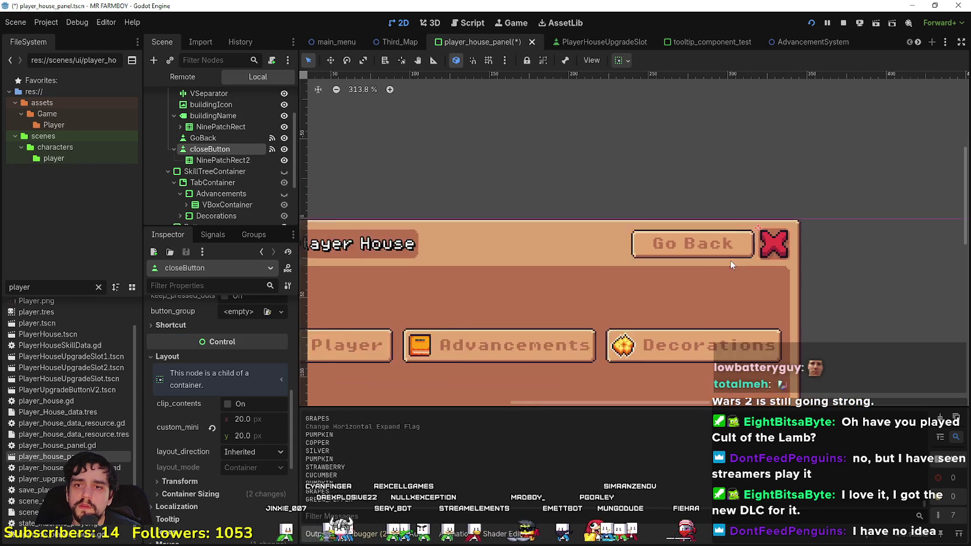
Step: Save the scene and add an onready reference to HBoxContainer2/GoBack in player_house_panel.gd
key("ctrl+s")
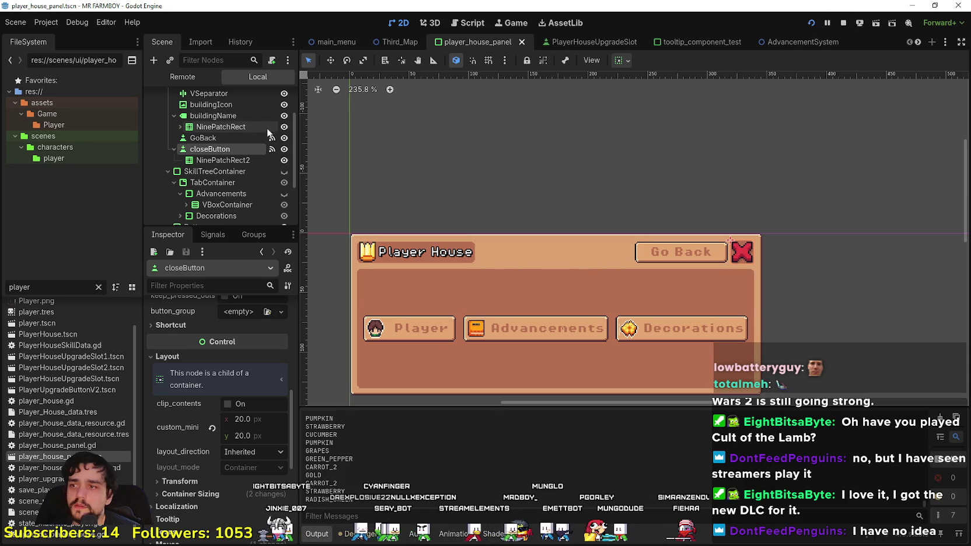
scroll(245, 159, "up", 3)
left_click(214, 186)
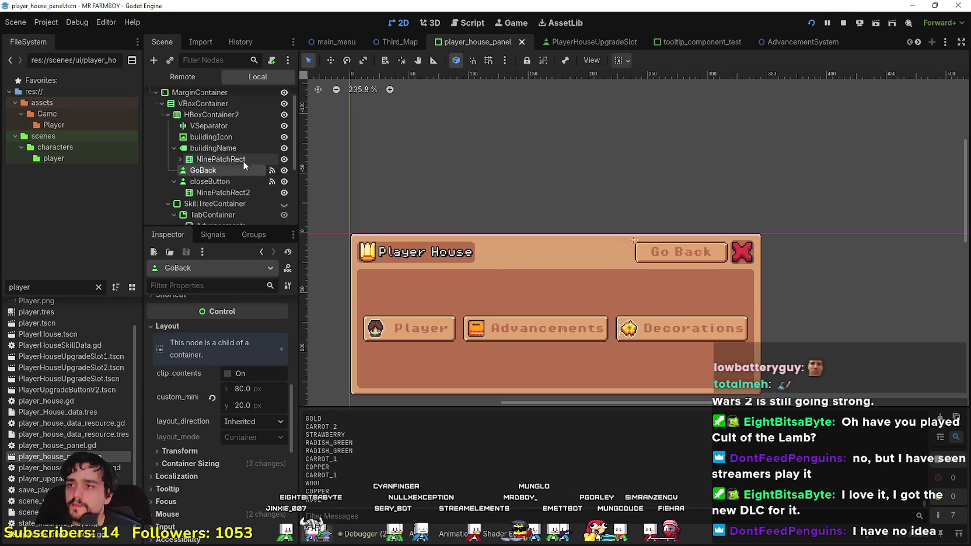
left_click(272, 97)
scroll(433, 149, "down", 4)
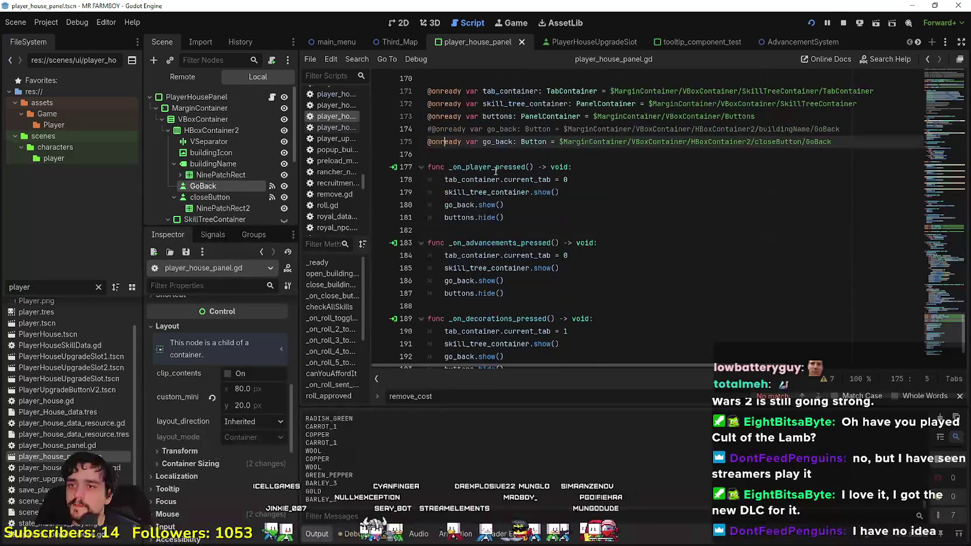
left_click(482, 153)
mouse_move(202, 186)
left_mouse_down()
mouse_move(497, 167)
mouse_move(444, 154)
left_mouse_up()
Step: Delete the old go_back declaration lines and rerun the game
left_click_drag(847, 129, 833, 140)
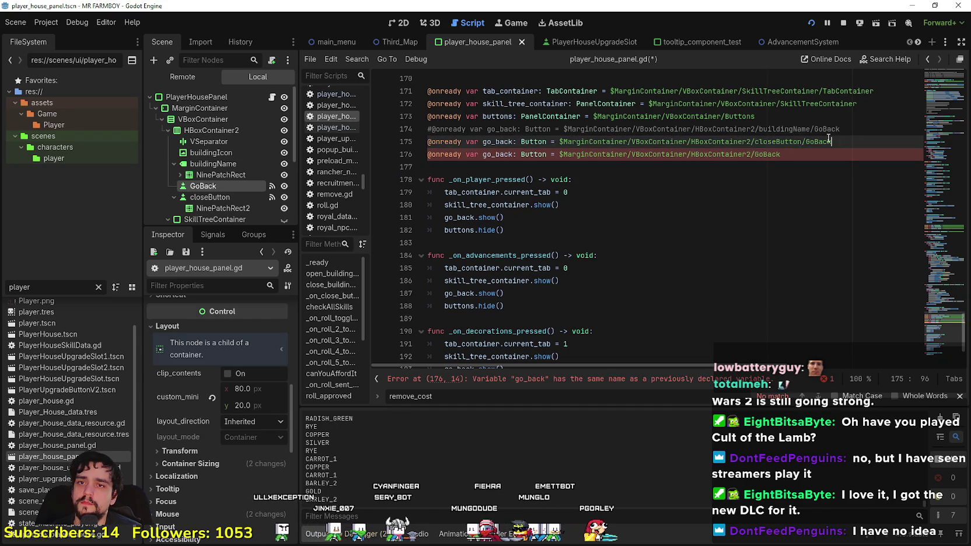
key("BackSpace")
key("shift+Up")
key("BackSpace")
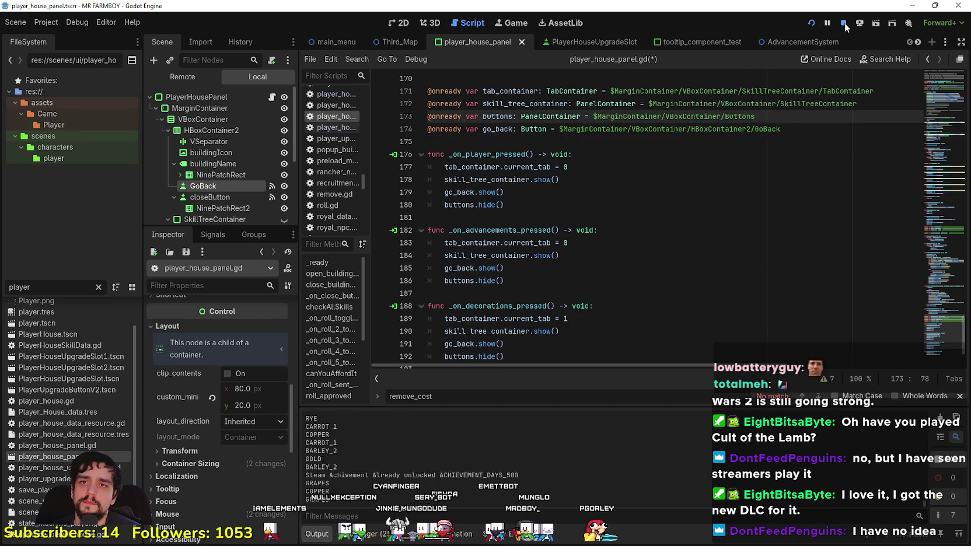
left_click(812, 24)
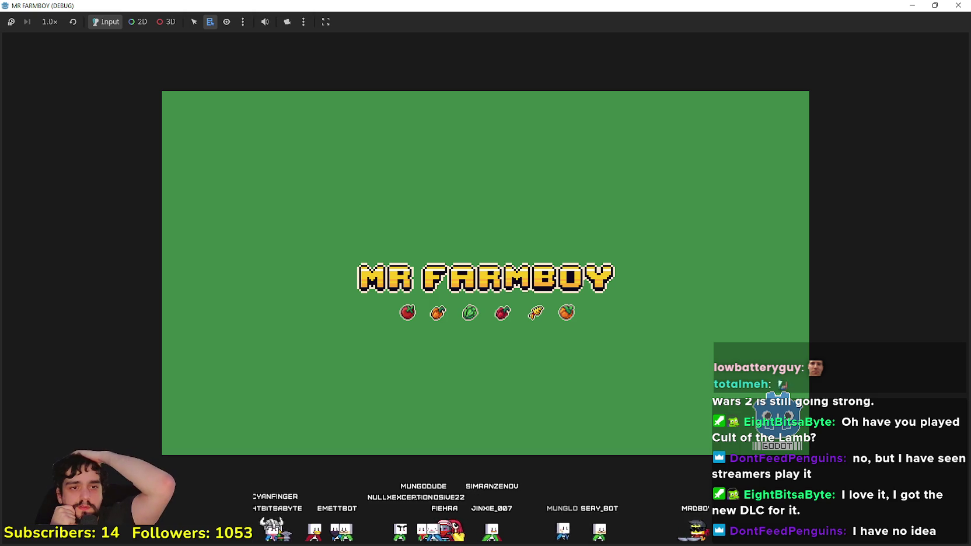
Step: Run the MR FARMBOY debug game and load the Save 3 slot via Continue
left_click(959, 5)
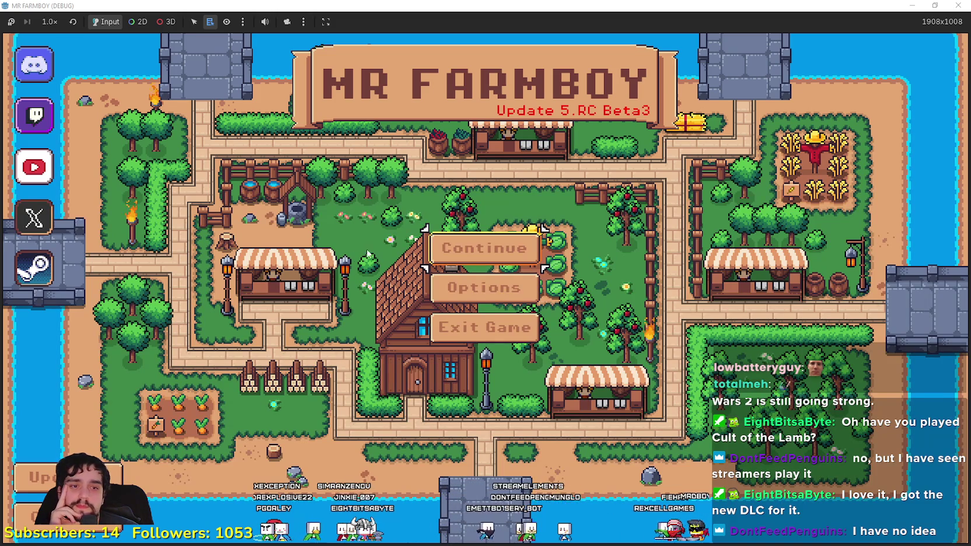
left_click(485, 248)
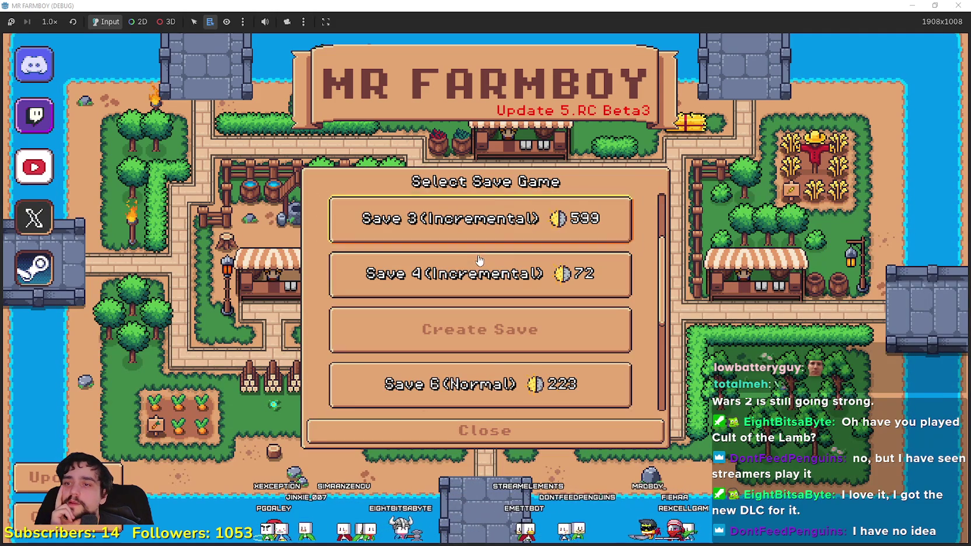
left_click(489, 215)
left_click(424, 233)
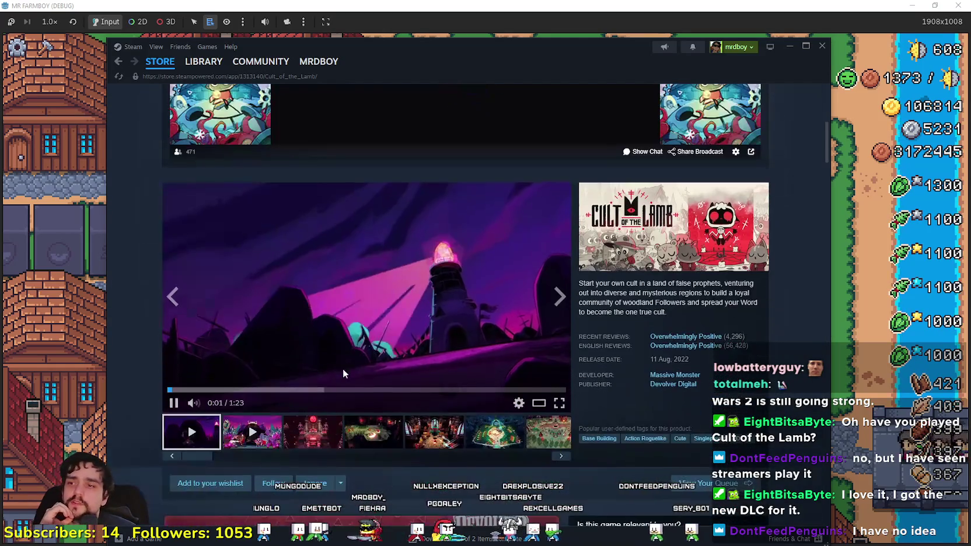
Step: Browse the Cult of the Lamb store page screenshots and scroll down the page
left_click(374, 429)
scroll(376, 405, "down", 7)
scroll(376, 403, "down", 4)
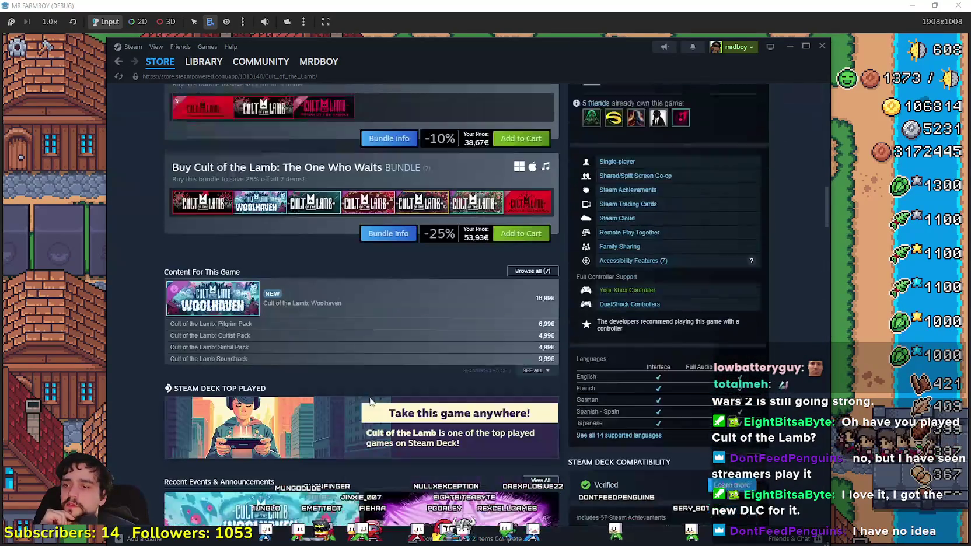
mouse_move(288, 281)
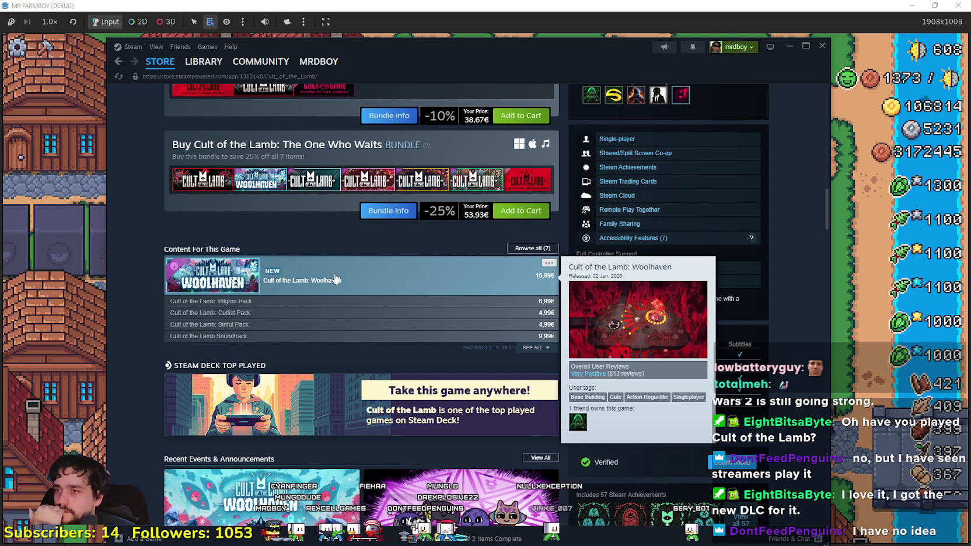
mouse_move(360, 277)
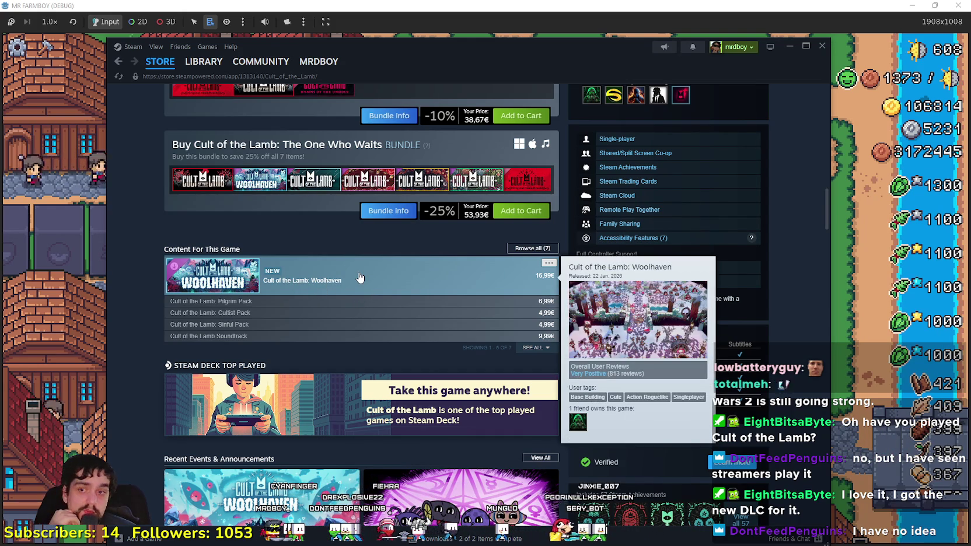
scroll(398, 385, "down", 4)
Step: Read the Woolhaven DLC announcement, close it, and minimise the Steam window
left_click(357, 341)
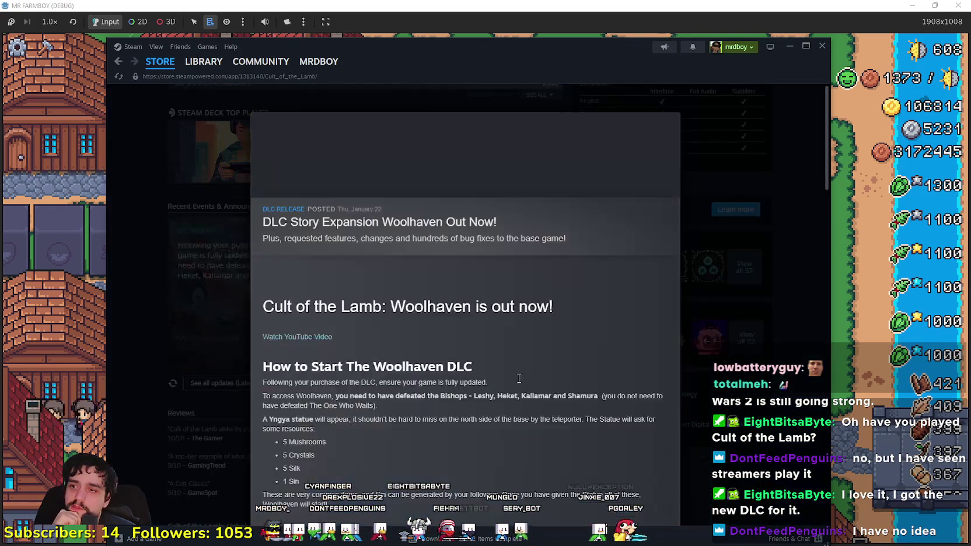
scroll(515, 374, "down", 3)
scroll(515, 380, "down", 10)
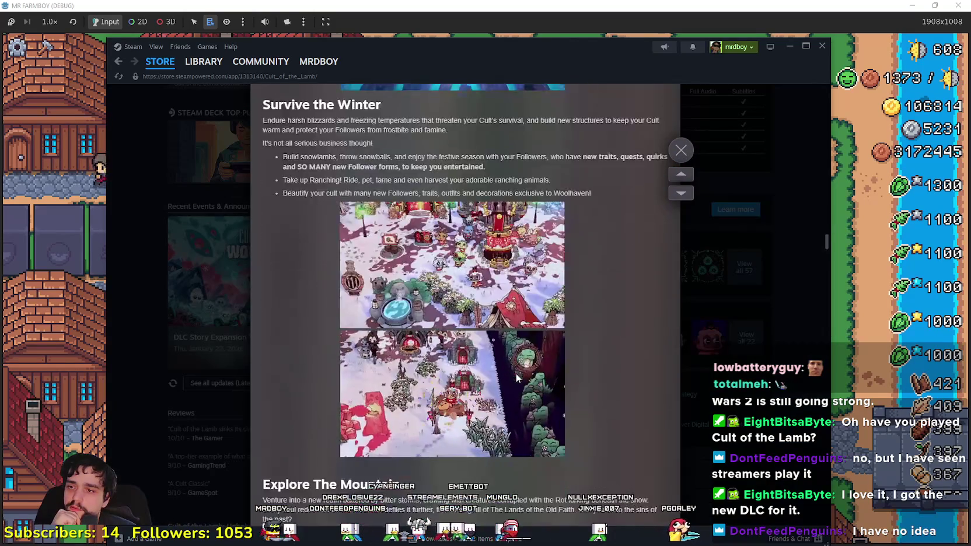
left_click(778, 227)
scroll(777, 227, "down", 4)
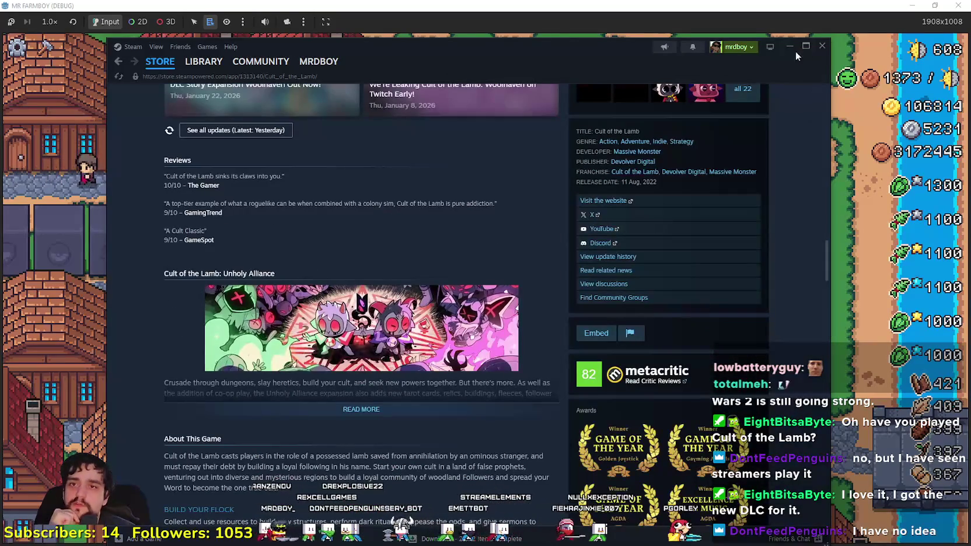
mouse_move(160, 63)
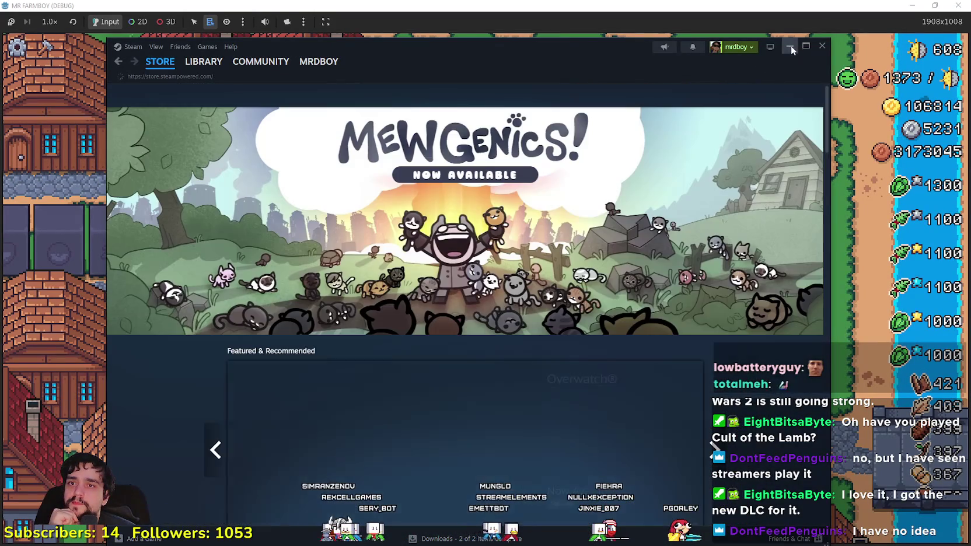
left_click(790, 46)
Step: Test Go Back from the Advancements and Decorations panels to the Player House menu
left_click(461, 305)
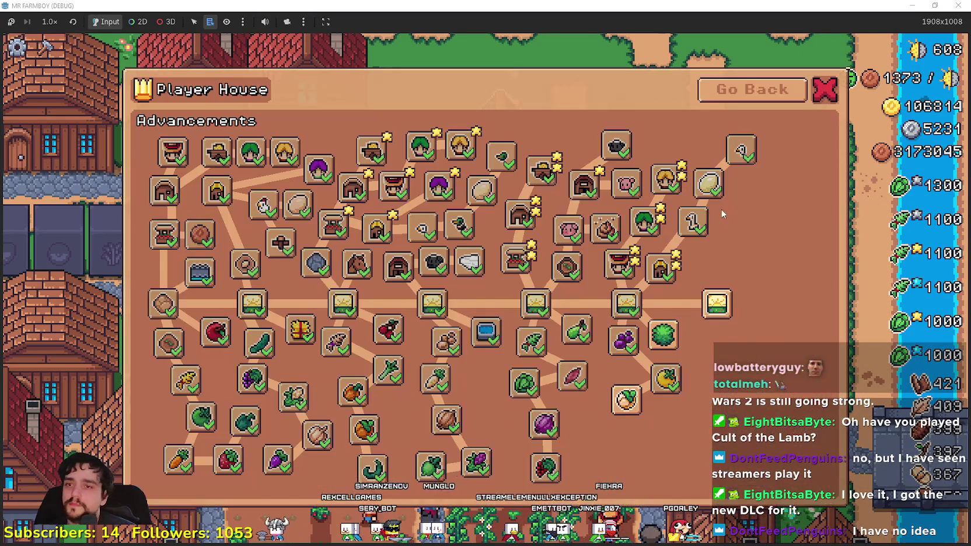
left_click(754, 91)
left_click(461, 304)
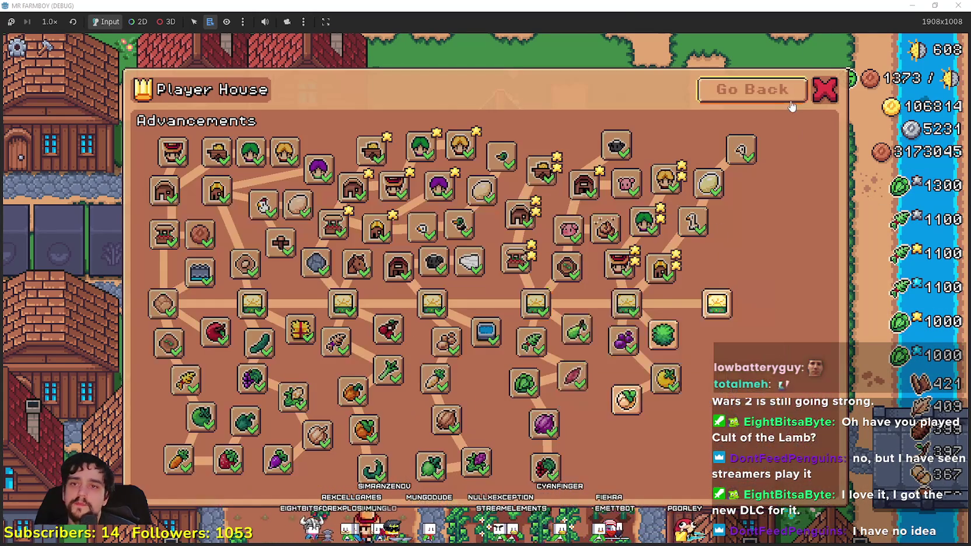
left_click(753, 91)
left_click(590, 310)
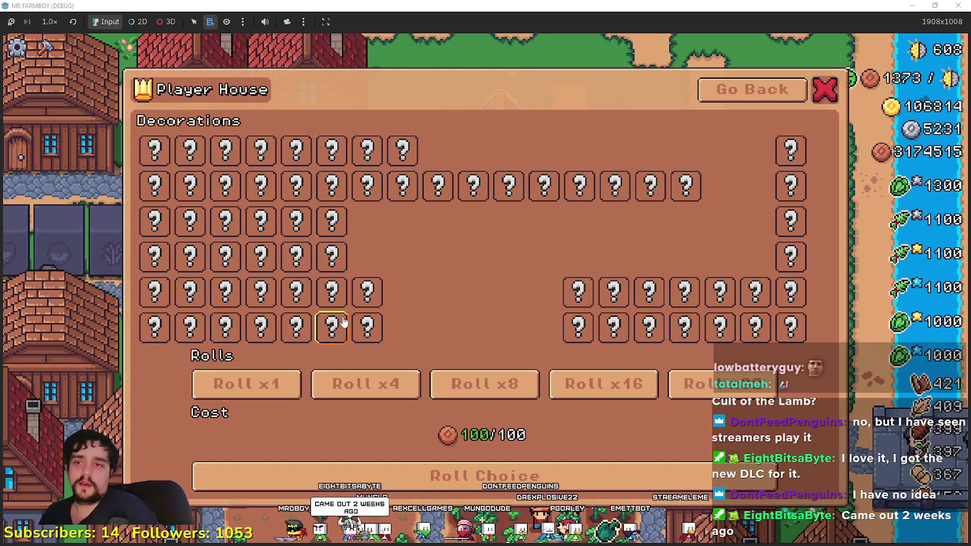
left_click(729, 92)
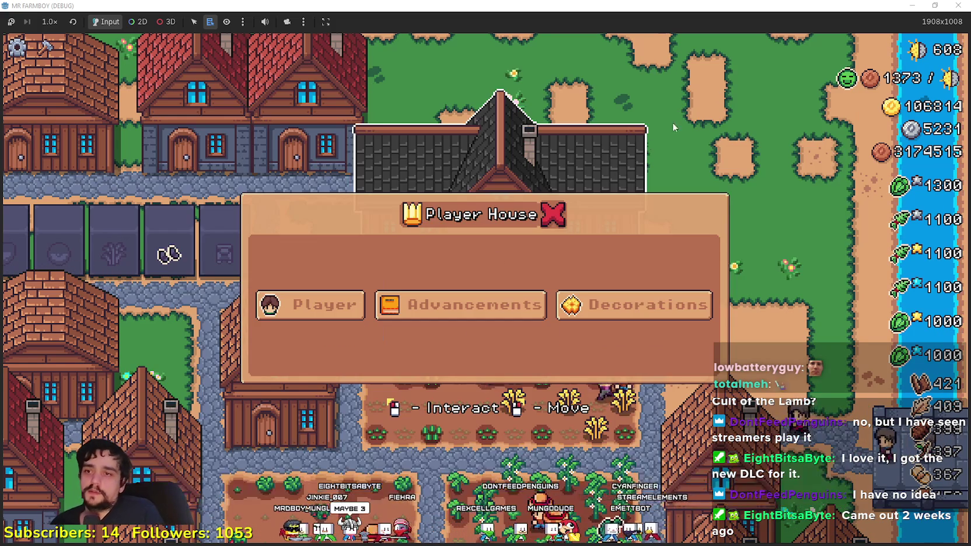
left_click(613, 303)
left_click(715, 88)
Step: Recheck that the Advancements tree's Go Back returns to the Player House main menu
left_click(461, 305)
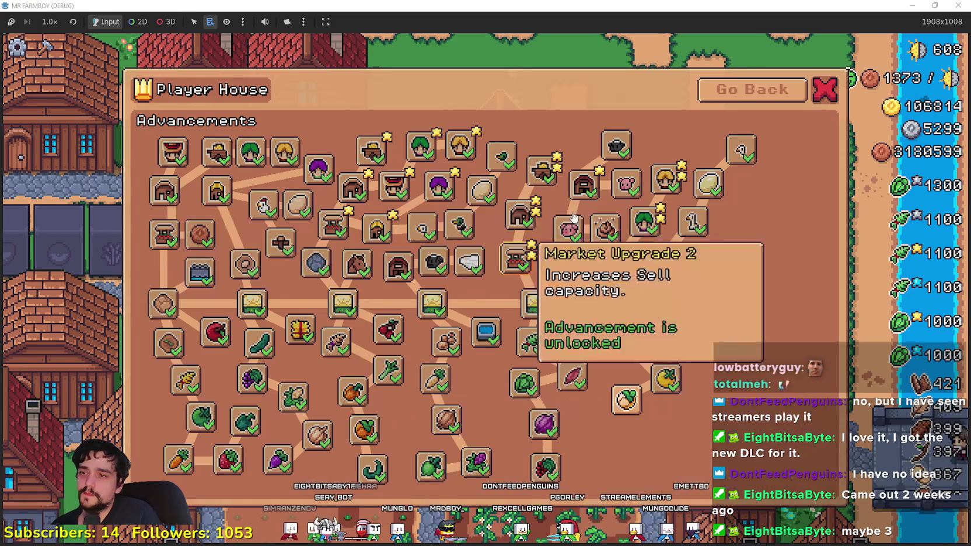
left_click(742, 96)
left_click(461, 305)
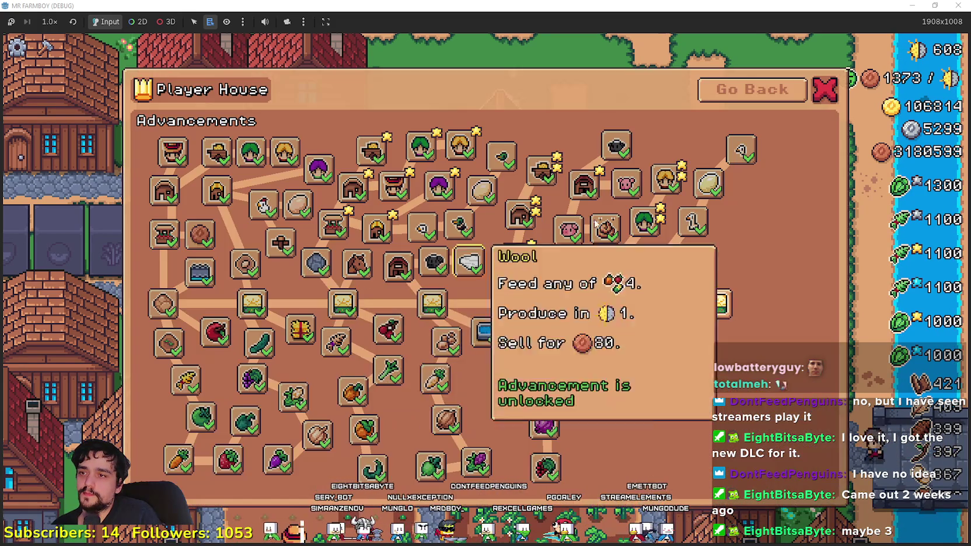
left_click(733, 101)
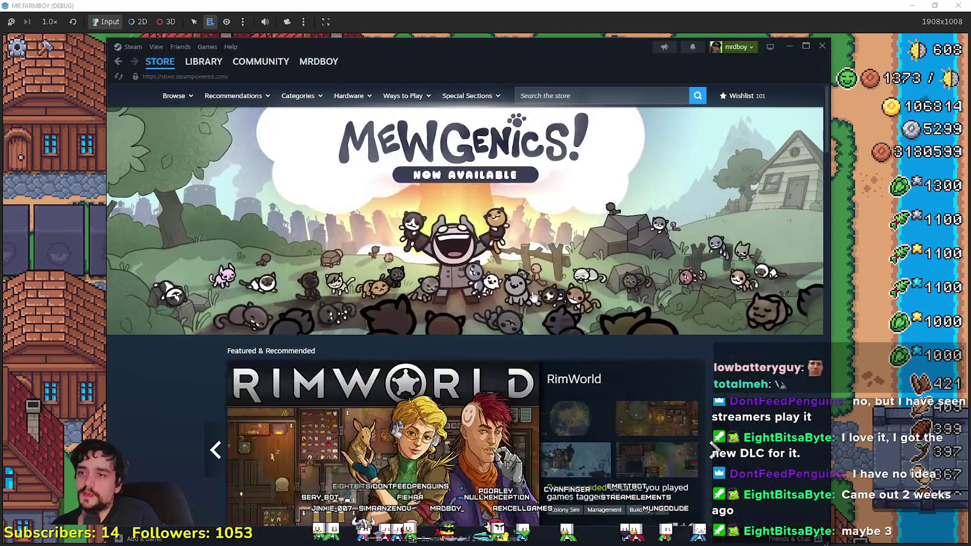
key("alt+Tab")
left_click(503, 306)
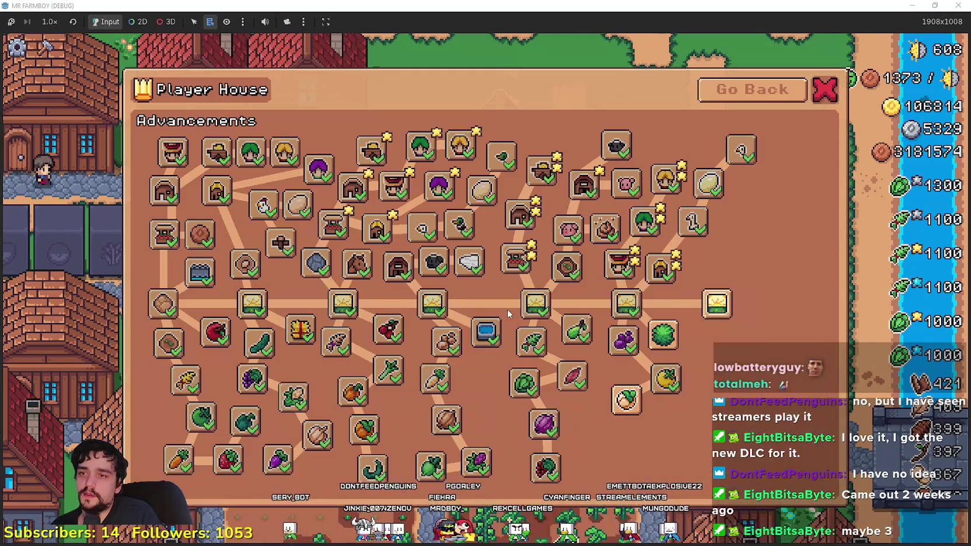
left_click(710, 99)
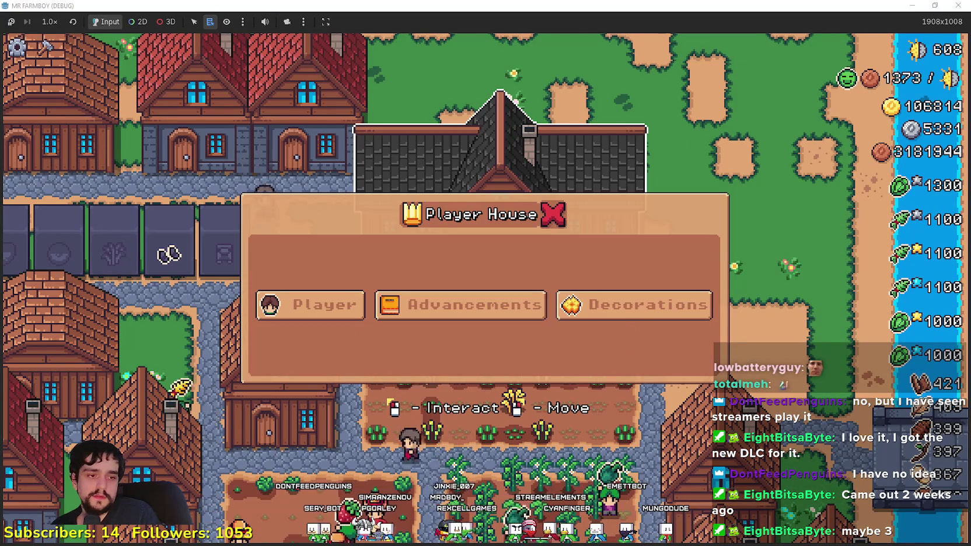
Step: Return to Godot's 2D view of the Player House panel and select the Player node
key("alt+Tab")
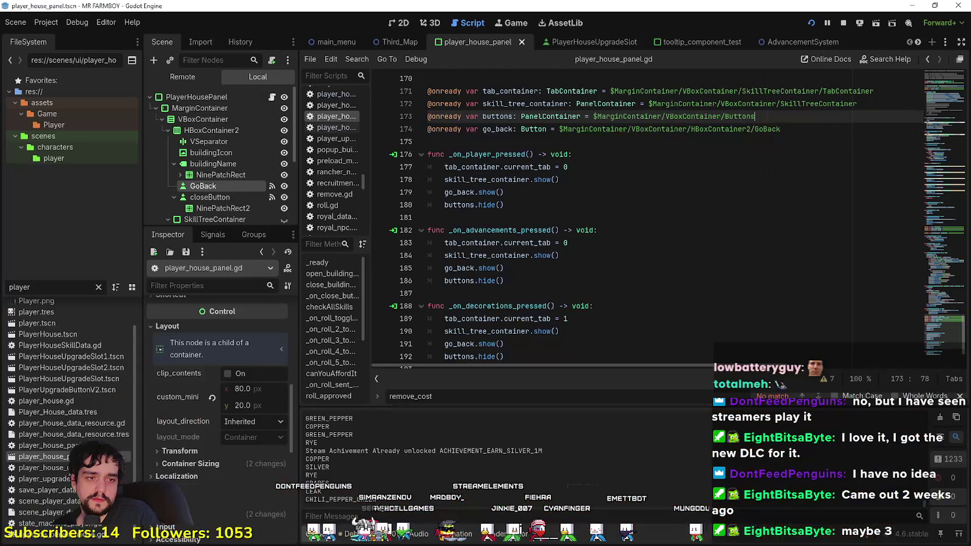
left_click(399, 23)
scroll(448, 287, "down", 2)
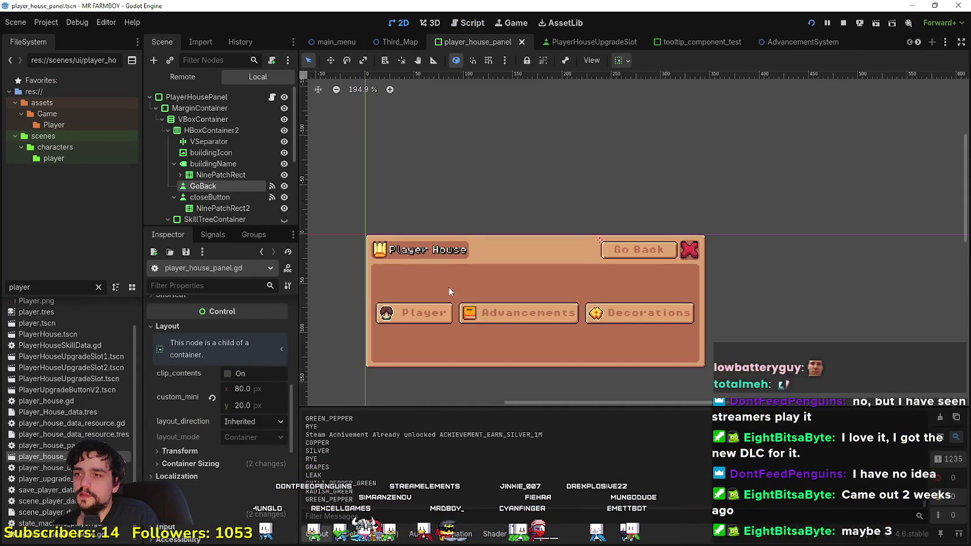
scroll(449, 287, "up", 4)
scroll(217, 175, "down", 5)
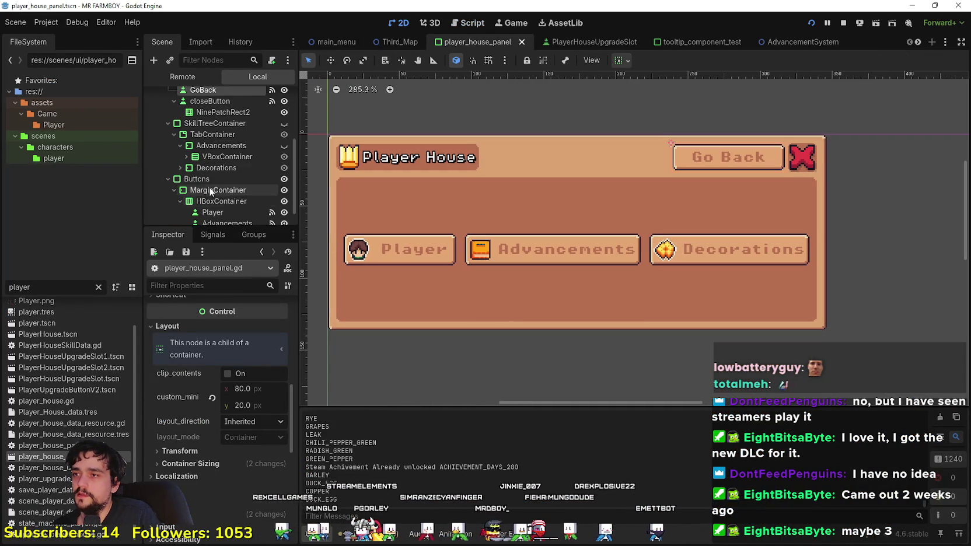
left_click(218, 194)
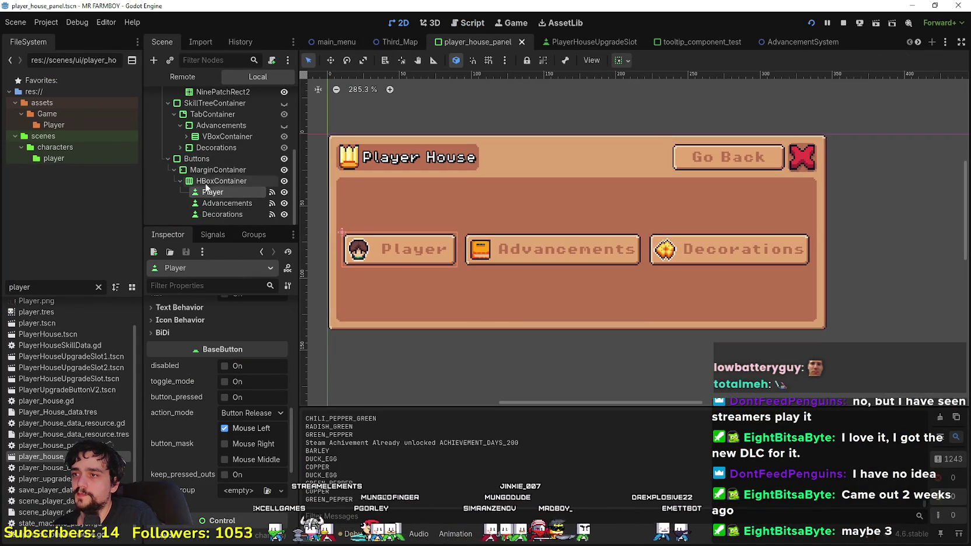
Step: Expand the Decorations branch and copy its buildingYourInv label node
left_click(180, 148)
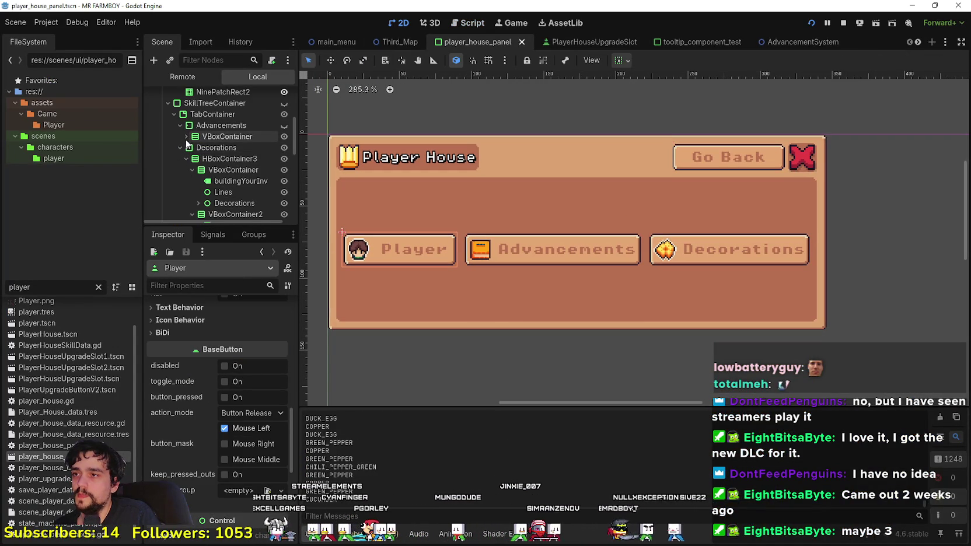
left_click(179, 148)
left_click(180, 148)
scroll(231, 207, "down", 2)
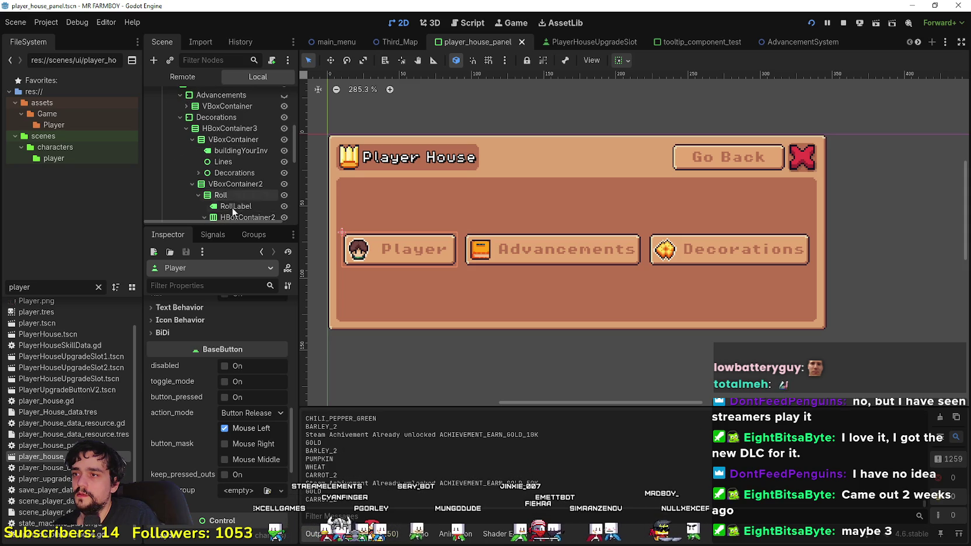
right_click(228, 153)
left_click(270, 215)
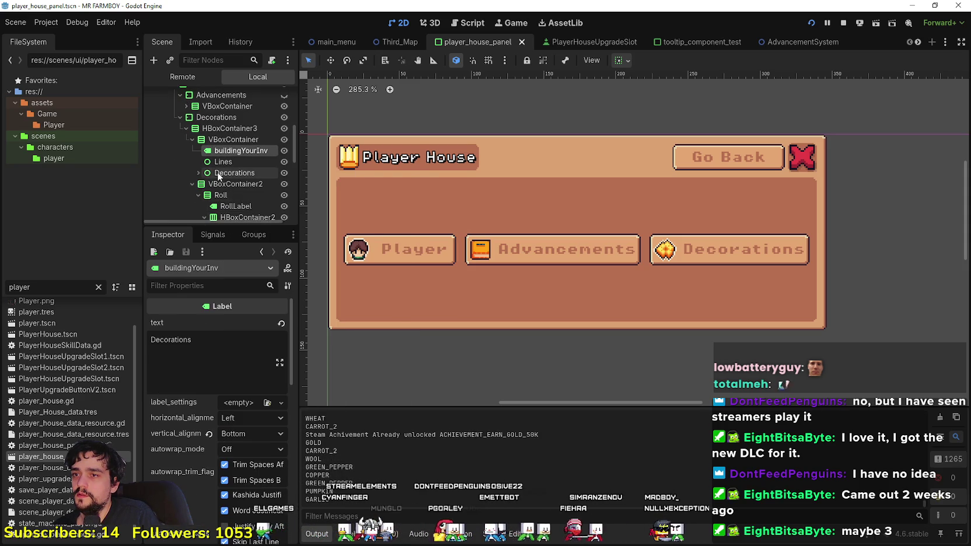
scroll(218, 171, "up", 4)
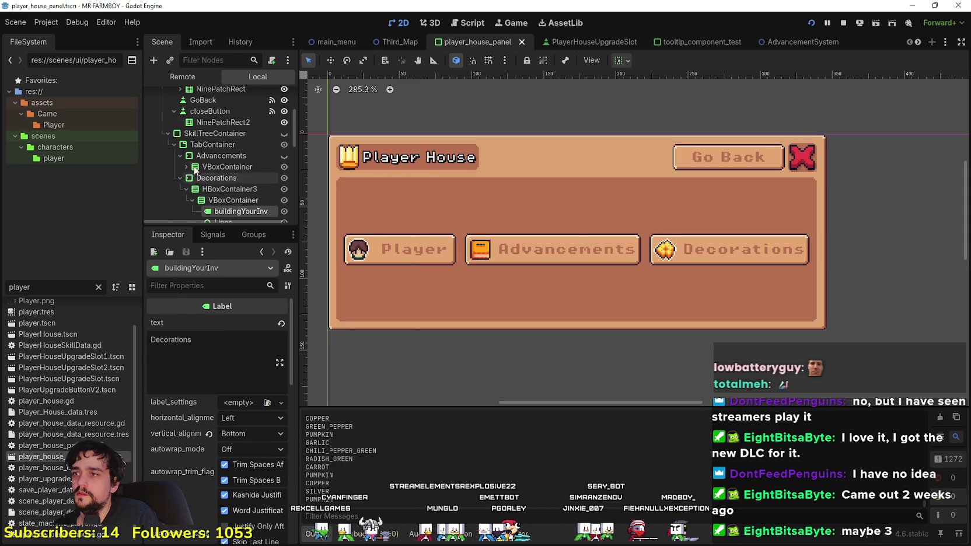
scroll(222, 188, "down", 4)
scroll(205, 185, "up", 10)
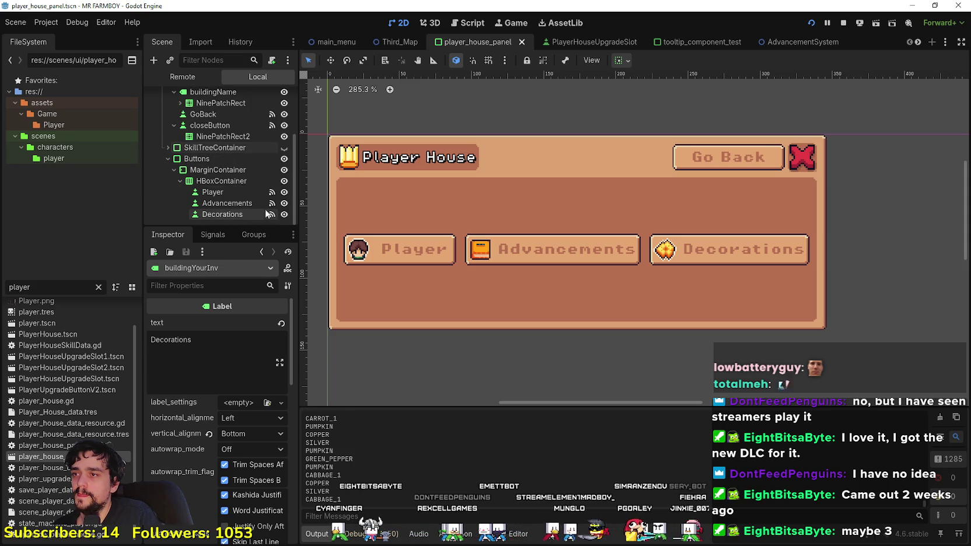
left_click(211, 194)
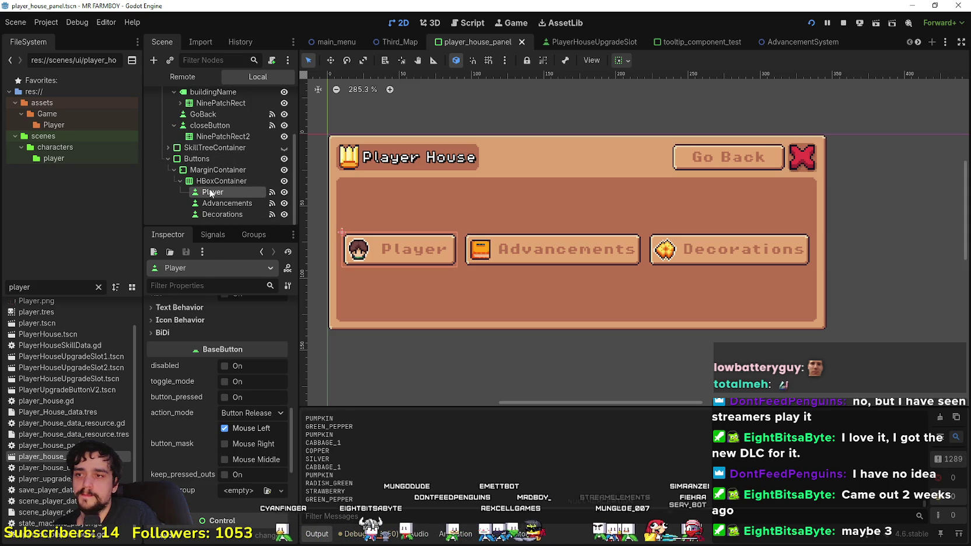
Step: Paste the copied label under the Player node and clear its Decorations text
right_click(213, 199)
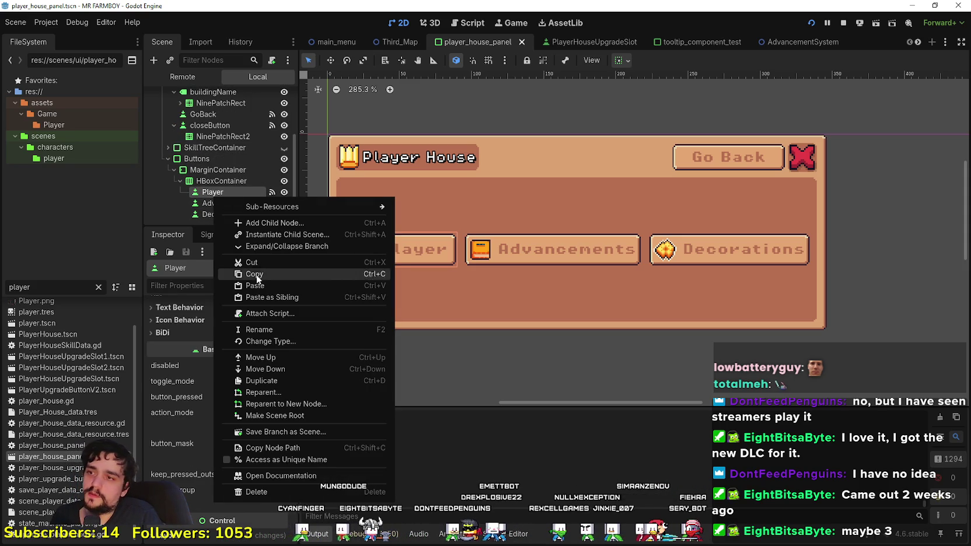
left_click(263, 286)
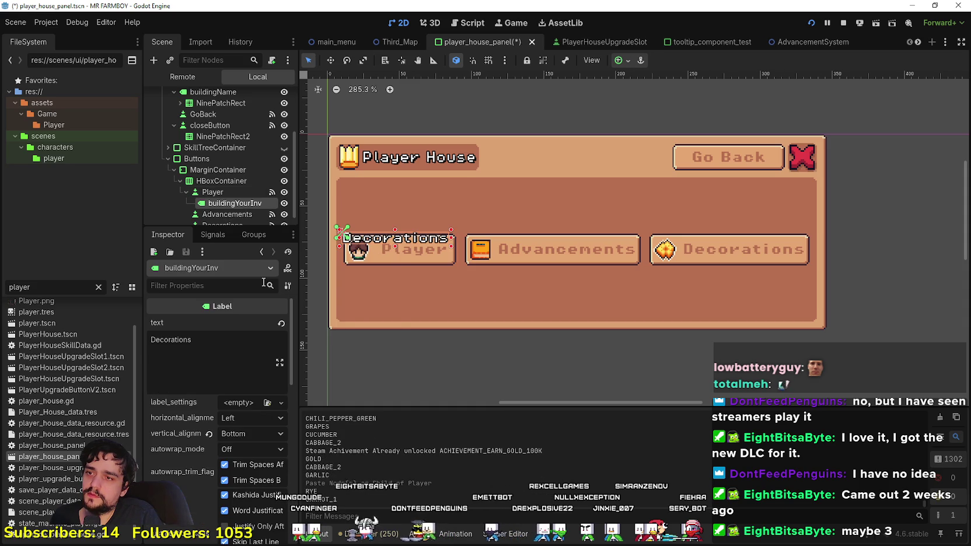
scroll(420, 215, "up", 2)
scroll(419, 215, "down", 4)
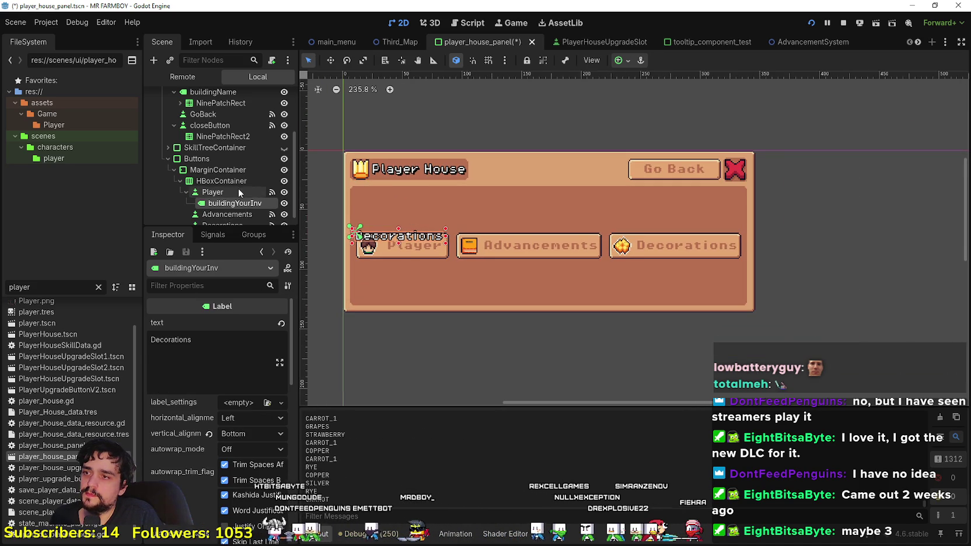
left_click(190, 347)
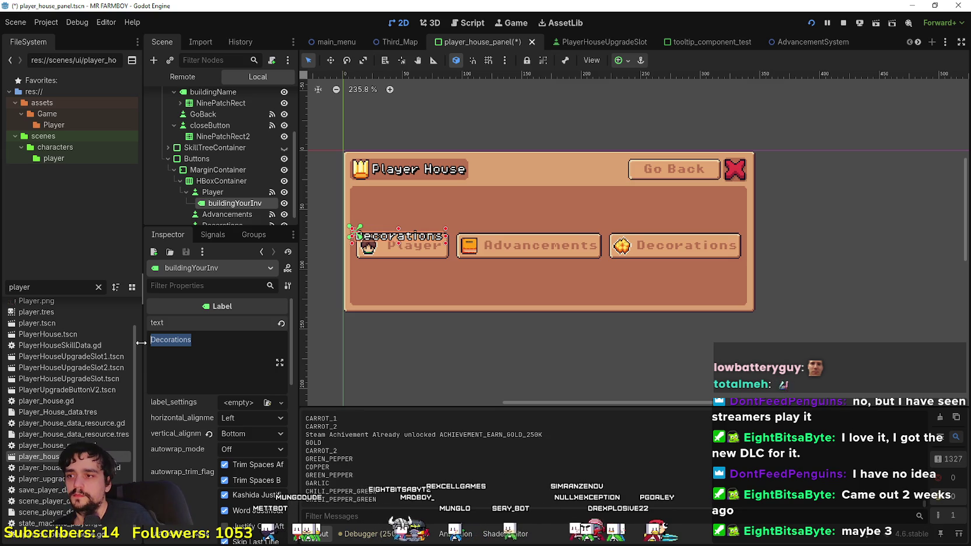
key("BackSpace")
type("(0/50")
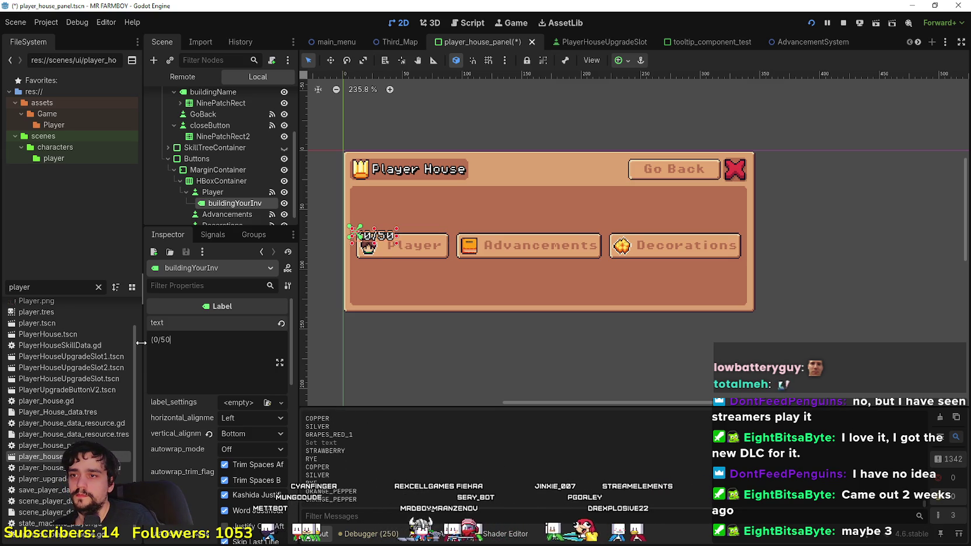
scroll(378, 127, "up", 2)
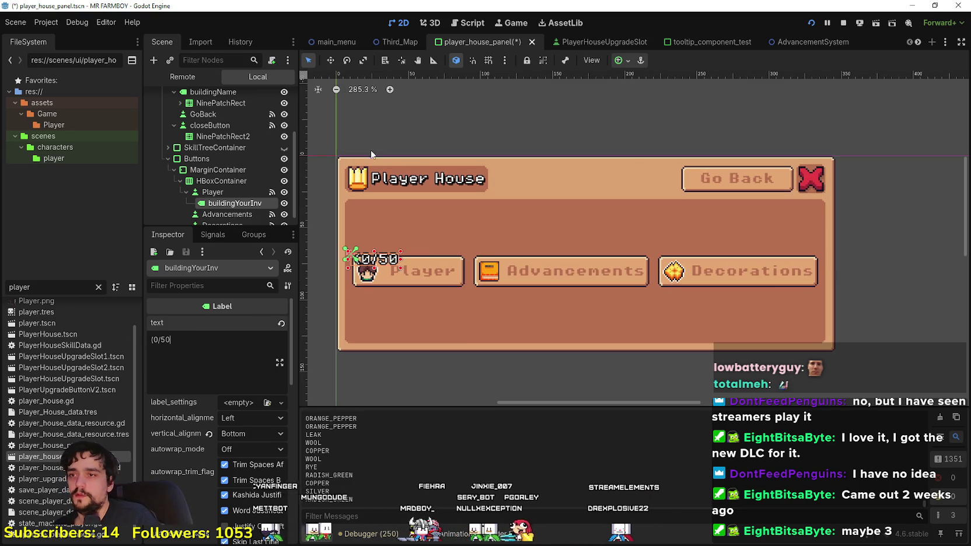
scroll(357, 251, "up", 1)
mouse_move(357, 251)
left_mouse_down()
mouse_move(412, 227)
mouse_move(412, 241)
left_mouse_up()
Step: Finish the label text as (0/50) and drag it below the Player button
scroll(459, 314, "down", 2)
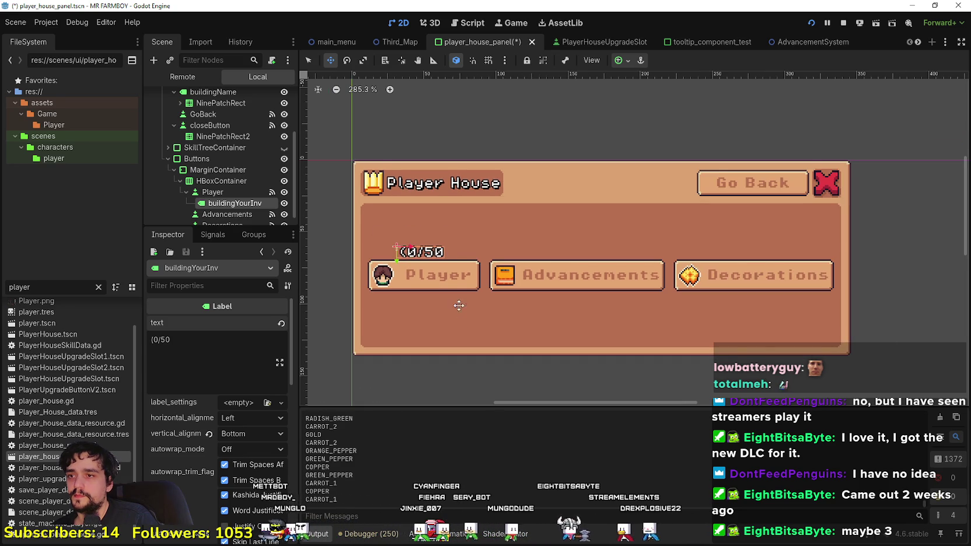
scroll(452, 292, "up", 3)
scroll(453, 292, "down", 1)
left_click(242, 352)
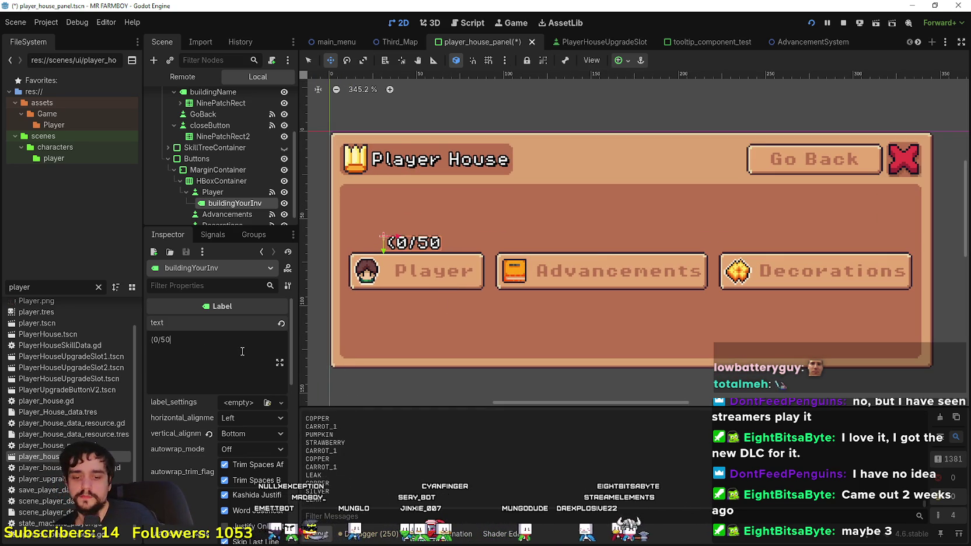
type(")")
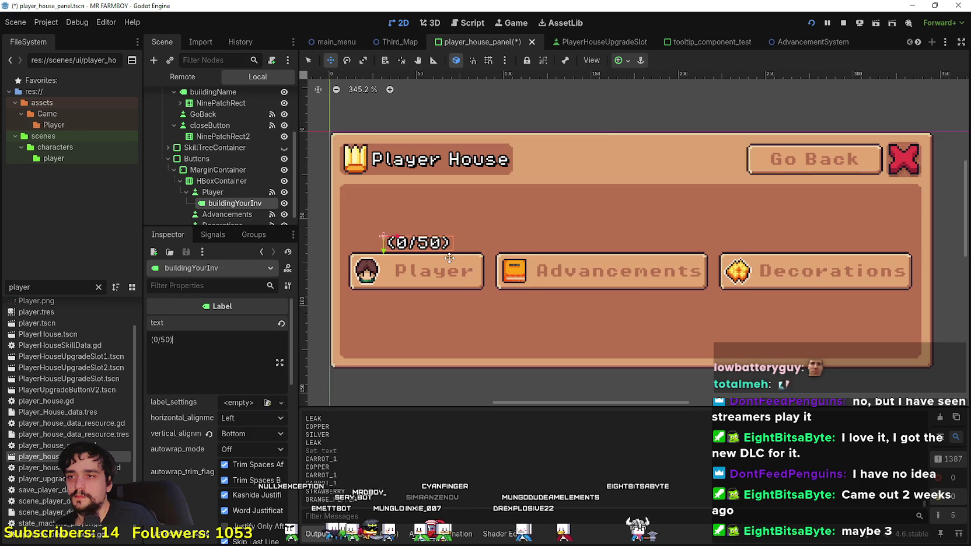
scroll(449, 258, "up", 4)
scroll(411, 219, "down", 7)
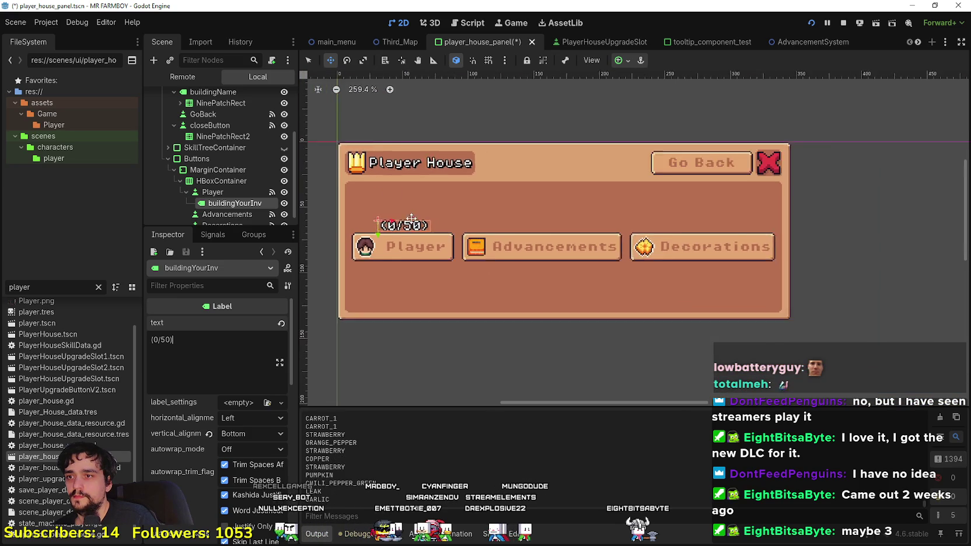
scroll(412, 219, "up", 2)
left_click_drag(415, 218, 416, 280)
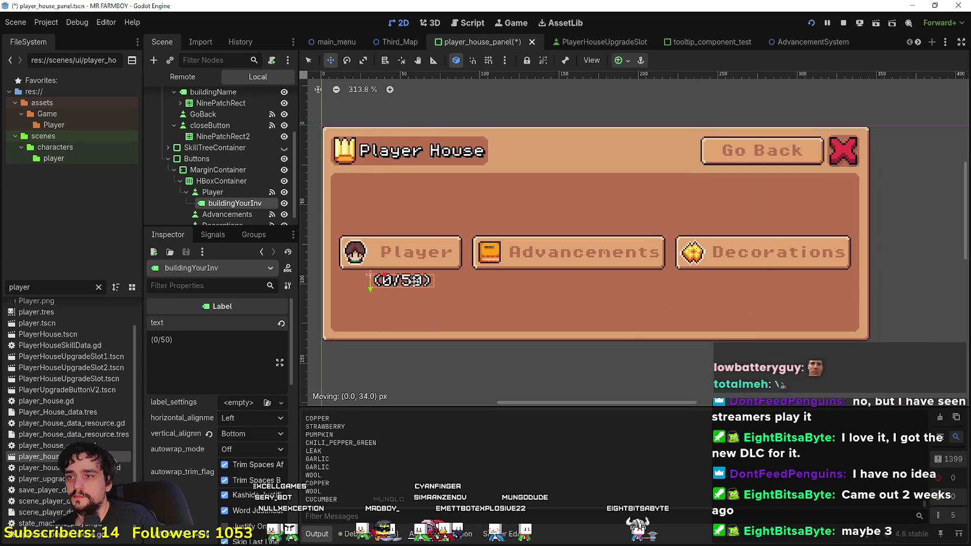
scroll(226, 201, "down", 1)
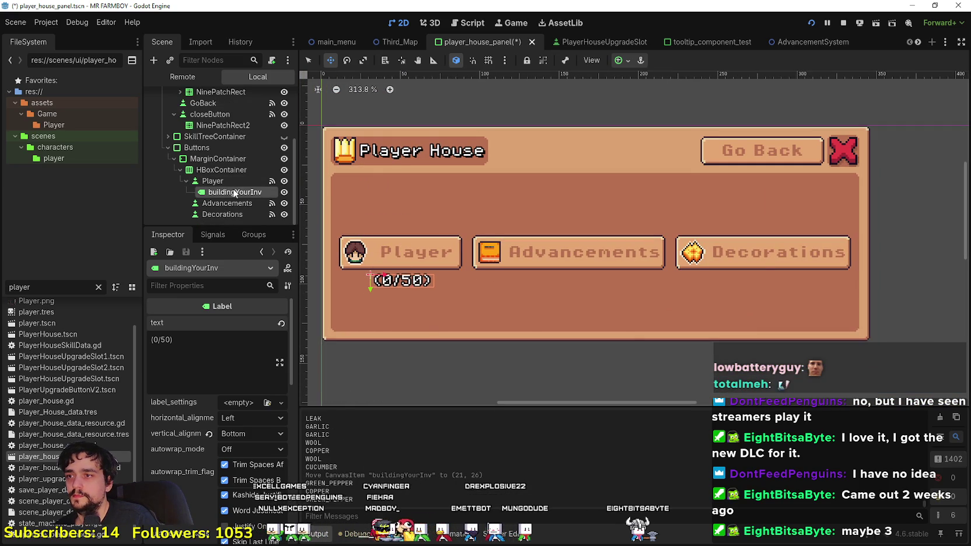
Step: Rename the pasted label node to Unlocks
double_click(227, 195)
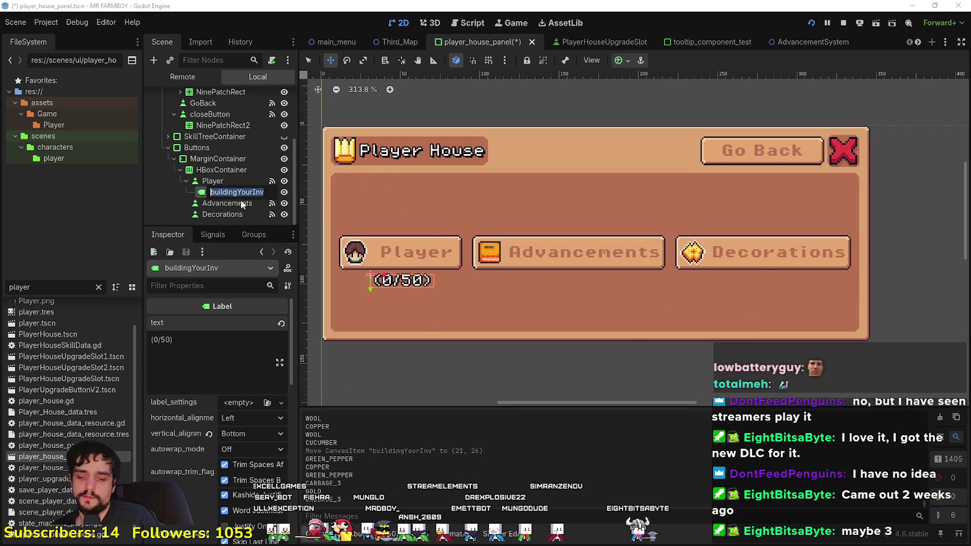
type("Advancements")
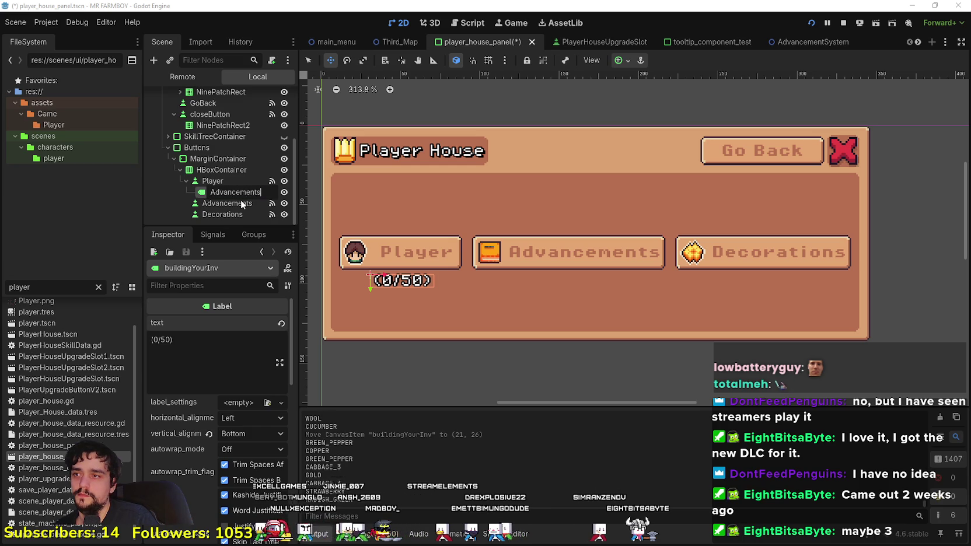
key("Return")
double_click(237, 192)
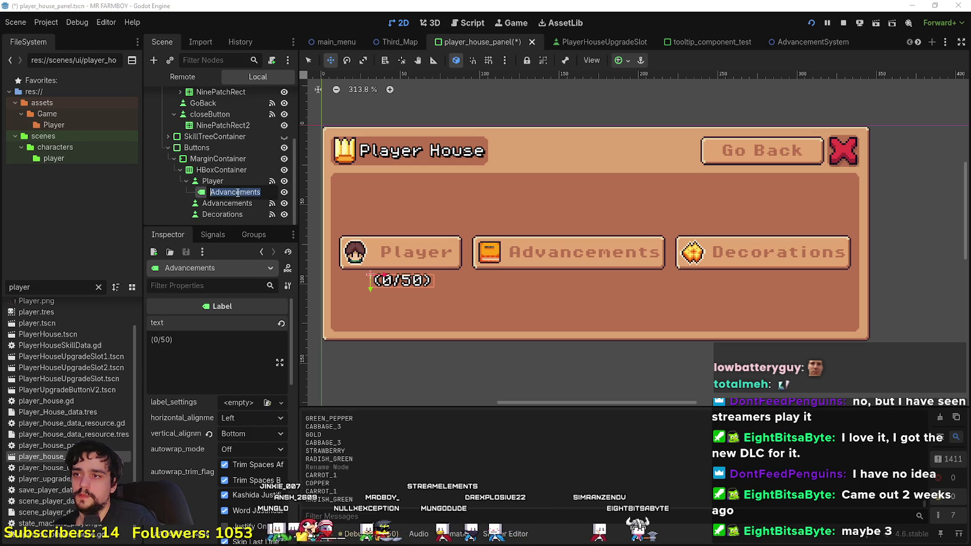
type("Unlo")
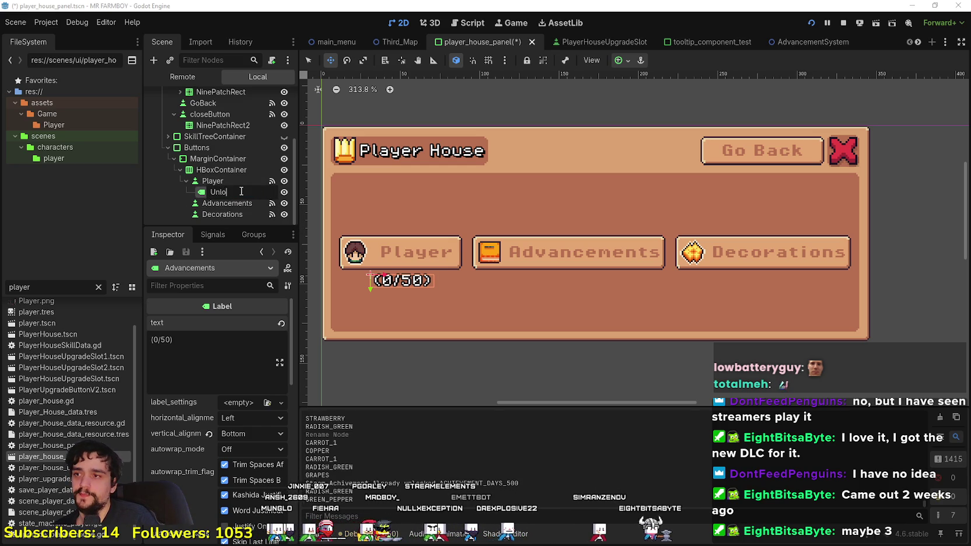
type("cks")
key("Return")
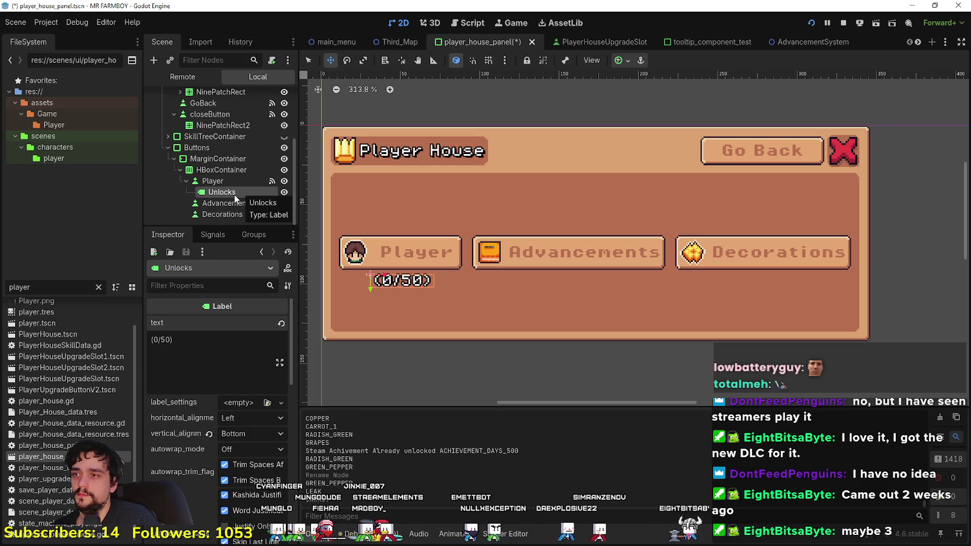
Step: Paste the Unlocks label under Advancements and Decorations and begin editing the count text
left_click(229, 206)
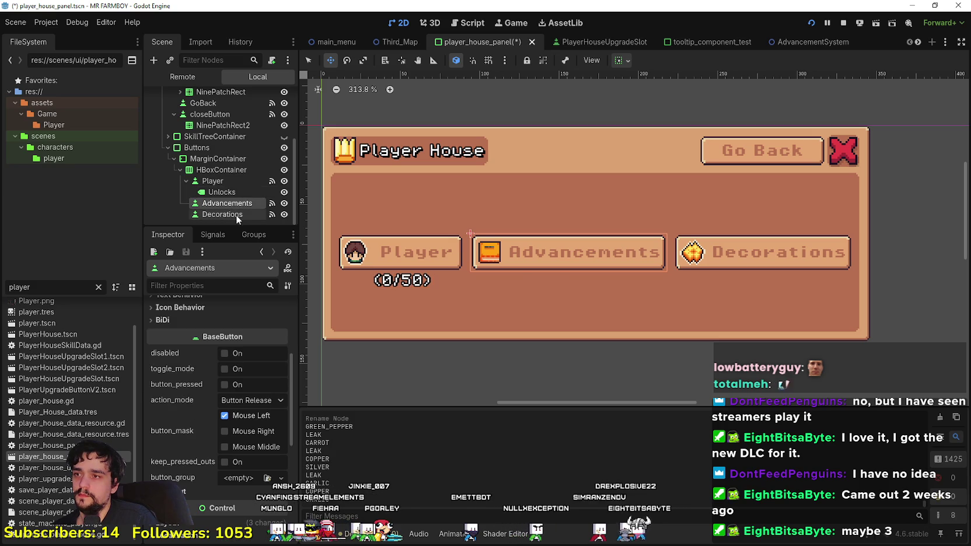
key("ctrl+v")
left_click(231, 214)
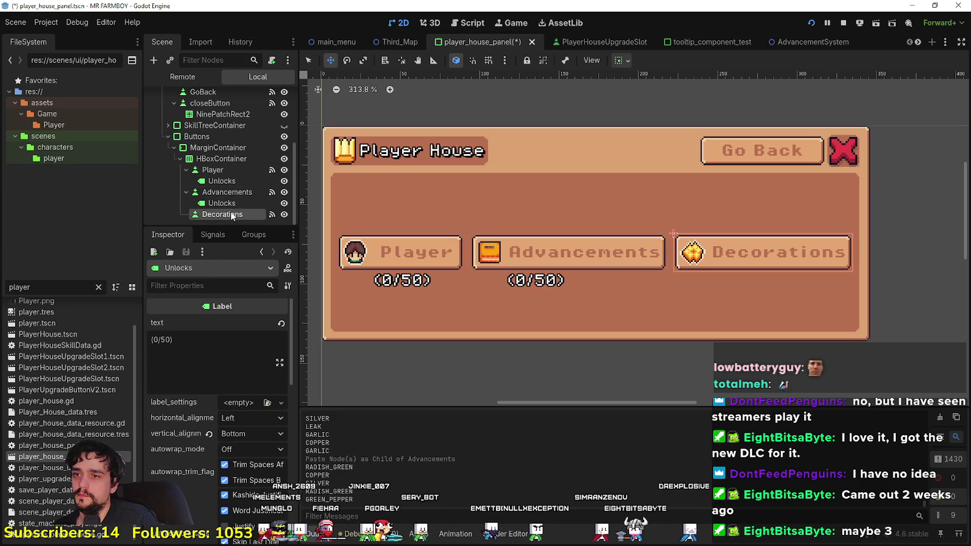
key("ctrl+v")
left_click(230, 192)
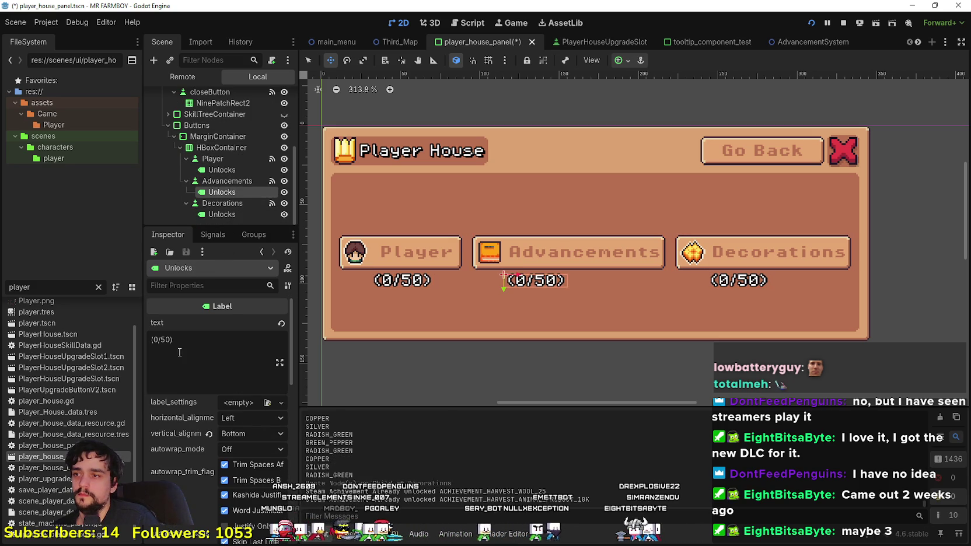
left_click(162, 340)
type("3")
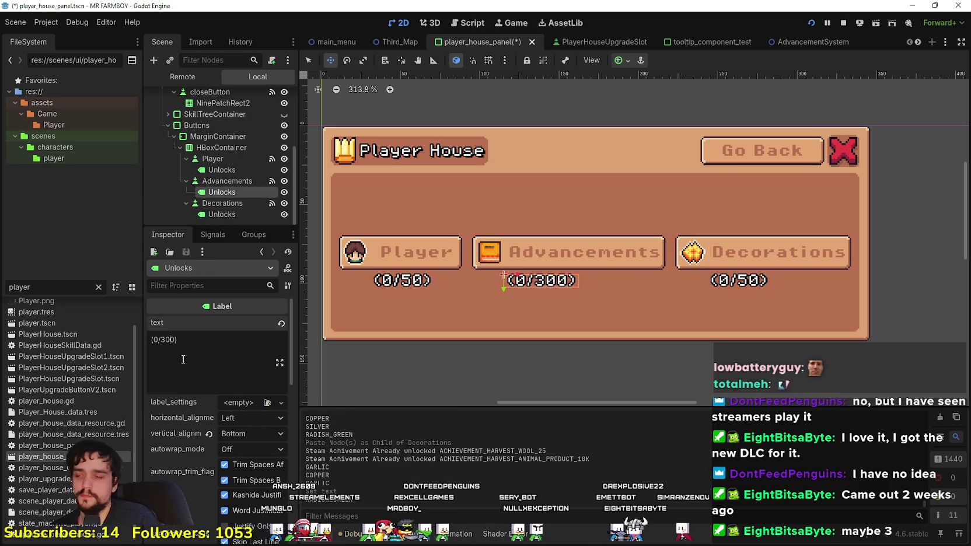
type("0")
left_click(245, 215)
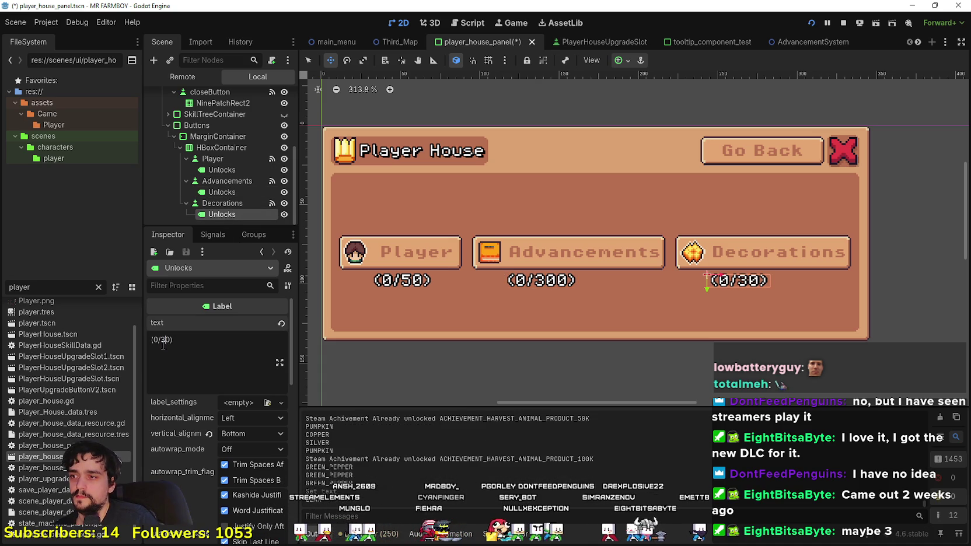
Step: Set the Decorations count to (0/300), anchor it center-bottom, and nudge it down twice
type("300")
scroll(724, 242, "down", 3)
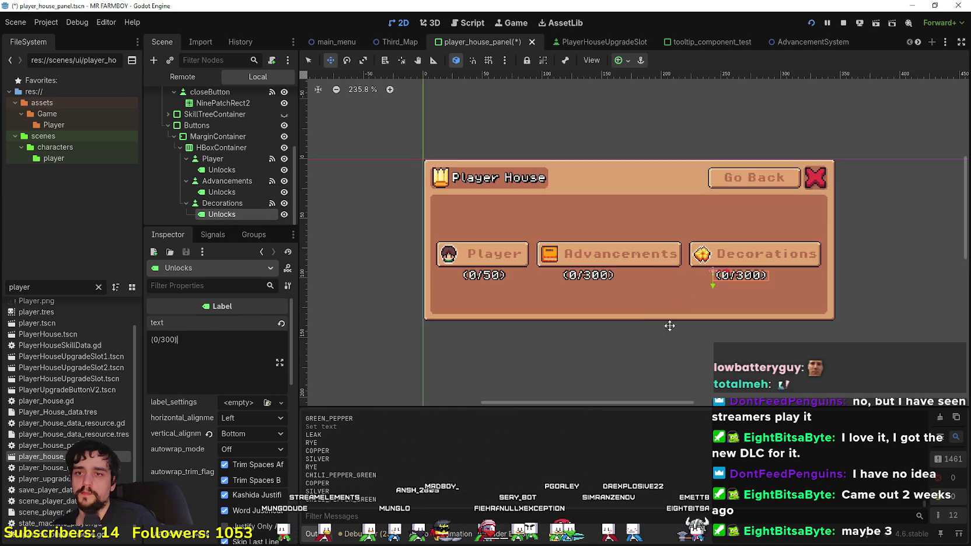
scroll(666, 264, "up", 4)
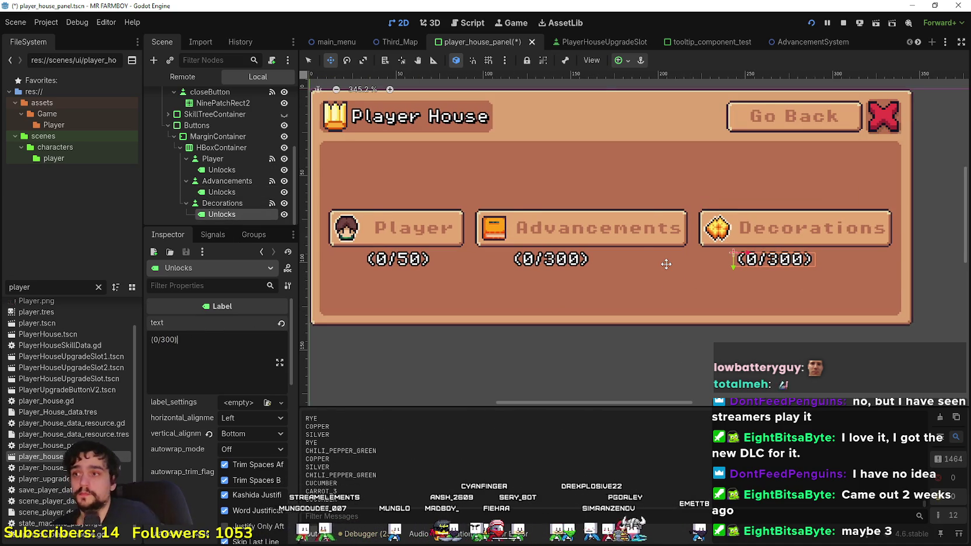
scroll(666, 264, "down", 2)
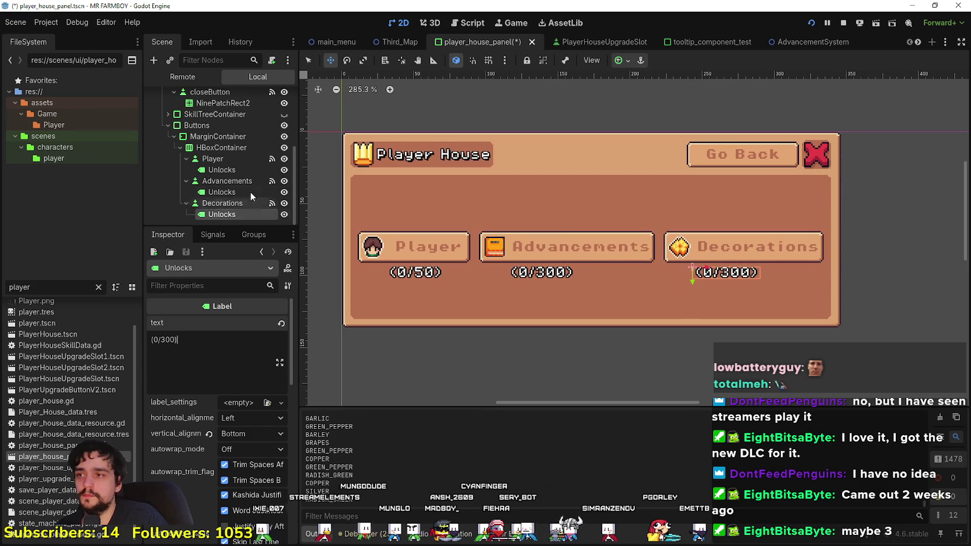
left_click(236, 203)
left_click(234, 212)
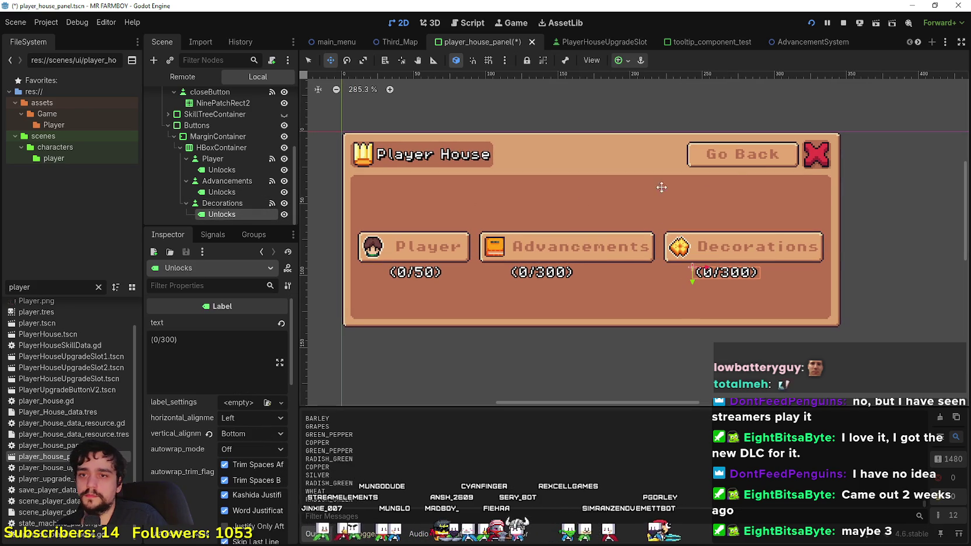
left_click(627, 61)
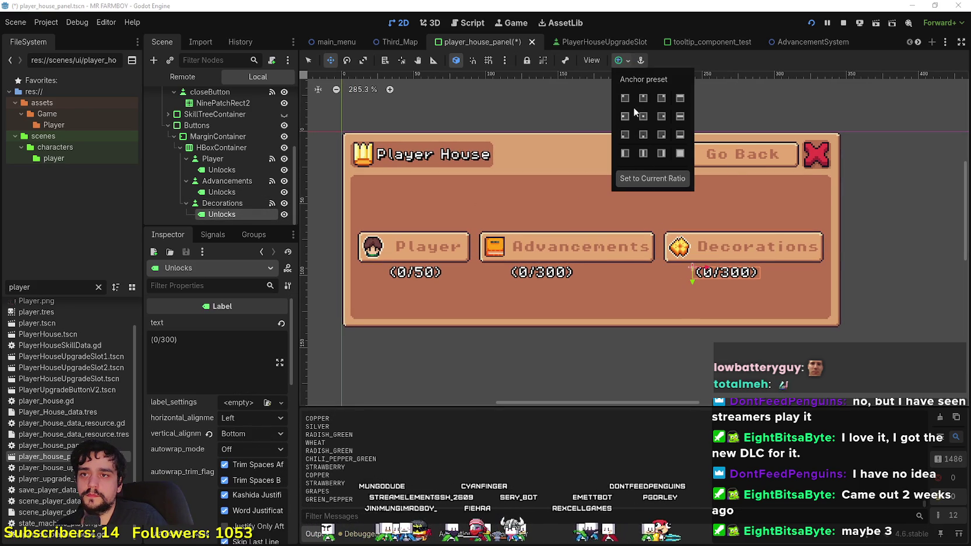
left_click(645, 139)
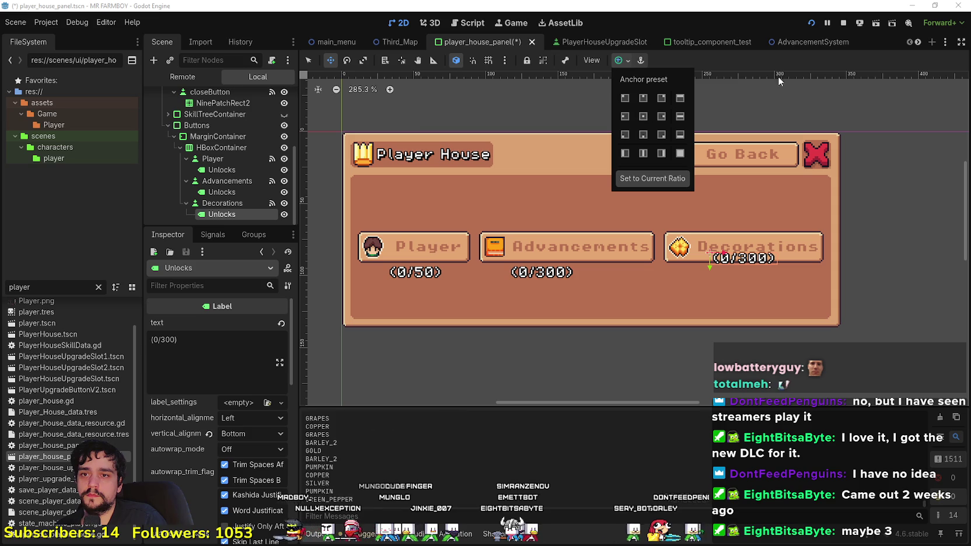
scroll(737, 304, "up", 3)
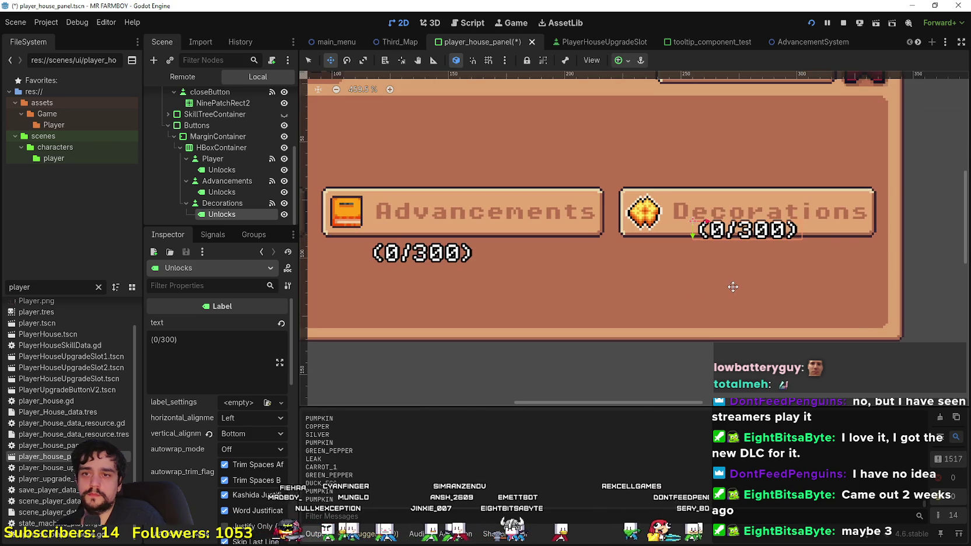
key("Down")
key("Down")
key("Down")
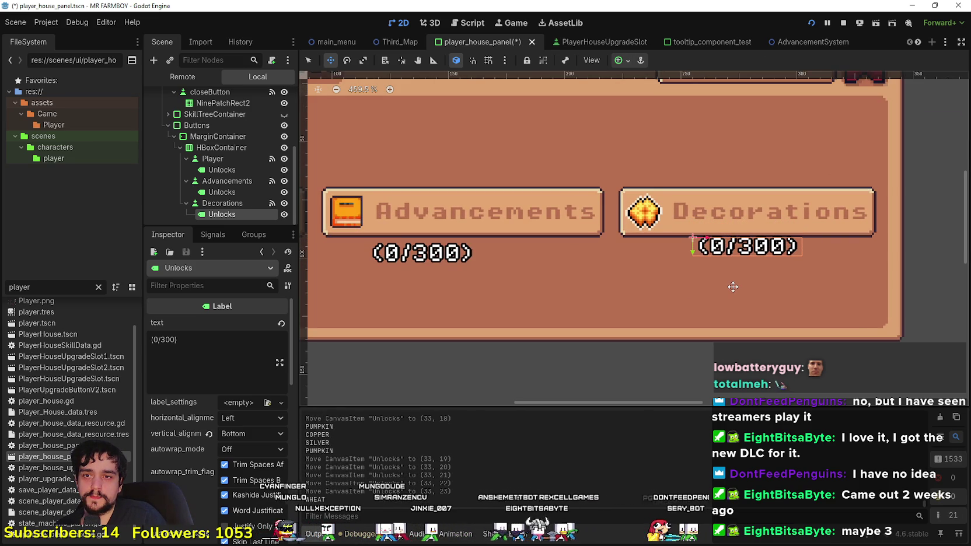
key("Down")
key("Down")
key("Down")
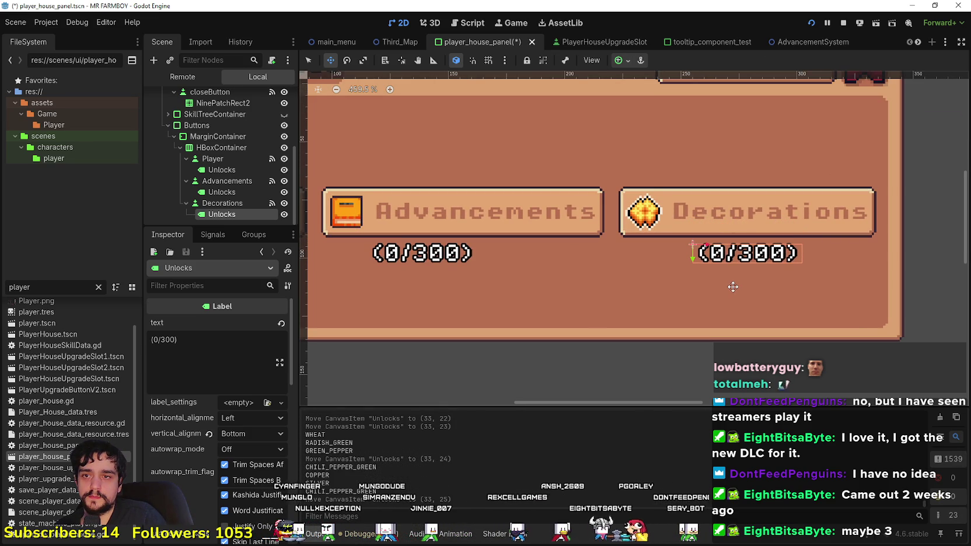
scroll(628, 244, "down", 2)
Step: Anchor the Advancements count label center-bottom and nudge it three steps down
left_click(241, 195)
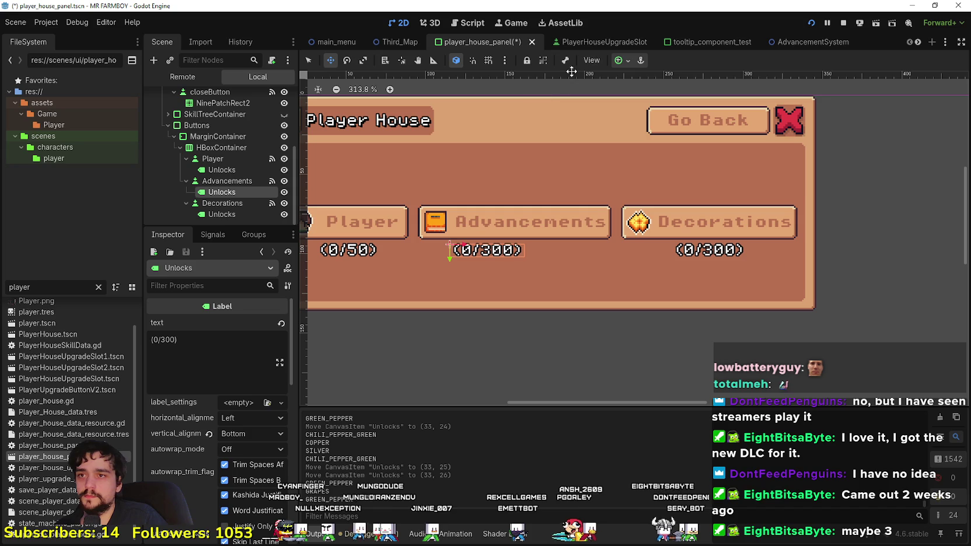
left_click(624, 61)
left_click(643, 117)
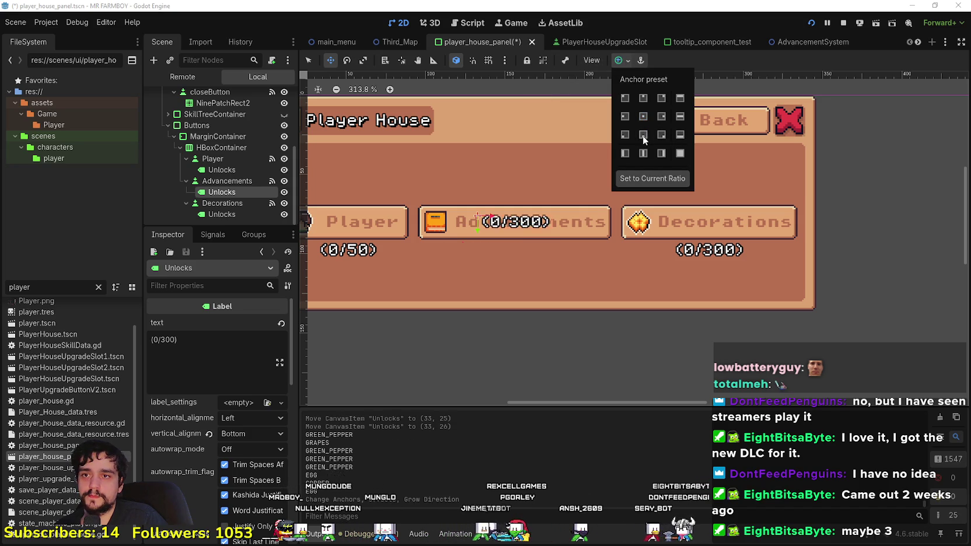
left_click(643, 134)
scroll(635, 168, "up", 2)
key("Down")
key("Down")
key("Down")
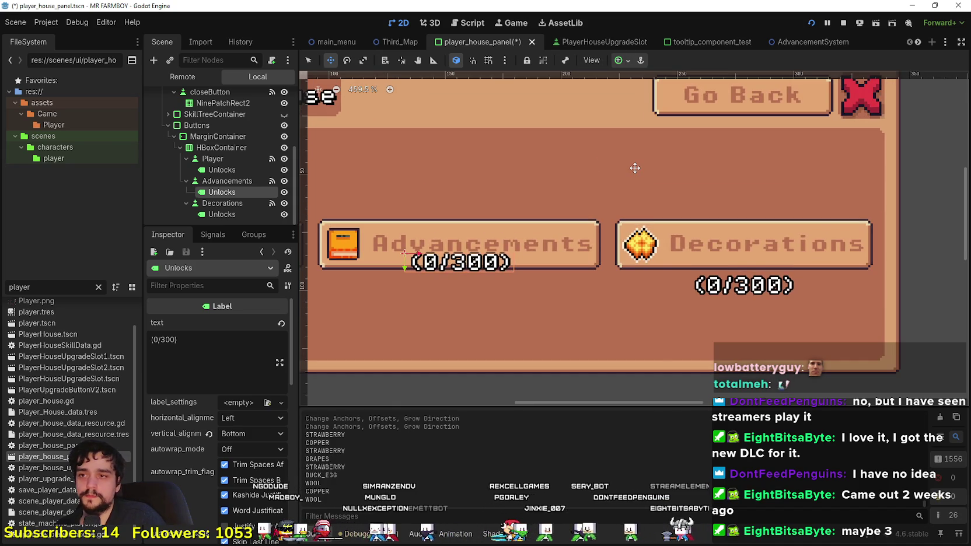
key("Down")
key("Down")
key("Down")
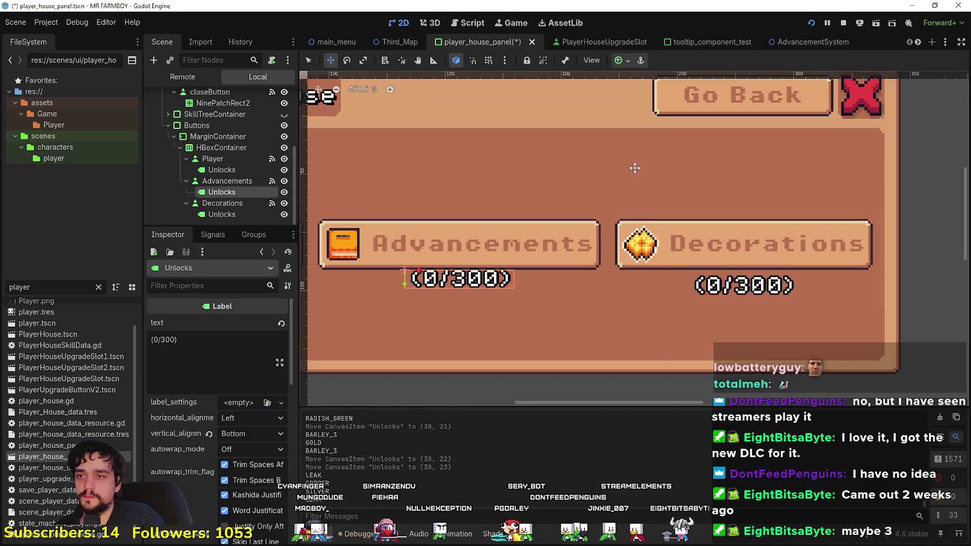
key("Down")
key("Down")
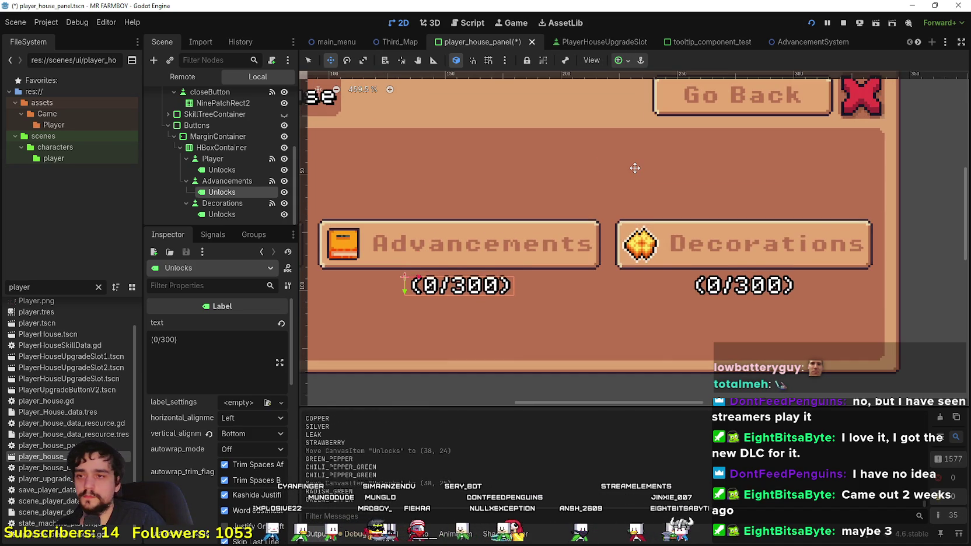
scroll(551, 216, "down", 3)
scroll(309, 222, "up", 1)
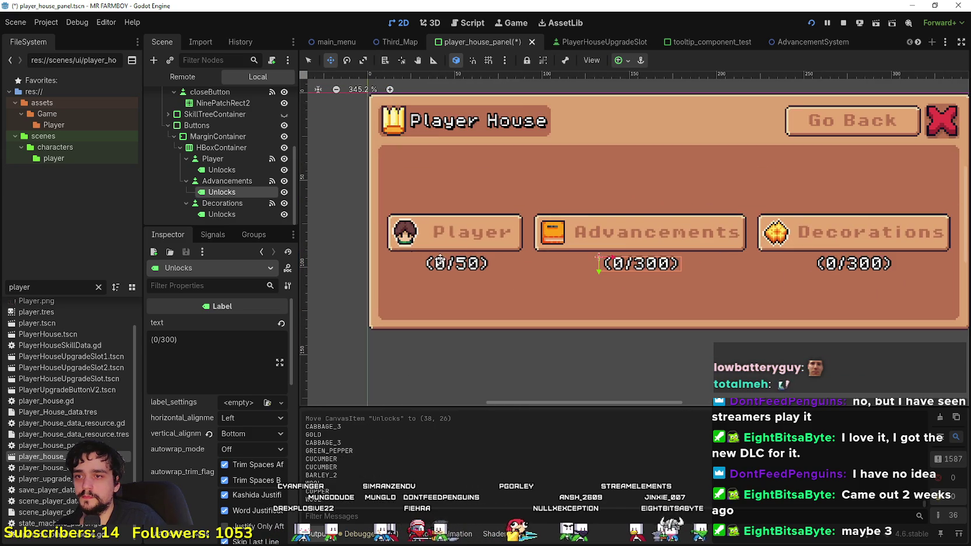
Step: Anchor the Player (0/50) label center-bottom and nudge it three steps down
left_click(628, 62)
left_click(645, 118)
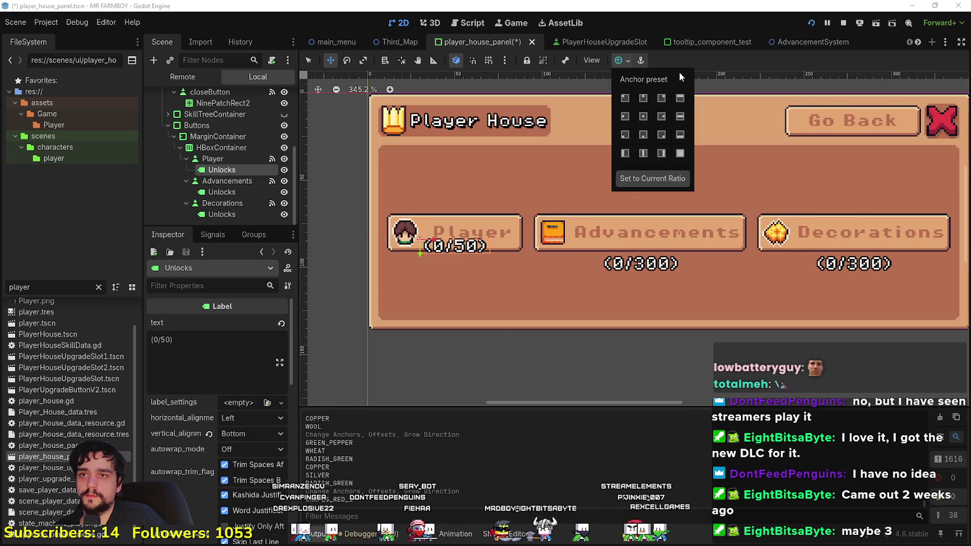
scroll(504, 320, "up", 1)
key("Down")
key("Down")
key("Down")
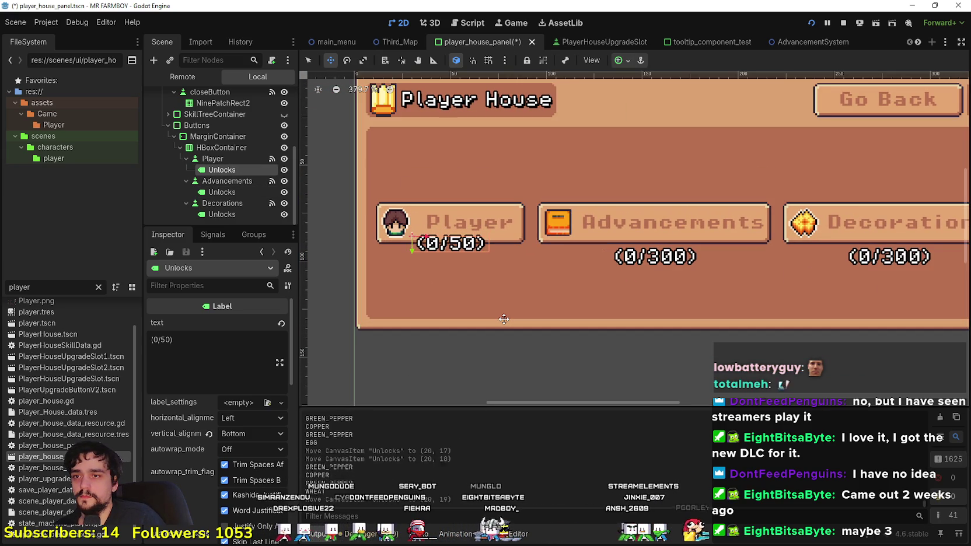
key("Down")
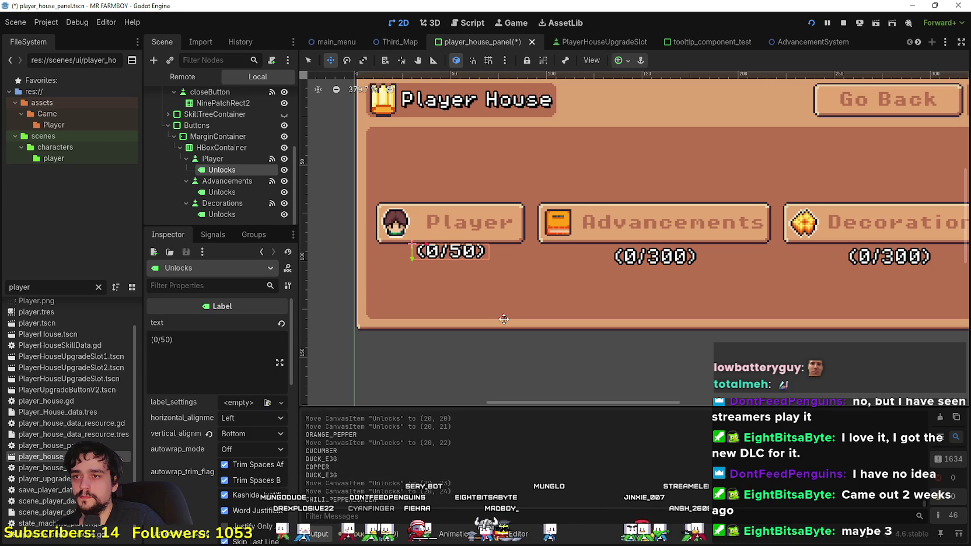
key("Down")
scroll(508, 327, "down", 2)
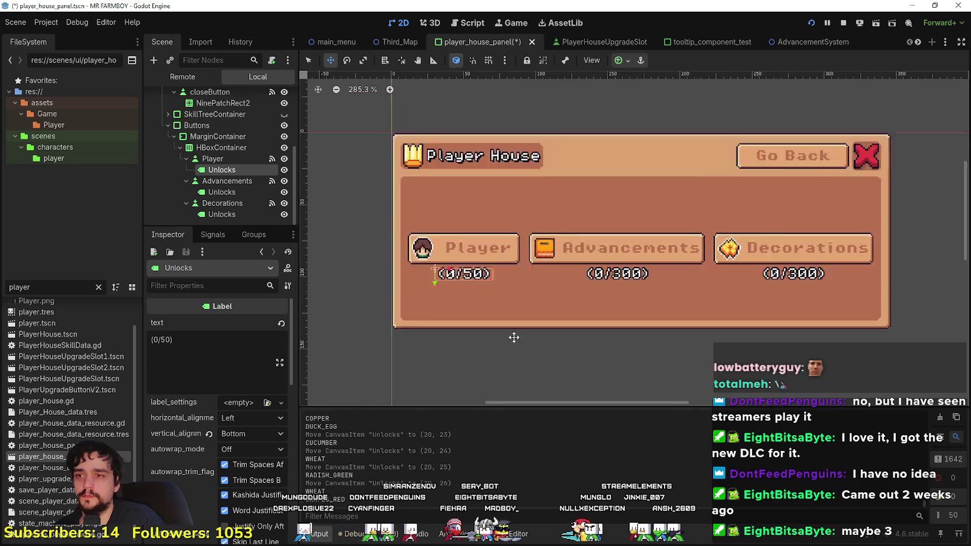
scroll(514, 336, "down", 2)
scroll(586, 267, "up", 1)
Step: Save the player house panel scene with Ctrl+S
key("ctrl+s")
scroll(610, 287, "up", 1)
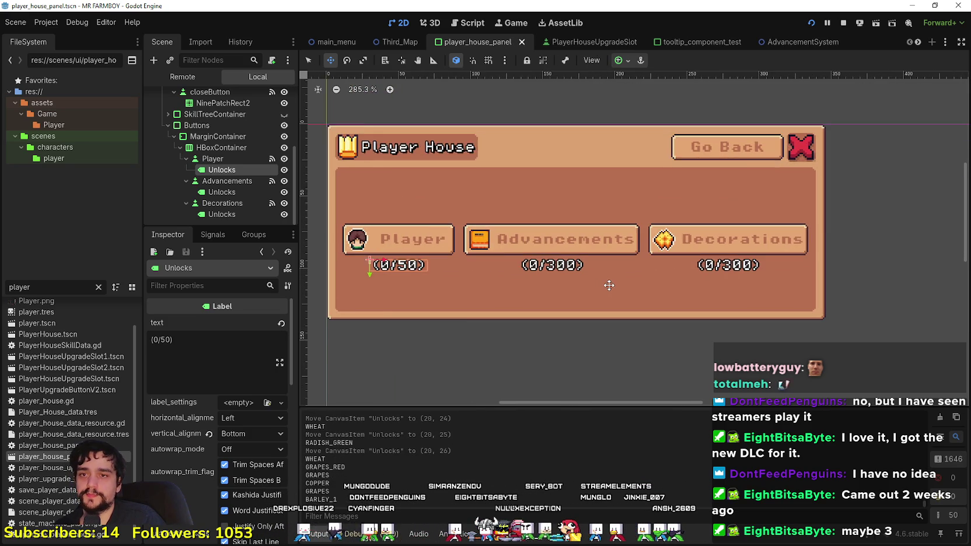
scroll(595, 279, "down", 2)
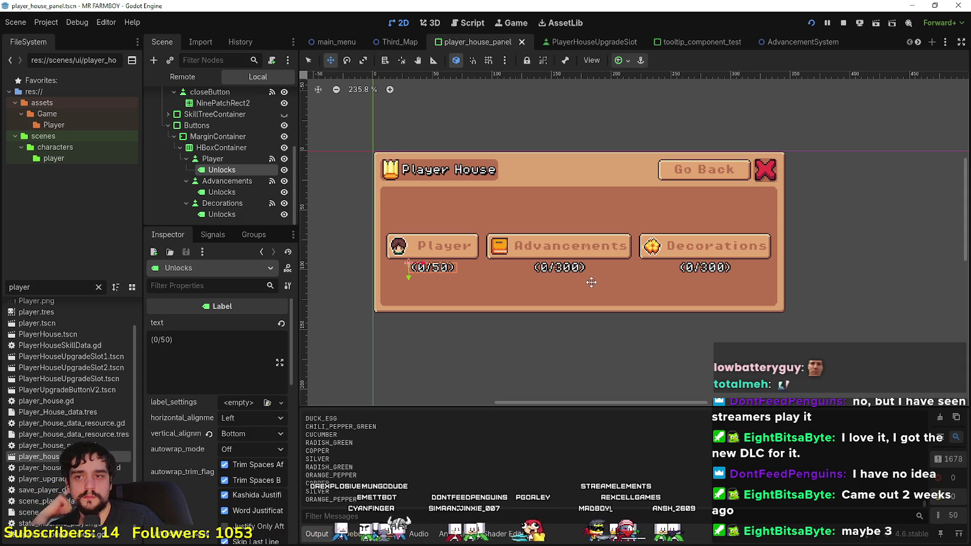
scroll(572, 248, "down", 4)
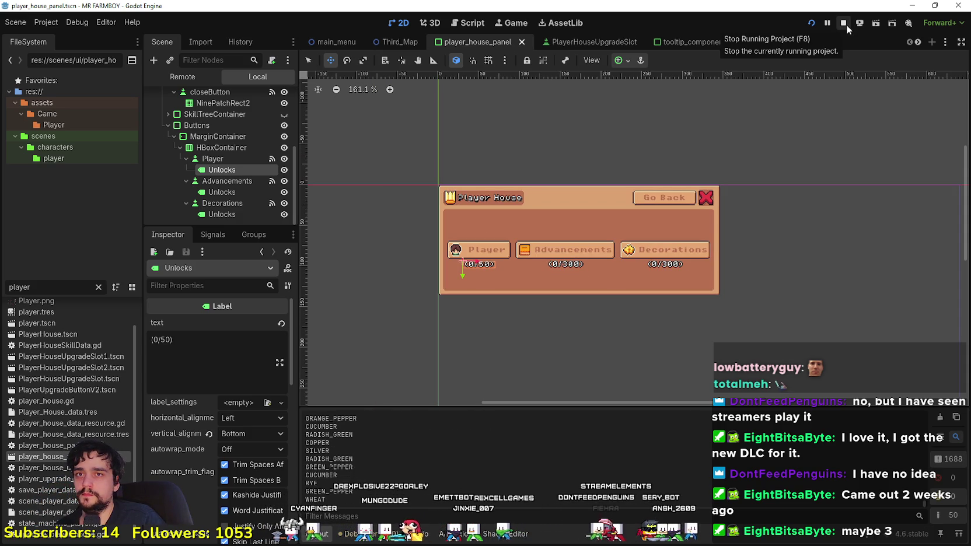
Step: Stop and relaunch the MR FARMBOY game, then bring the browser forward
left_click(844, 24)
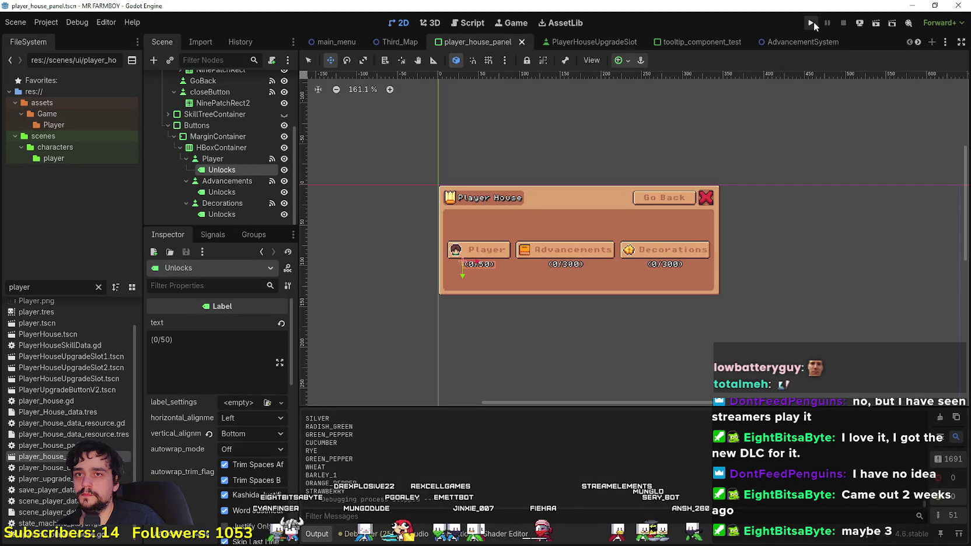
left_click(812, 22)
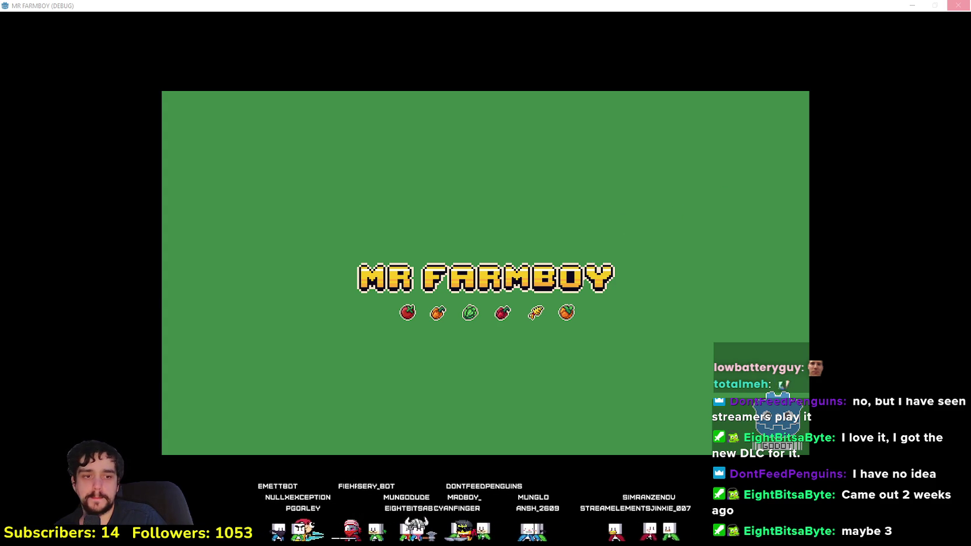
key("alt+Tab")
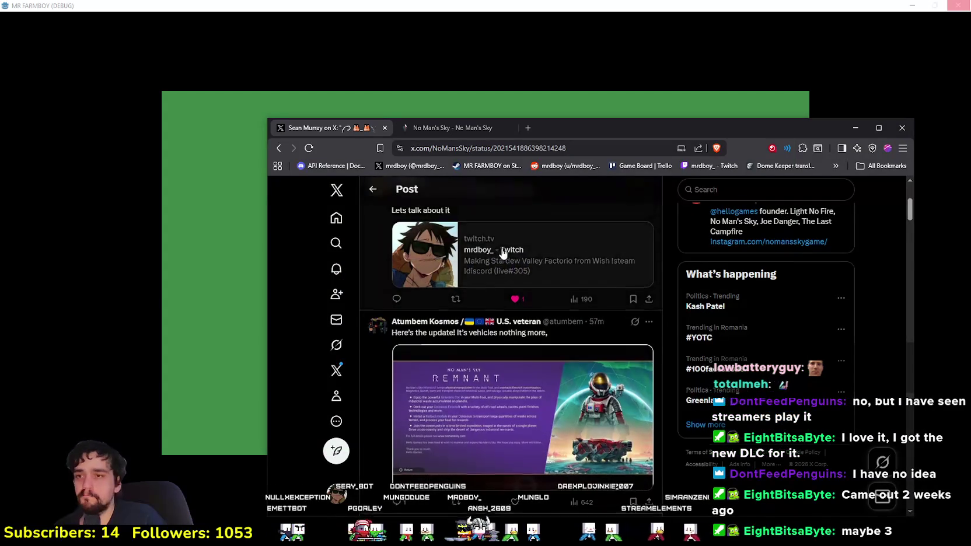
Step: Reload the No Man's Sky X post, move the browser up, and scroll its replies
left_click(312, 150)
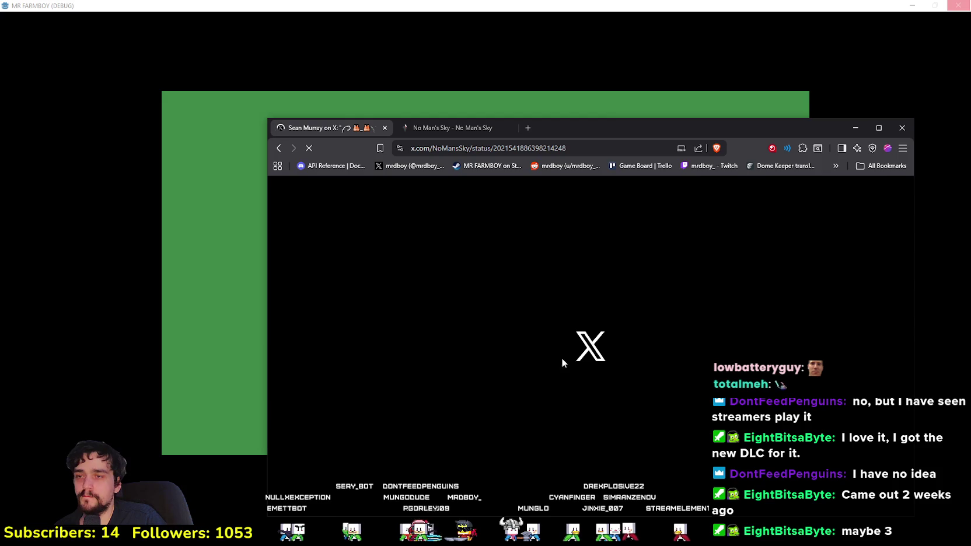
left_click_drag(612, 129, 619, 86)
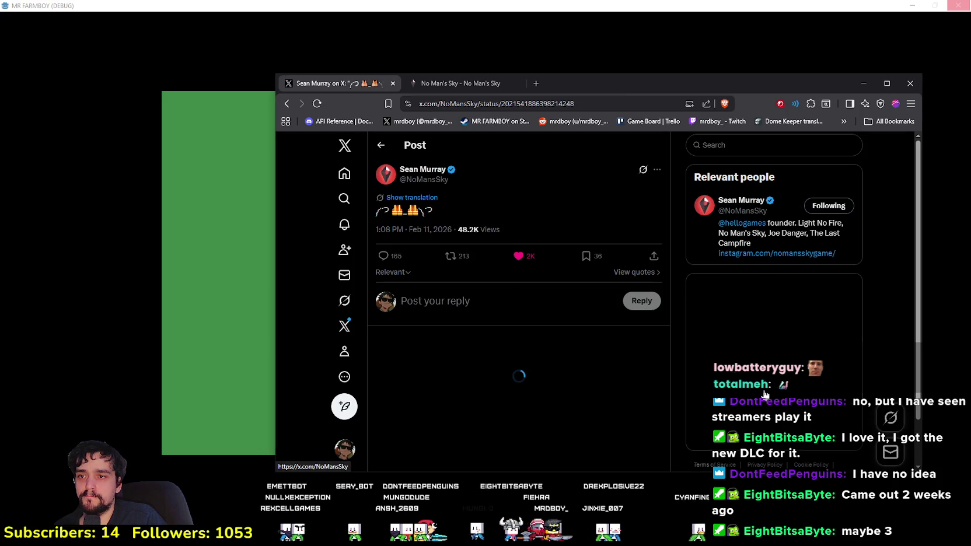
scroll(493, 362, "down", 3)
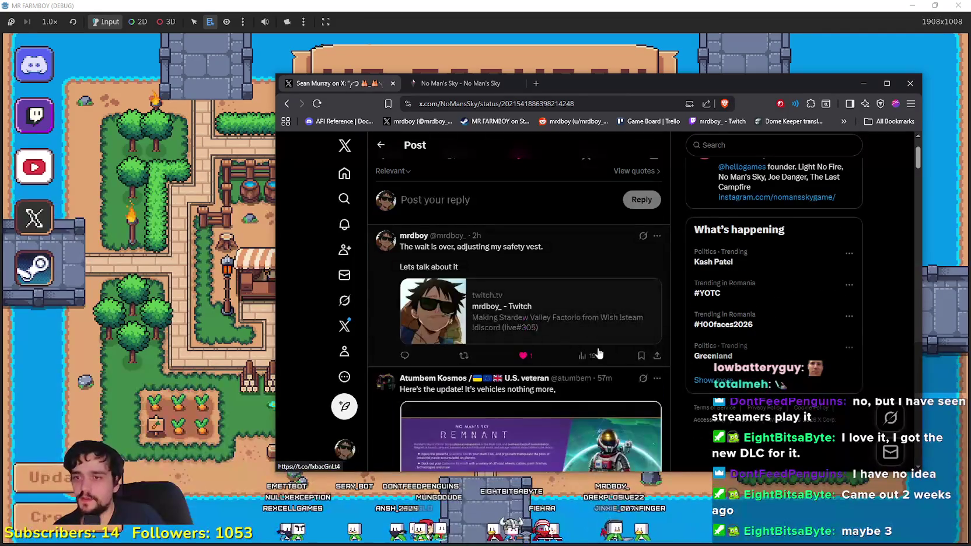
scroll(619, 403, "down", 5)
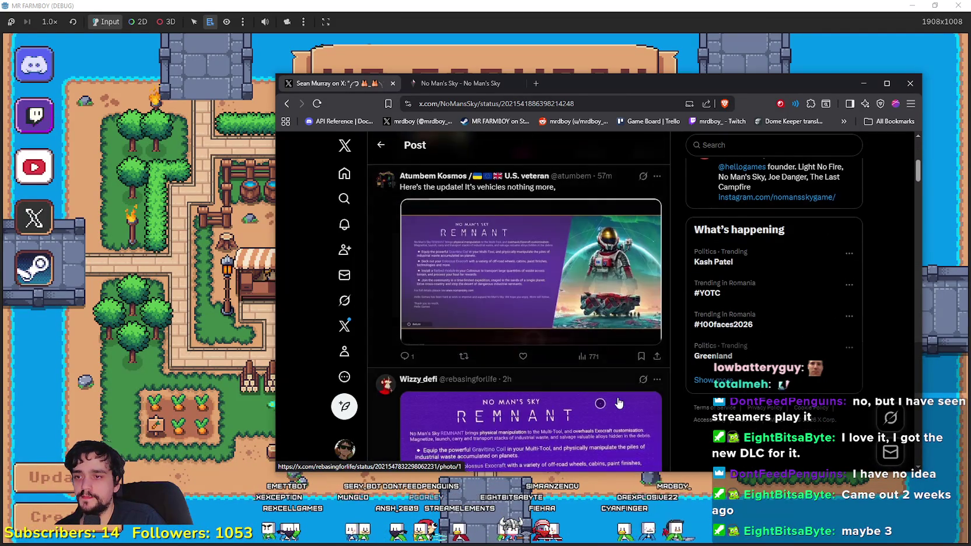
scroll(618, 402, "up", 6)
Step: Load Save 3 in the game, then return to the browser
key("alt+Tab")
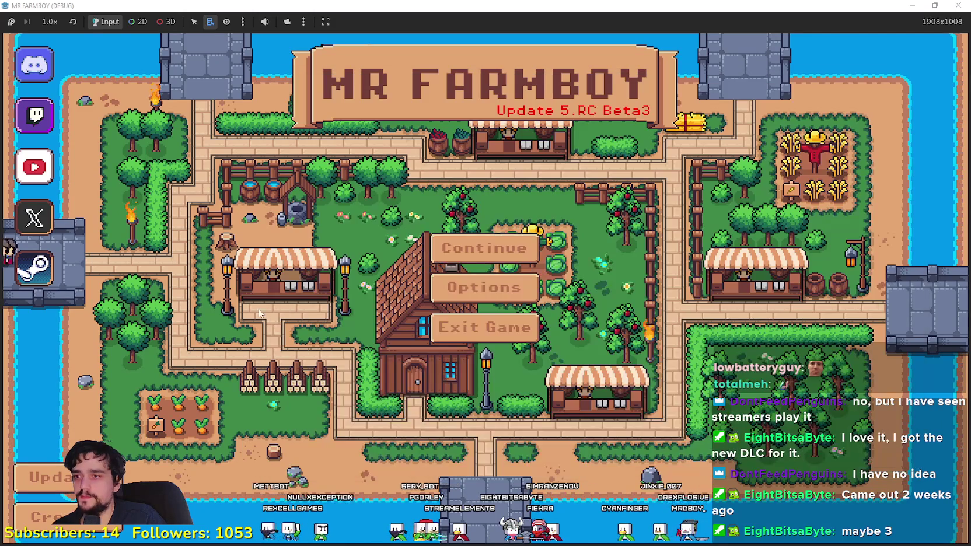
left_click(488, 248)
scroll(490, 260, "down", 3)
left_click(491, 260)
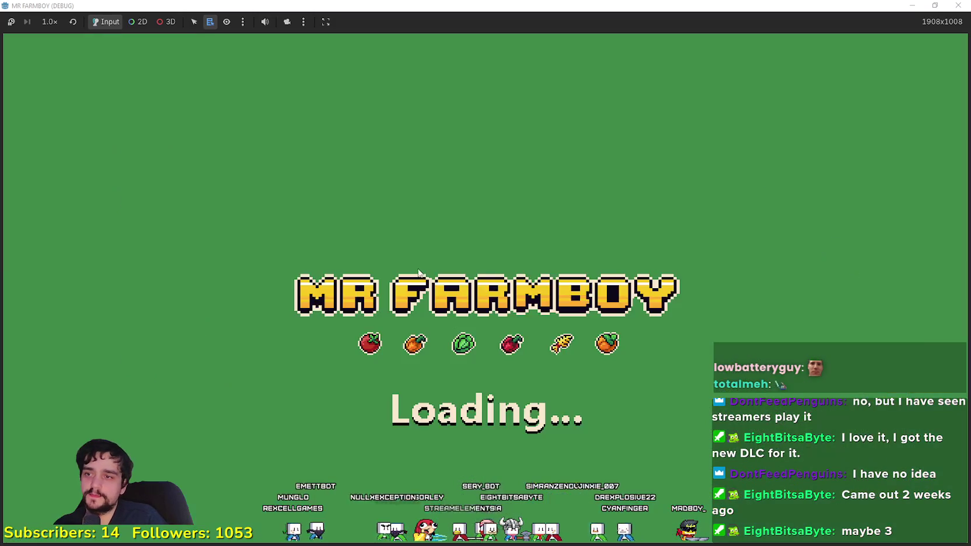
key("alt+Tab")
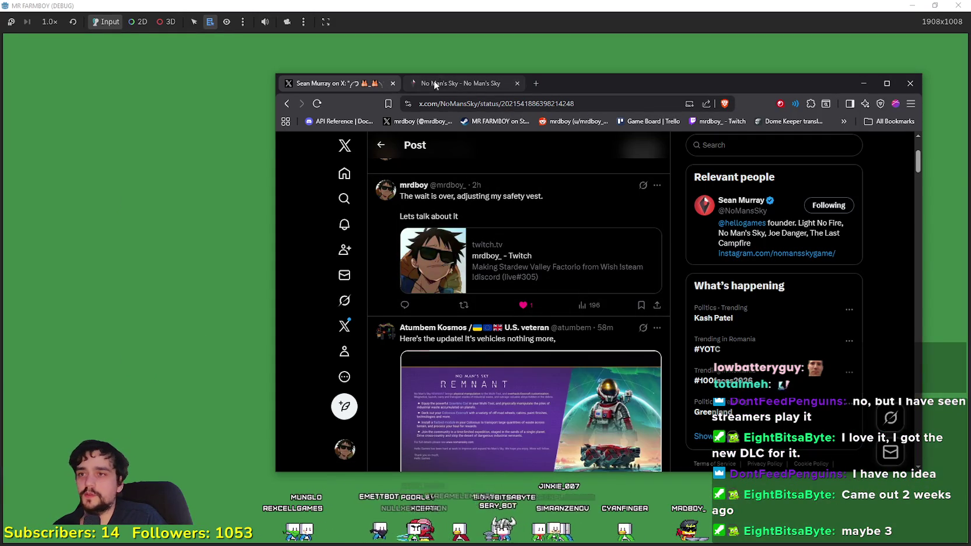
Step: On the No Man's Sky website, go to the home page, then the latest patch notes page
left_click(435, 83)
left_click(885, 156)
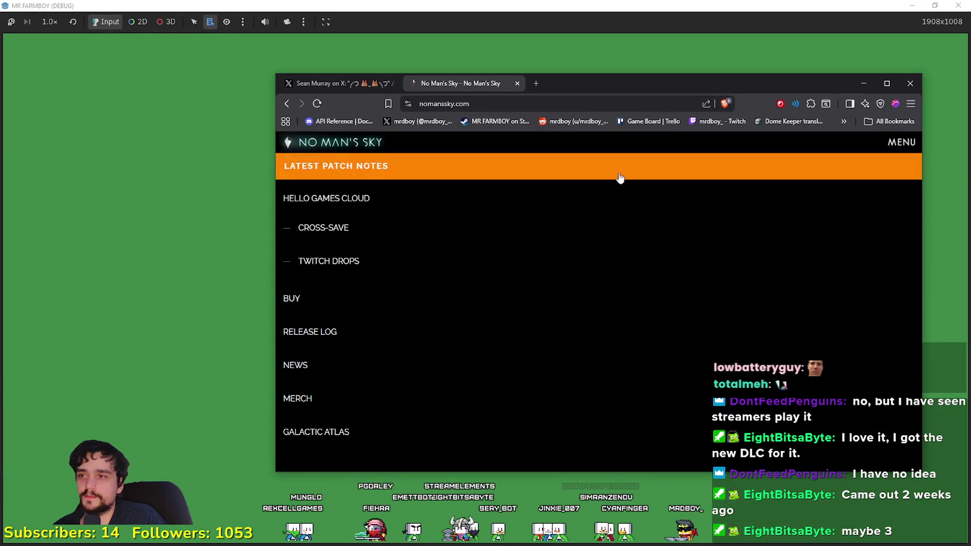
left_click(361, 153)
left_click(894, 146)
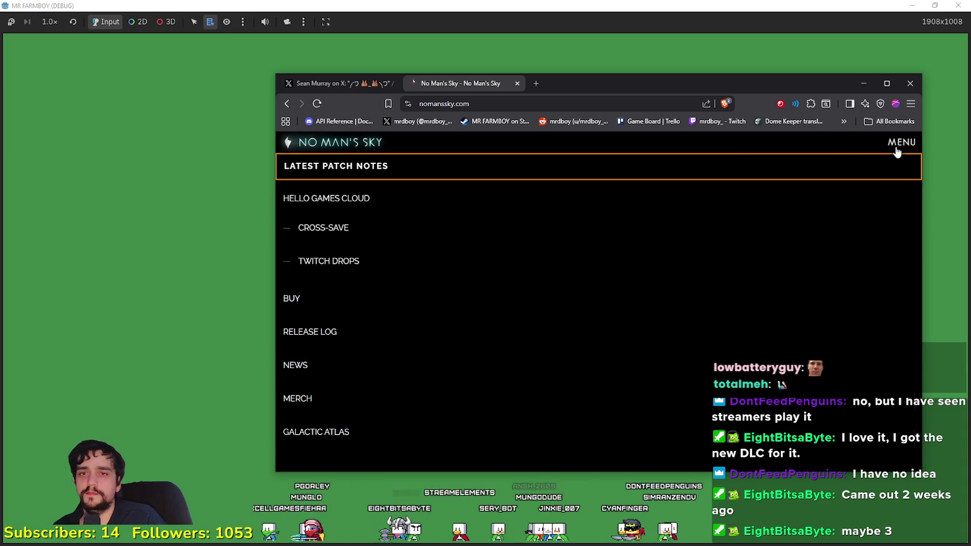
left_click(707, 170)
scroll(514, 351, "down", 3)
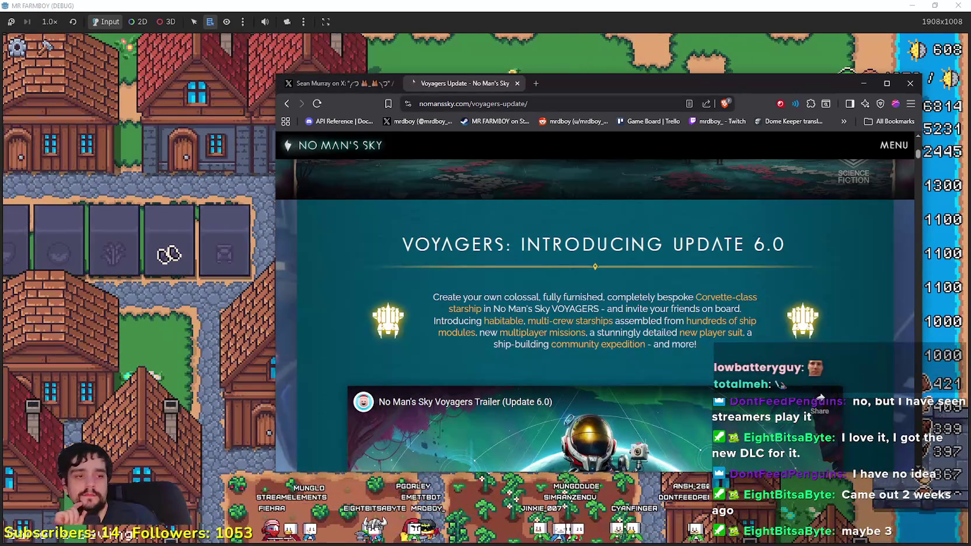
Step: Reload the Remnant update page and the HelloGamesTube video list, then return to the game
key("alt+Tab")
left_click(261, 57)
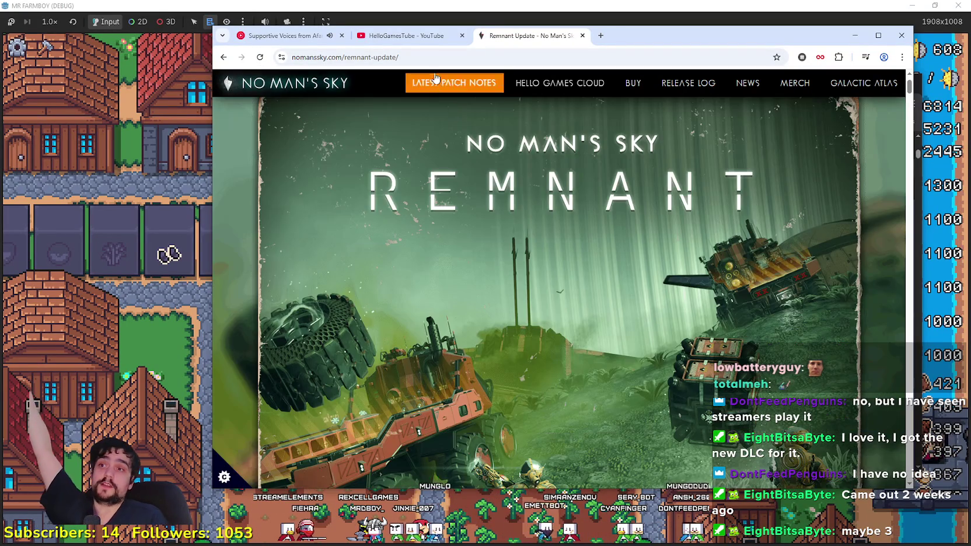
left_click(403, 36)
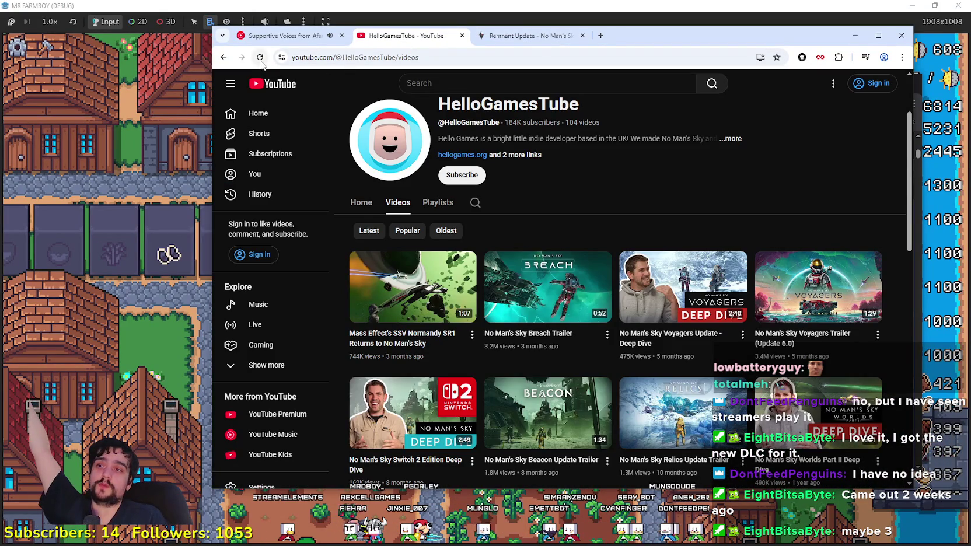
left_click(260, 58)
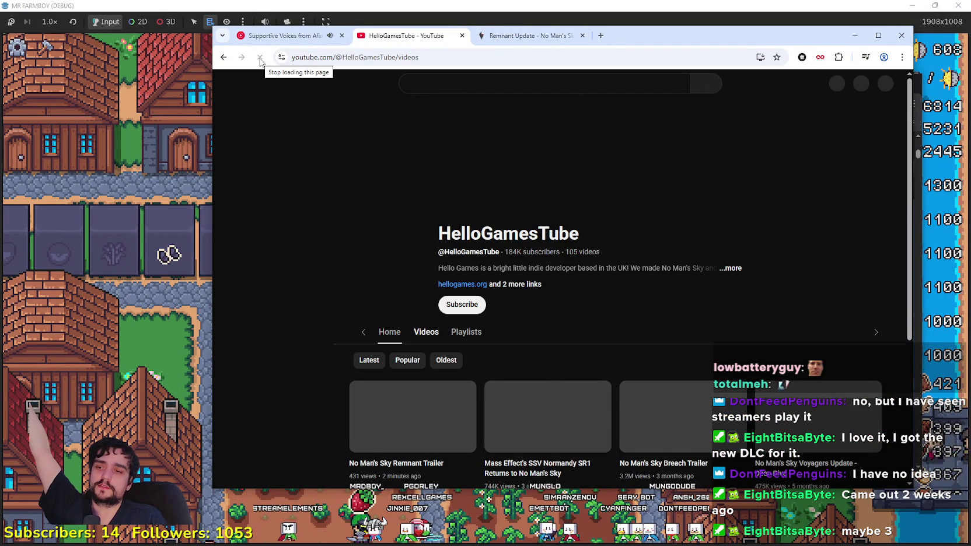
scroll(473, 315, "down", 2)
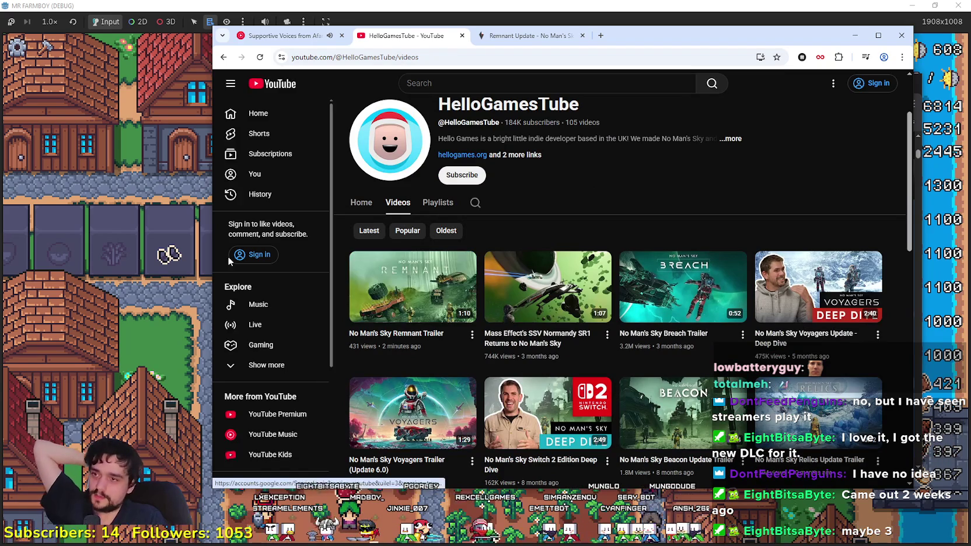
left_click(274, 36)
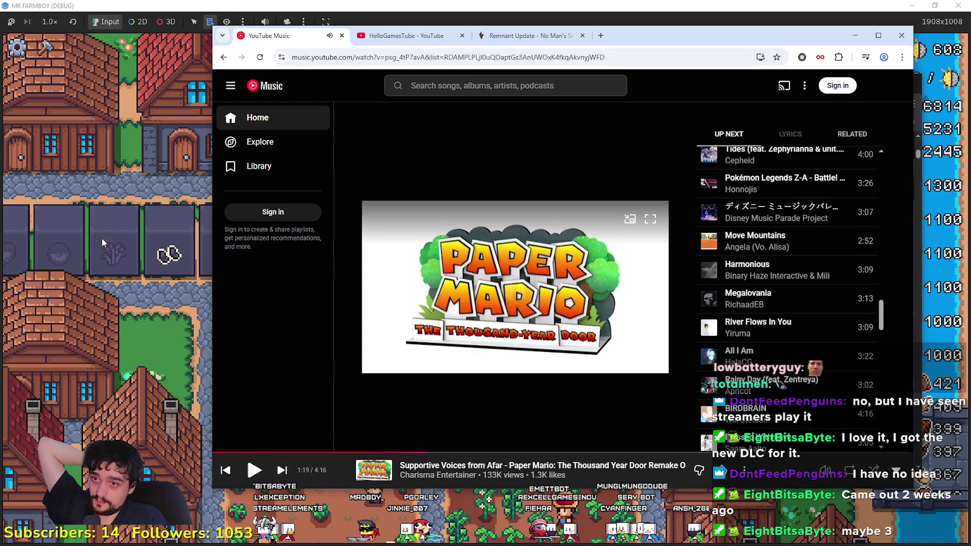
key("alt+Tab")
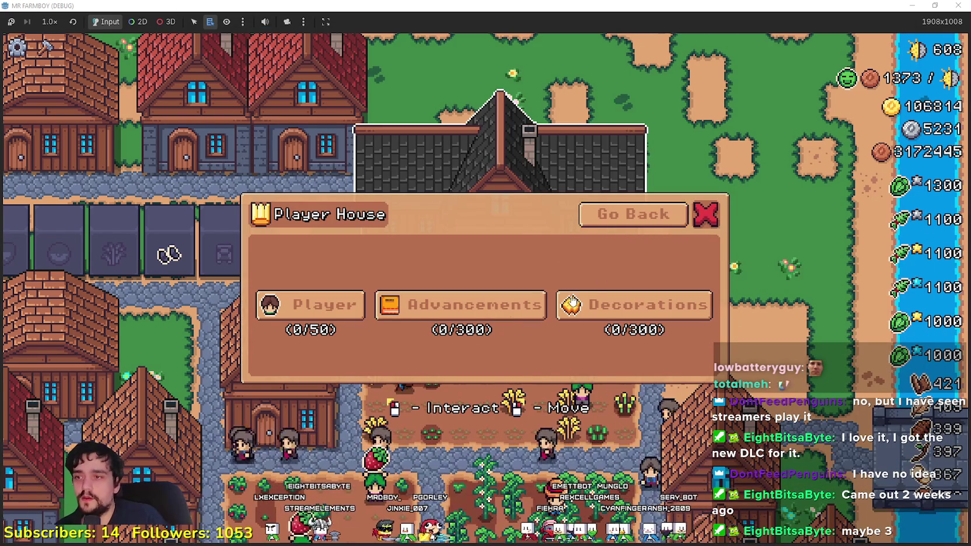
Step: Open Advancements and Go Back to Player House twice, then bring YouTube Music forward
left_click(457, 314)
left_click(759, 98)
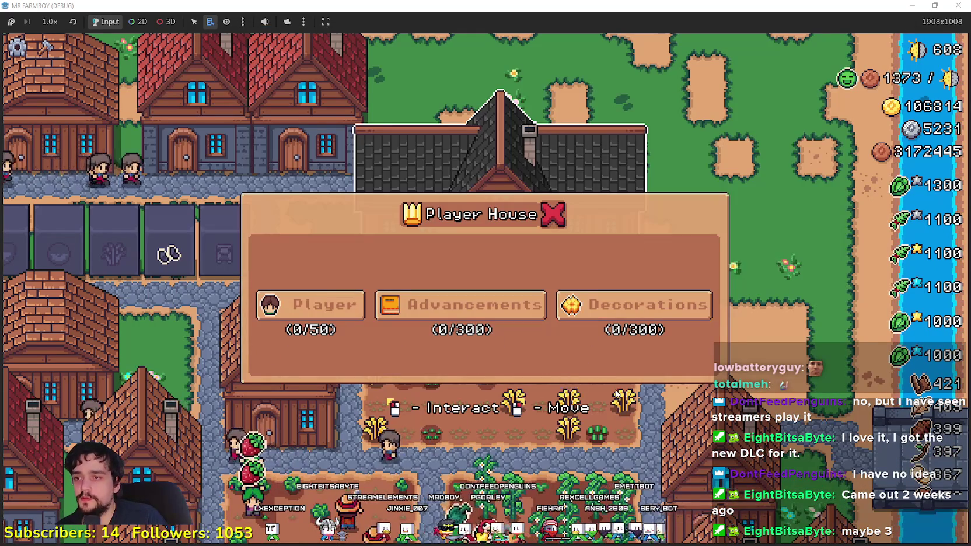
left_click(496, 308)
left_click(753, 93)
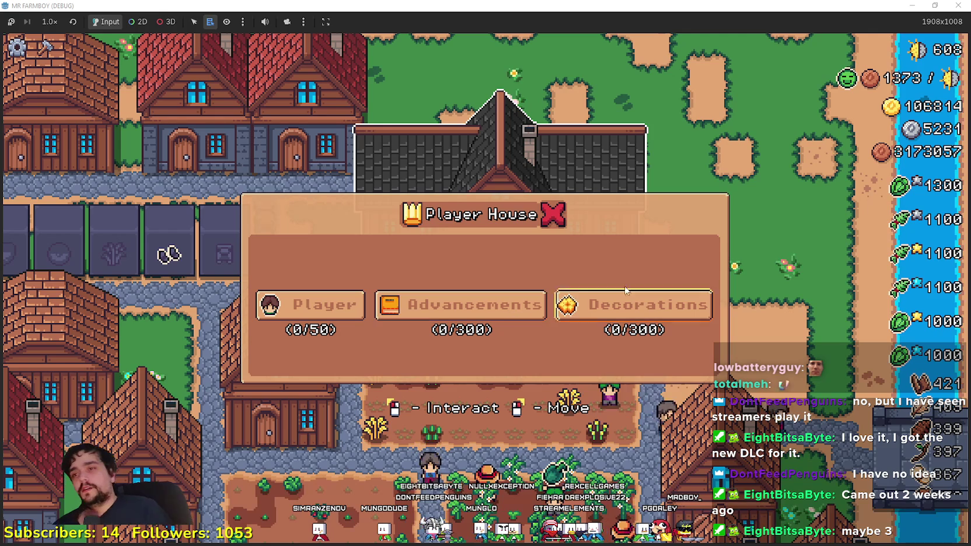
key("alt+Tab")
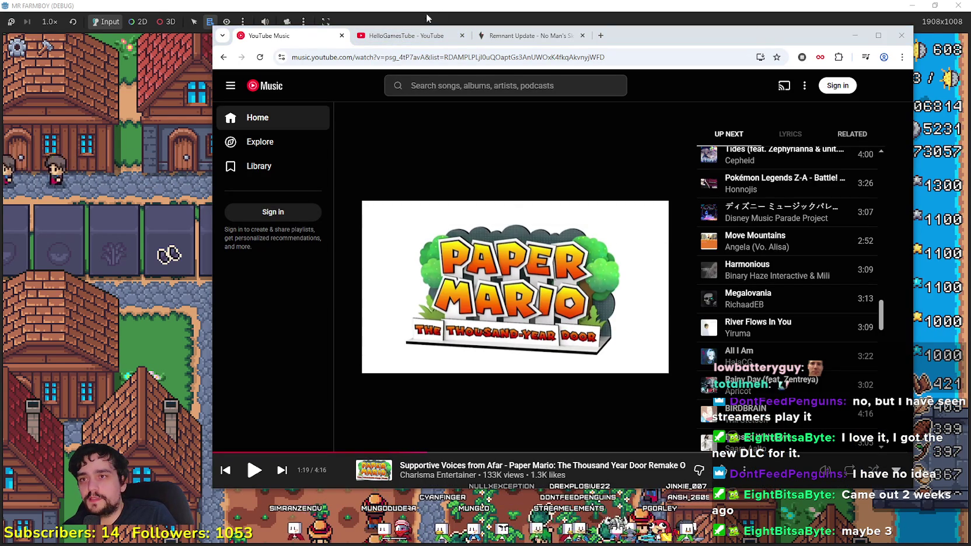
Step: Play HelloGamesTube's No Man's Sky Remnant Trailer unmuted from 0:00
left_click(434, 42)
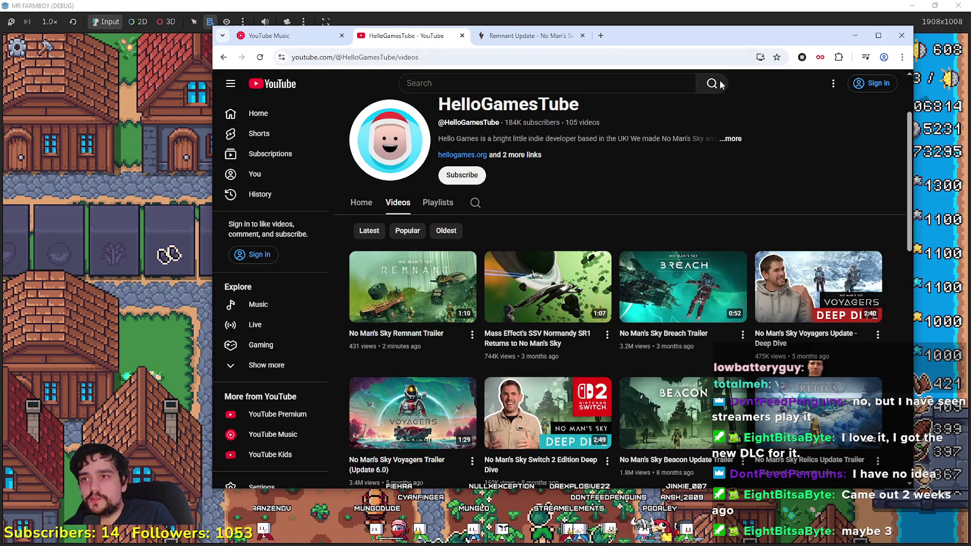
left_click(461, 342)
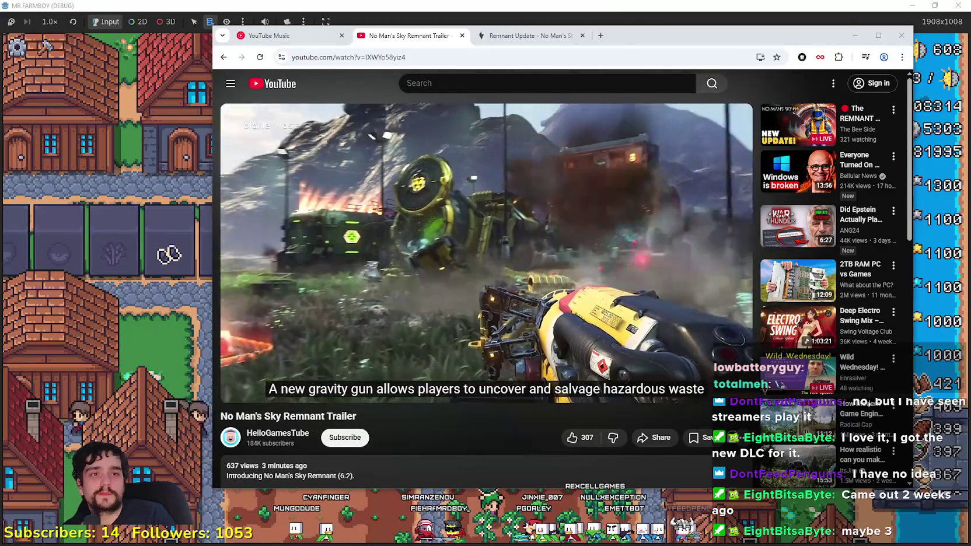
mouse_move(343, 377)
left_click(263, 389)
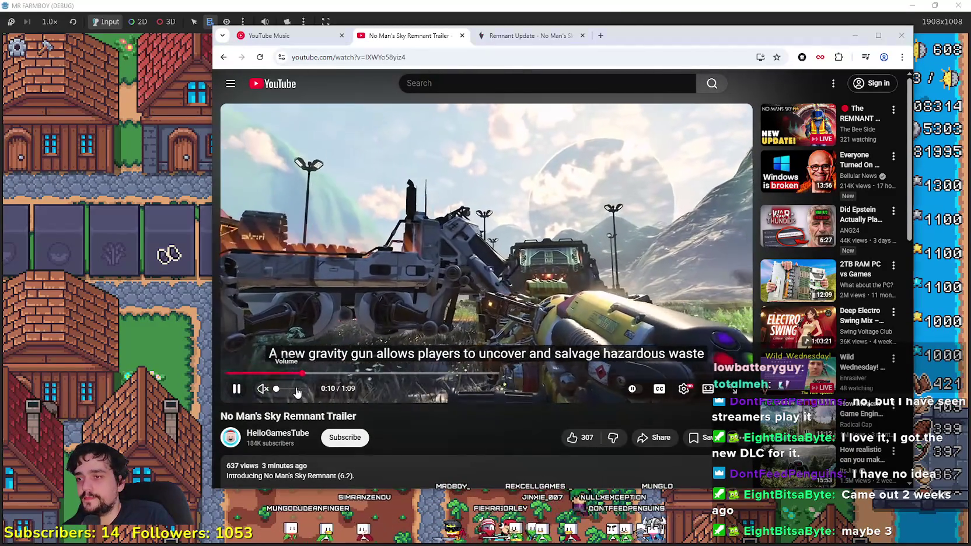
left_click_drag(274, 374, 187, 362)
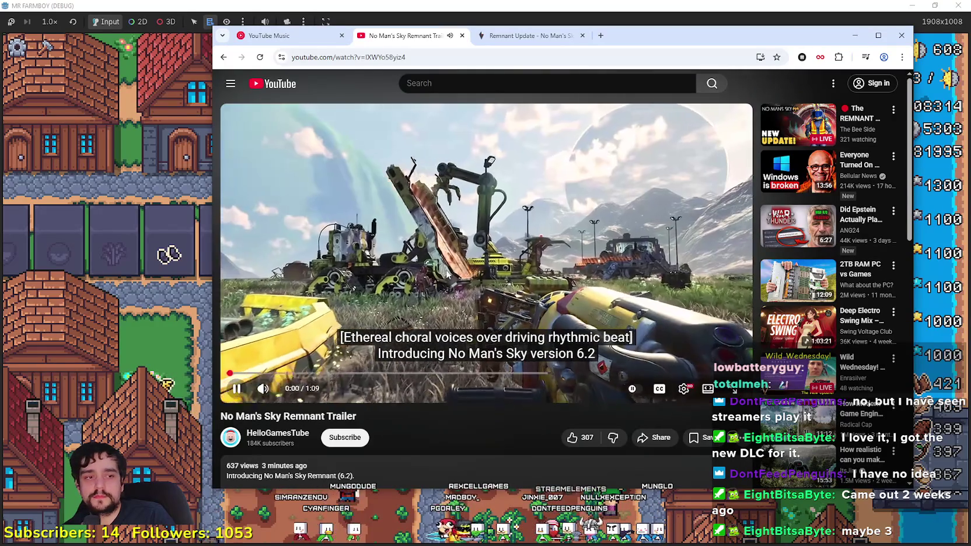
Step: Maximize the browser window and pause the trailer
left_click(686, 390)
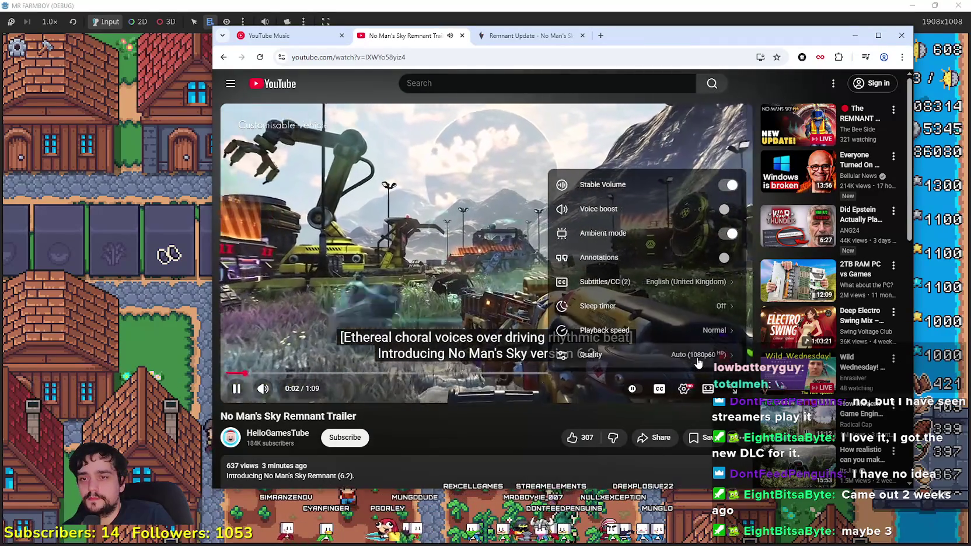
left_click(685, 390)
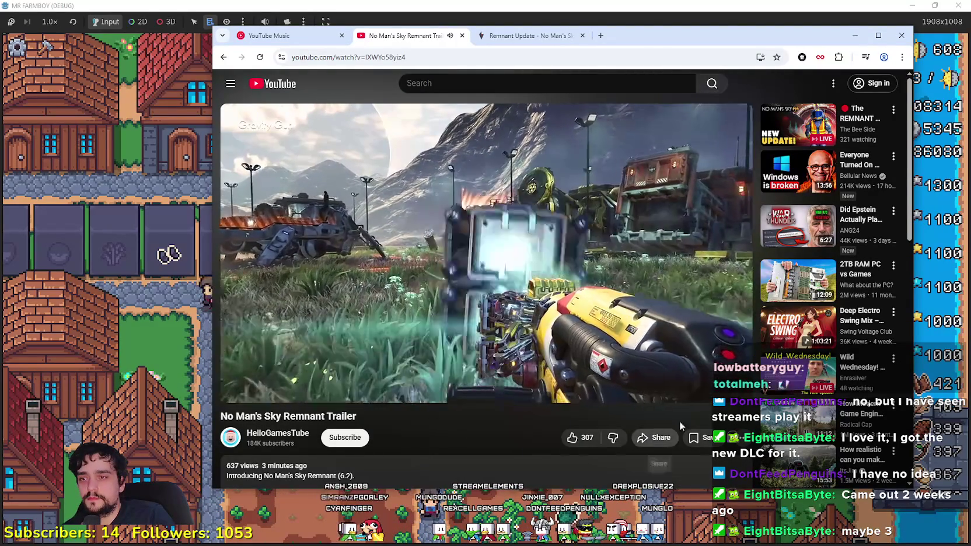
double_click(817, 35)
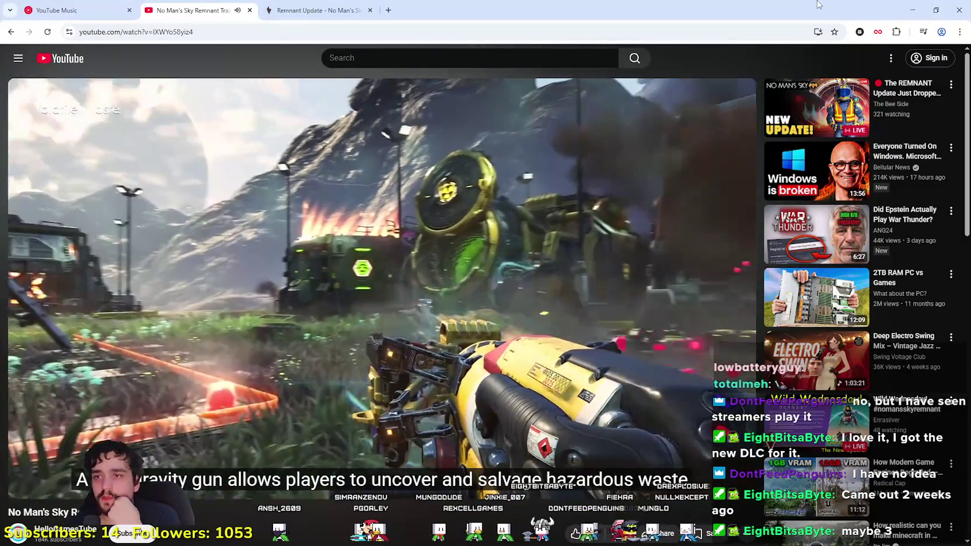
key("space")
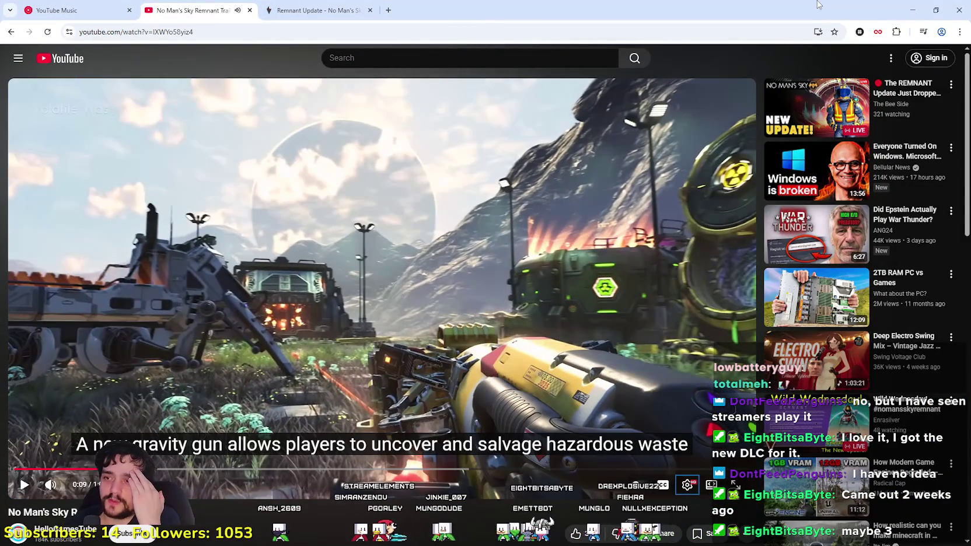
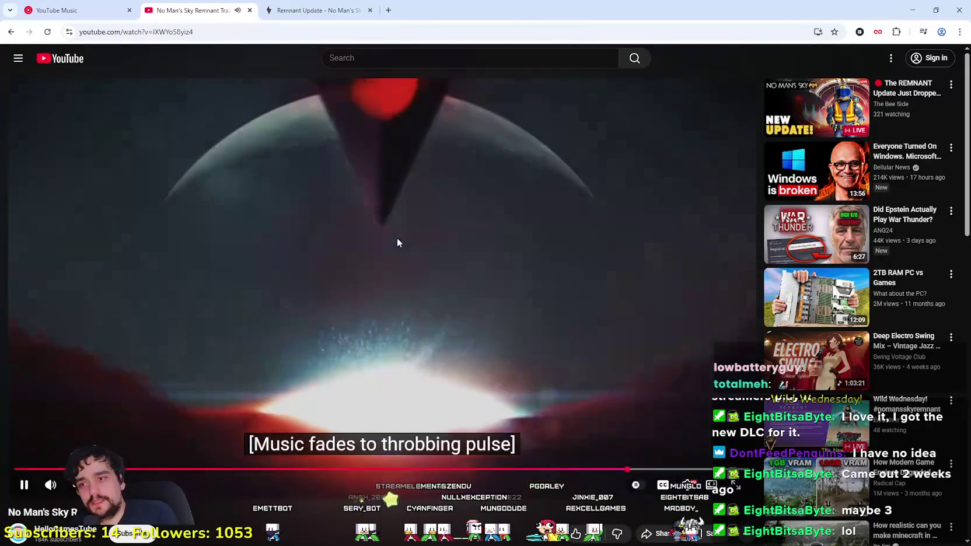
Step: Scrub the Remnant trailer to the vehicle hauling scene around 0:20 and pause it
left_click(526, 221)
key("Left")
key("Left")
key("Left")
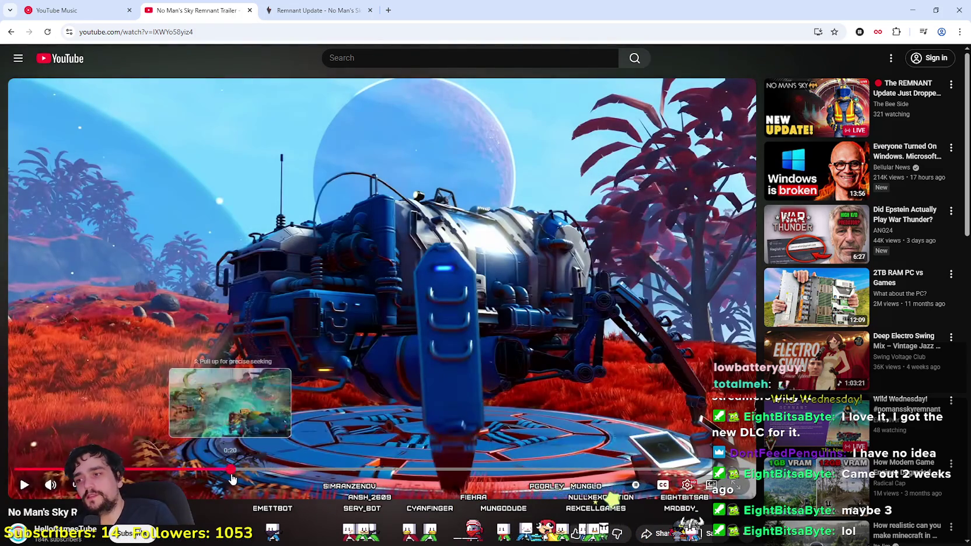
left_click_drag(232, 476, 234, 471)
left_click(391, 325)
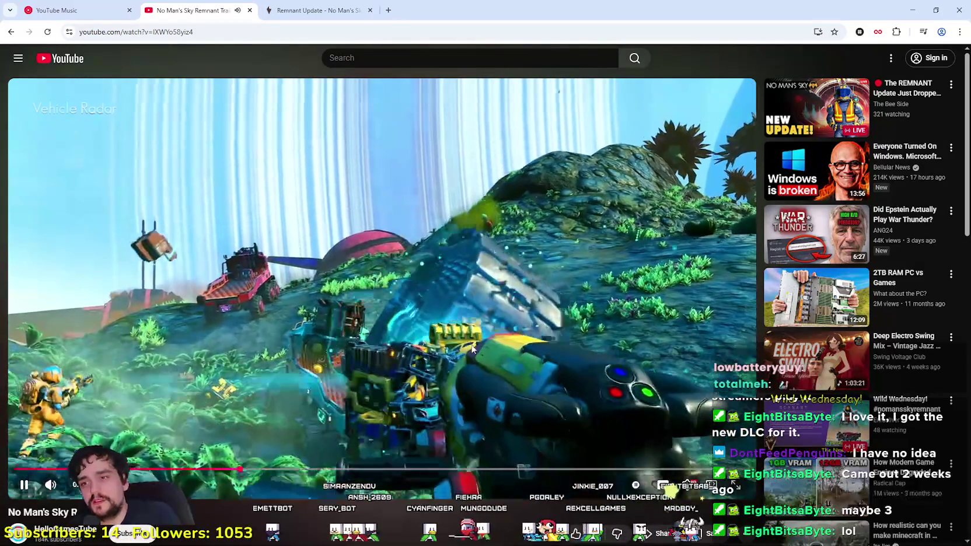
left_click(473, 349)
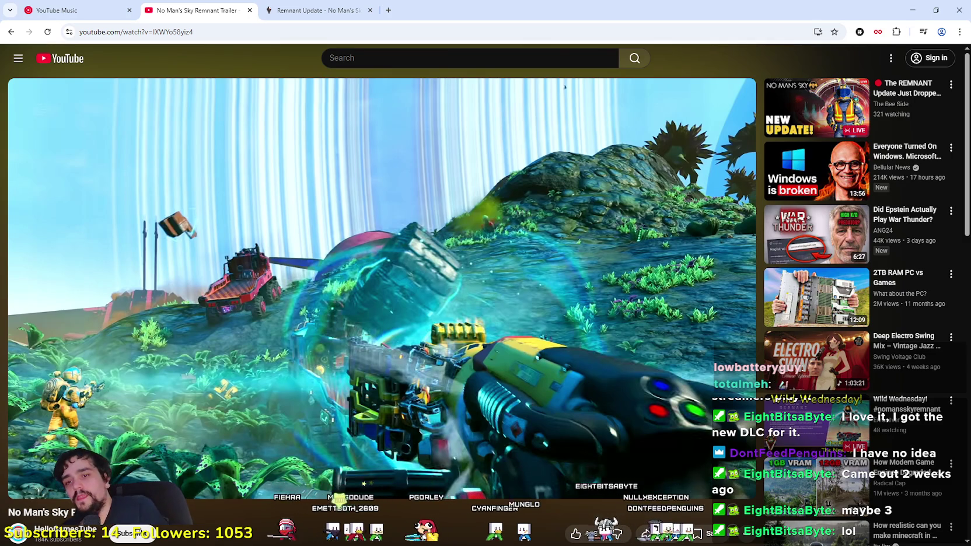
left_click(324, 469)
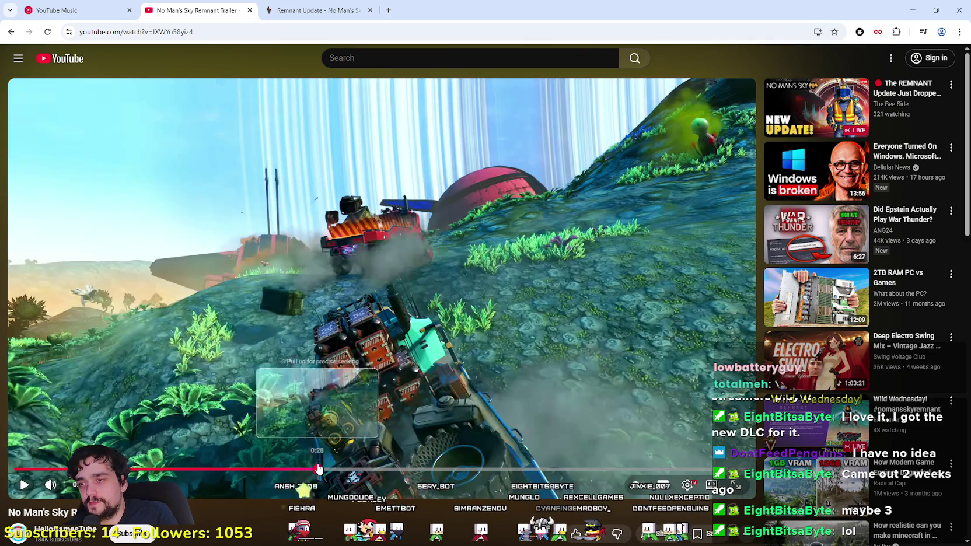
left_click(380, 351)
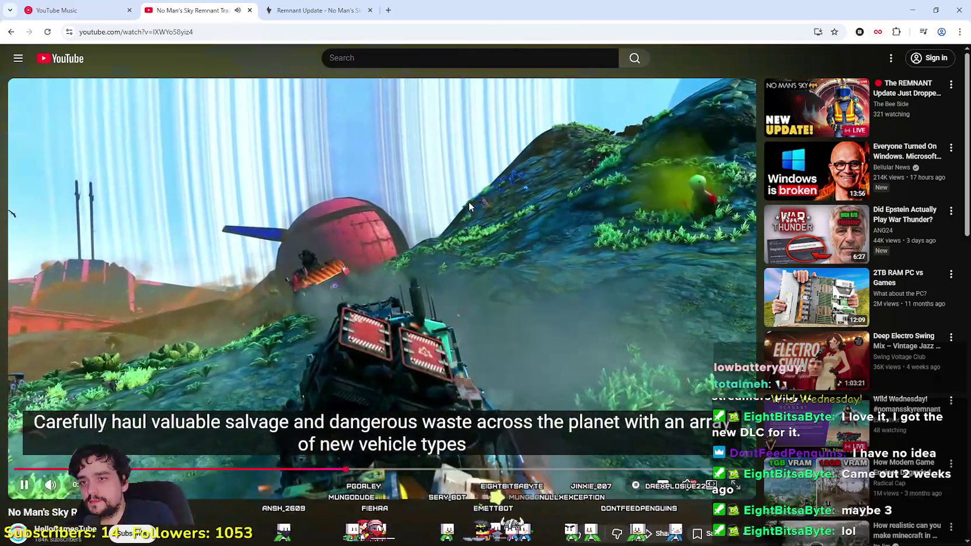
left_click(340, 349)
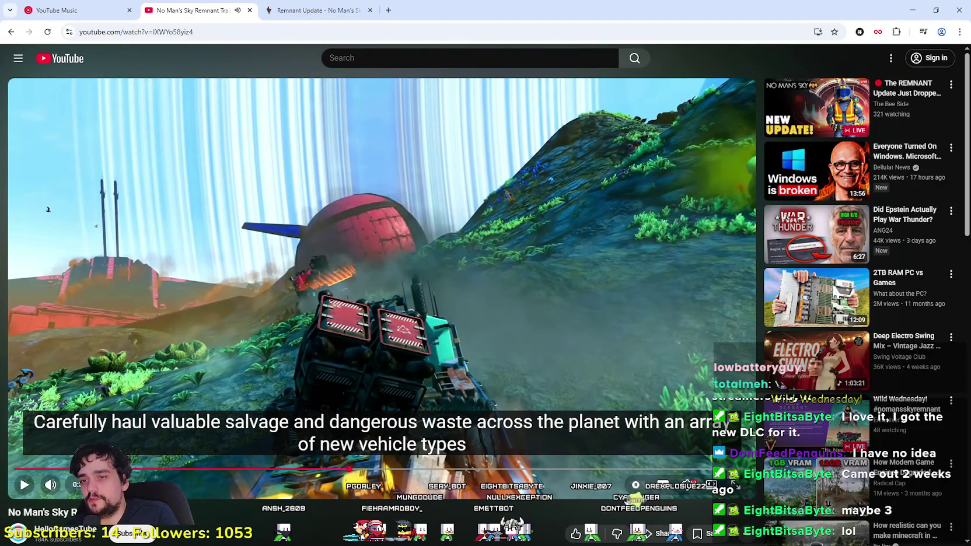
Step: Turn off the trailer's captions, skip ahead to 0:50, and switch to the Remnant Update page
left_click(667, 493)
left_click(393, 255)
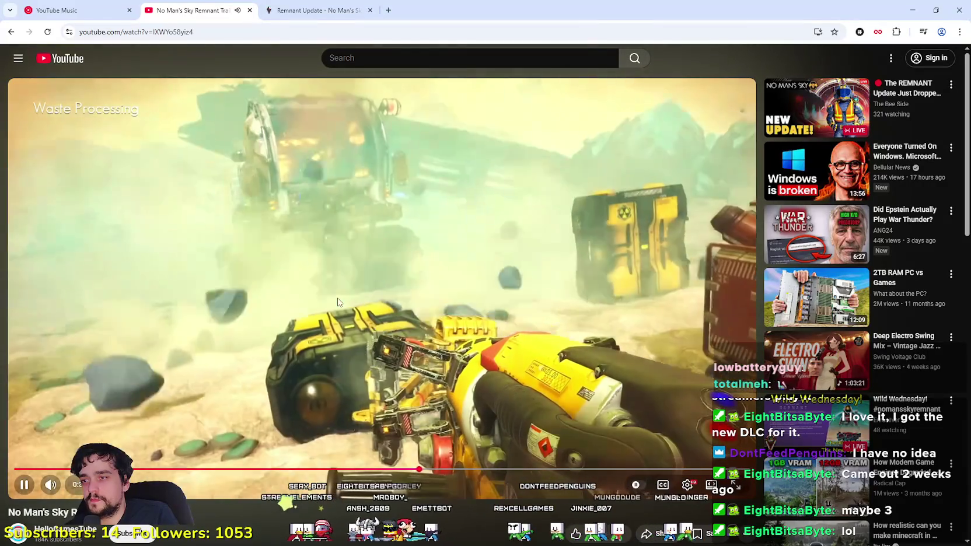
left_click(395, 296)
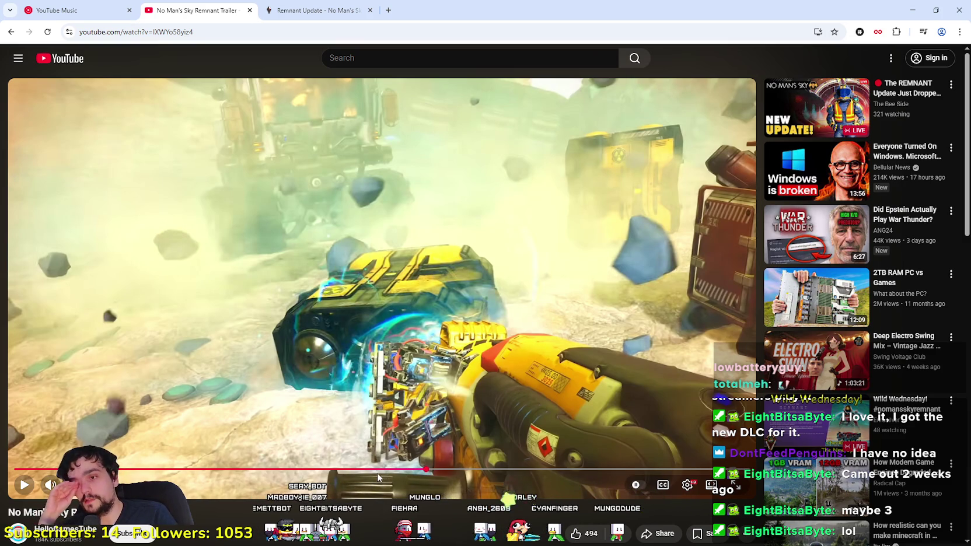
left_click(332, 469)
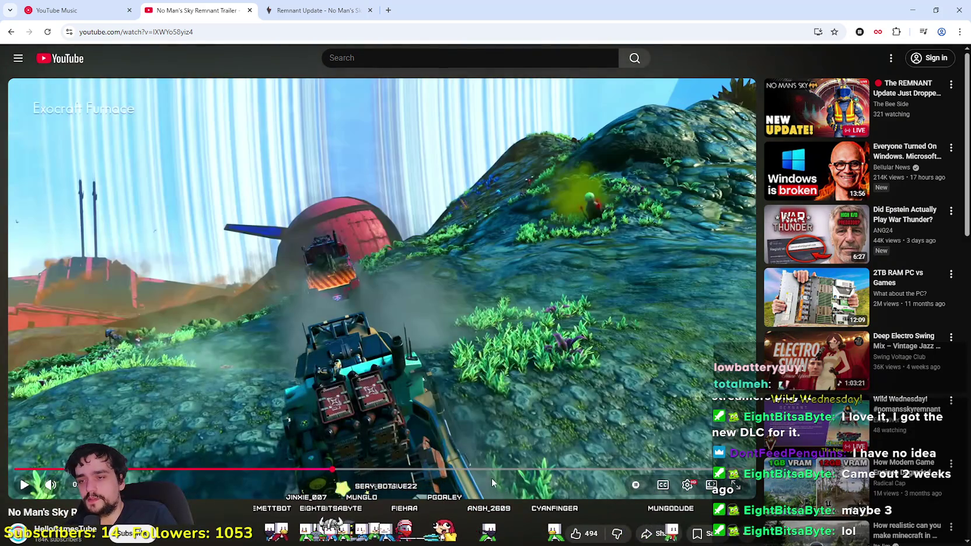
left_click_drag(505, 470, 587, 470)
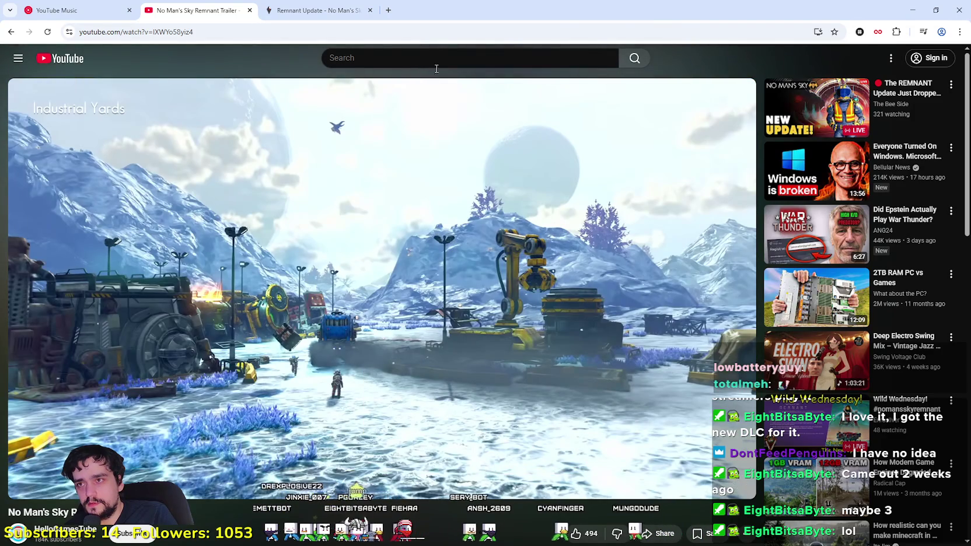
left_click(327, 10)
Step: Scroll down past Colossus to the Gravitino Coil section, briefly selecting its first description line
scroll(560, 443, "down", 8)
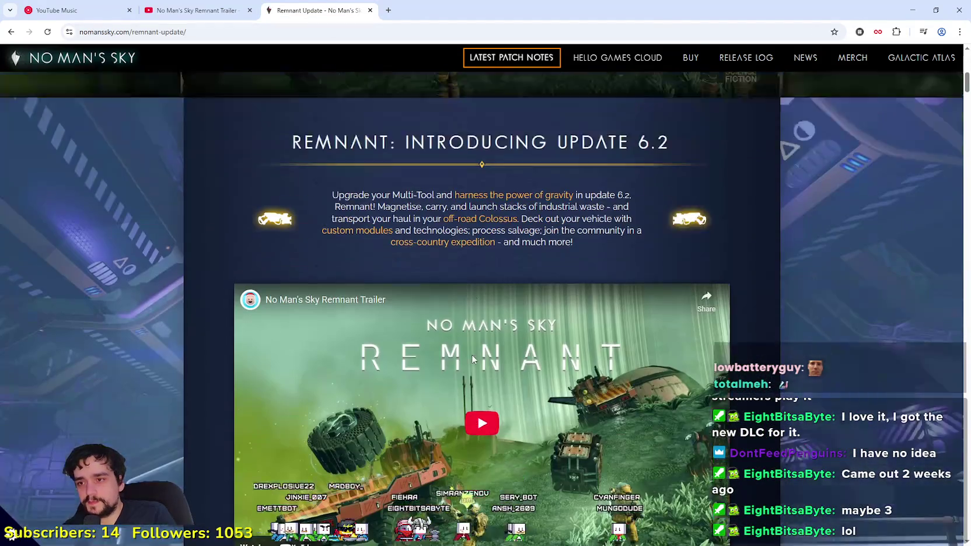
scroll(473, 359, "down", 1)
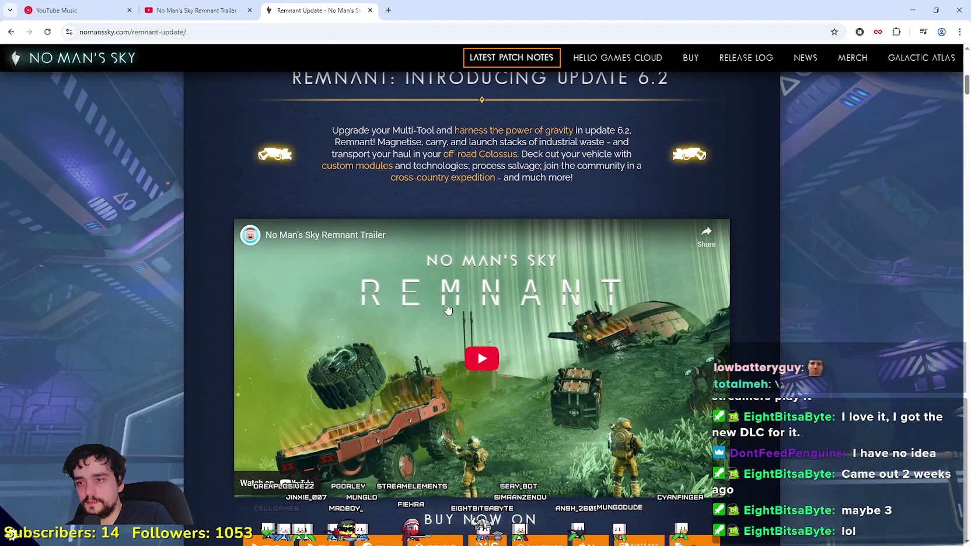
scroll(448, 309, "down", 4)
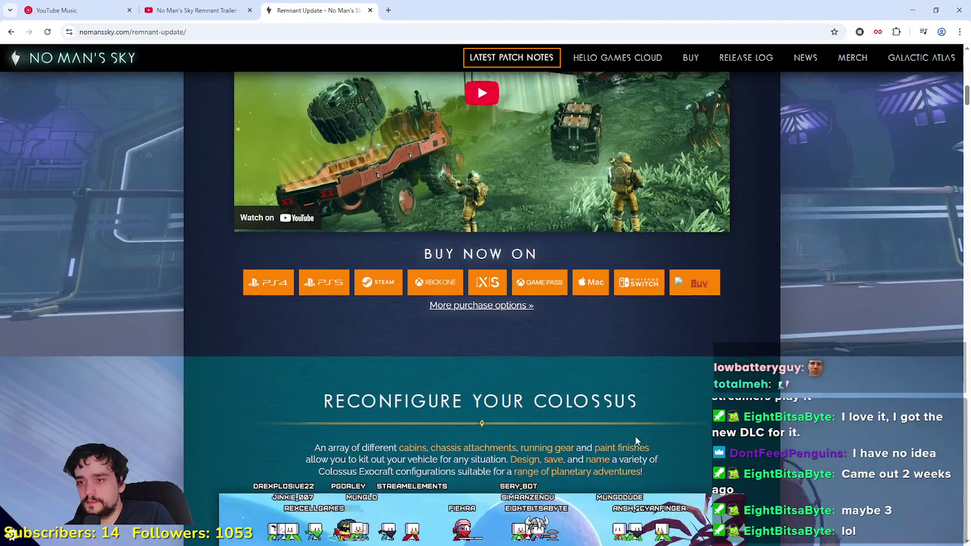
scroll(636, 436, "down", 4)
scroll(583, 381, "down", 2)
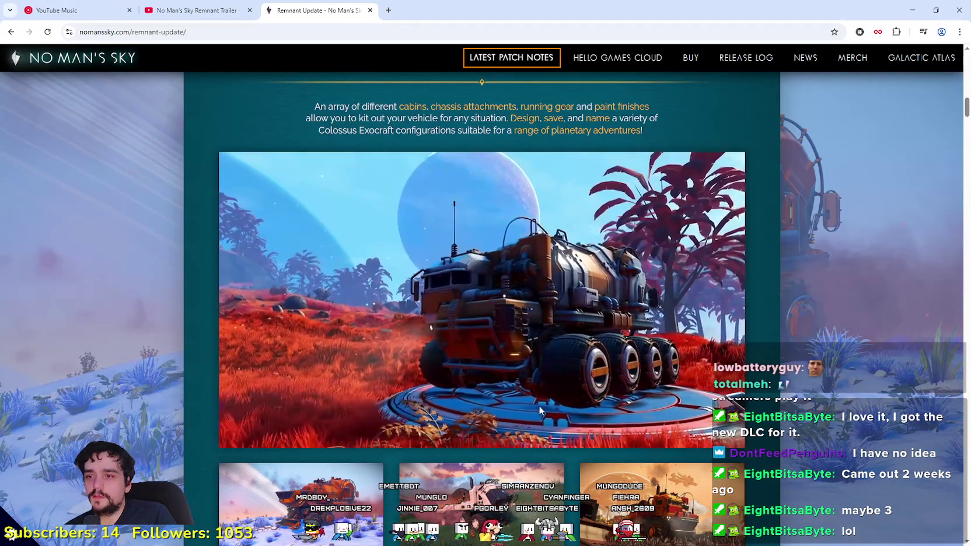
scroll(460, 270, "down", 3)
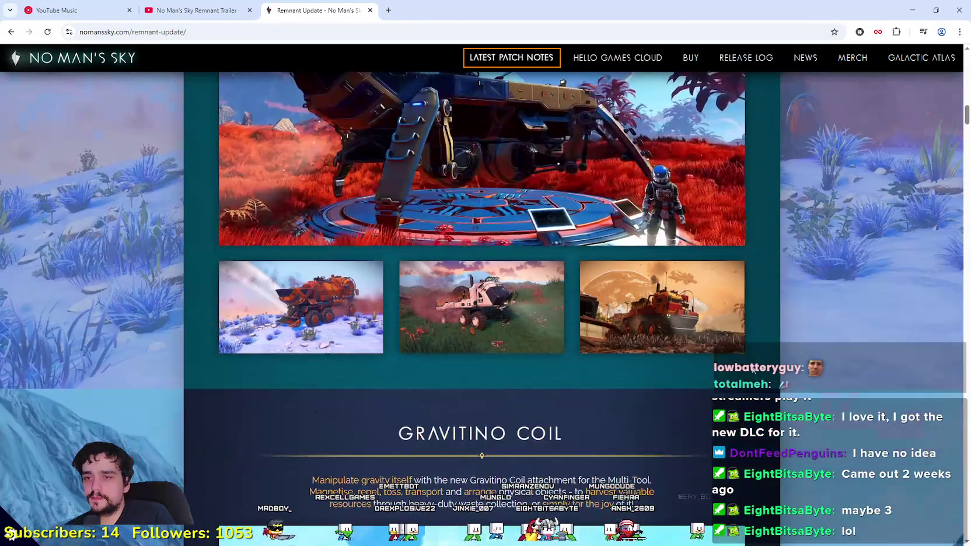
scroll(753, 369, "down", 4)
scroll(742, 362, "down", 2)
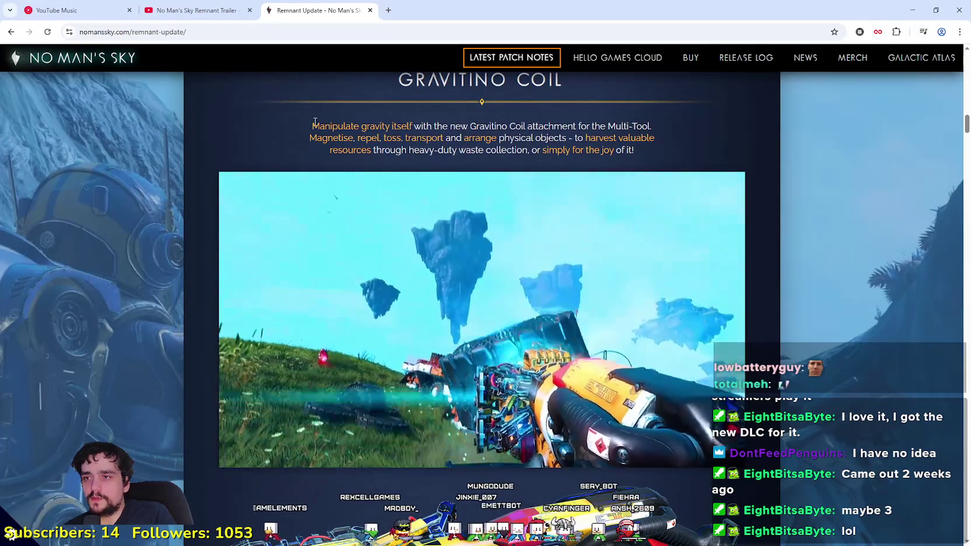
mouse_move(314, 125)
left_mouse_down()
mouse_move(652, 121)
mouse_move(654, 138)
mouse_move(647, 123)
mouse_move(316, 122)
left_mouse_up()
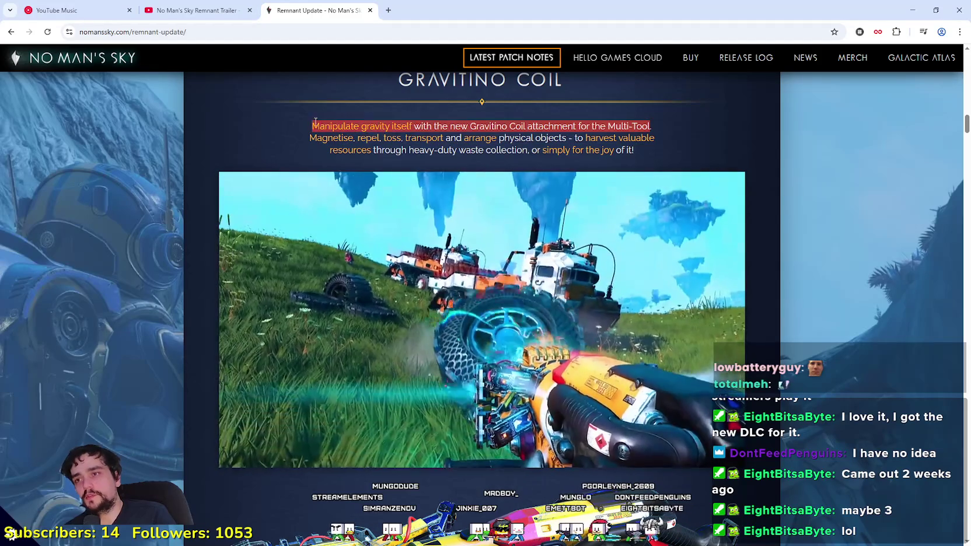
left_click(292, 141)
Step: Continue down to the Cyclops Scope section and read its Exocraft Analysis Visor description
scroll(407, 306, "down", 2)
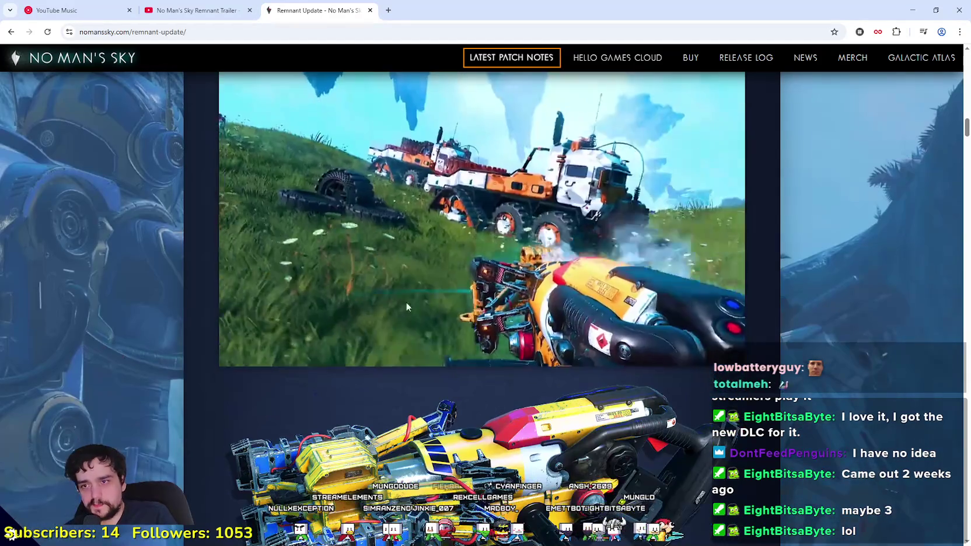
scroll(406, 307, "down", 2)
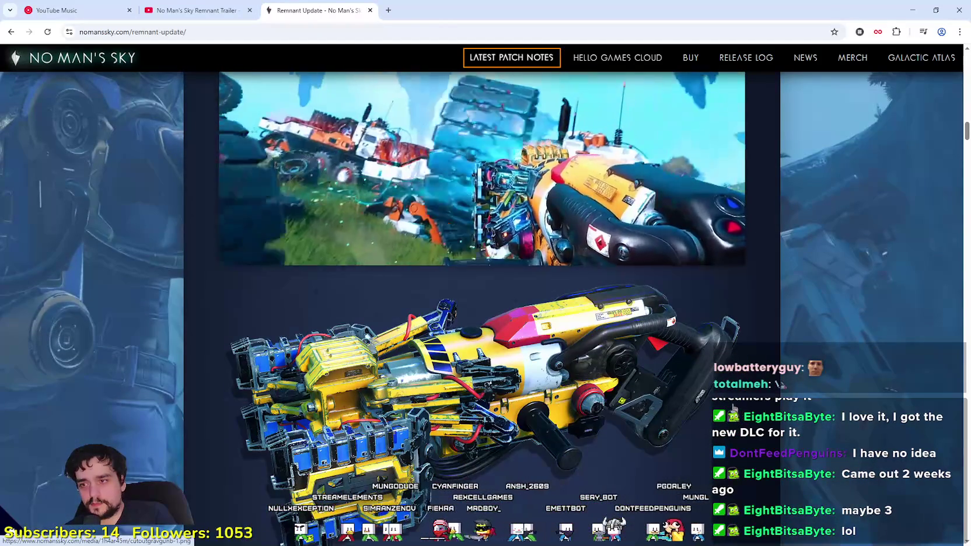
scroll(531, 411, "down", 6)
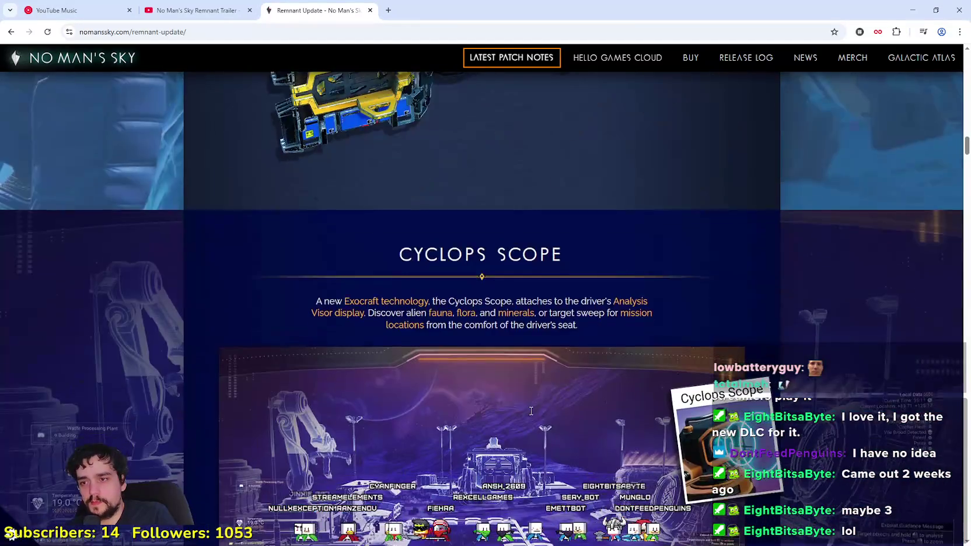
scroll(528, 409, "down", 2)
scroll(525, 402, "down", 3)
scroll(523, 398, "up", 3)
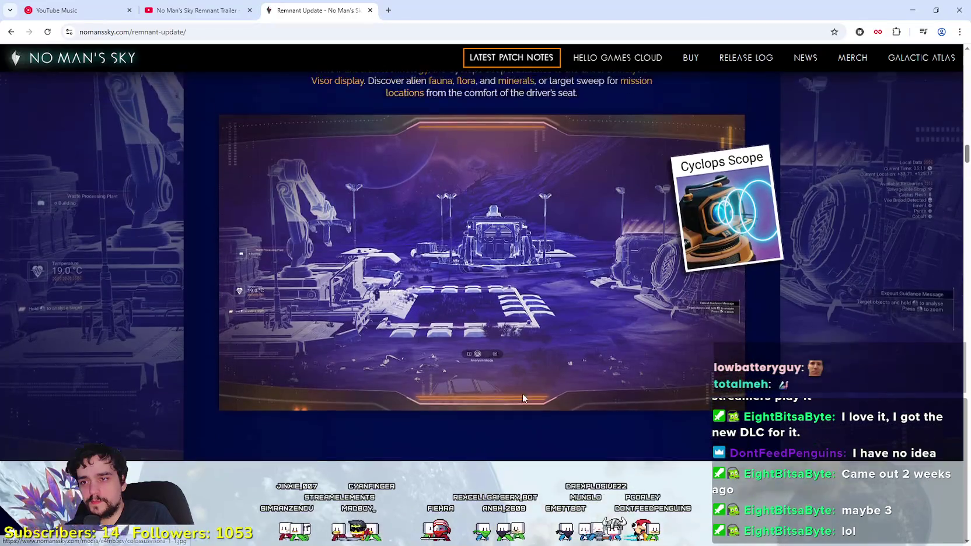
scroll(333, 205, "up", 1)
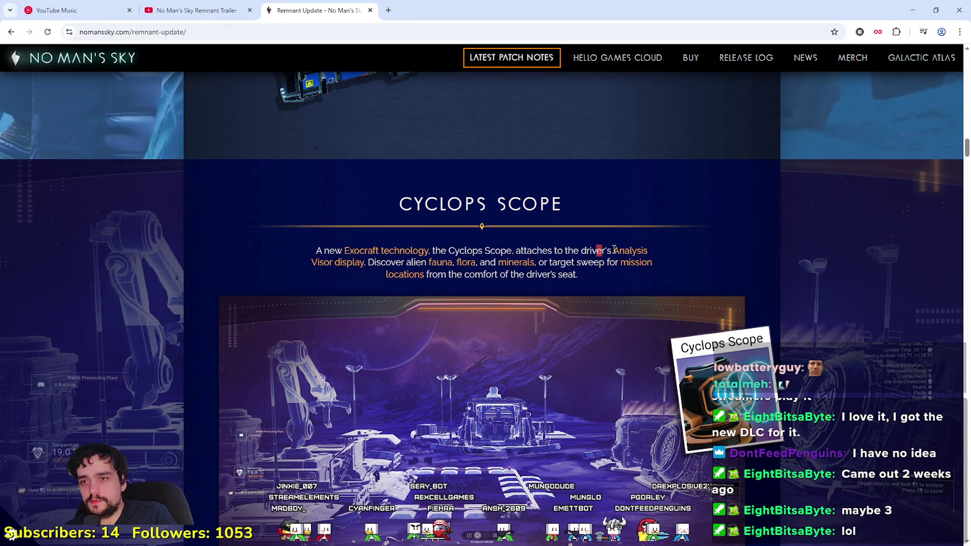
left_click_drag(614, 250, 655, 256)
left_click(682, 253)
scroll(680, 253, "down", 4)
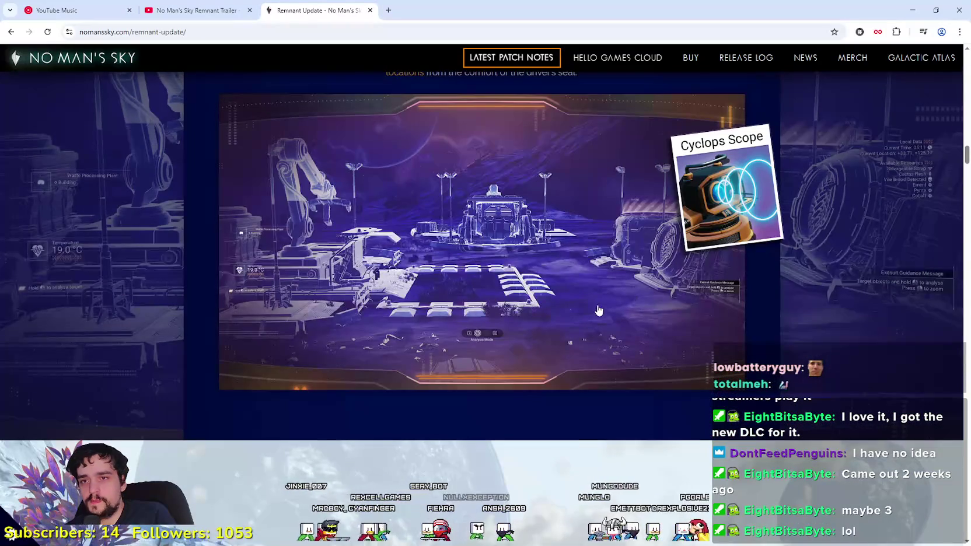
scroll(602, 308, "up", 2)
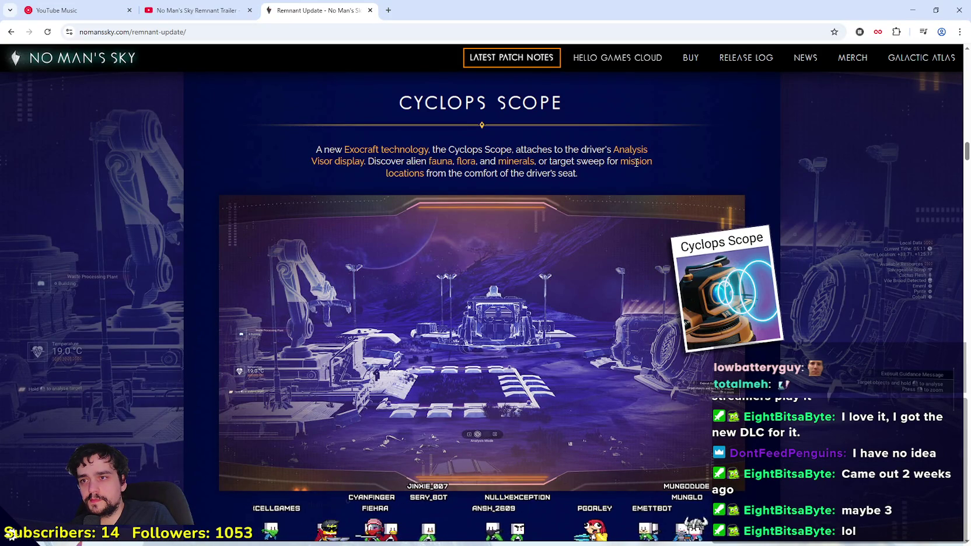
scroll(565, 300, "down", 12)
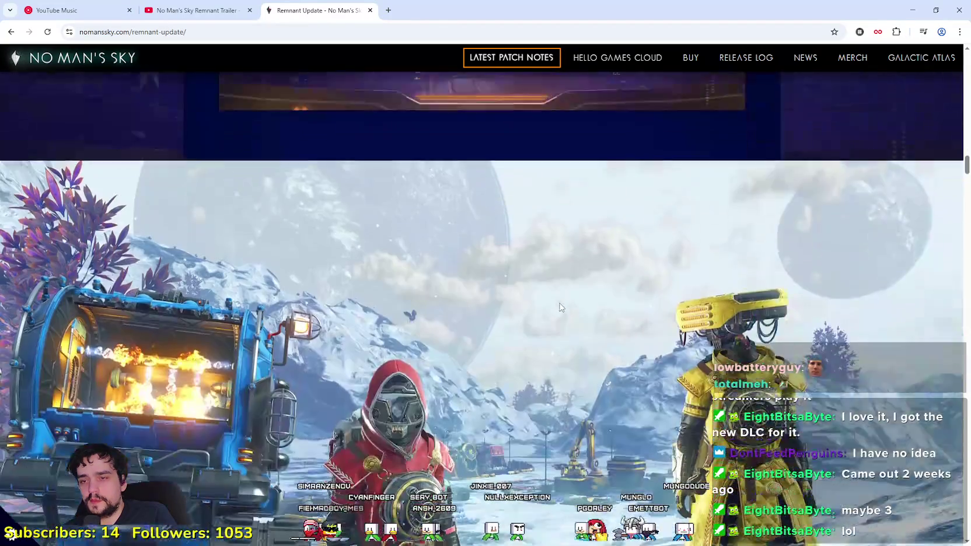
Step: Scroll back and forth to bring the Industrial Waste section into view
scroll(555, 303, "up", 2)
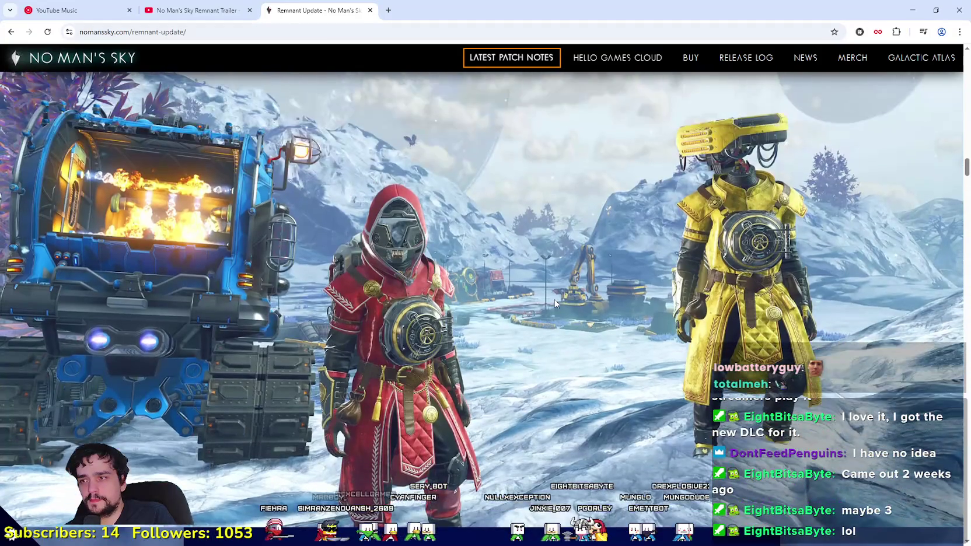
scroll(553, 302, "down", 5)
scroll(554, 301, "down", 3)
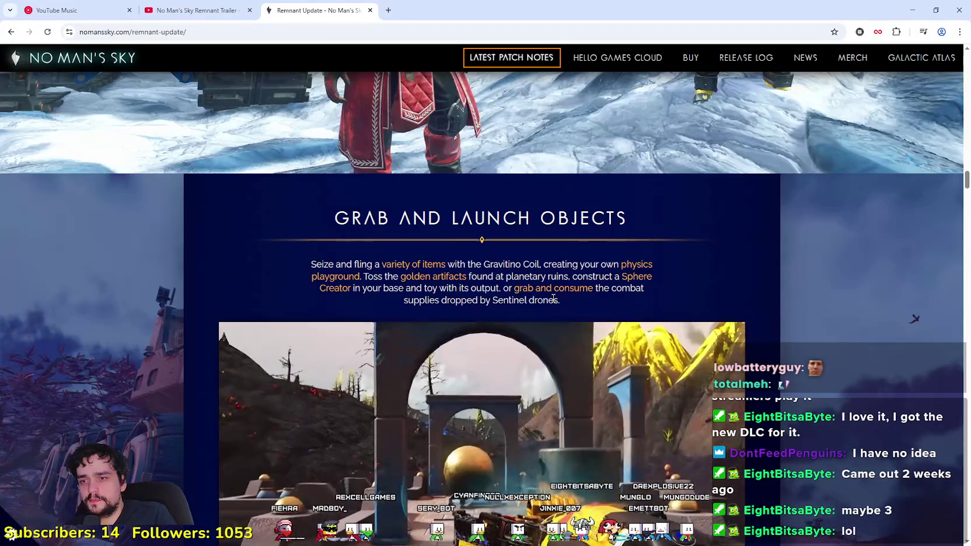
scroll(552, 298, "down", 2)
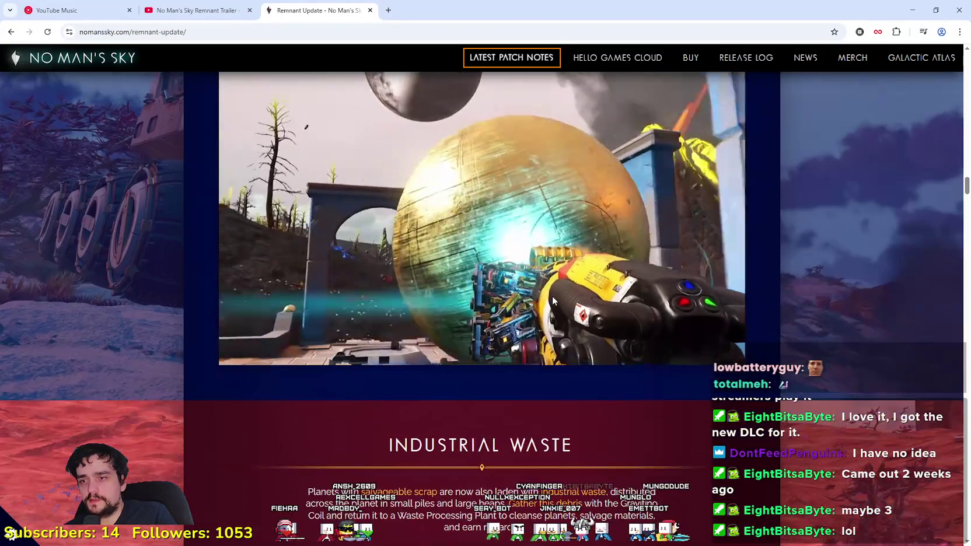
scroll(551, 297, "up", 1)
scroll(551, 300, "up", 1)
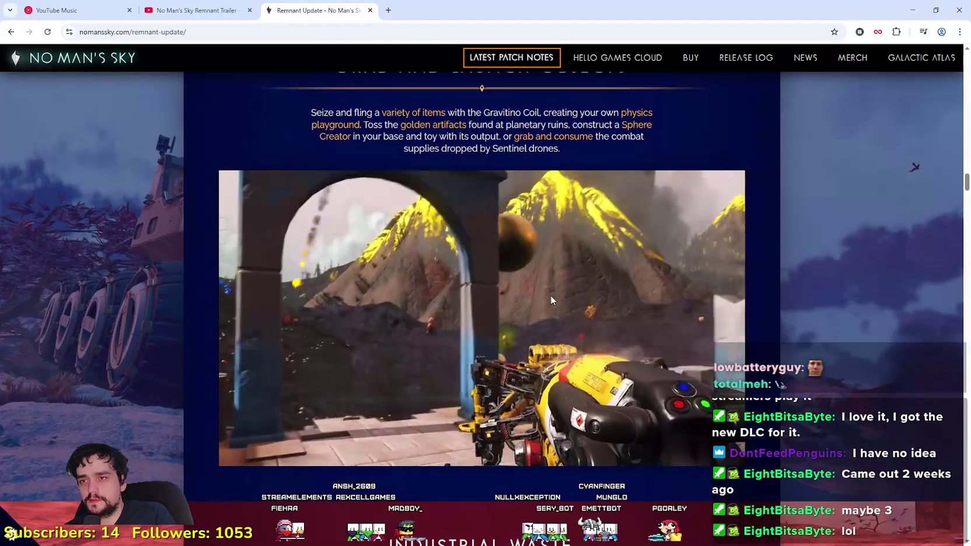
scroll(552, 299, "down", 3)
scroll(551, 300, "down", 4)
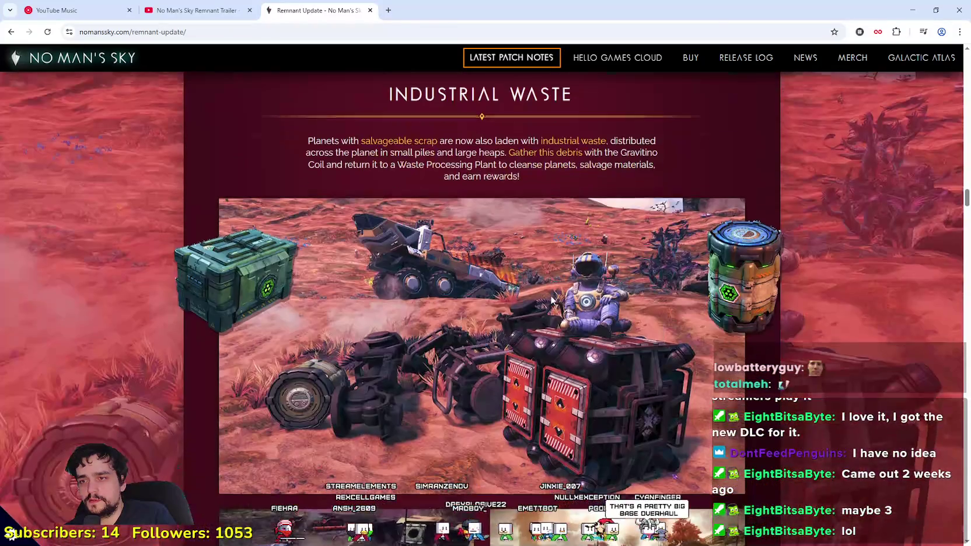
scroll(552, 300, "up", 1)
scroll(553, 300, "down", 1)
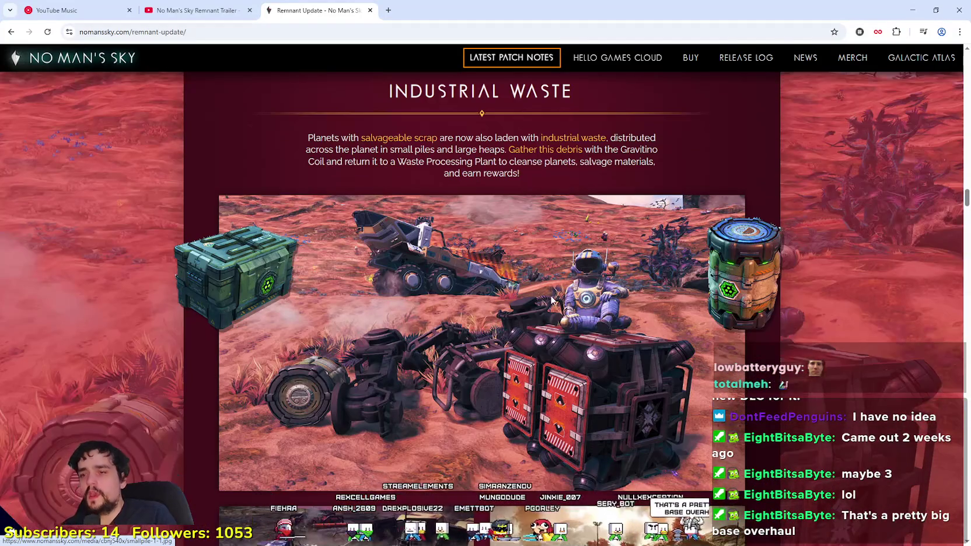
scroll(550, 300, "up", 1)
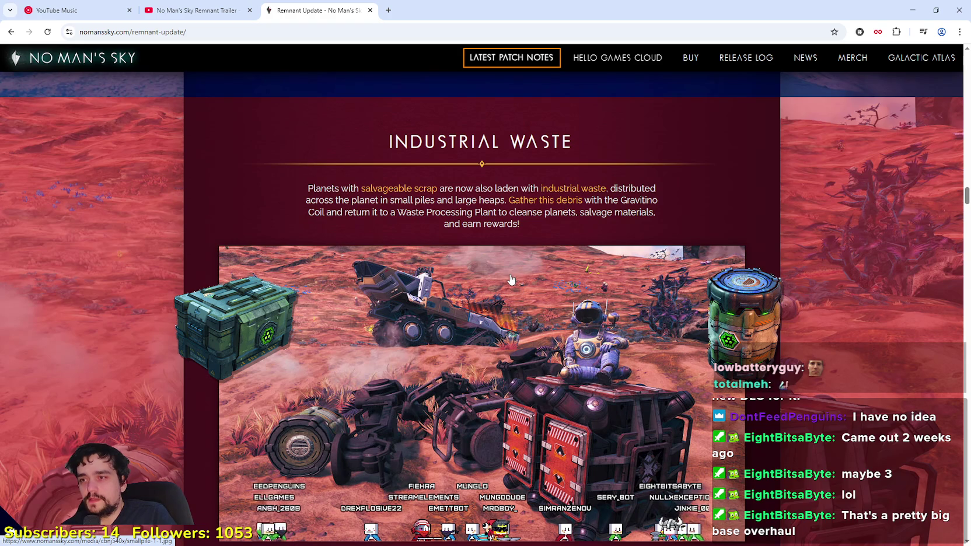
Step: Highlight the two-line Industrial Waste description while reading, then scroll on to Colossus Flatbed Module
mouse_move(335, 188)
left_mouse_down()
mouse_move(484, 202)
mouse_move(497, 187)
left_mouse_up()
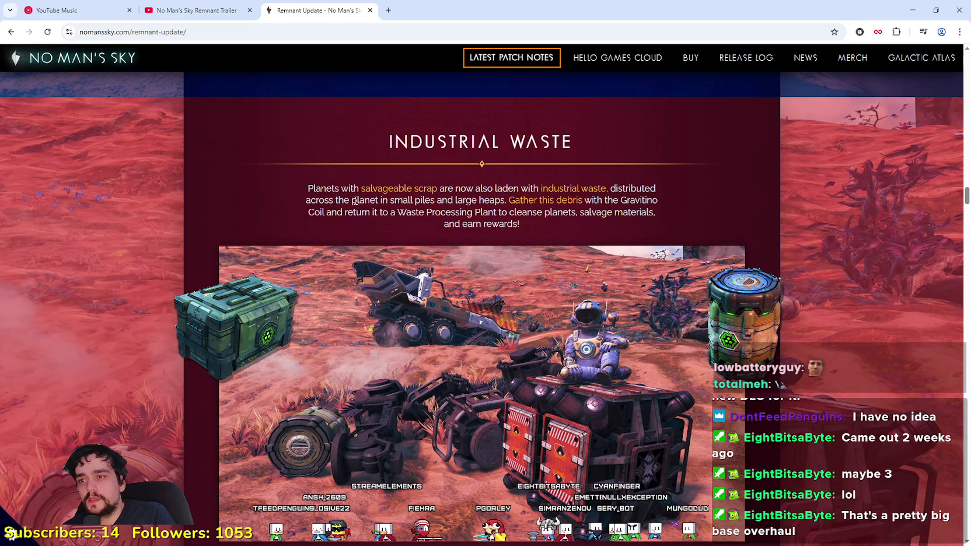
mouse_move(476, 197)
left_mouse_down()
mouse_move(655, 202)
mouse_move(653, 212)
mouse_move(656, 200)
mouse_move(659, 218)
left_mouse_up()
left_click(658, 218)
scroll(576, 318, "down", 3)
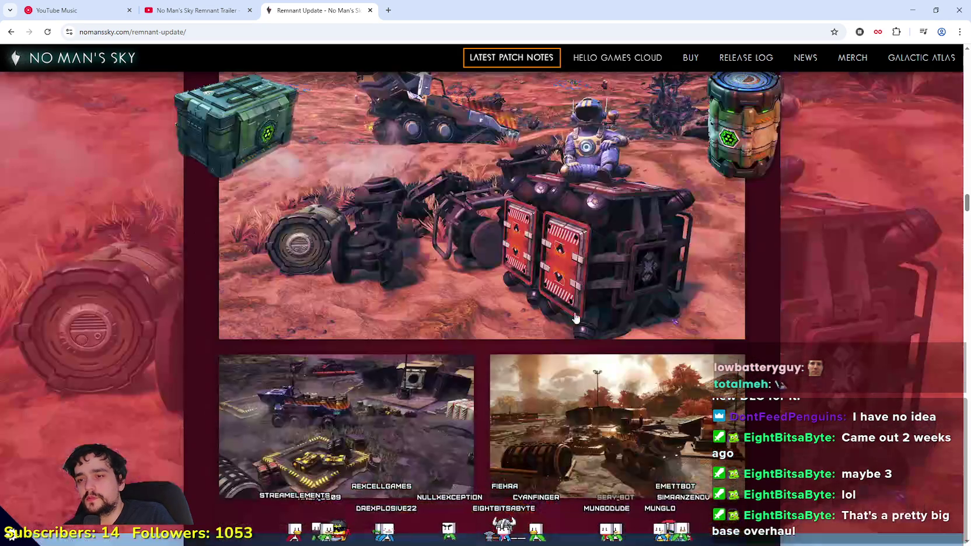
scroll(560, 330, "down", 5)
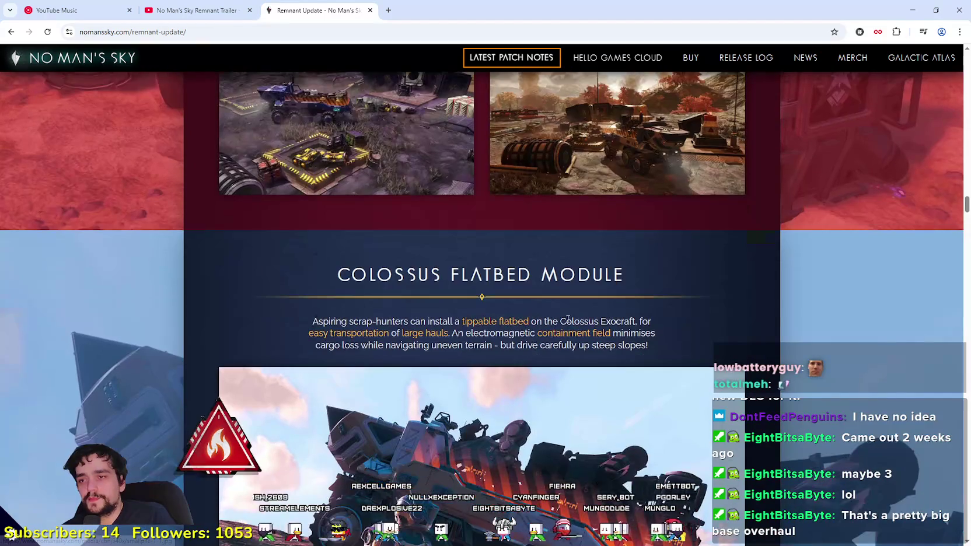
Step: Highlight the Colossus Flatbed Module heading and paragraph, then scroll past its clips to the wrecked-sphere image
scroll(568, 318, "down", 1)
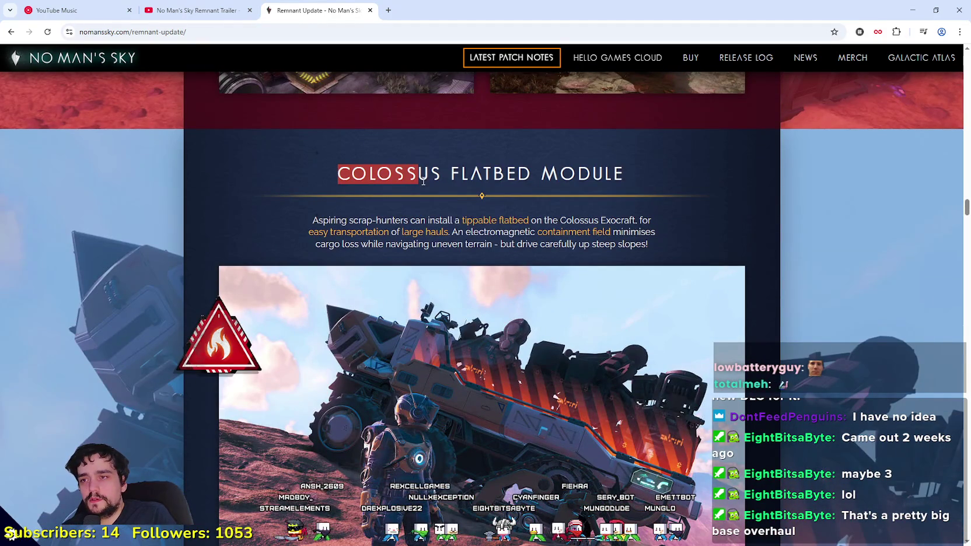
left_click_drag(423, 181, 564, 166)
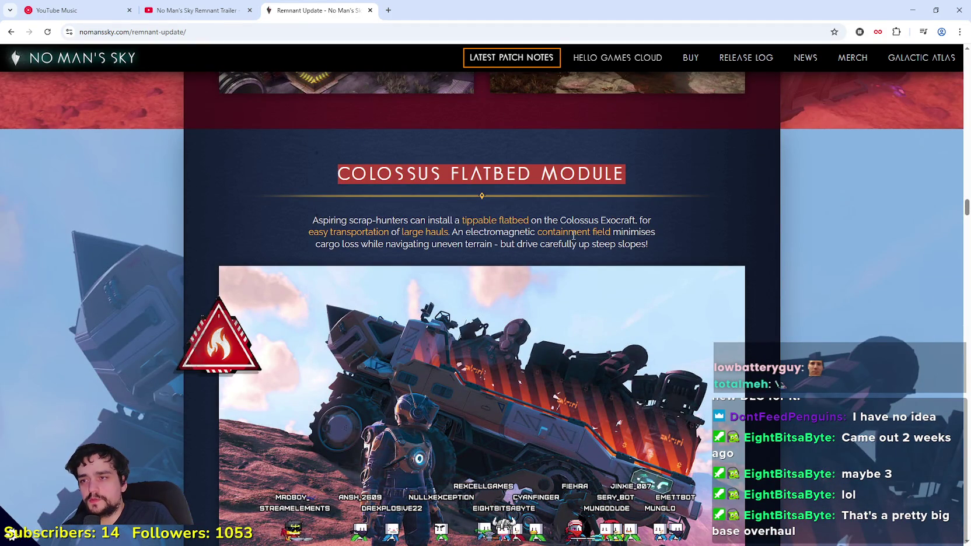
scroll(573, 235, "down", 2)
left_click_drag(312, 119, 662, 140)
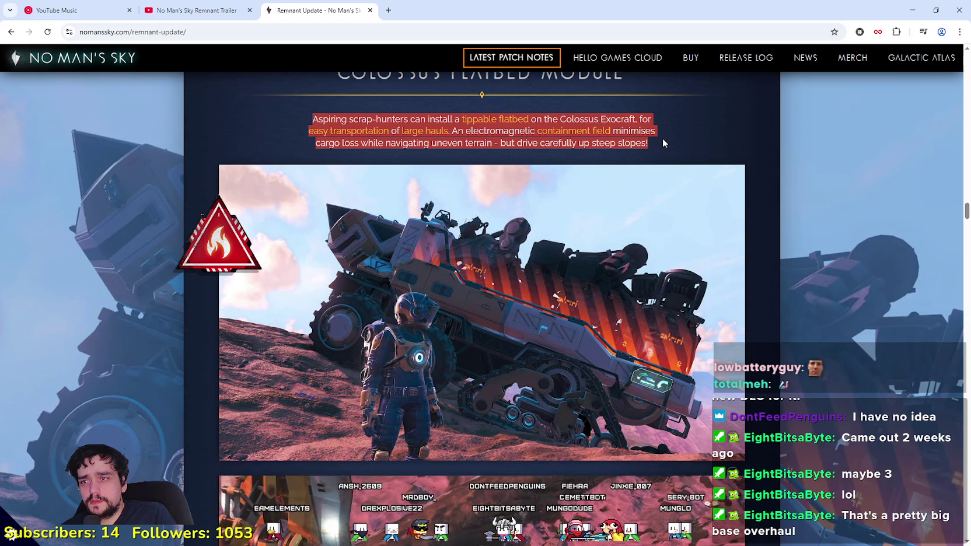
scroll(593, 407, "down", 3)
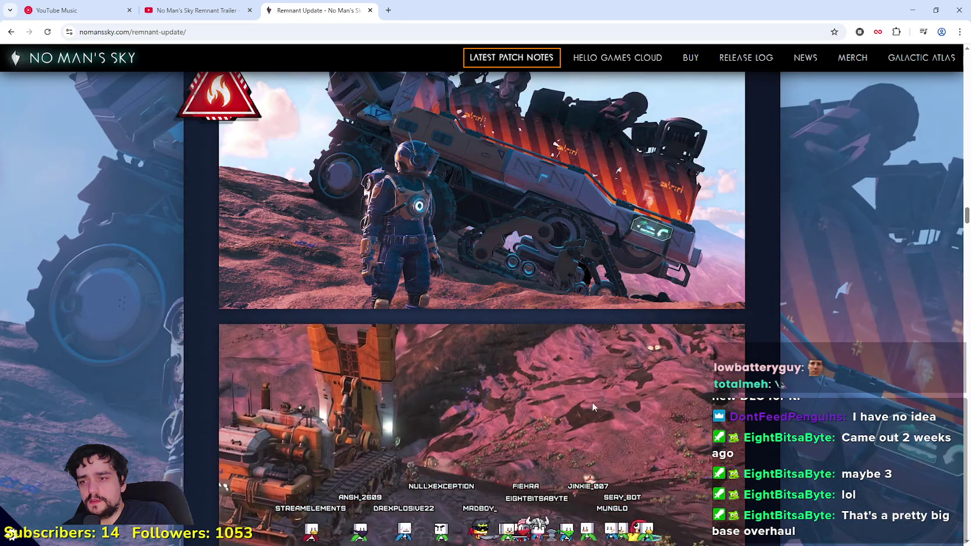
scroll(593, 407, "down", 2)
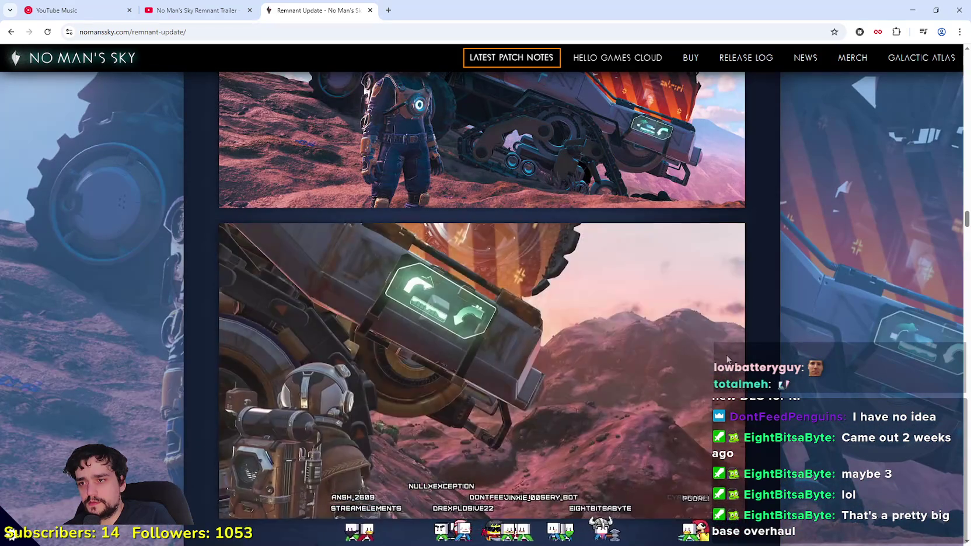
scroll(728, 358, "down", 1)
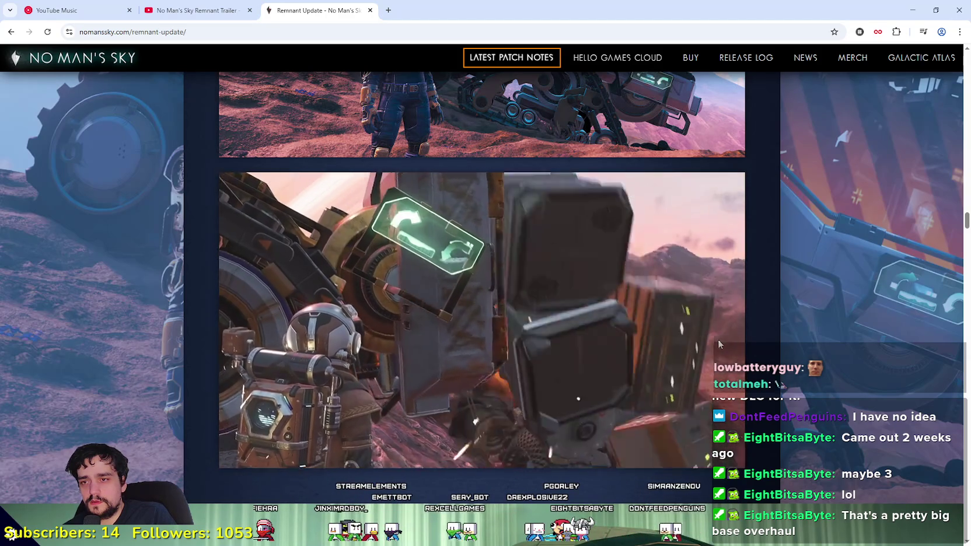
scroll(551, 346, "down", 1)
scroll(565, 307, "up", 1)
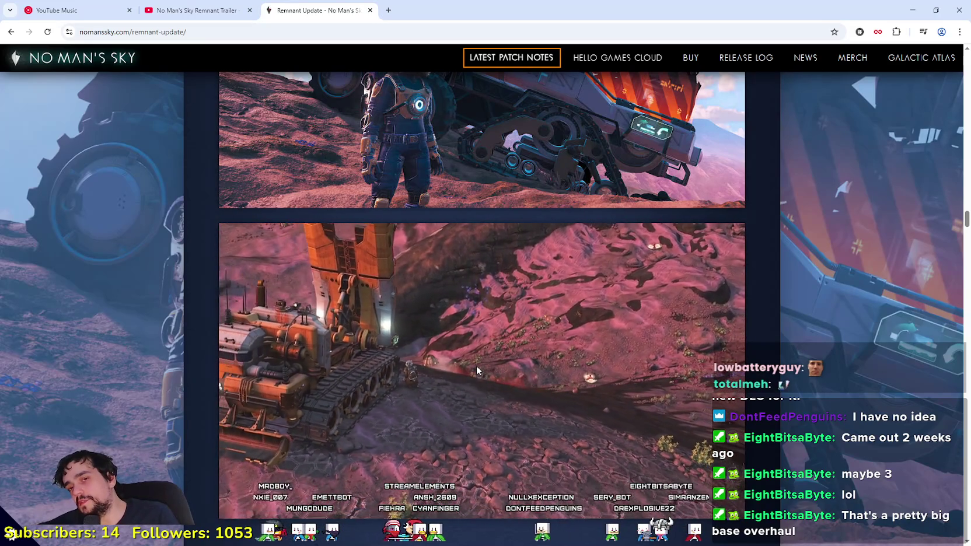
scroll(287, 333, "down", 4)
Step: Scroll through Community Expedition and Off-Road Colossus Wheels until the Waste Processing Plants images show
scroll(231, 322, "down", 10)
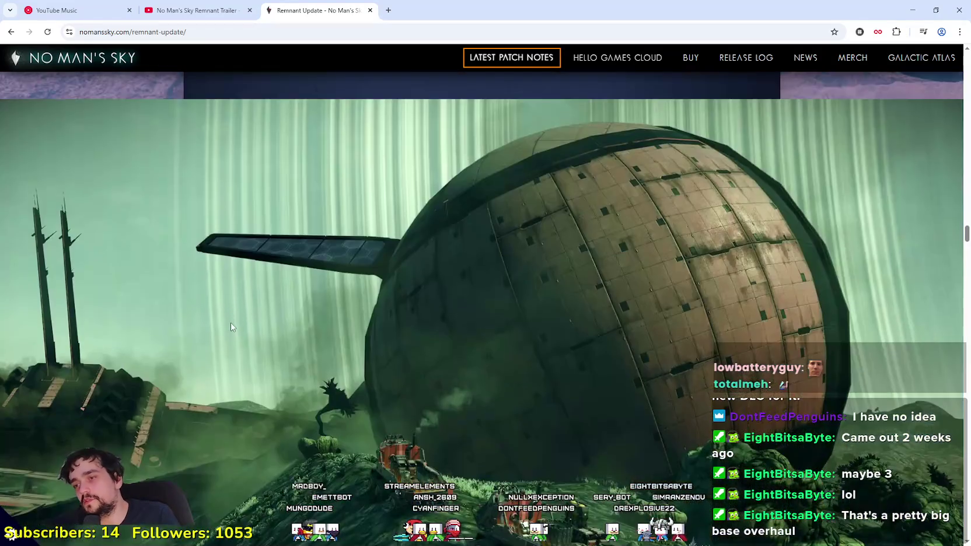
scroll(231, 322, "up", 2)
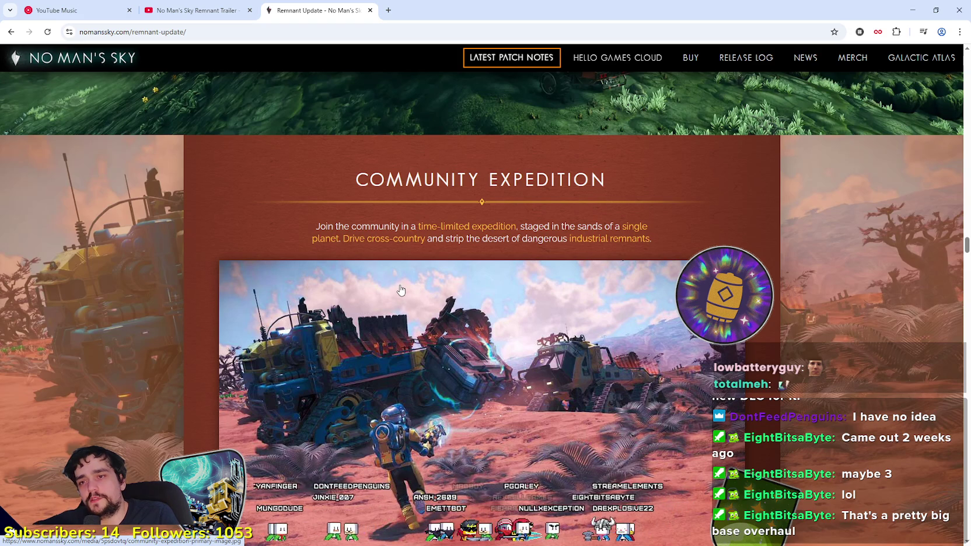
scroll(401, 290, "down", 10)
scroll(437, 412, "down", 4)
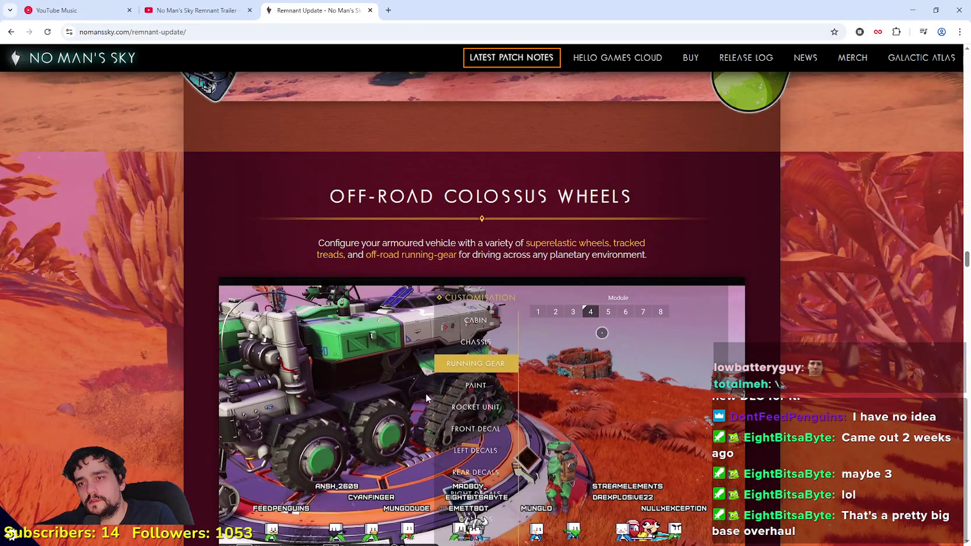
scroll(426, 395, "down", 12)
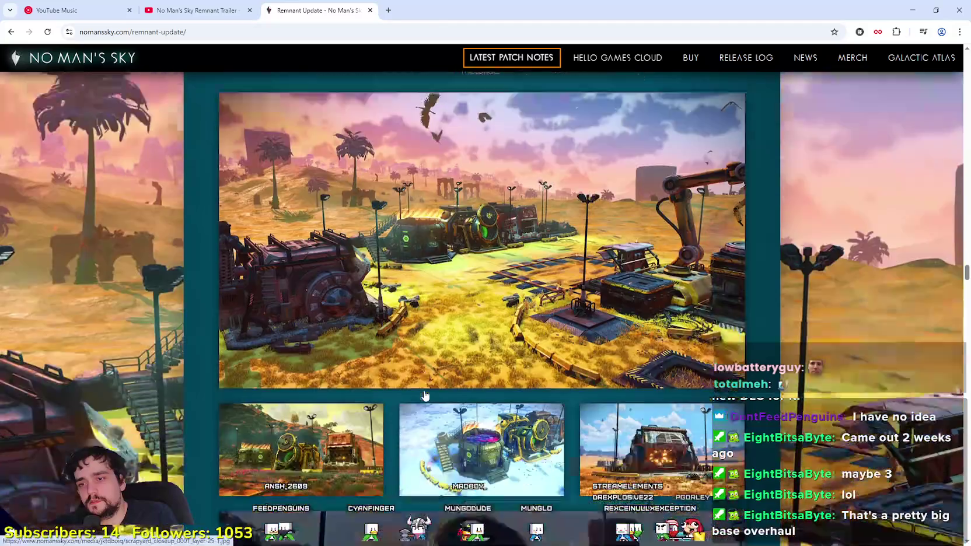
scroll(424, 394, "up", 4)
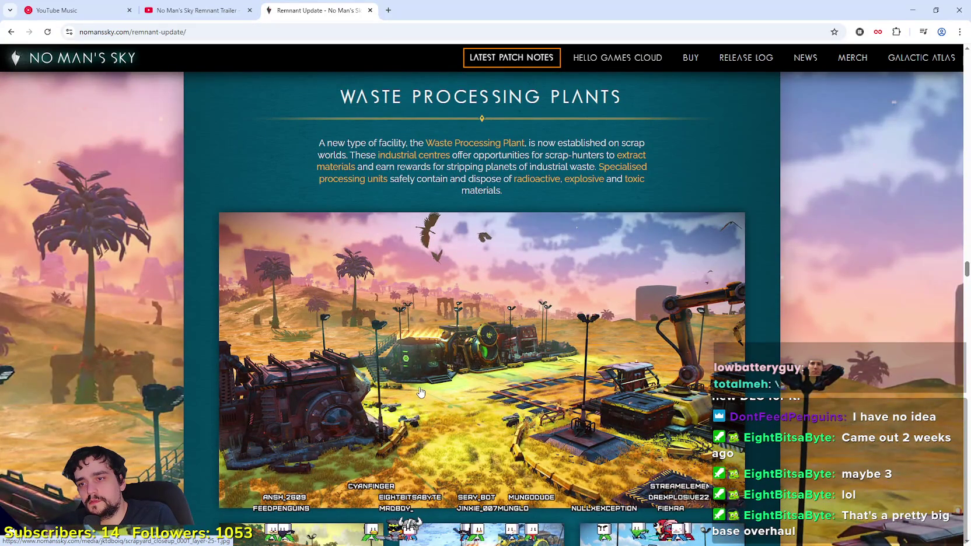
Step: Scroll down through Capture Sentinel Drones and New Colossus Cabins to the Volatile Waste heading
scroll(420, 392, "up", 2)
scroll(418, 391, "down", 5)
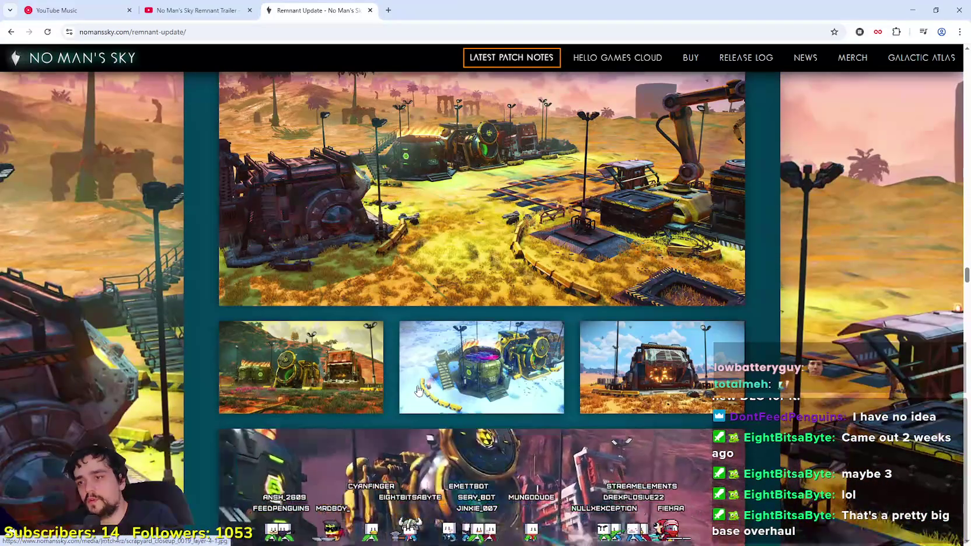
scroll(418, 390, "down", 3)
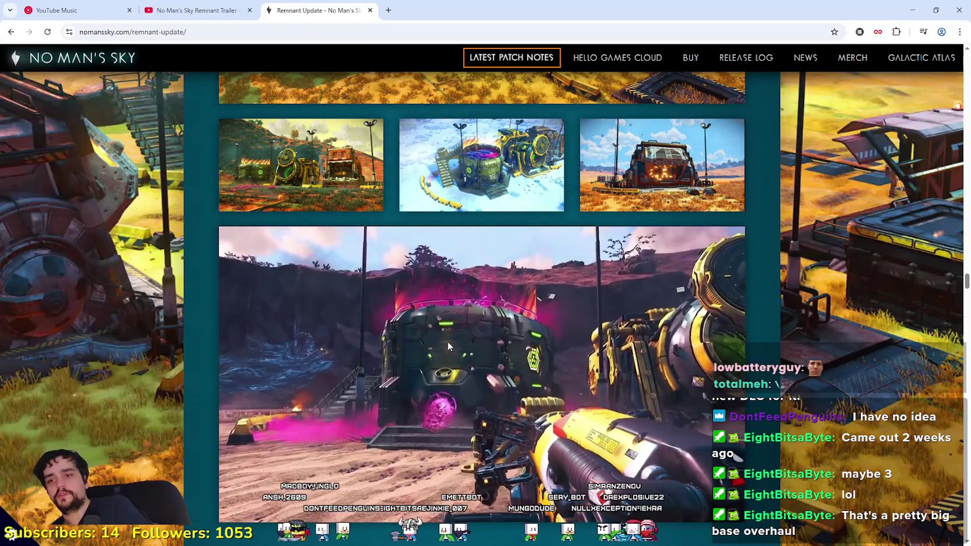
scroll(448, 345, "down", 2)
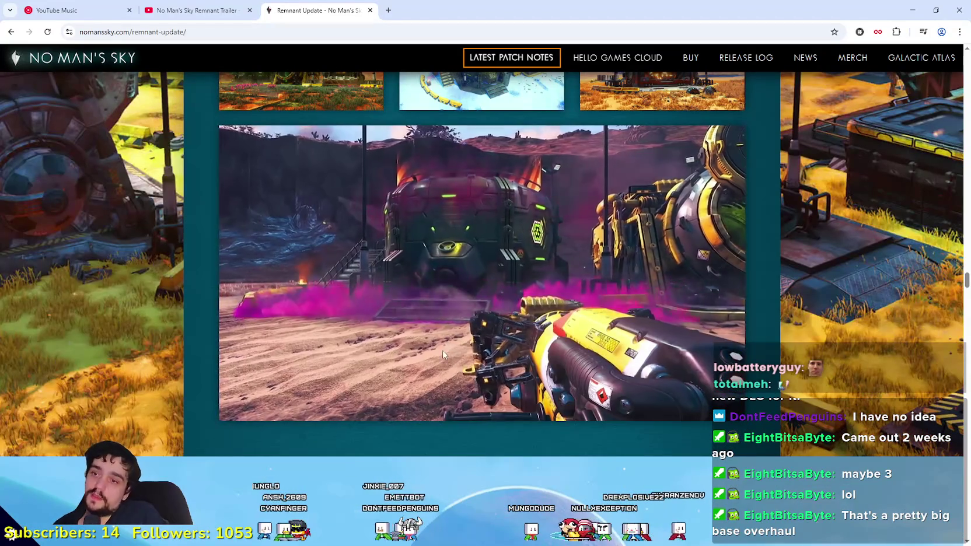
scroll(519, 327, "up", 1)
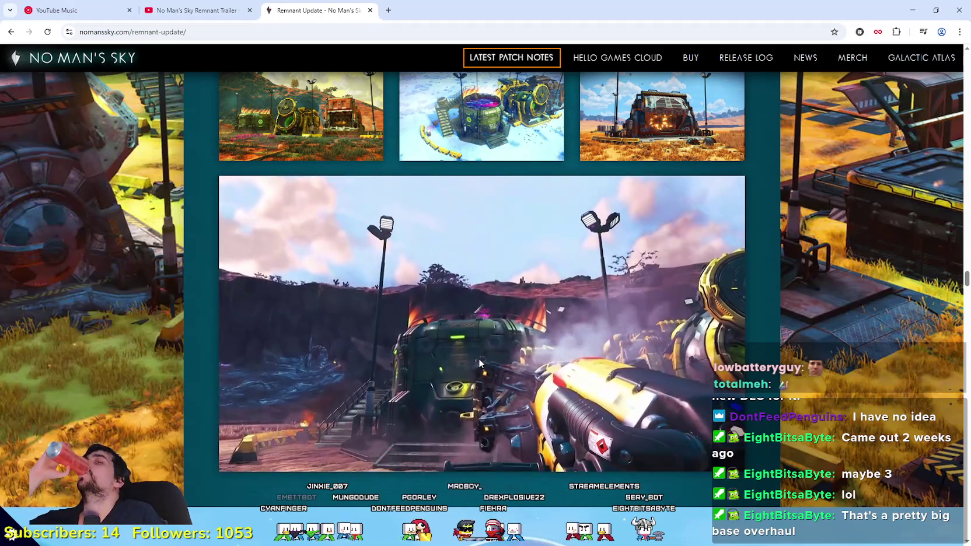
scroll(478, 359, "down", 8)
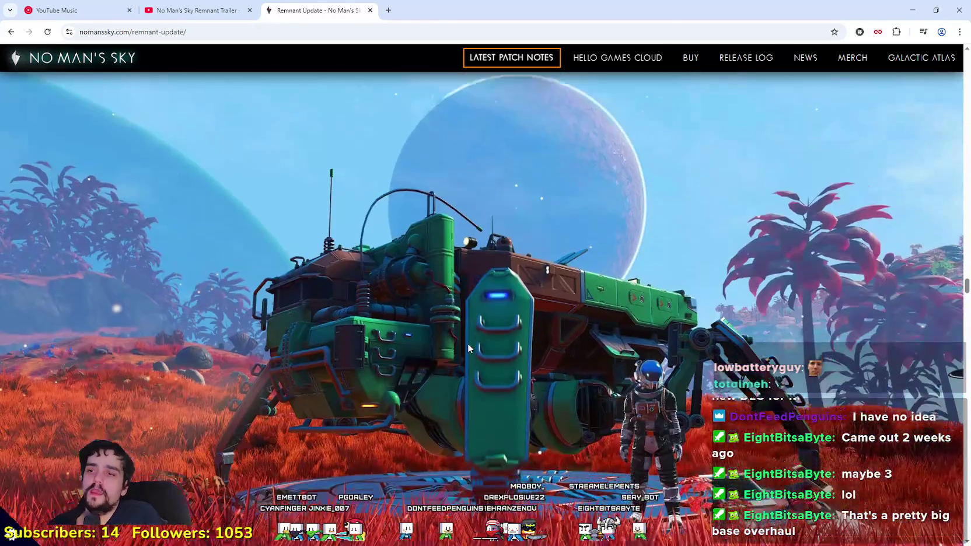
scroll(467, 348, "down", 5)
scroll(493, 418, "down", 10)
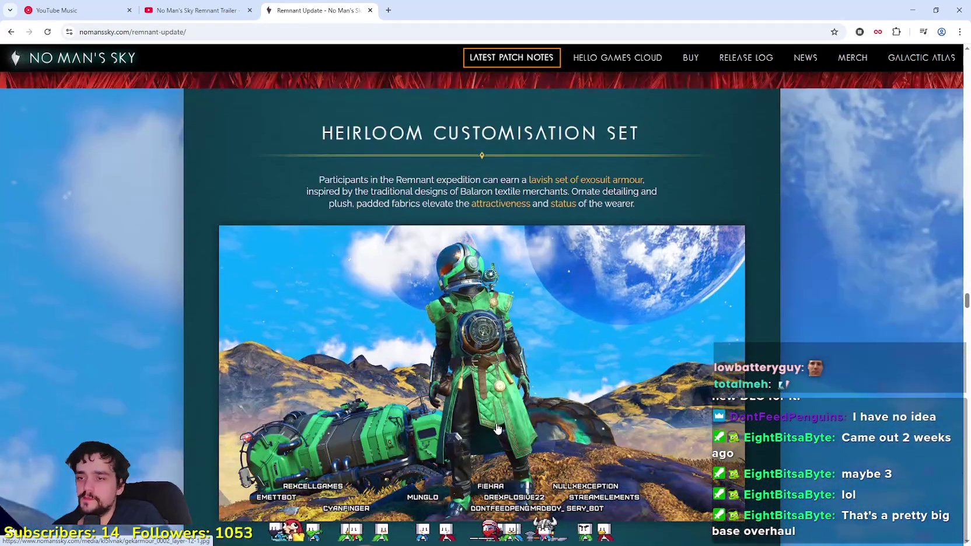
scroll(484, 405, "up", 6)
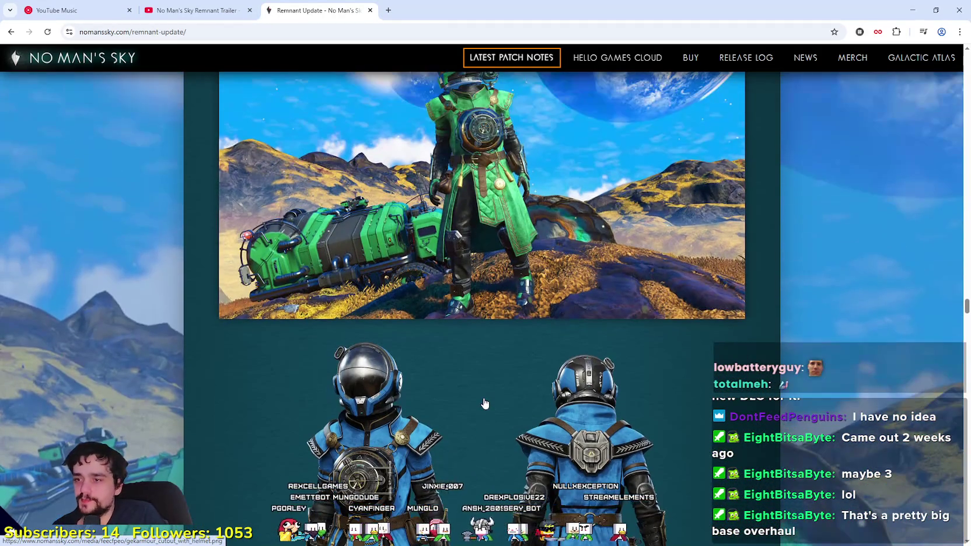
scroll(490, 407, "down", 7)
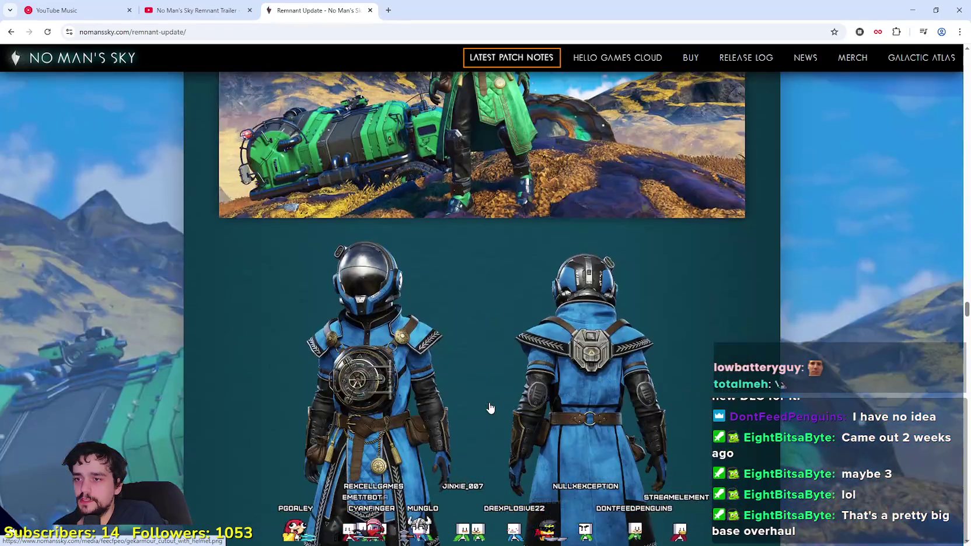
scroll(379, 329, "down", 6)
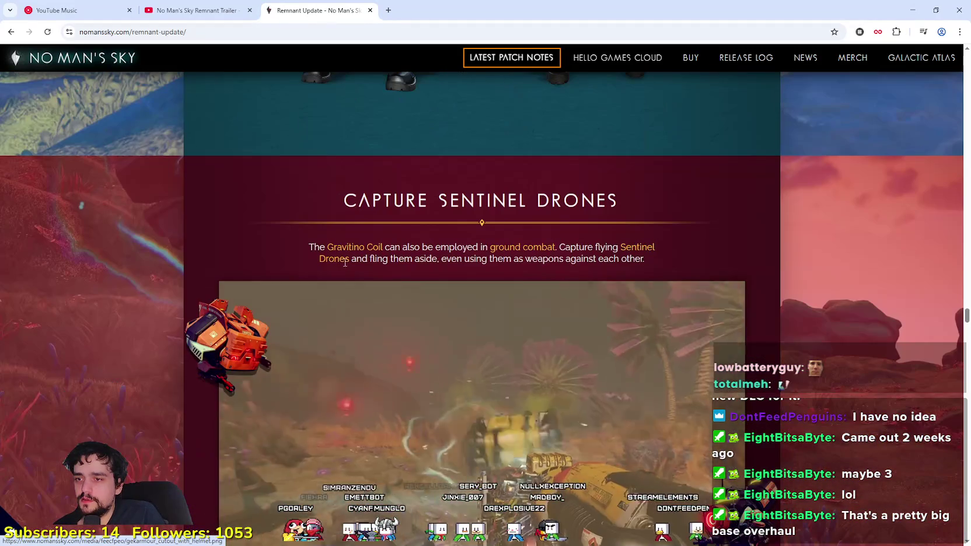
scroll(557, 336, "down", 10)
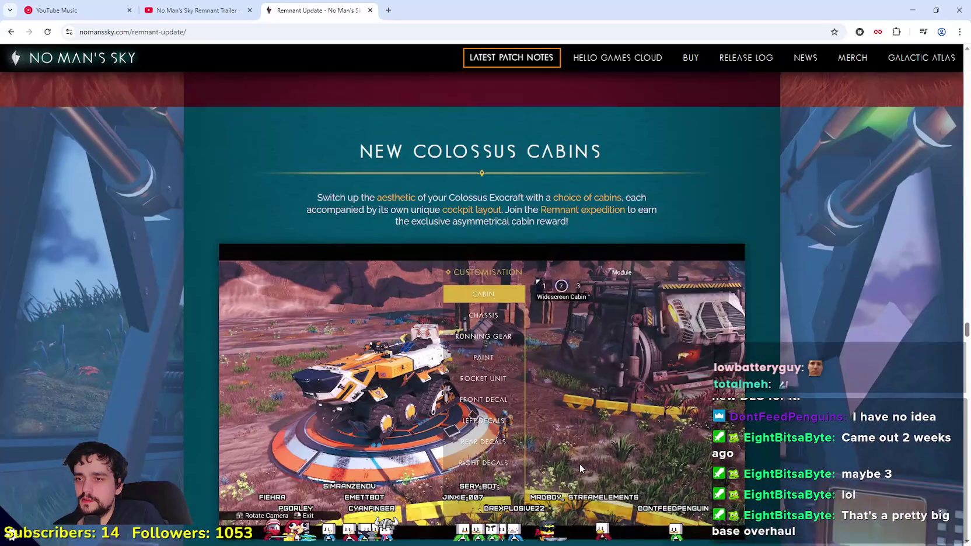
scroll(577, 443, "down", 7)
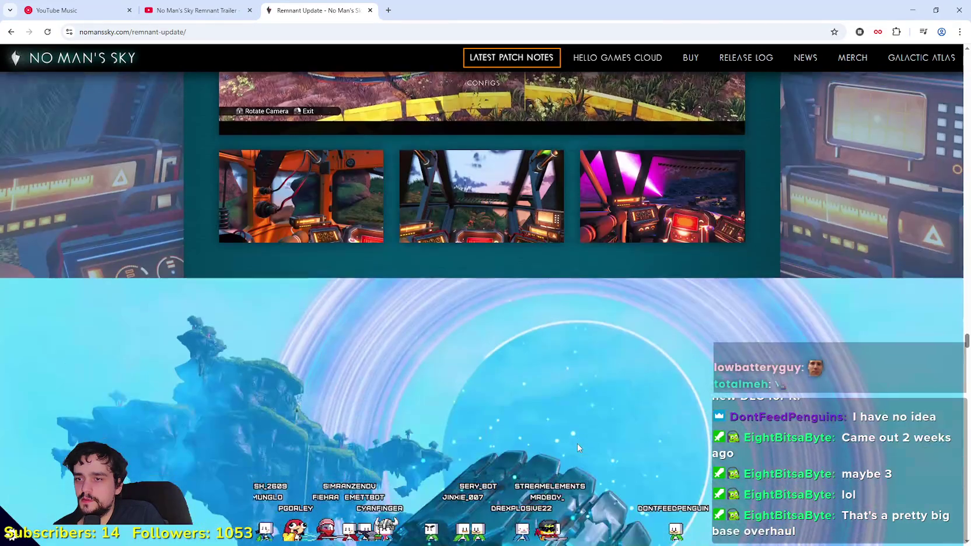
scroll(576, 441, "down", 3)
scroll(574, 436, "up", 5)
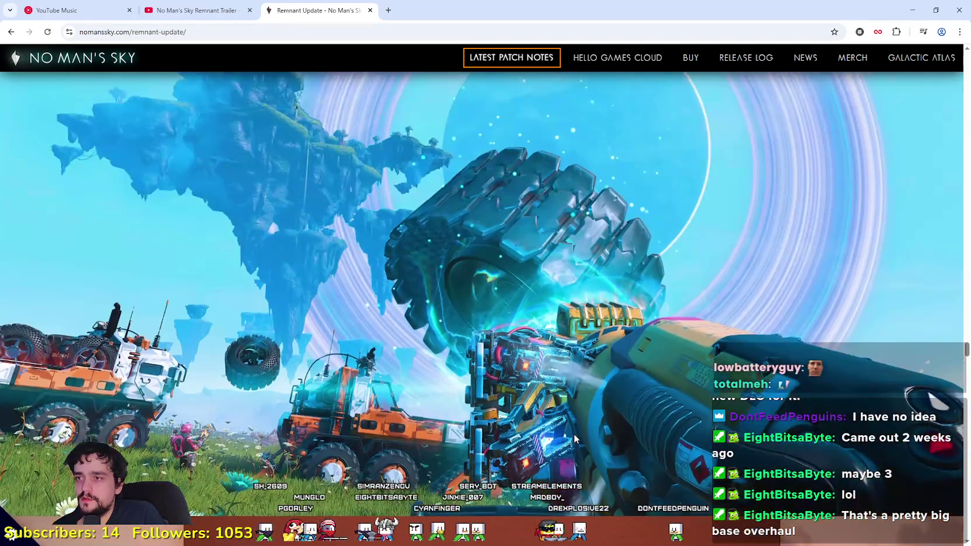
scroll(286, 365, "down", 5)
scroll(227, 347, "up", 5)
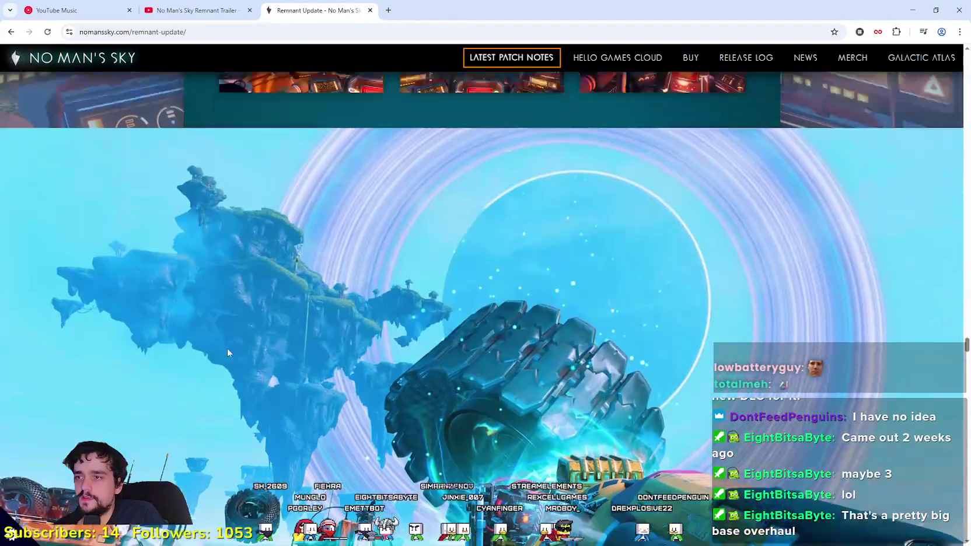
scroll(230, 327, "down", 3)
scroll(230, 324, "down", 5)
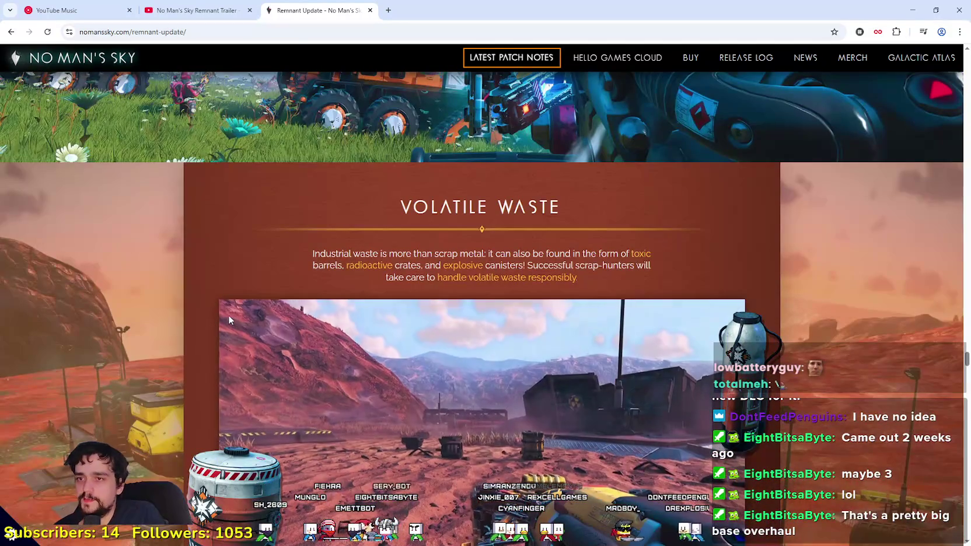
Step: Scroll to Excavation Blade Technology and highlight its three-line description while reading
scroll(229, 315, "down", 6)
scroll(228, 312, "down", 8)
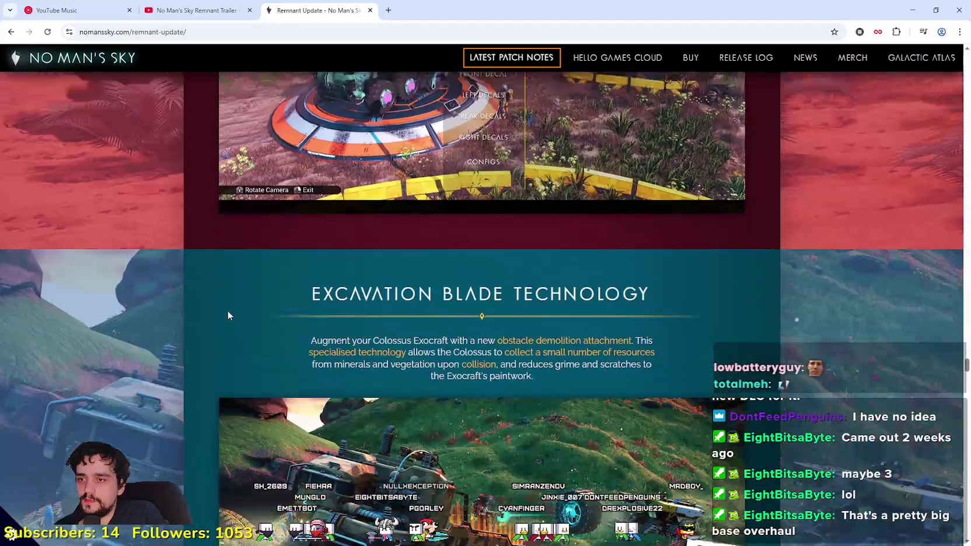
scroll(228, 312, "down", 4)
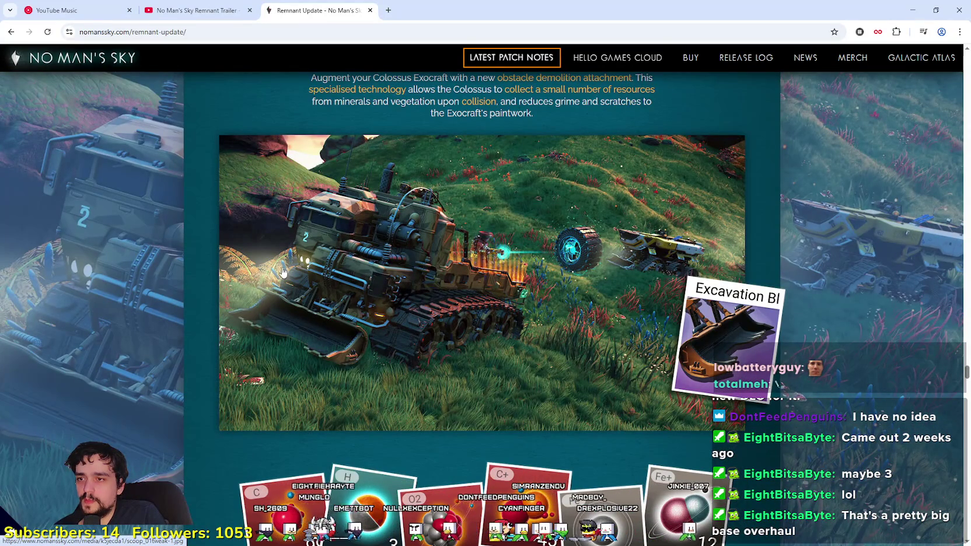
scroll(778, 303, "up", 2)
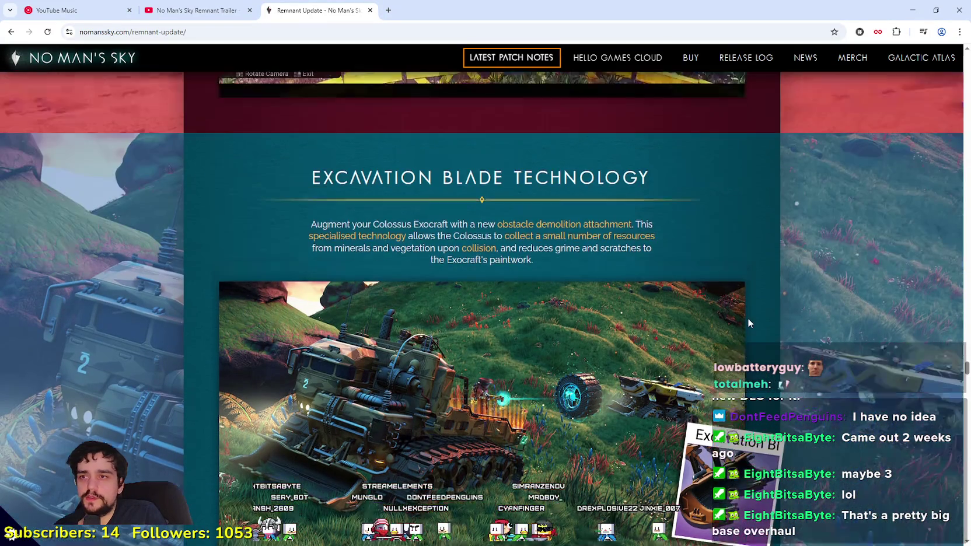
scroll(437, 185, "down", 2)
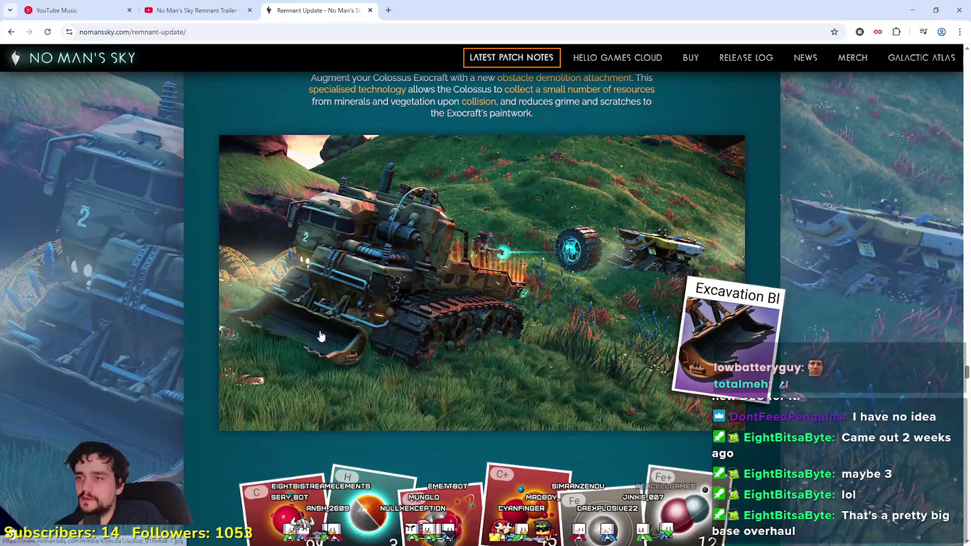
scroll(410, 340, "up", 2)
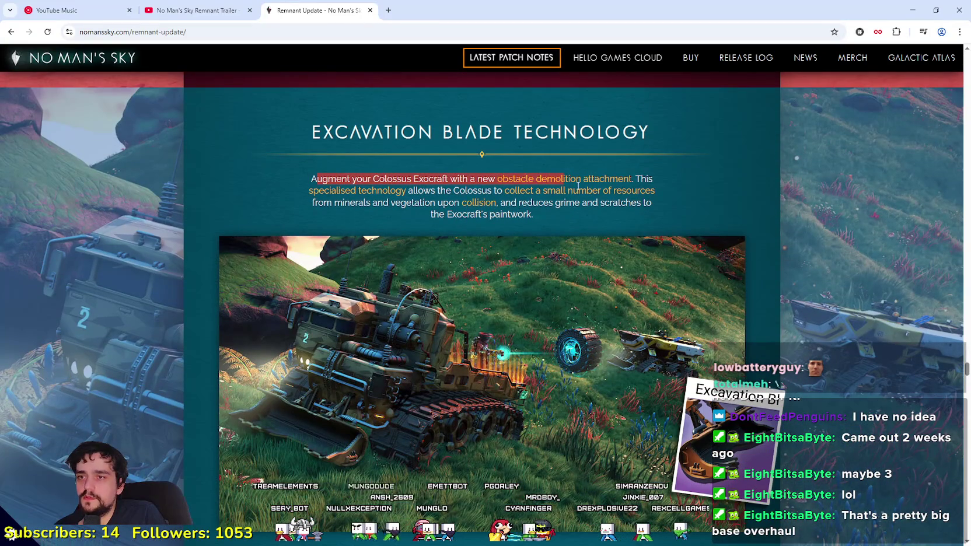
left_click_drag(683, 185, 681, 188)
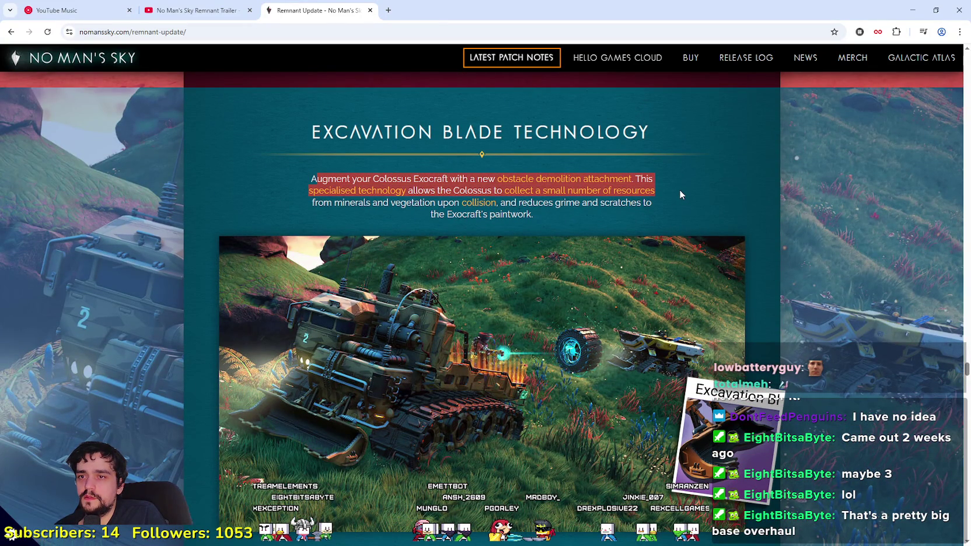
left_click_drag(679, 190, 684, 205)
left_click(520, 218)
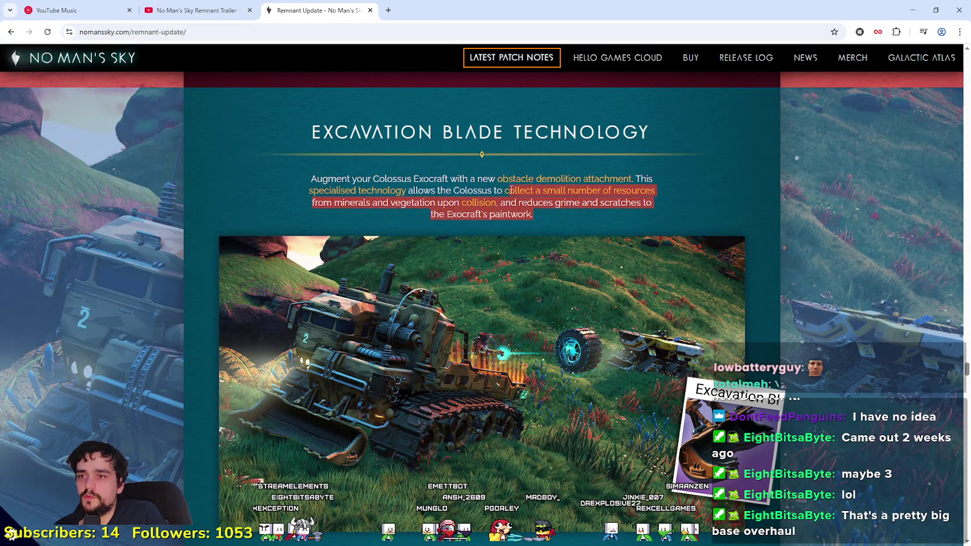
Step: Scroll past the Exocraft-Mounted Furnace section to the Trucking Titles list
scroll(285, 211, "down", 5)
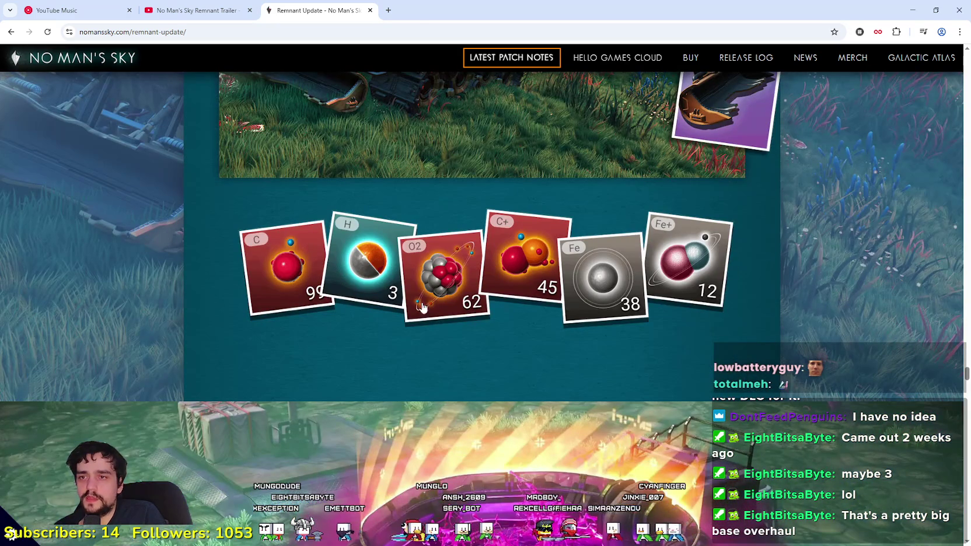
scroll(500, 309, "up", 2)
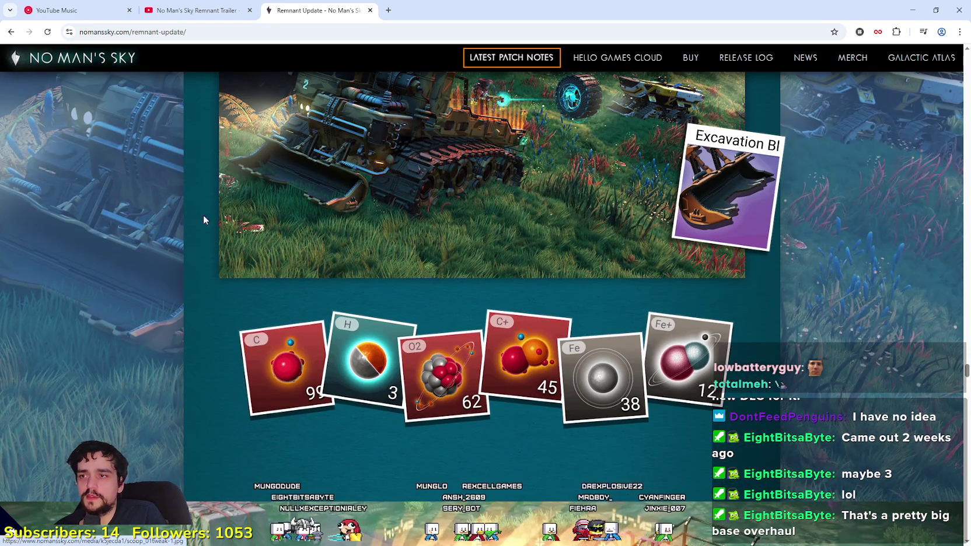
scroll(389, 450, "down", 6)
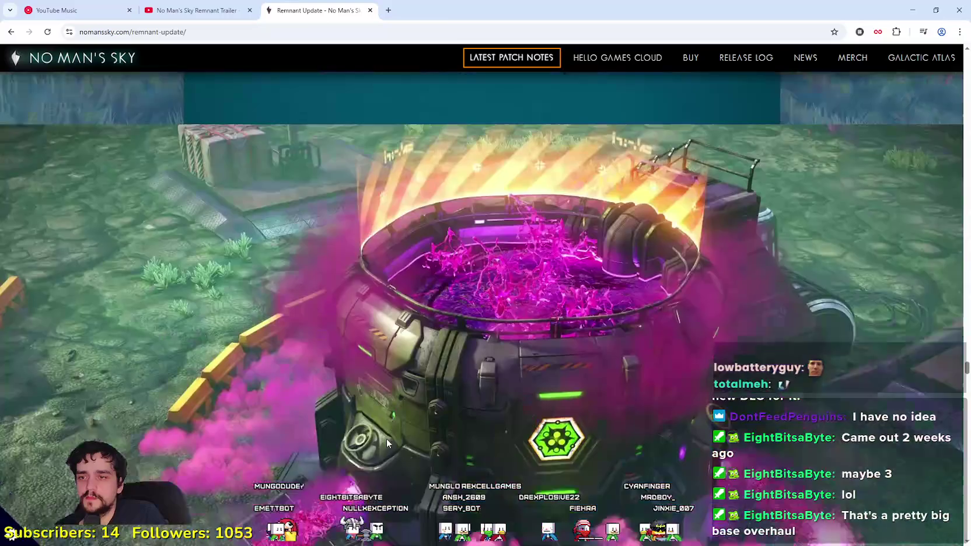
scroll(386, 443, "down", 8)
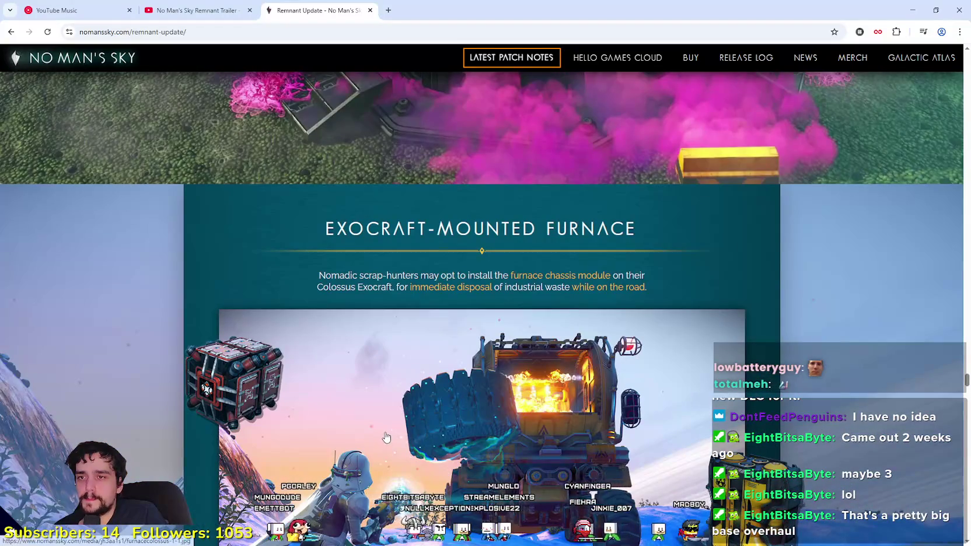
scroll(385, 437, "down", 5)
scroll(383, 428, "up", 3)
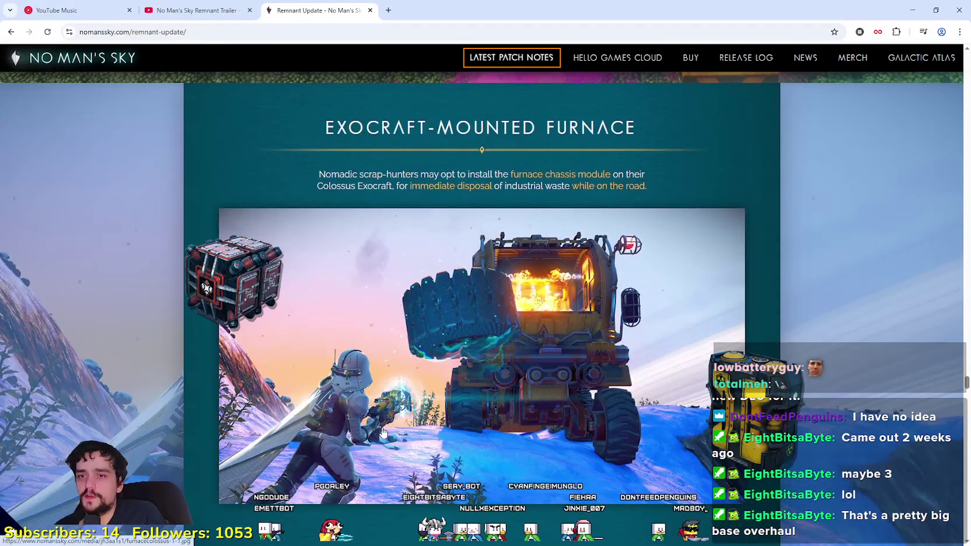
scroll(383, 432, "down", 7)
scroll(382, 428, "down", 2)
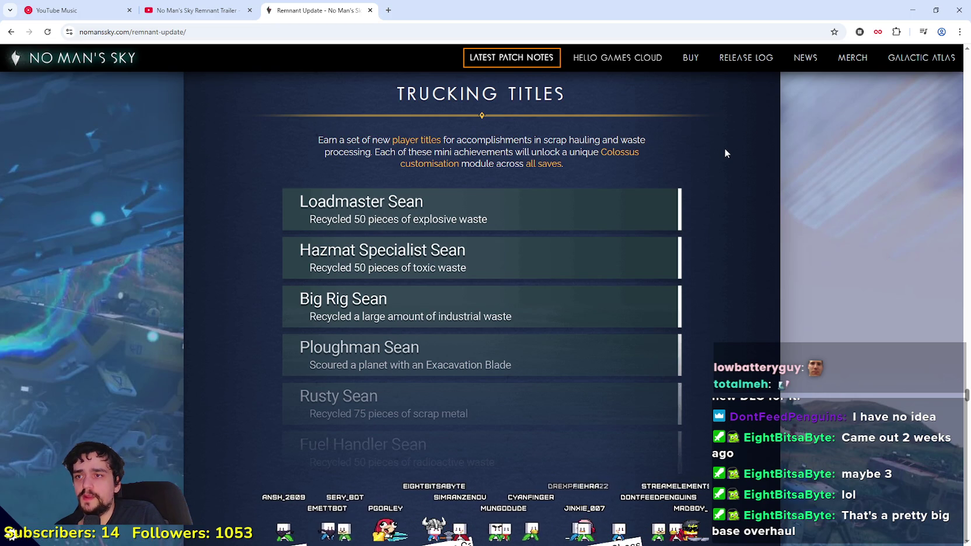
Step: Scroll to Twitch Rewards and highlight both of its paragraphs while reading
scroll(648, 349, "down", 3)
scroll(648, 349, "down", 5)
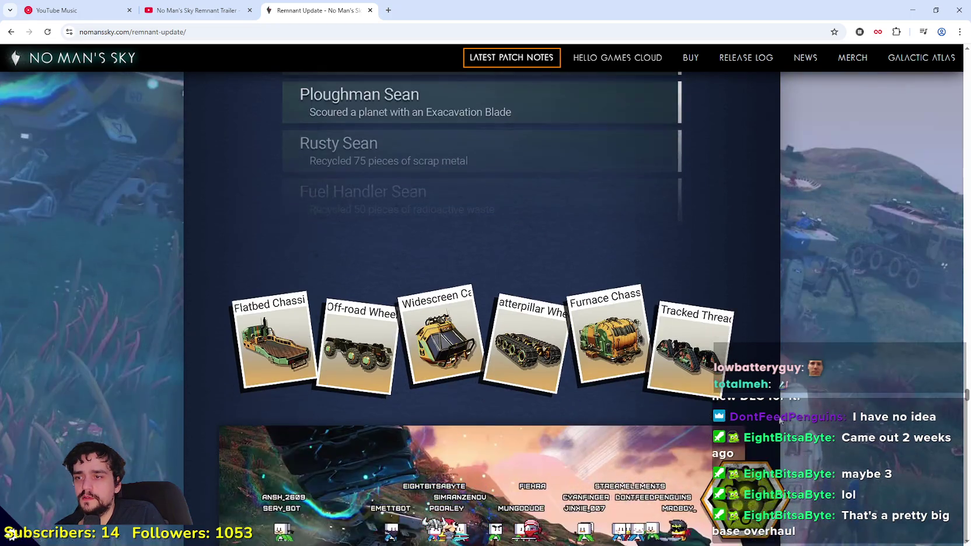
scroll(780, 419, "down", 5)
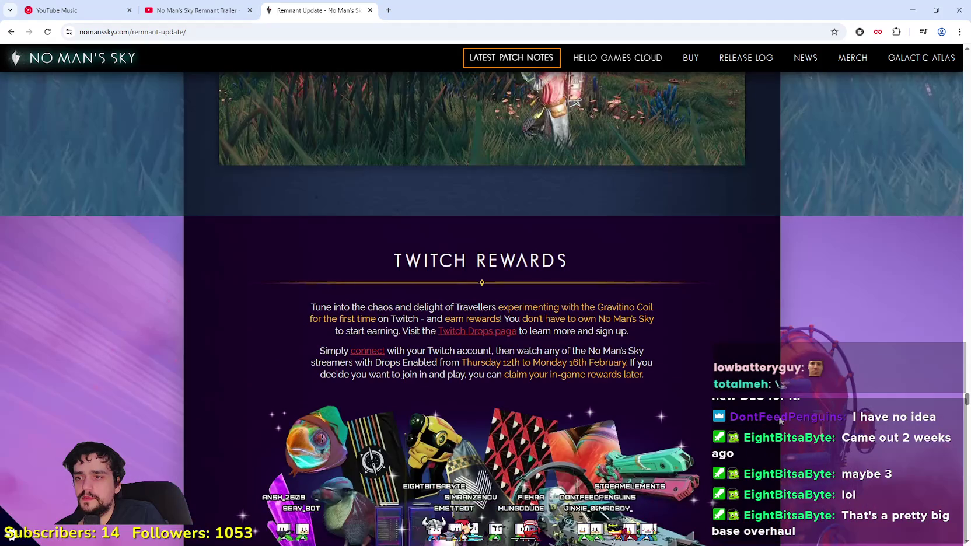
scroll(779, 420, "down", 3)
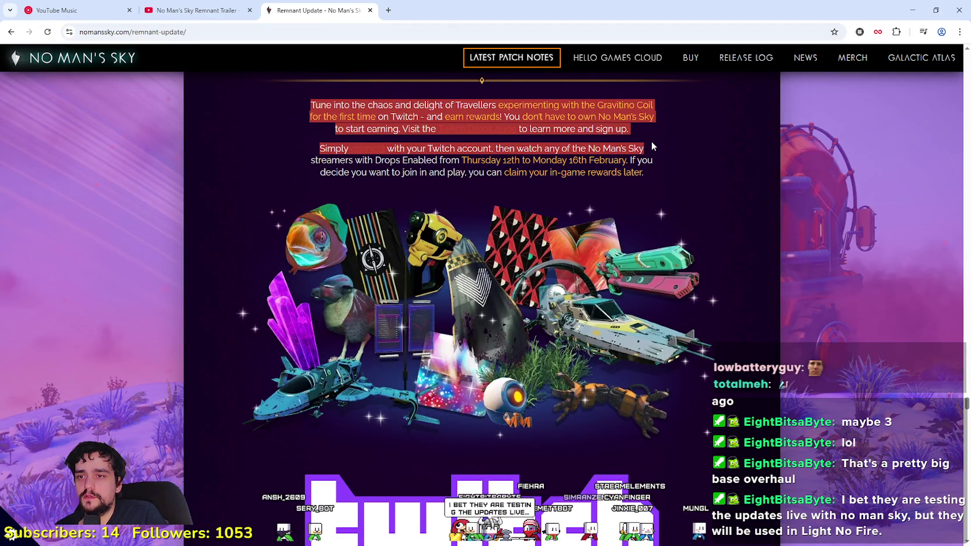
left_click_drag(652, 146, 652, 105)
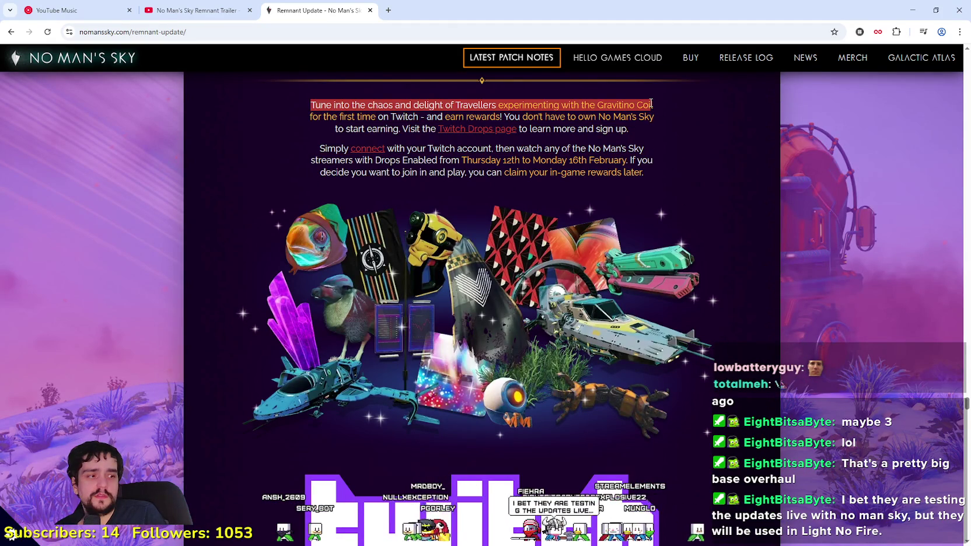
left_click_drag(649, 139, 660, 177)
left_click(391, 173)
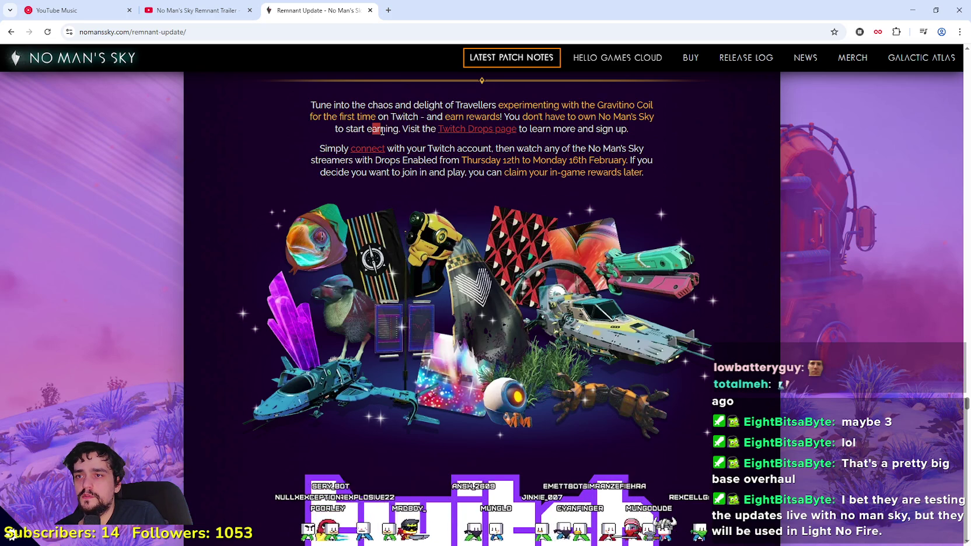
left_click(664, 172)
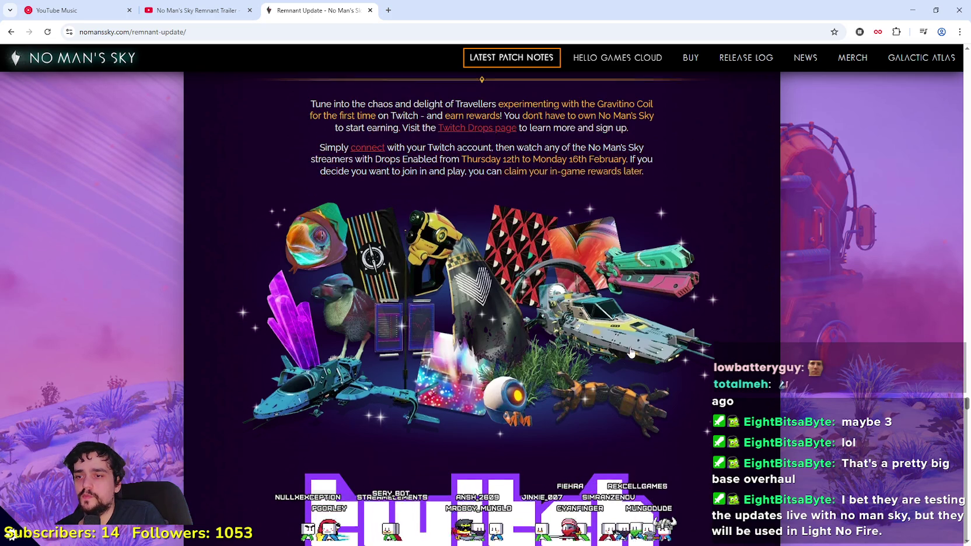
Step: Scroll past Walking Vehicles and Toot Toot! to the Enhanced Clouds before/after comparison
scroll(563, 336, "down", 10)
scroll(564, 336, "down", 10)
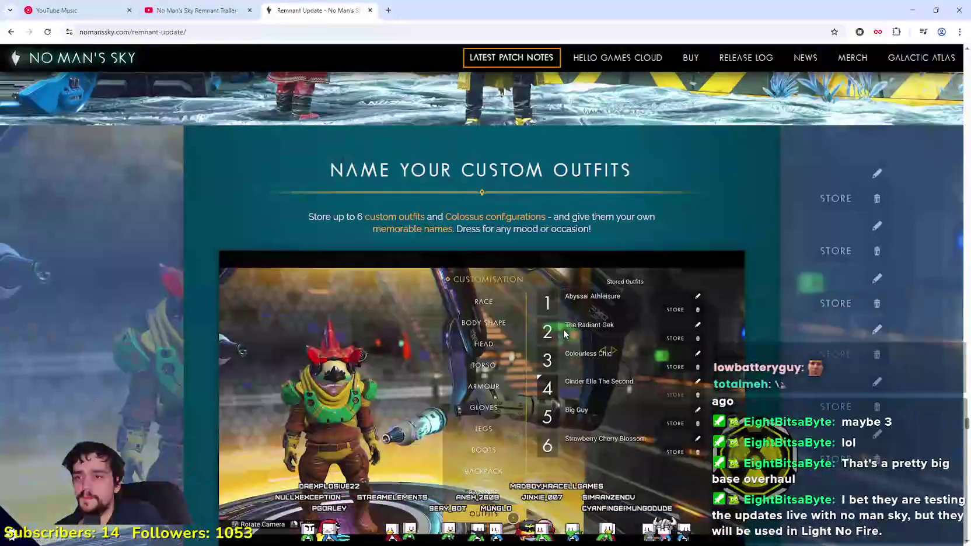
scroll(565, 333, "down", 5)
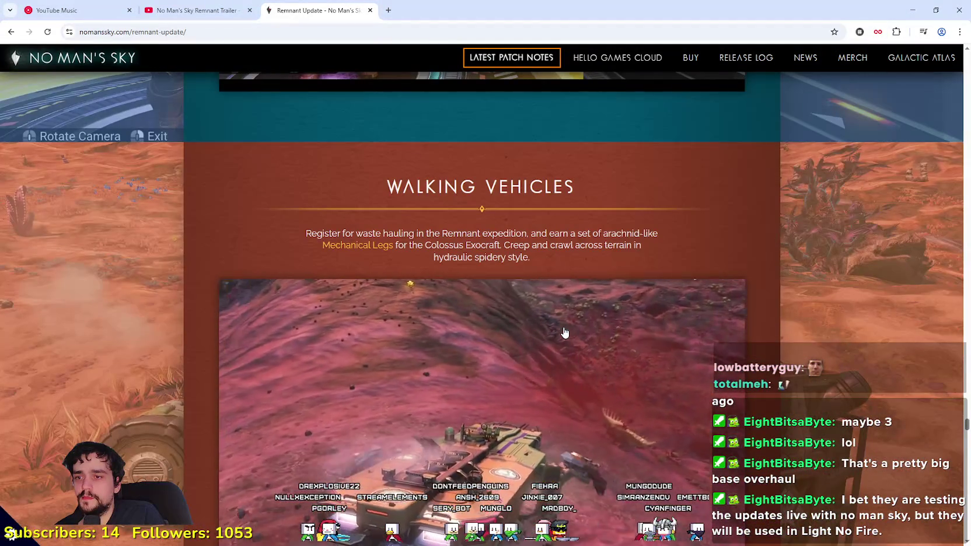
scroll(564, 325, "down", 3)
scroll(588, 317, "up", 3)
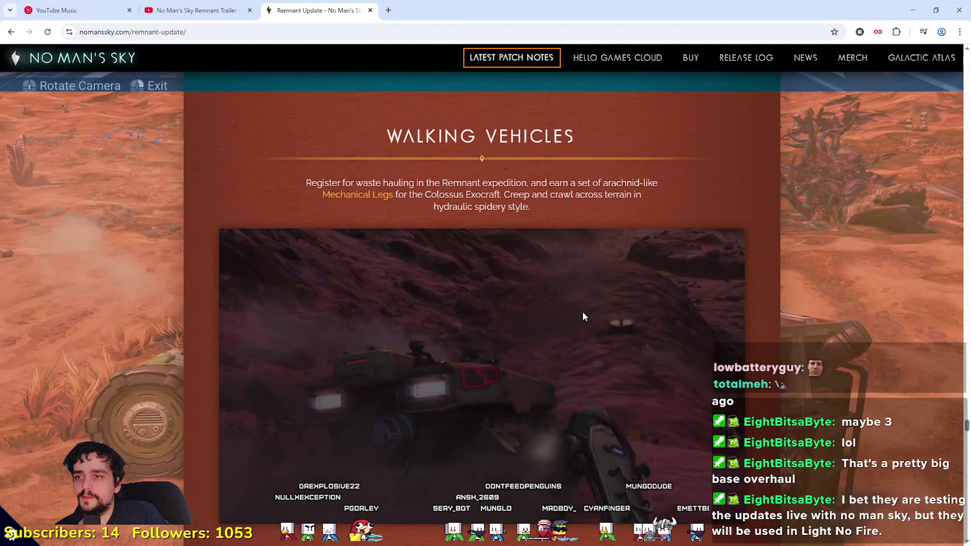
scroll(583, 315, "down", 3)
scroll(583, 315, "down", 5)
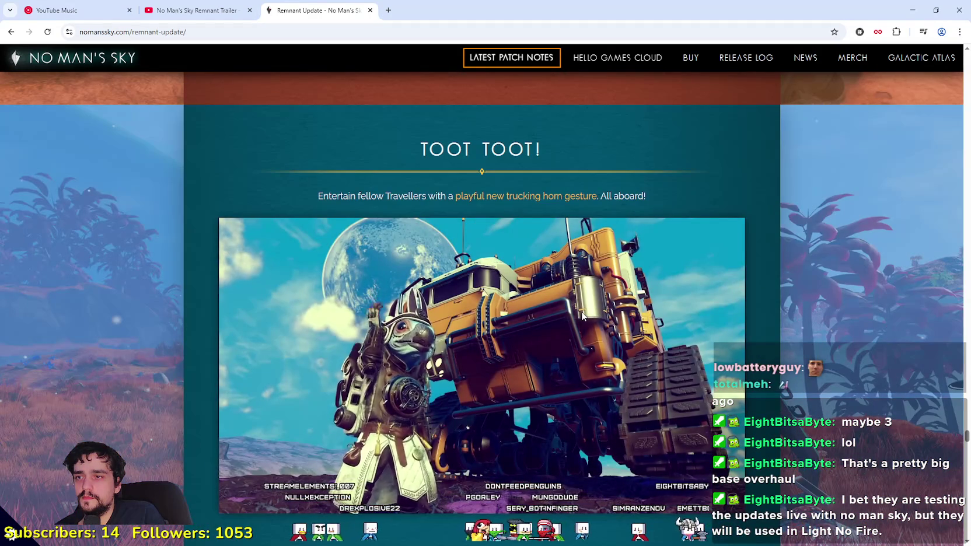
scroll(581, 312, "down", 10)
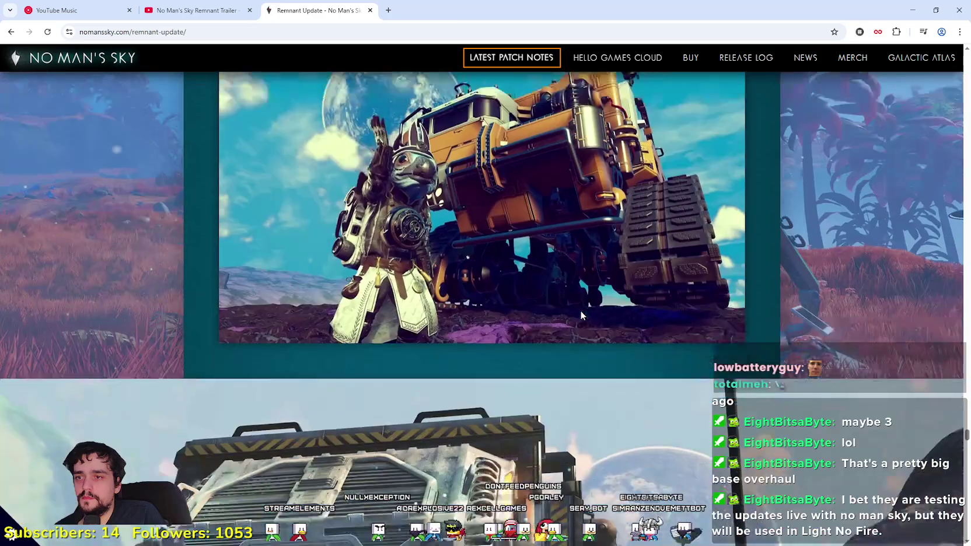
scroll(579, 314, "down", 10)
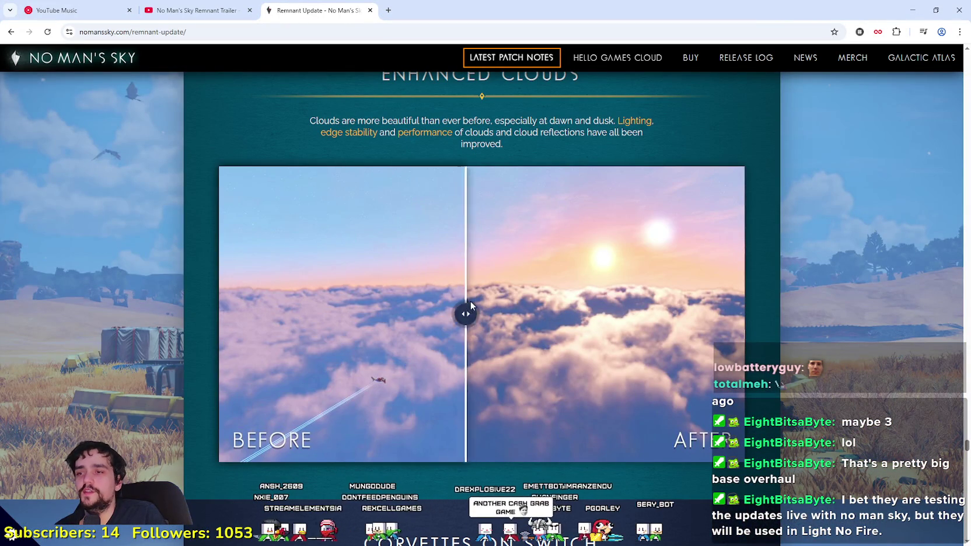
Step: Sweep the Enhanced Clouds before/after slider back and forth to compare the old and new clouds
left_click_drag(470, 303, 677, 303)
mouse_move(753, 292)
left_mouse_down()
mouse_move(330, 260)
mouse_move(606, 297)
left_mouse_up()
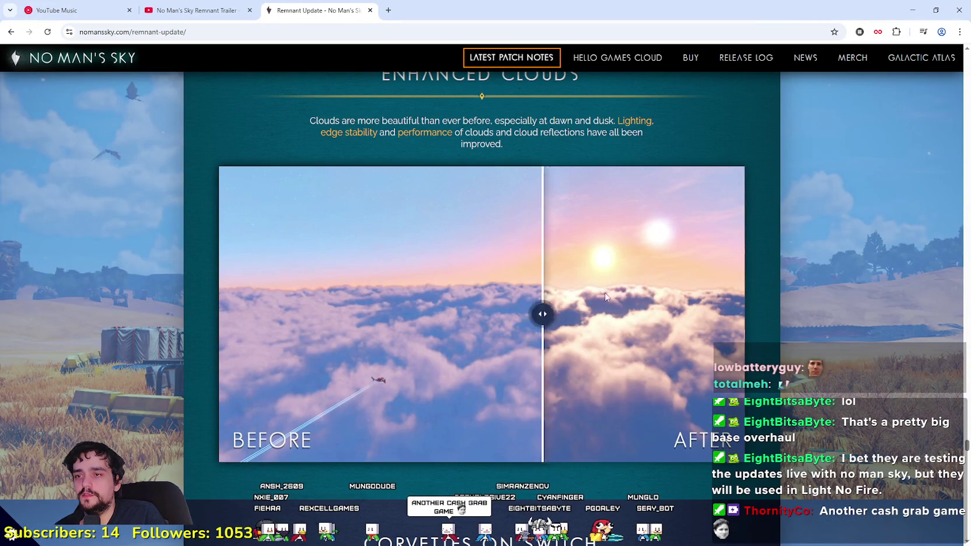
mouse_move(772, 278)
left_mouse_down()
mouse_move(293, 254)
mouse_move(613, 292)
mouse_move(510, 292)
left_mouse_up()
mouse_move(705, 290)
left_mouse_down()
mouse_move(232, 298)
mouse_move(729, 292)
mouse_move(52, 353)
mouse_move(12, 347)
mouse_move(728, 314)
mouse_move(235, 316)
left_mouse_up()
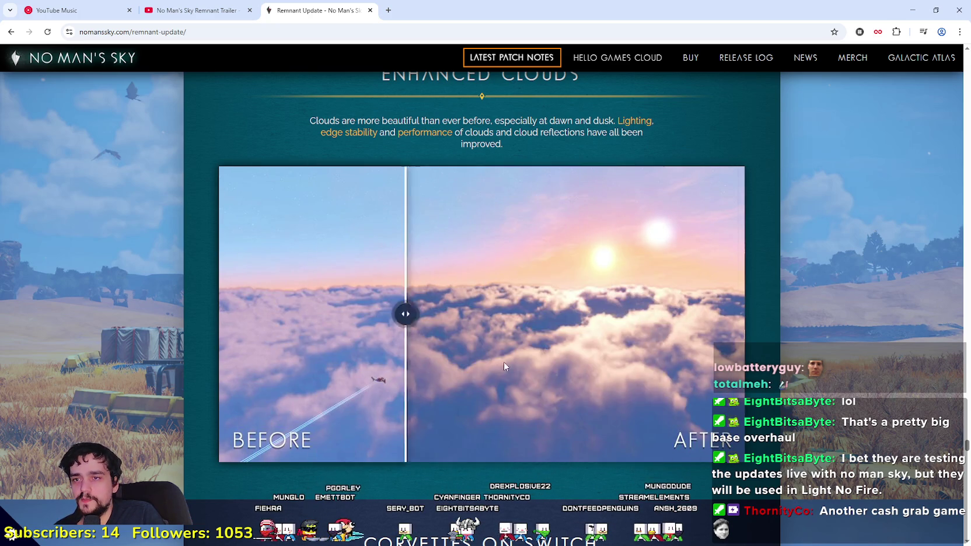
left_click_drag(332, 331, 235, 304)
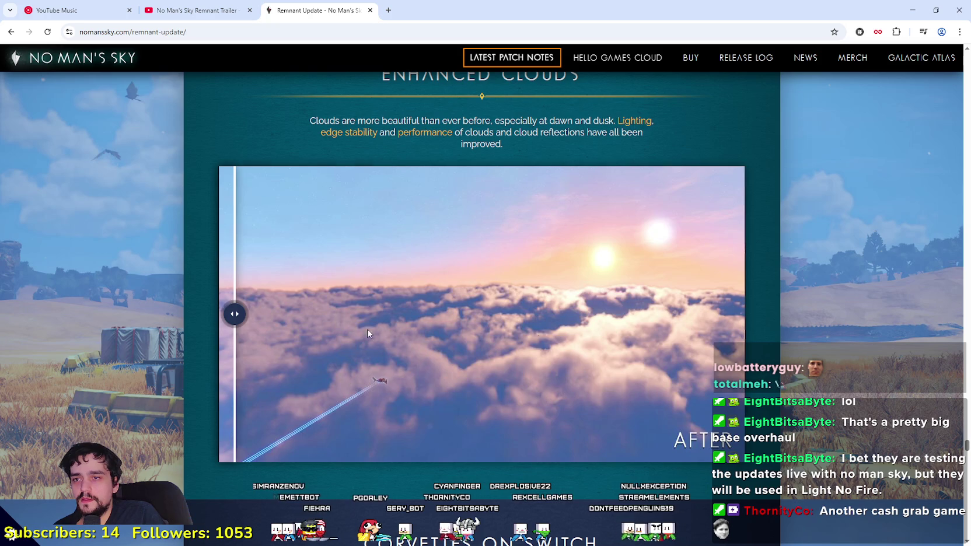
scroll(249, 273, "up", 1)
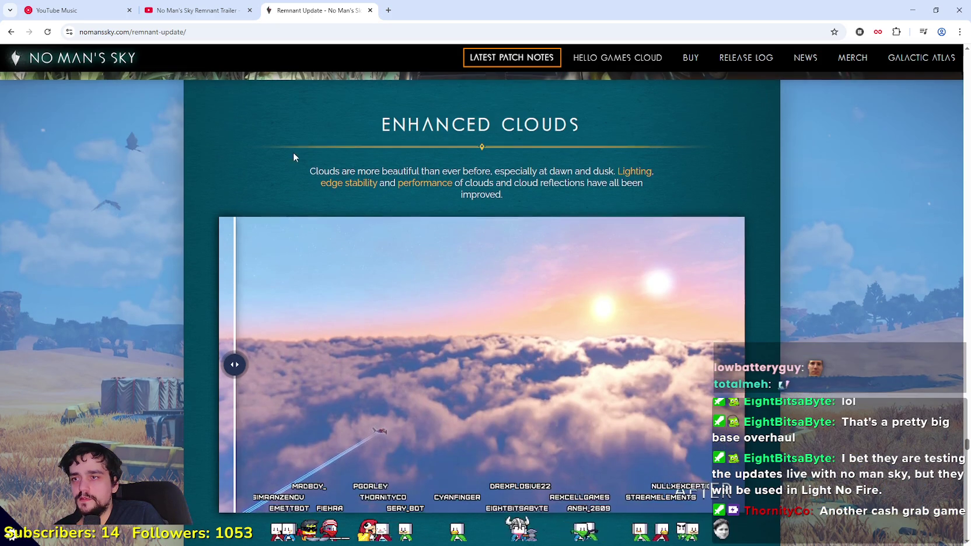
left_click_drag(316, 171, 751, 194)
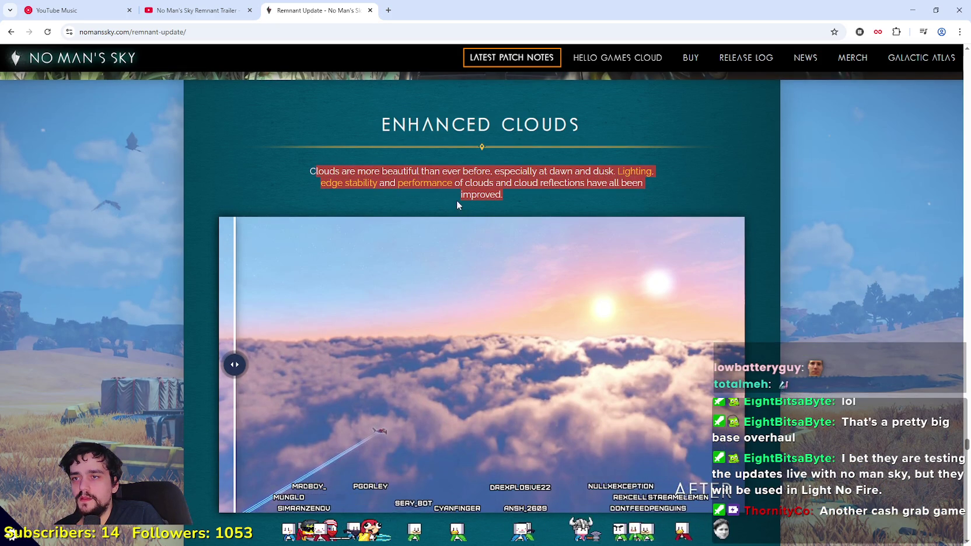
Step: Scroll down past Corvettes on Switch to the Colossus Customisation and Remnant Expedition patch notes
scroll(221, 418, "down", 2)
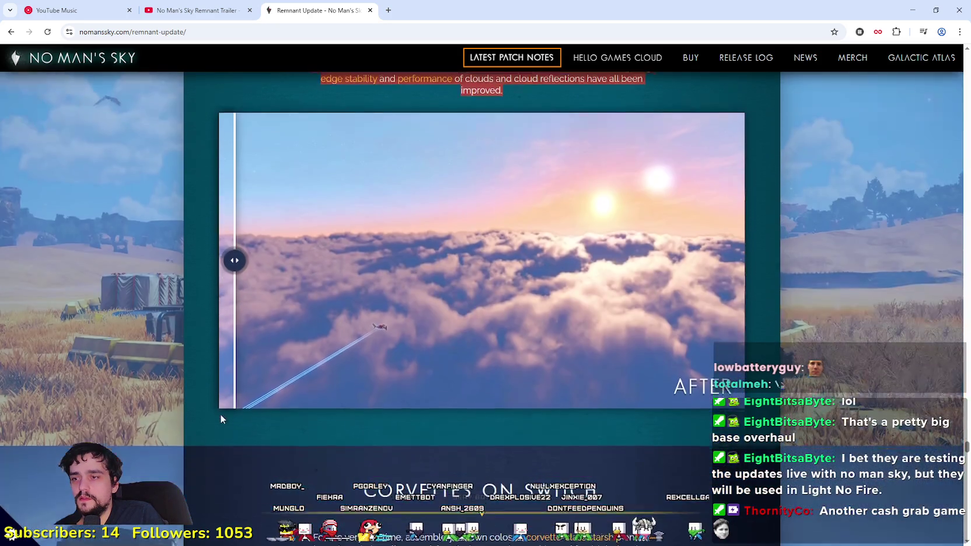
scroll(245, 382, "down", 7)
scroll(245, 378, "up", 1)
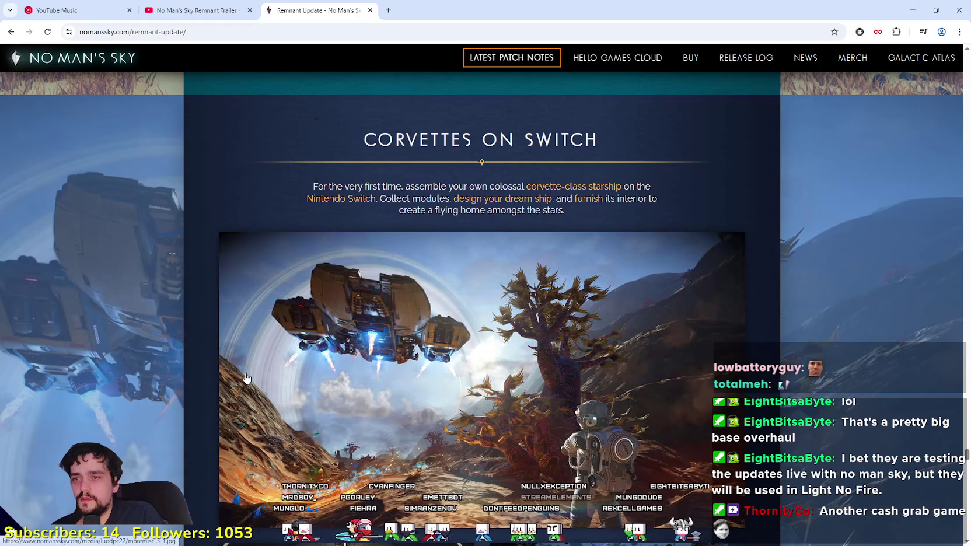
scroll(244, 372, "down", 6)
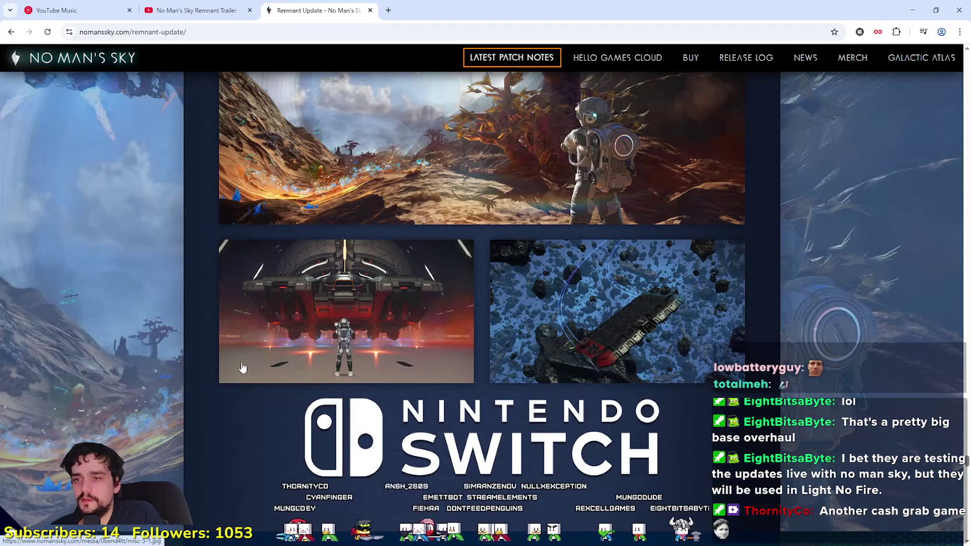
scroll(251, 360, "up", 13)
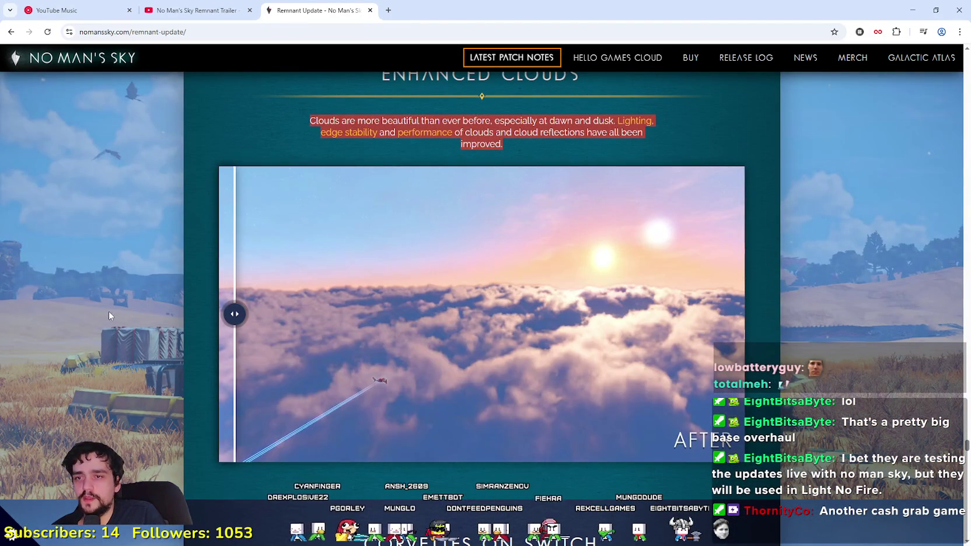
scroll(352, 377, "down", 3)
scroll(353, 374, "down", 3)
scroll(255, 240, "up", 4)
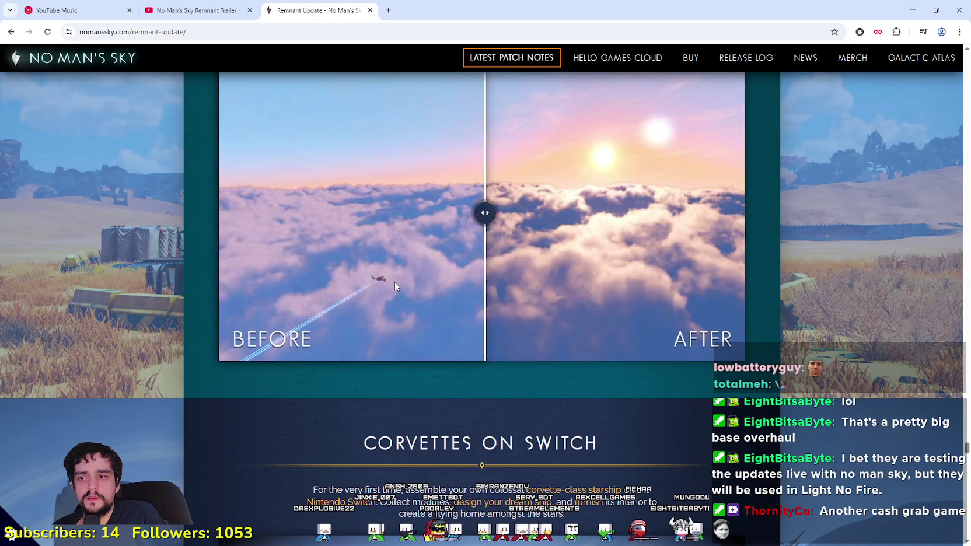
scroll(340, 428, "down", 7)
scroll(293, 383, "up", 9)
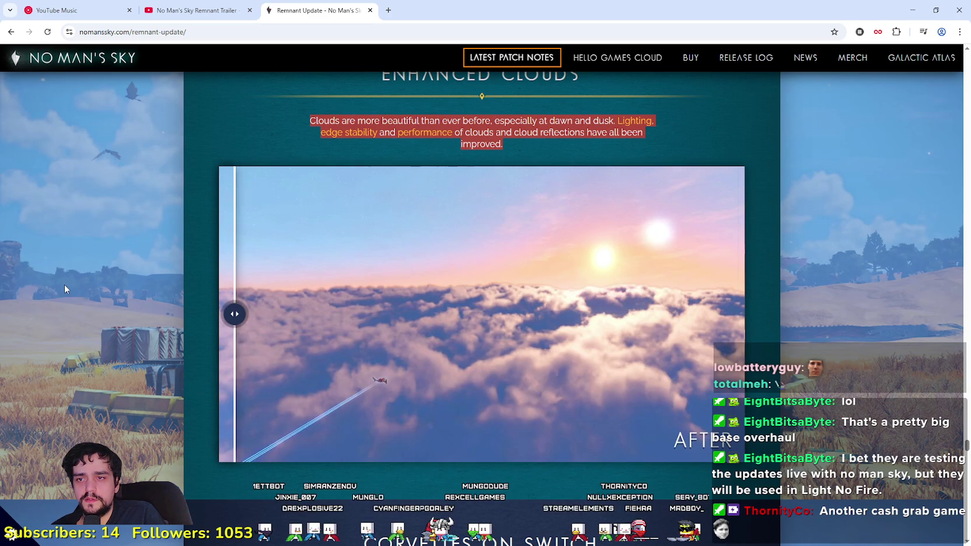
scroll(64, 292, "down", 7)
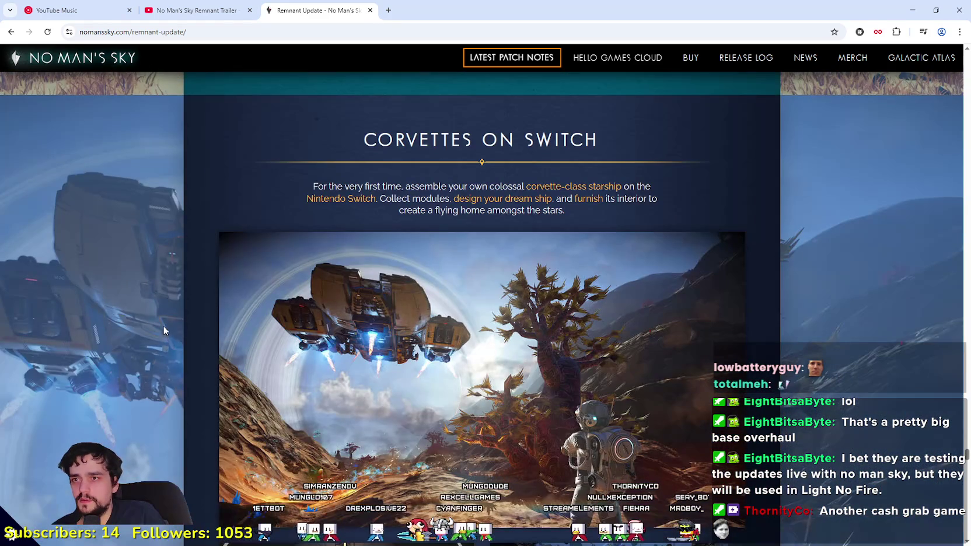
left_click_drag(323, 136, 643, 150)
scroll(640, 368, "down", 7)
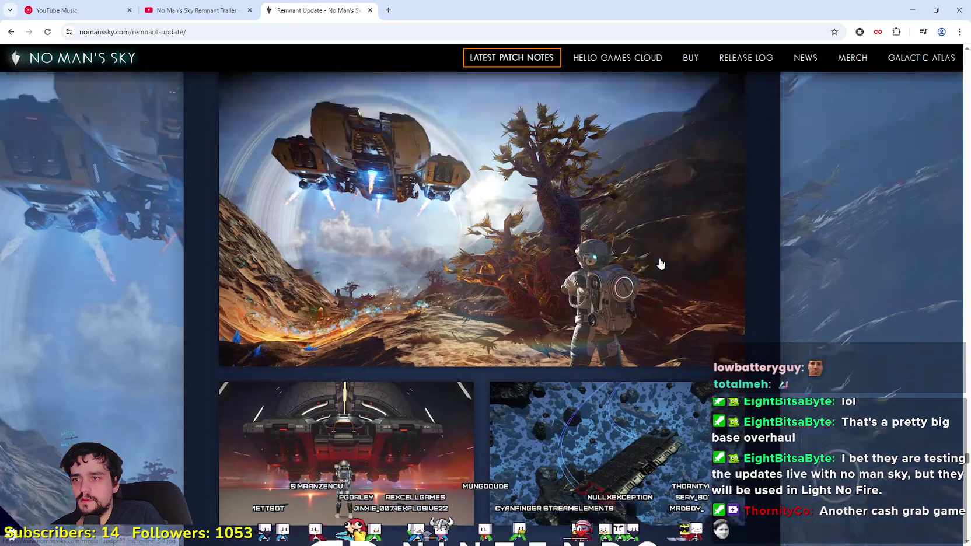
scroll(640, 369, "down", 12)
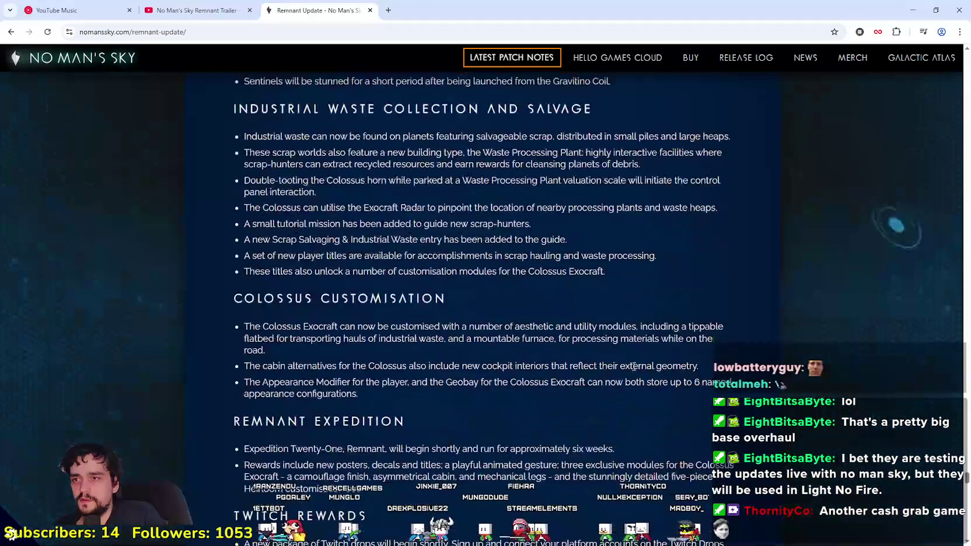
Step: Read the Corvettes and Exocraft fixes, then drag the scrollbar back up to Volatile Waste
scroll(620, 427, "down", 15)
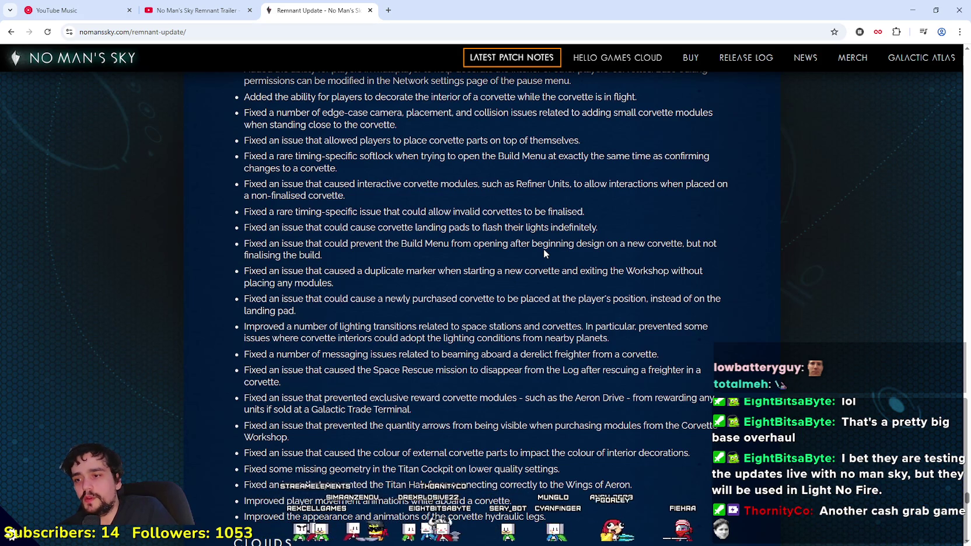
scroll(927, 482, "up", 5)
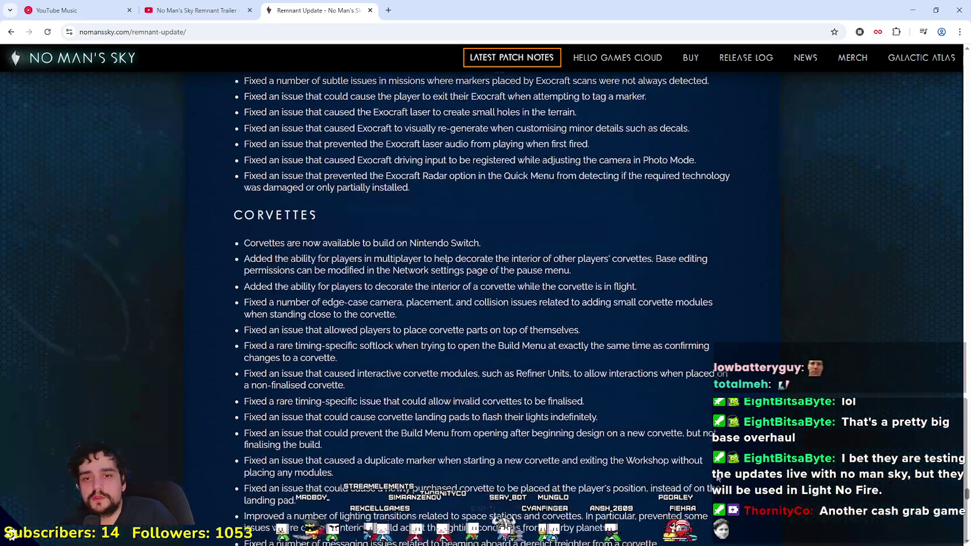
scroll(930, 488, "up", 2)
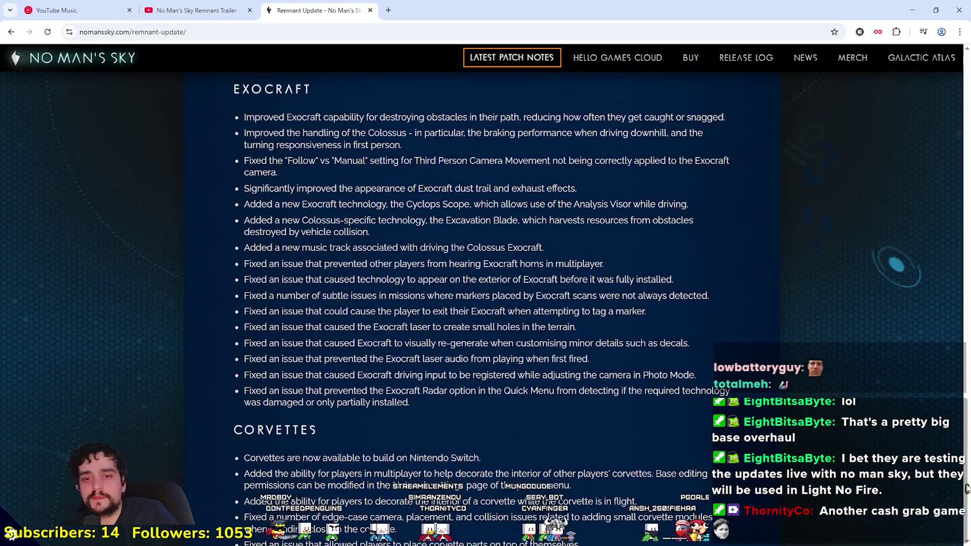
left_click_drag(966, 489, 957, 302)
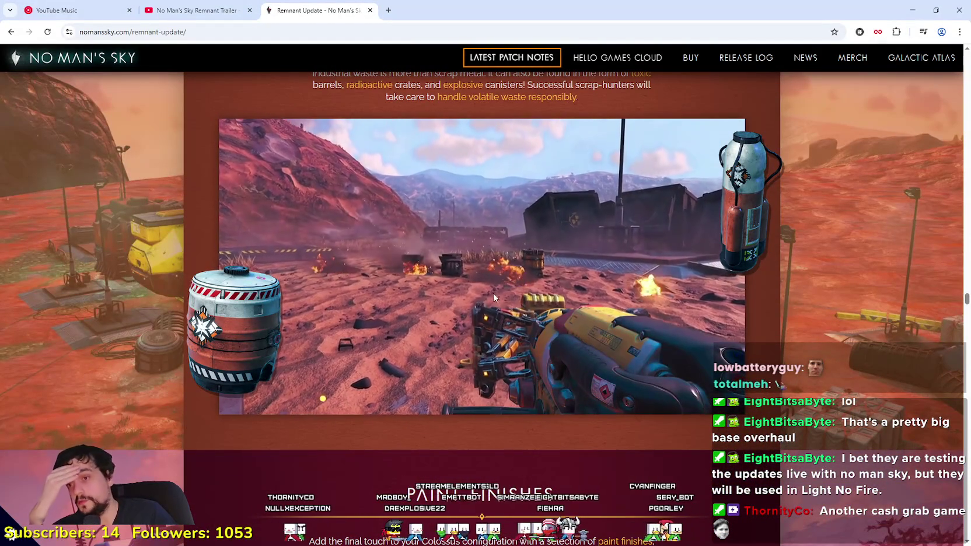
Step: Return to Enhanced Clouds and push the comparison slider to the left edge, showing the AFTER image
scroll(490, 291, "up", 4)
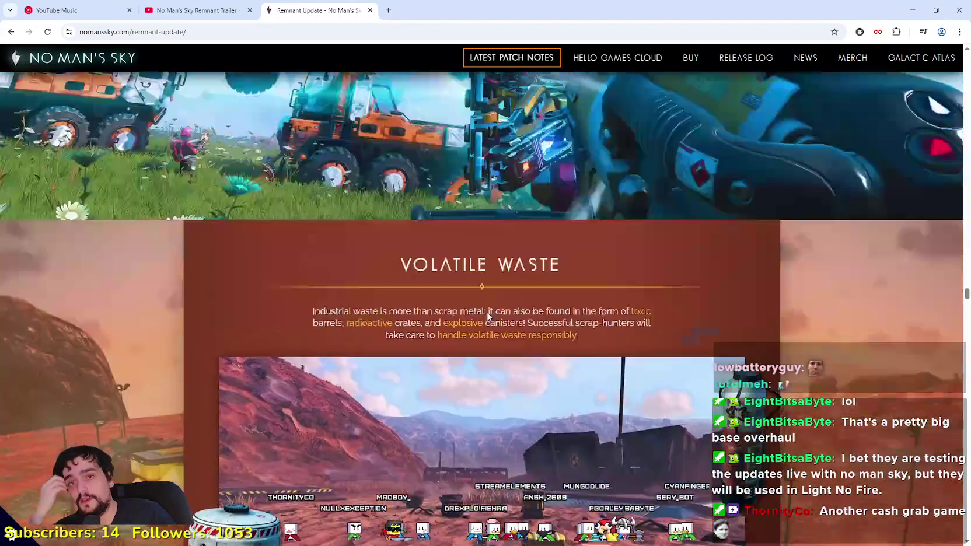
scroll(487, 311, "down", 7)
scroll(694, 395, "down", 7)
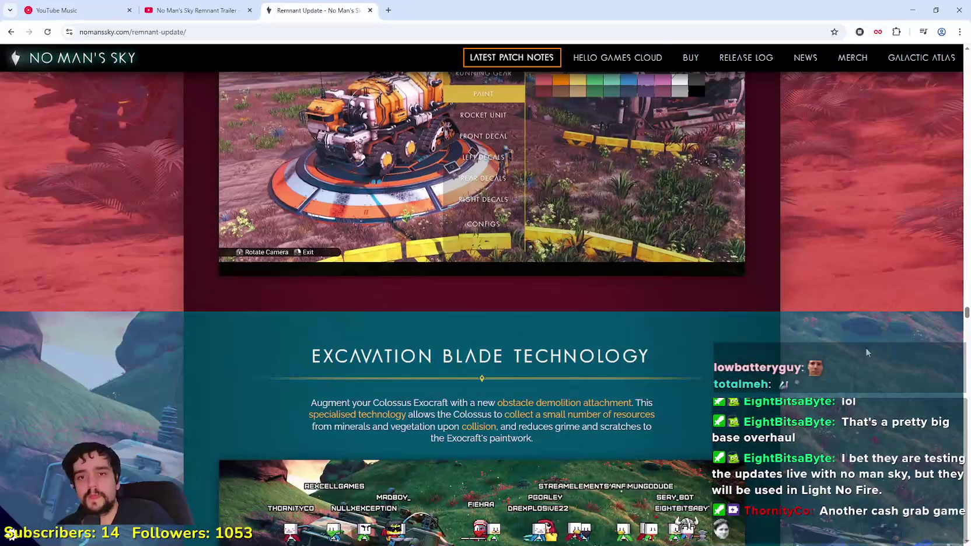
mouse_move(960, 313)
left_mouse_down()
mouse_move(966, 468)
mouse_move(966, 447)
left_mouse_up()
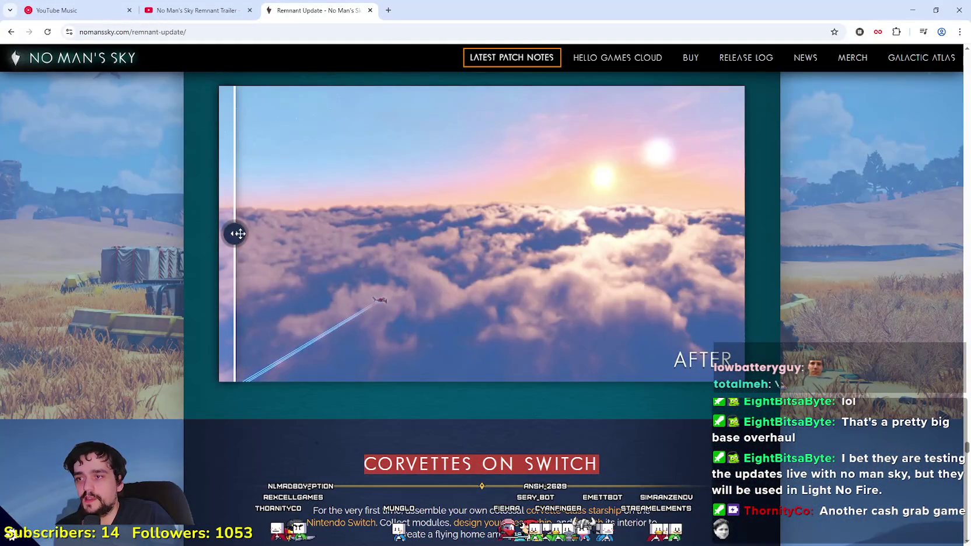
mouse_move(238, 234)
left_mouse_down()
mouse_move(731, 233)
mouse_move(235, 234)
left_mouse_up()
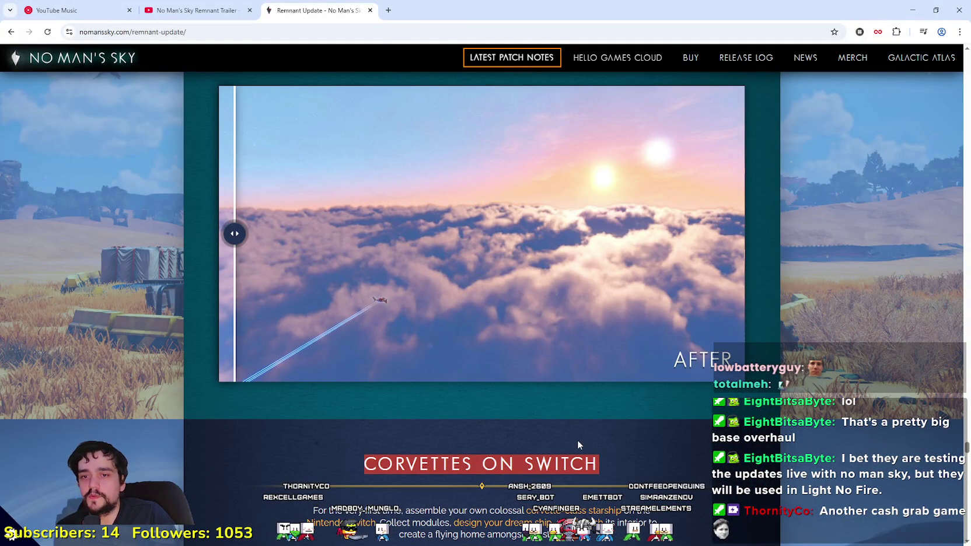
scroll(668, 434, "up", 3)
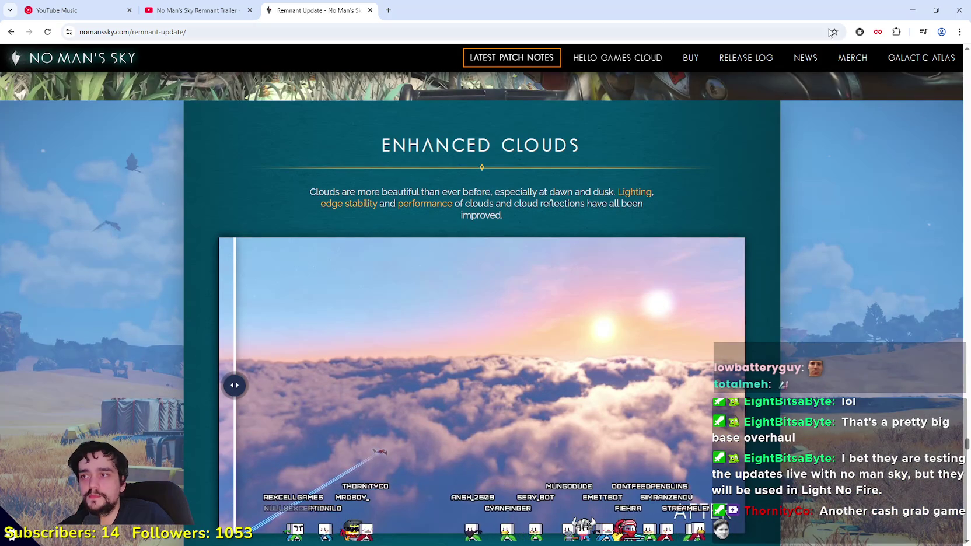
Step: Minimize the browser, close the Player House panel with its red X, and stop the game with F8
left_click(913, 9)
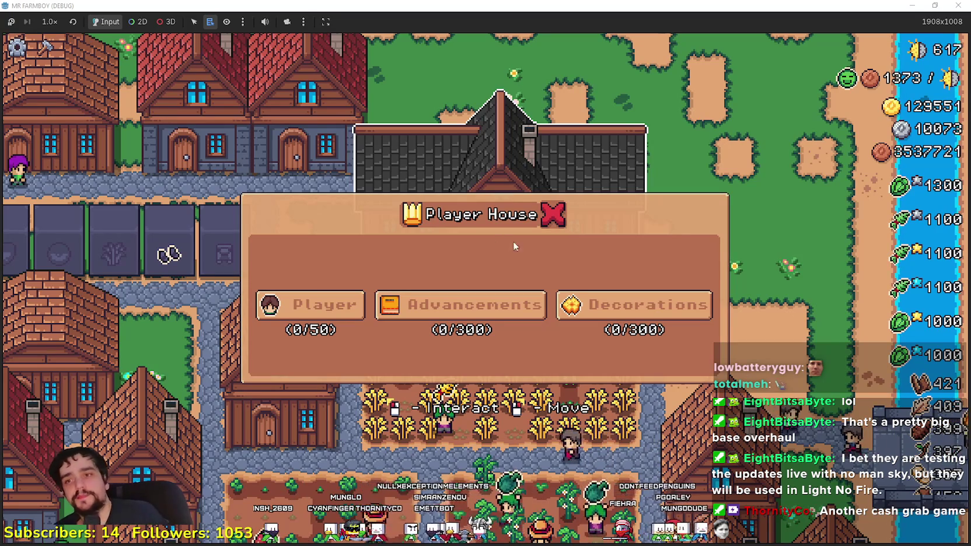
left_click(553, 214)
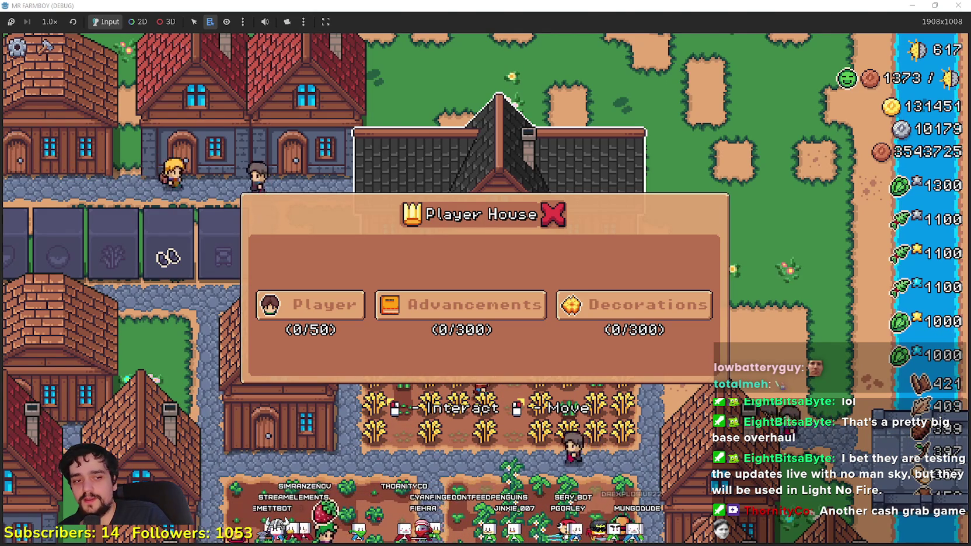
key("F8")
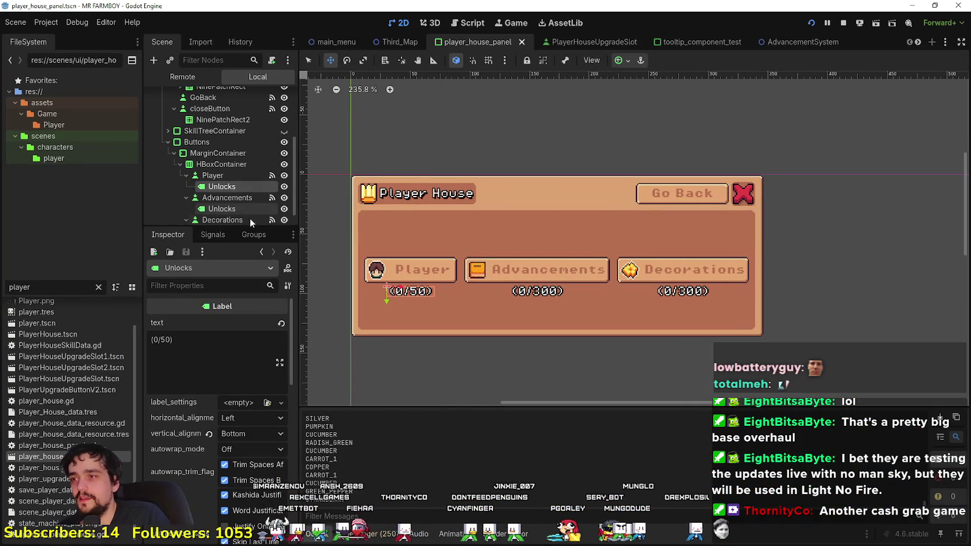
Step: Inspect the GoBack and closeButton nodes, then select the header row HBoxContainer2
scroll(242, 186, "down", 1)
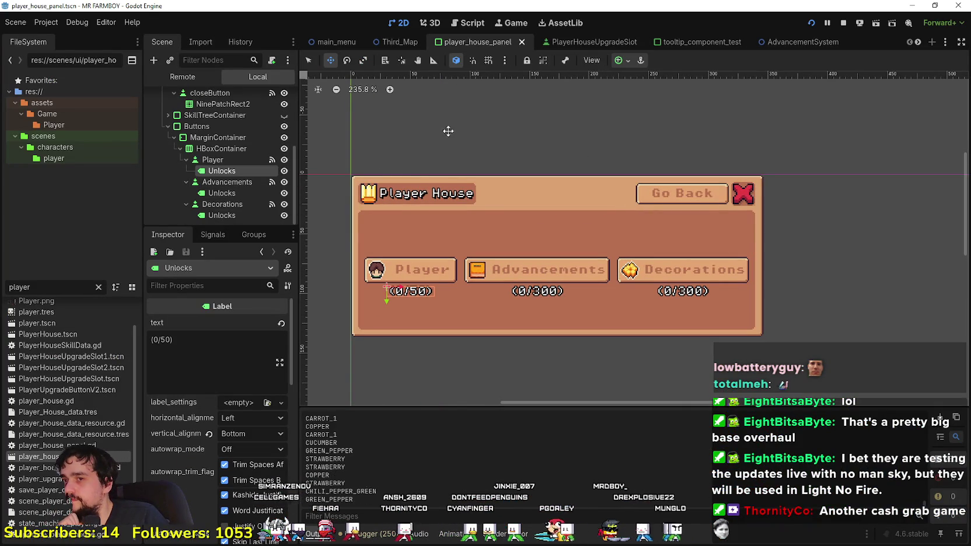
left_click(698, 197)
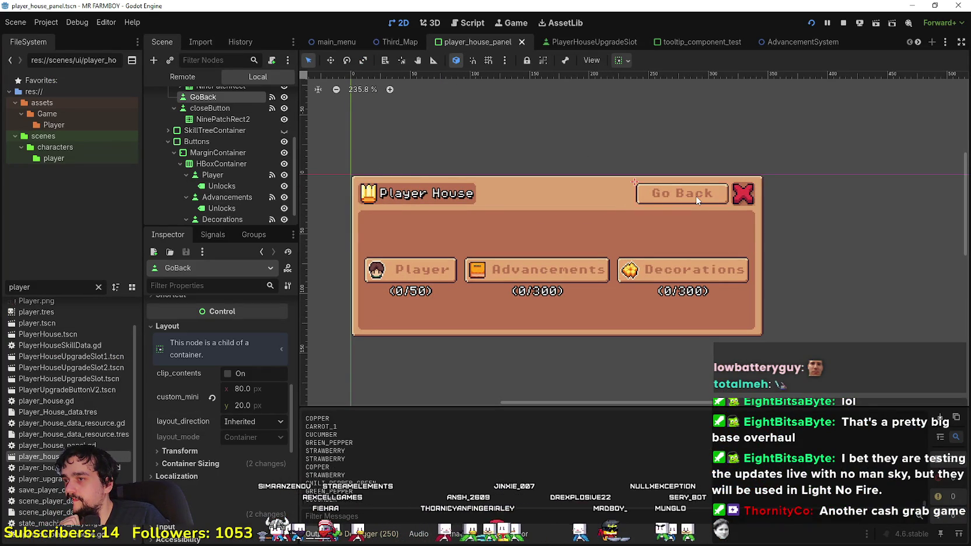
scroll(223, 124, "up", 2)
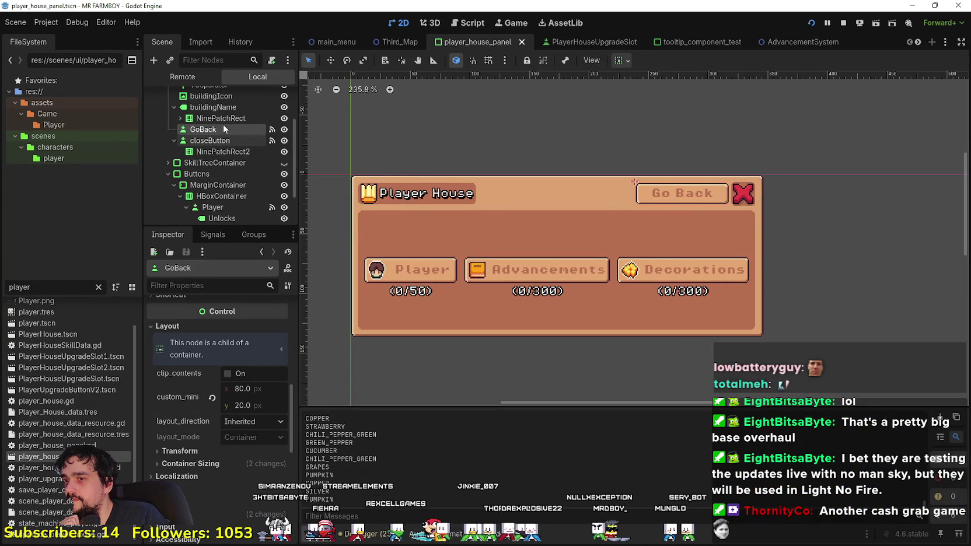
left_click(215, 139)
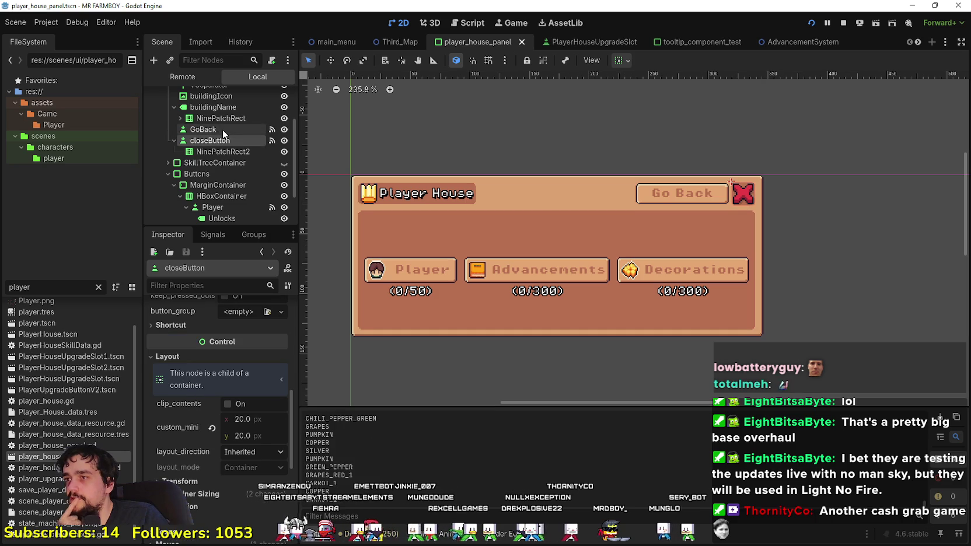
left_click(222, 130)
scroll(219, 162, "up", 3)
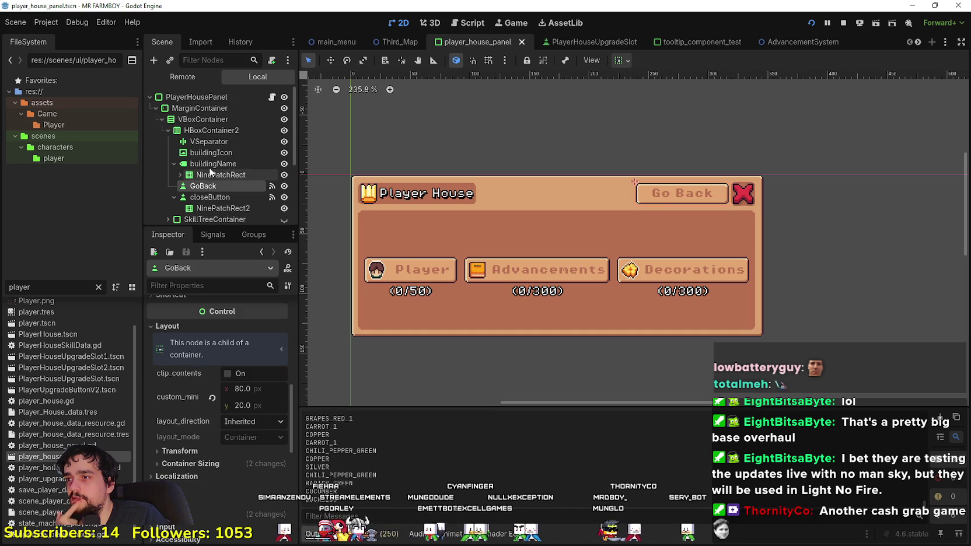
left_click(211, 131)
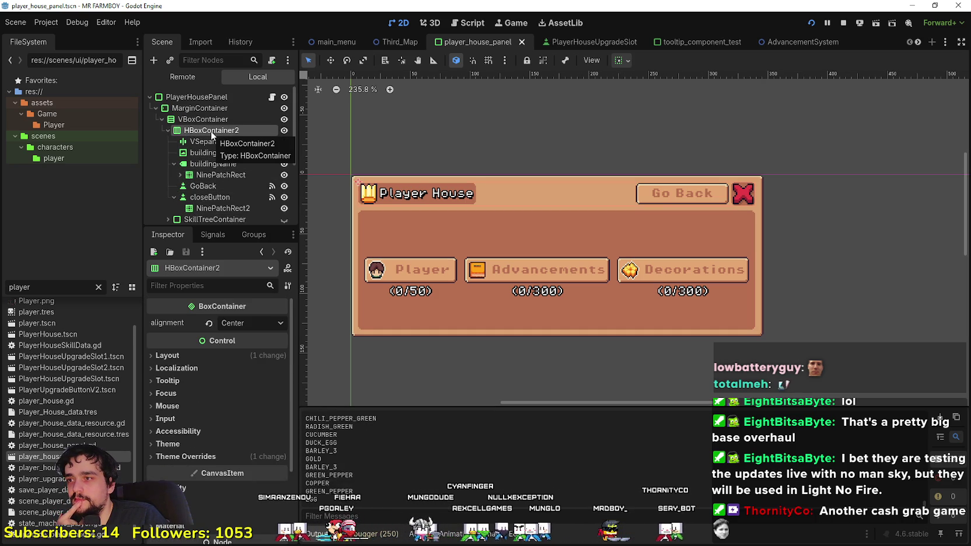
Step: Change HBoxContainer2's horizontal sizing and test-run the scene to check the centred header
left_click(624, 61)
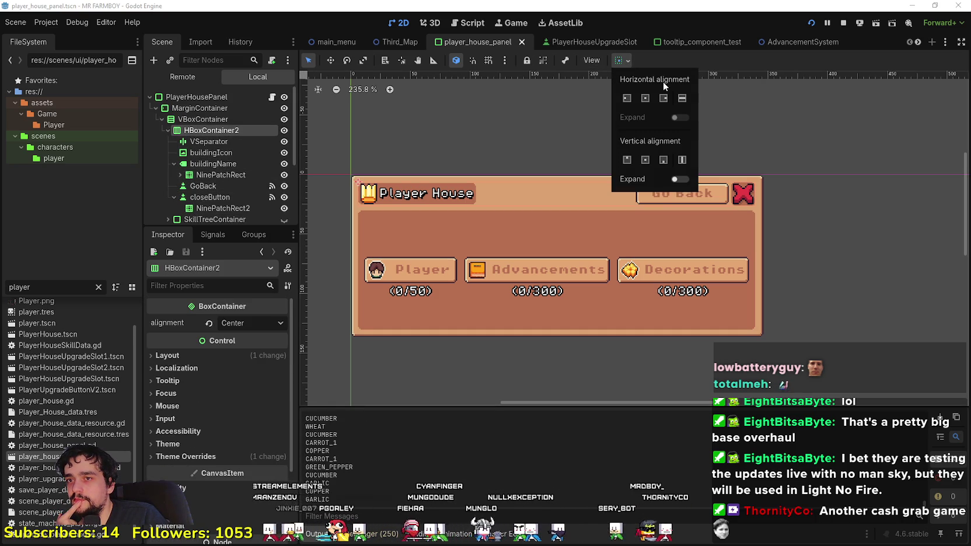
left_click(683, 98)
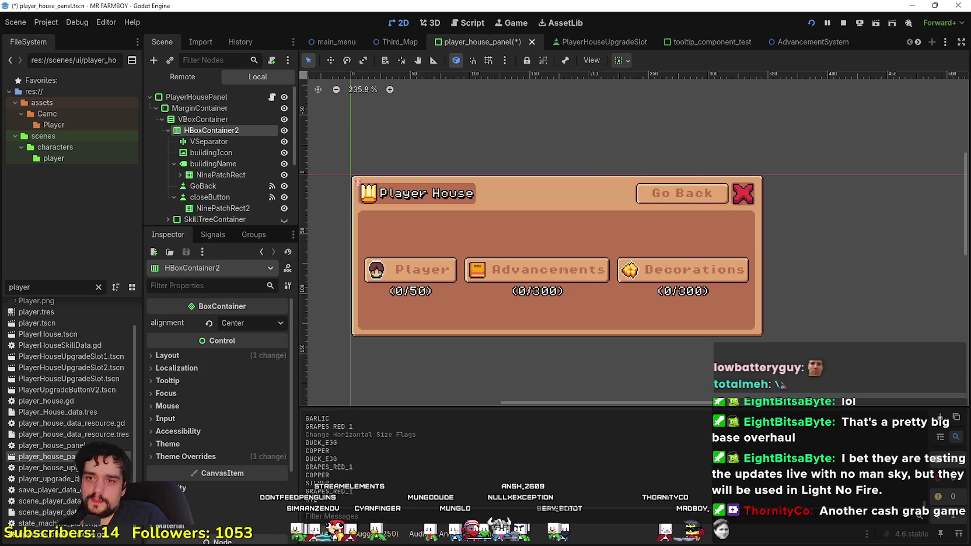
left_click(511, 23)
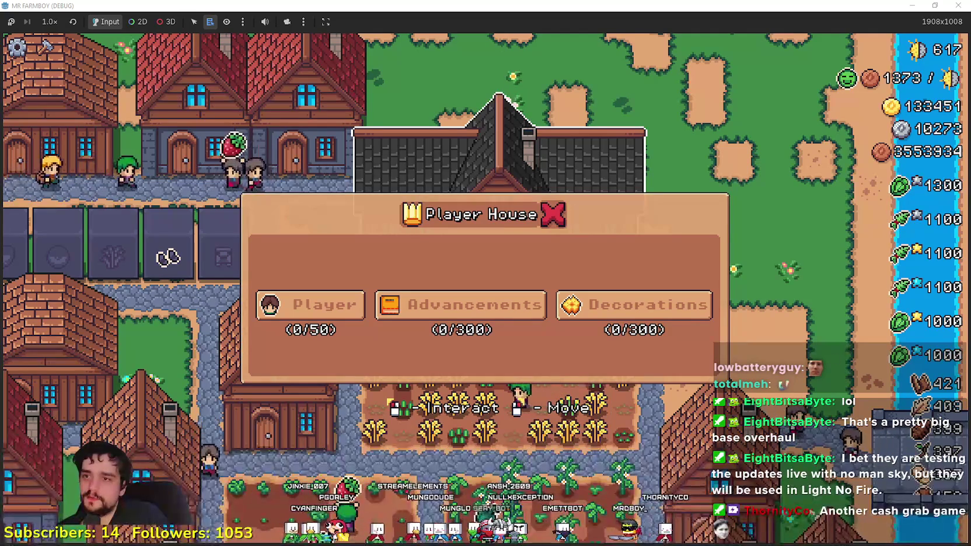
key("ctrl+F1")
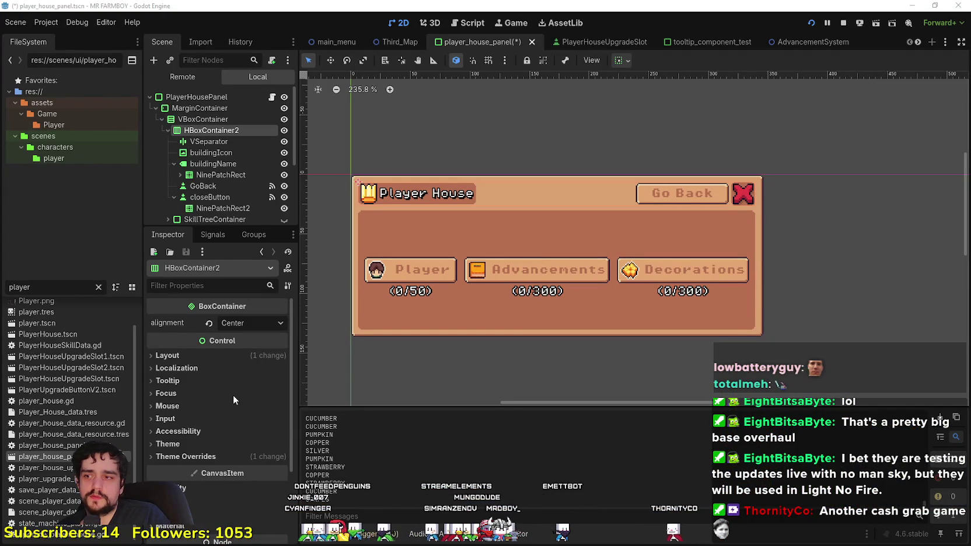
Step: Try Begin alignment and left-packed horizontal sizing on the header row
left_click(238, 323)
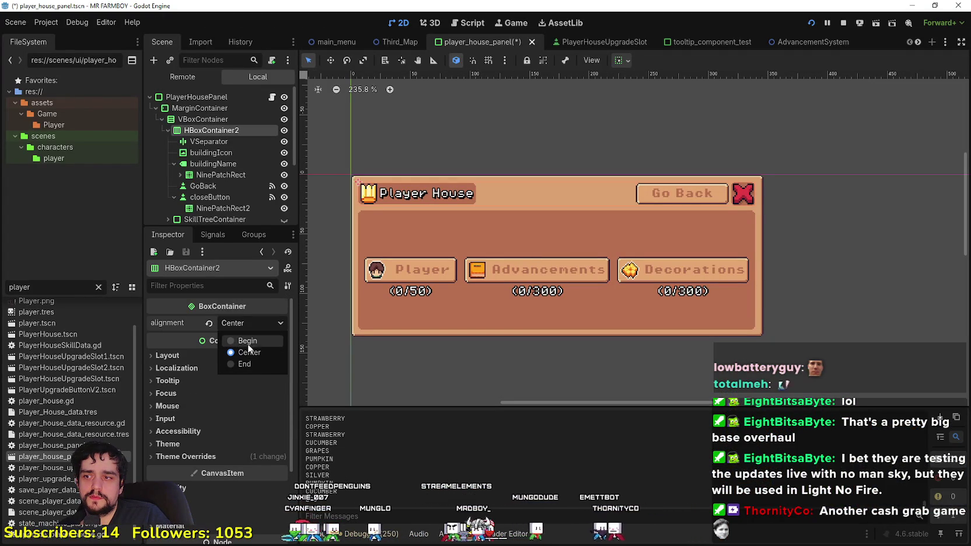
left_click(246, 341)
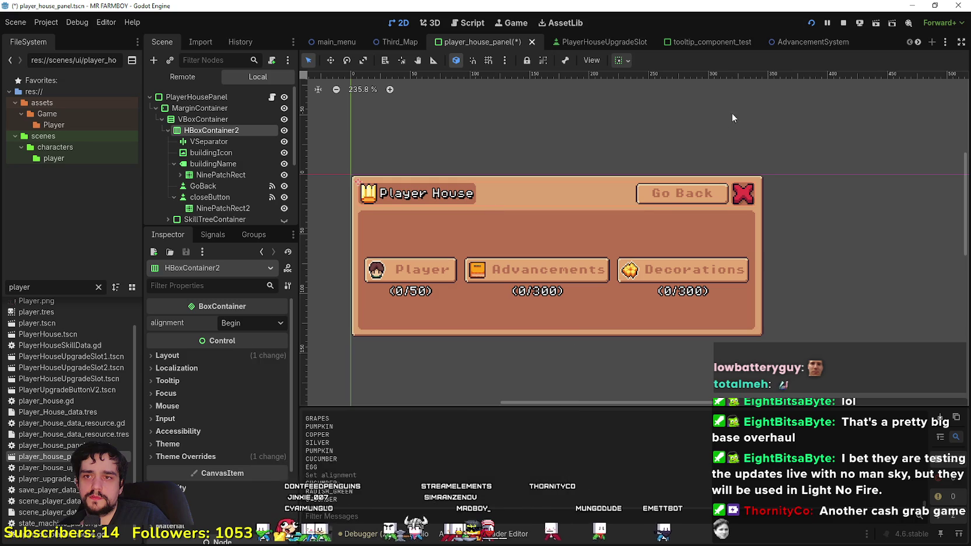
left_click(624, 60)
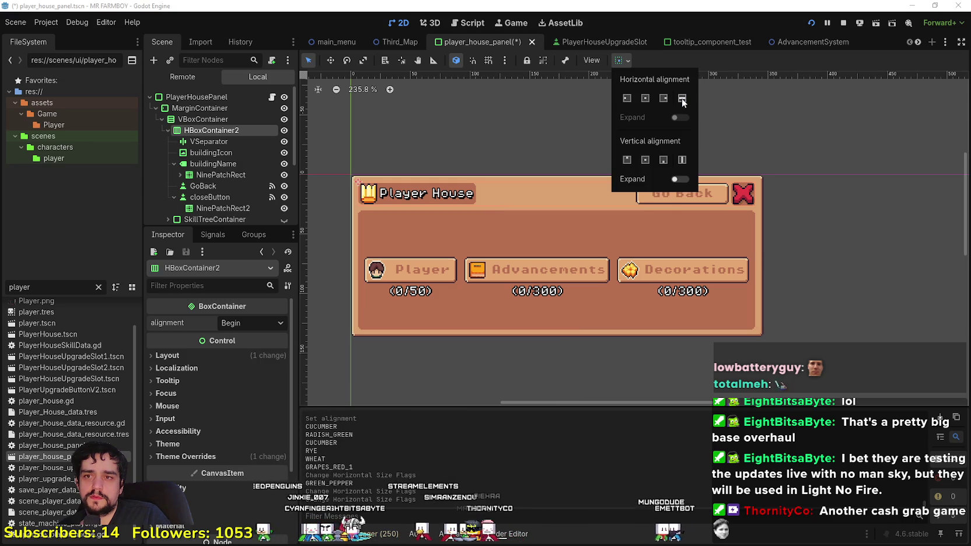
left_click(663, 98)
left_click(641, 100)
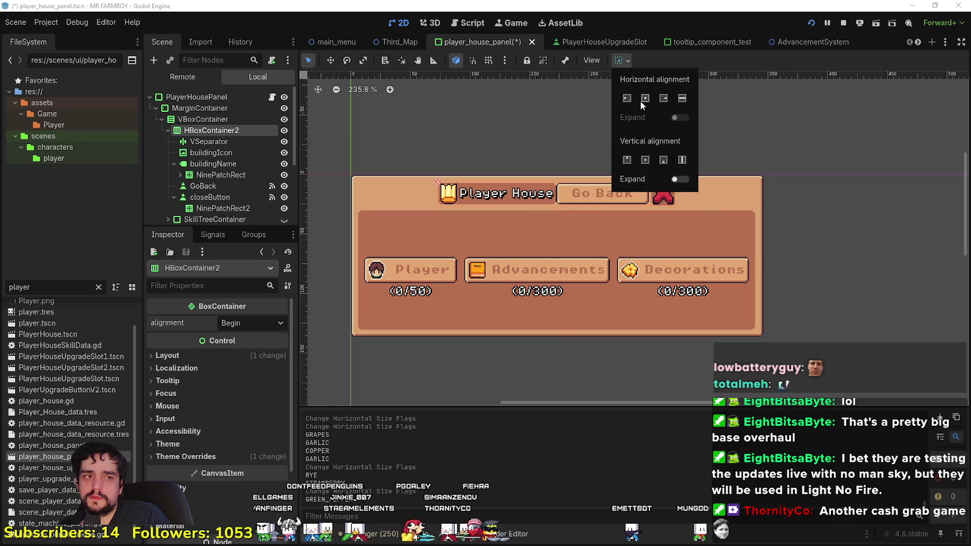
left_click(624, 100)
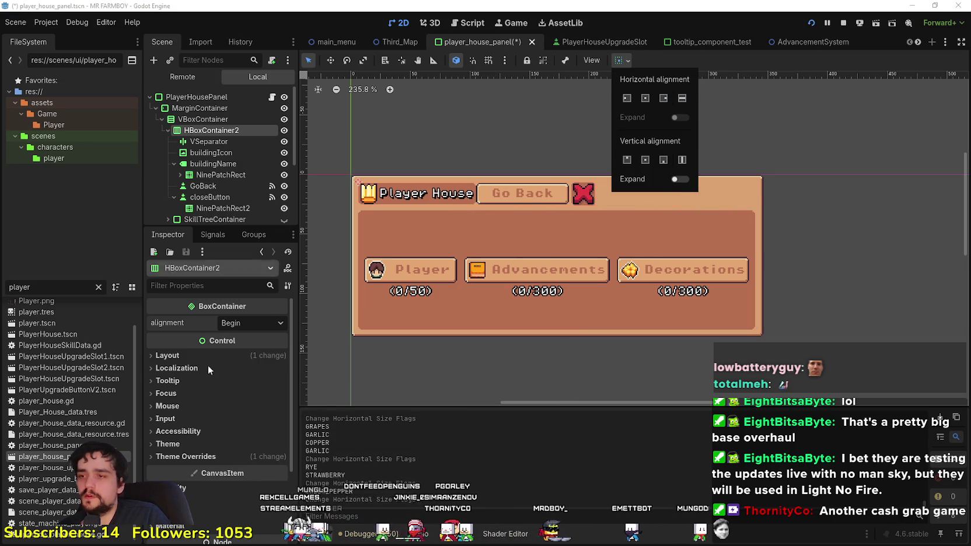
left_click(253, 325)
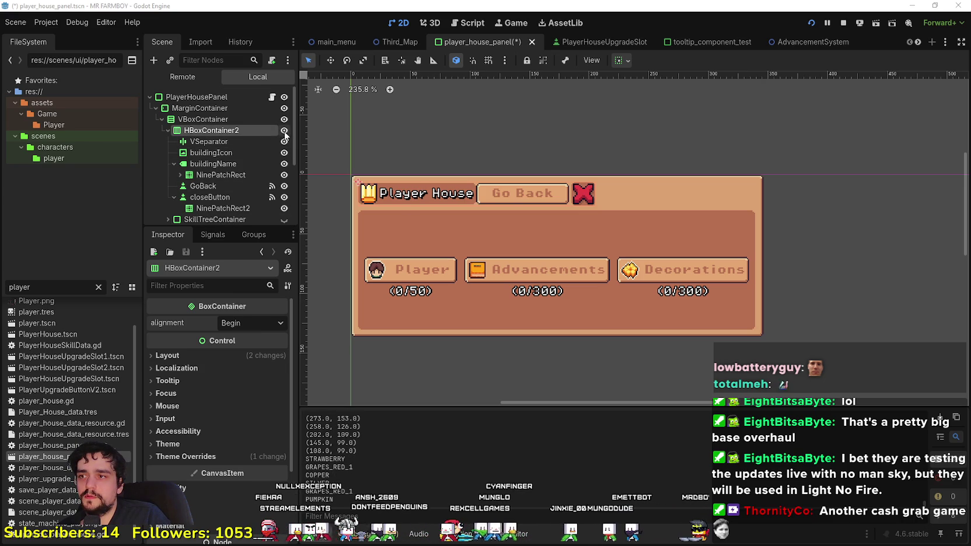
Step: Set the header row to Fill the panel width with Begin alignment, then collapse buildingName
left_click(255, 325)
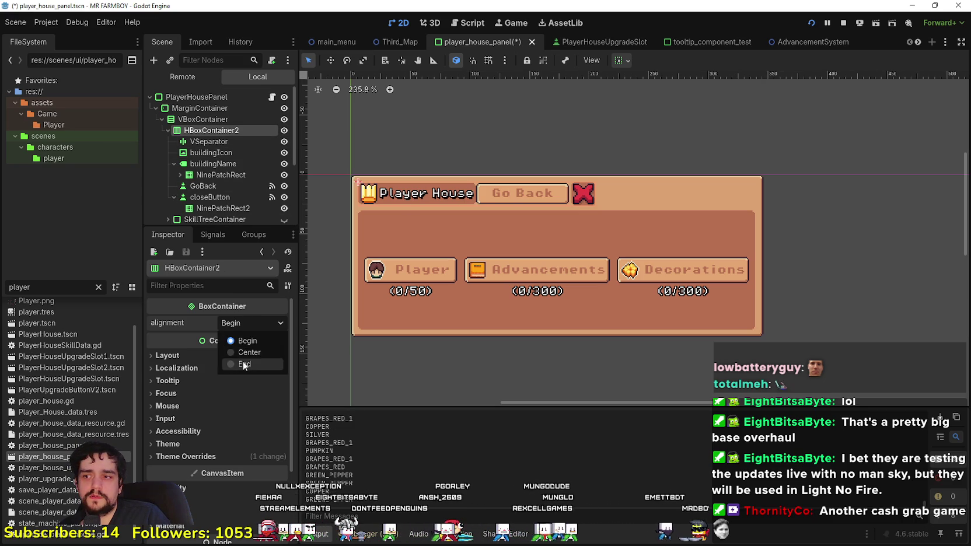
left_click(245, 354)
left_click(619, 60)
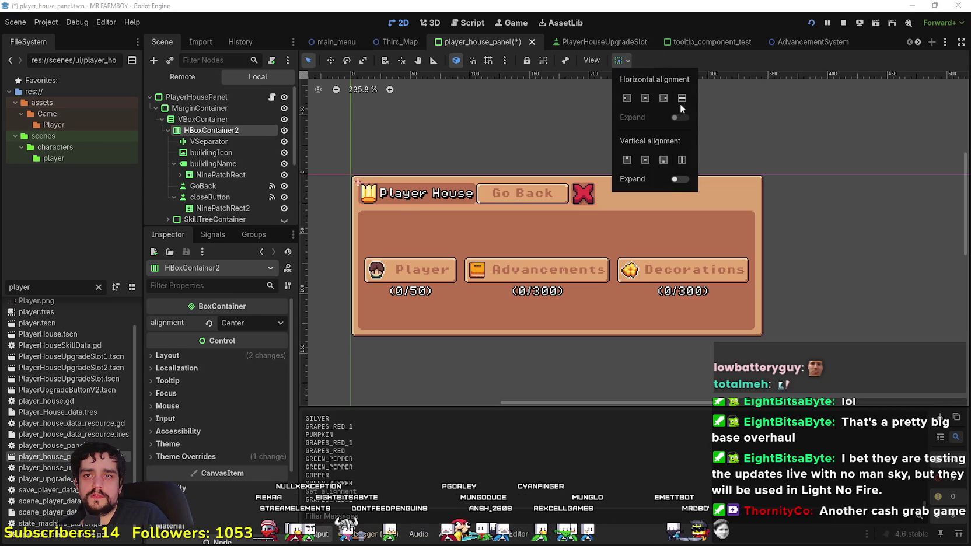
left_click(681, 100)
left_click(405, 201)
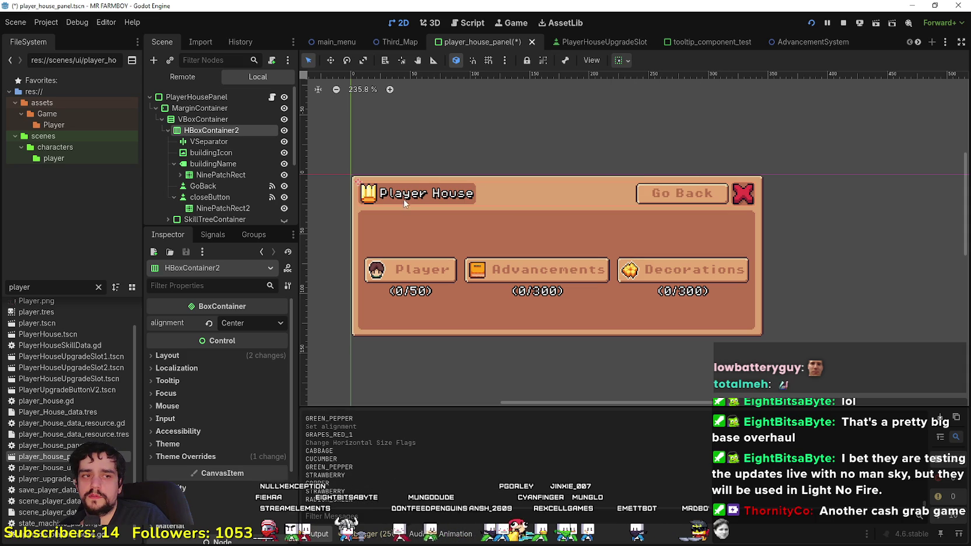
left_click(241, 322)
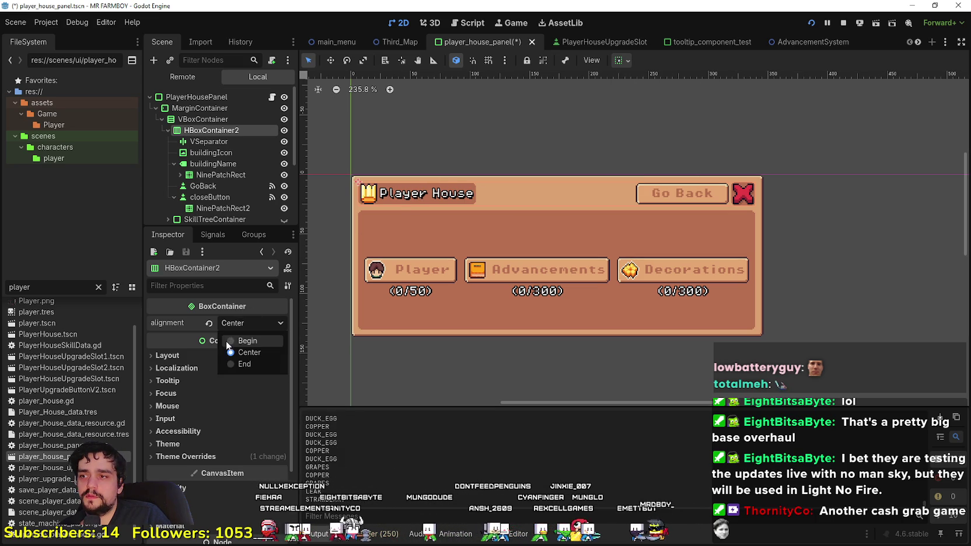
left_click(230, 341)
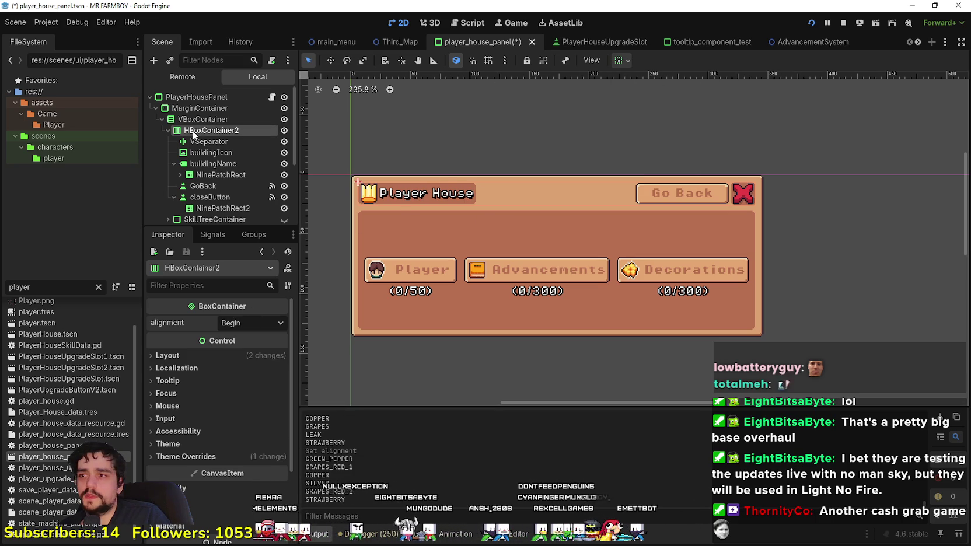
left_click(174, 164)
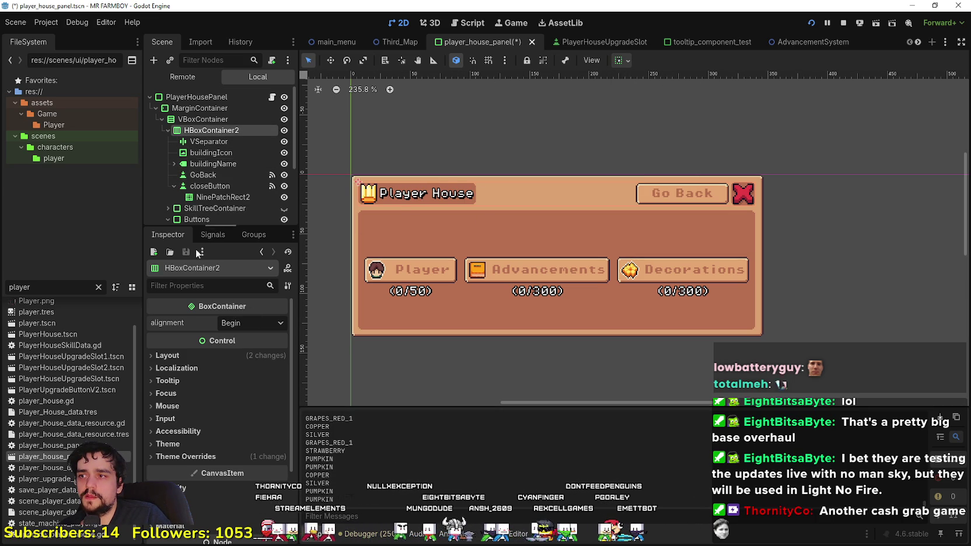
left_click(224, 142)
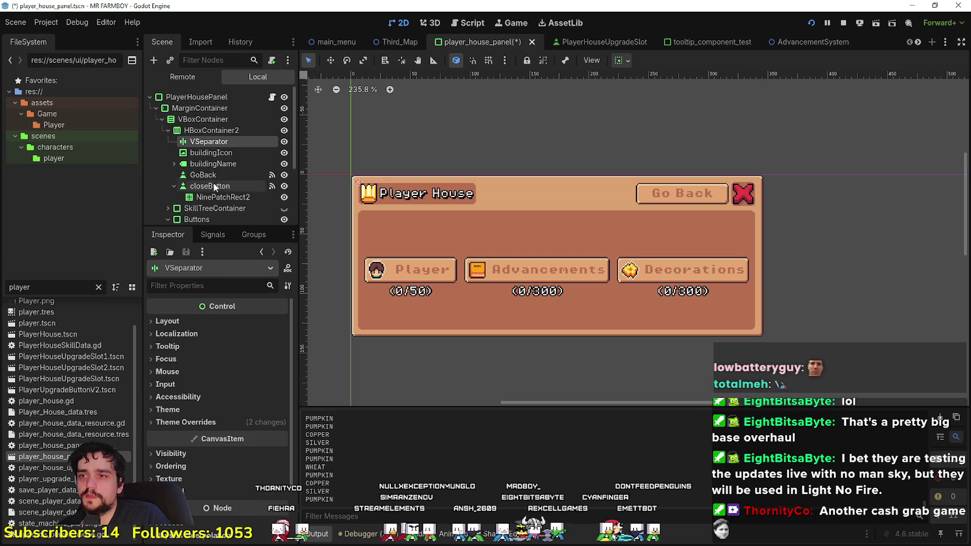
Step: Enable horizontal Expand on closeButton so it stays at the header's far right
left_click(216, 155)
left_click(215, 165)
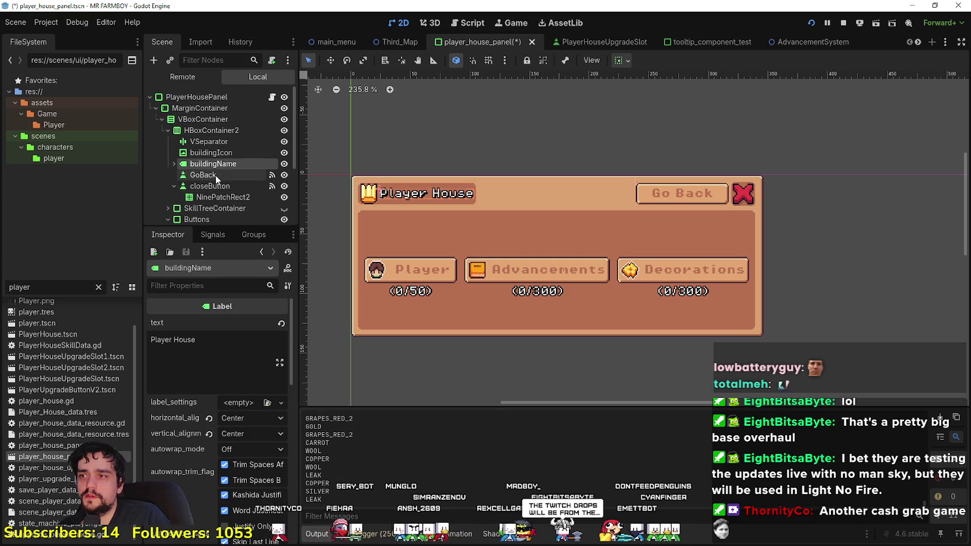
left_click(215, 175)
left_click(213, 187)
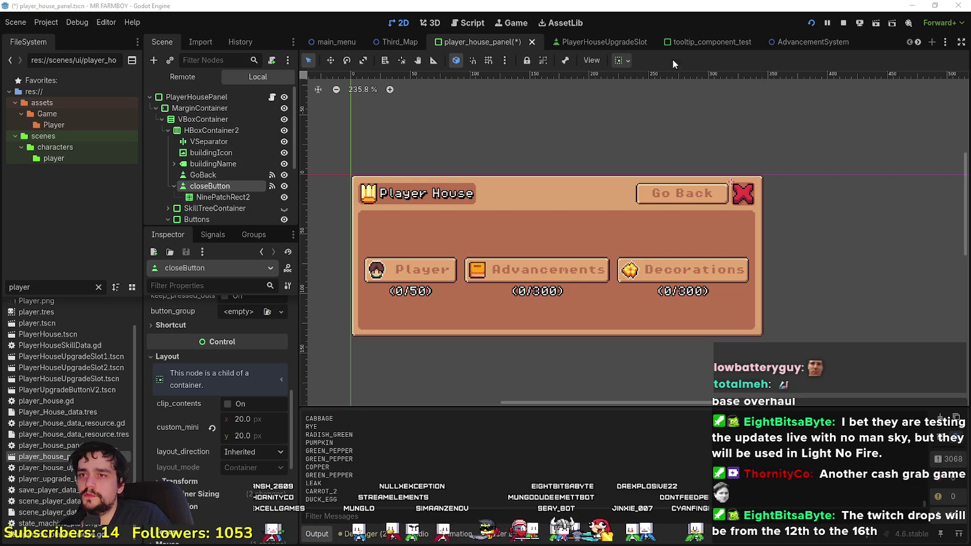
left_click(623, 60)
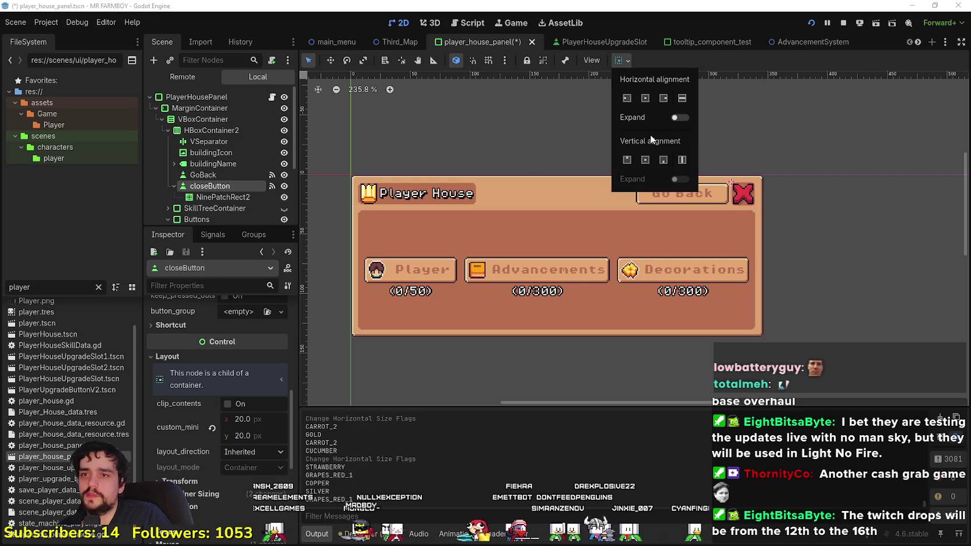
left_click(678, 118)
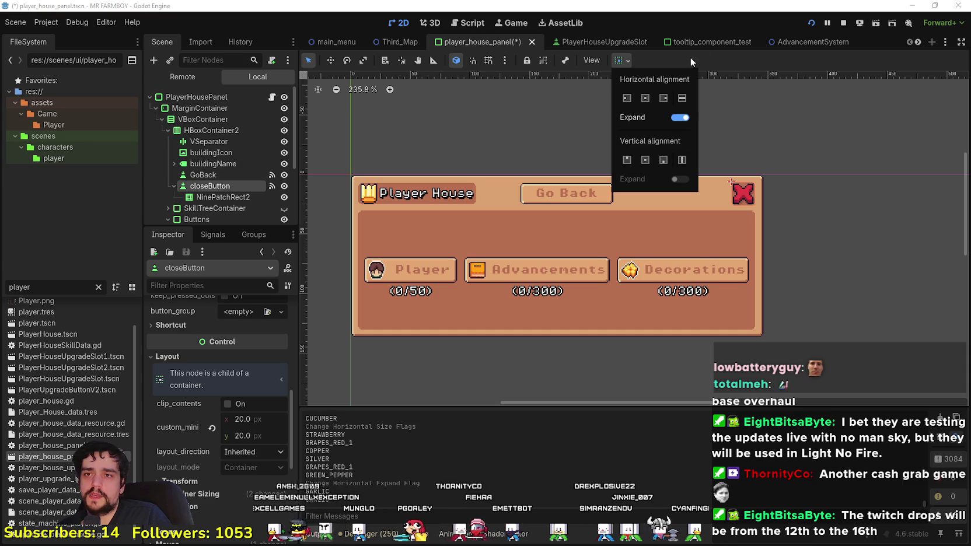
left_click(621, 68)
Step: Turn off GoBack's horizontal Expand so it sits beside the Player House title
left_click(219, 173)
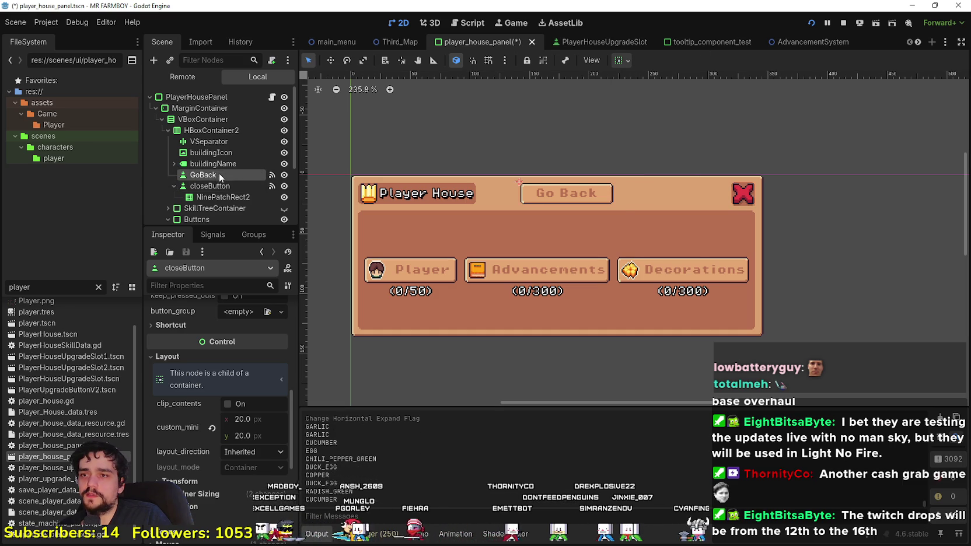
left_click(620, 61)
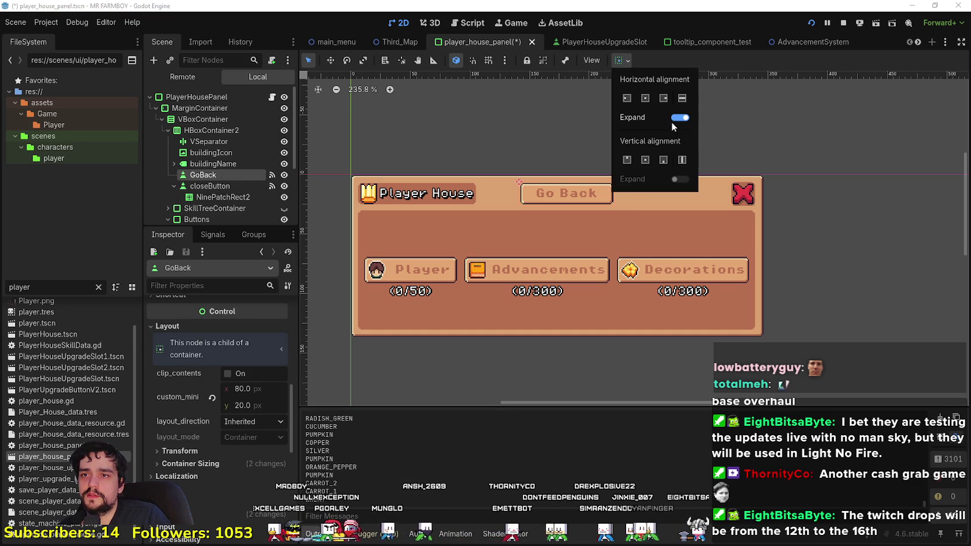
left_click(680, 118)
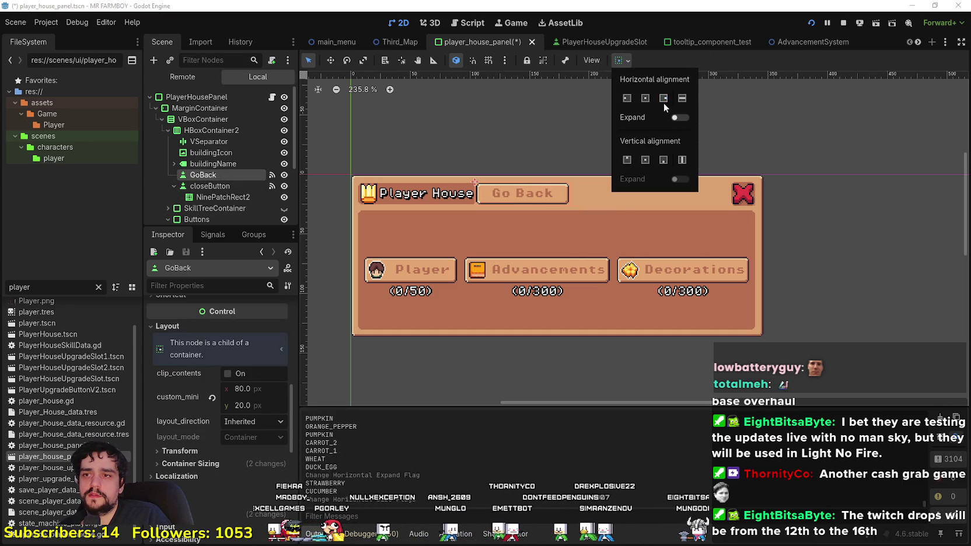
left_click(662, 99)
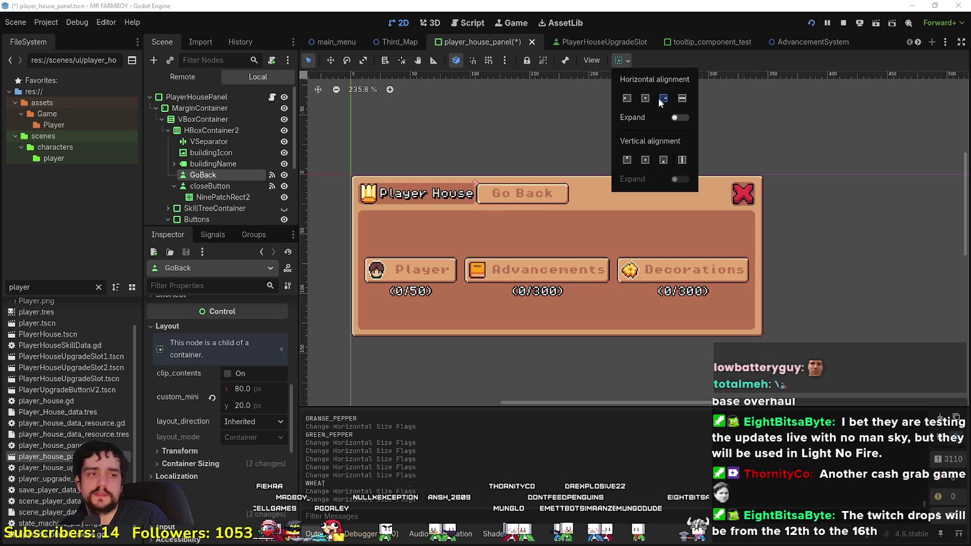
left_click(969, 100)
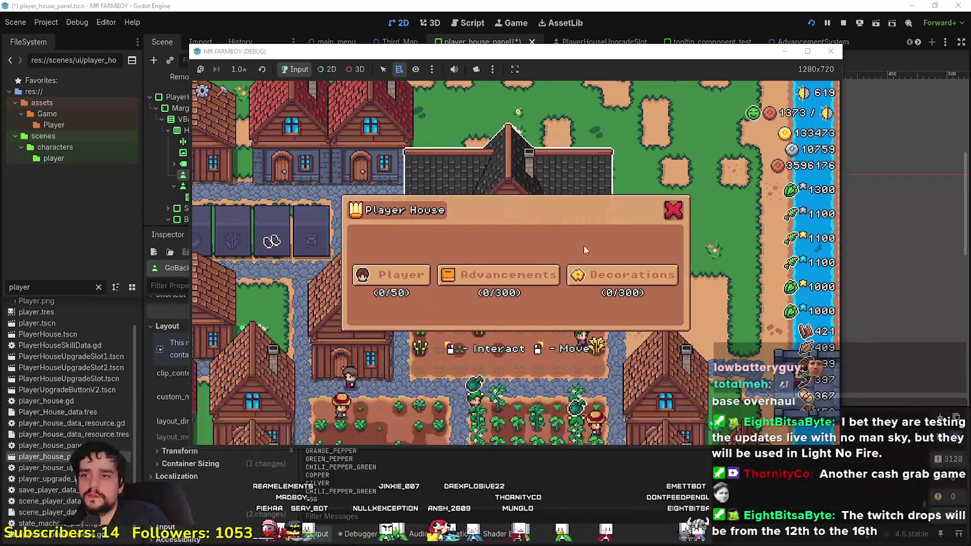
Step: In the running game, open Advancements, use Go Back, reopen Advancements, then Alt+Tab to the editor
left_click(498, 275)
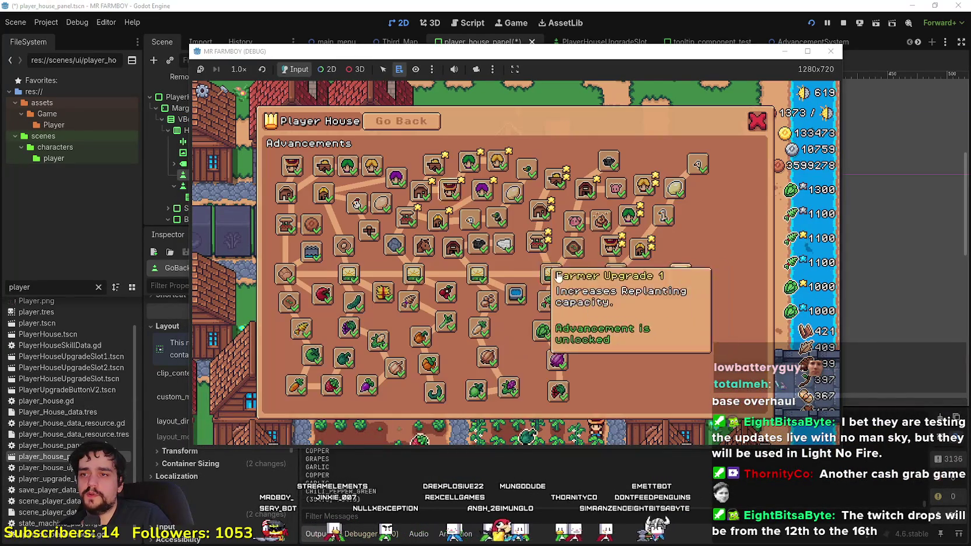
left_click(394, 120)
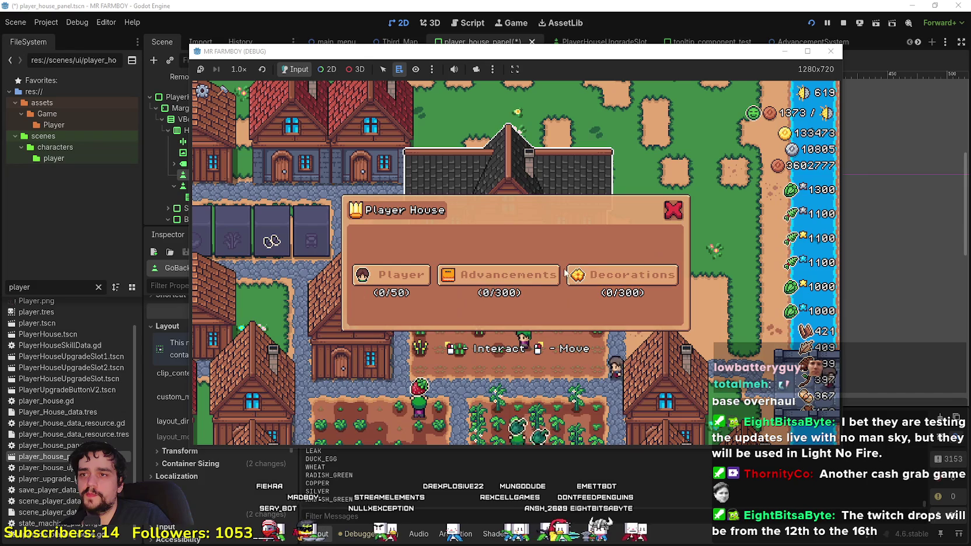
left_click(498, 275)
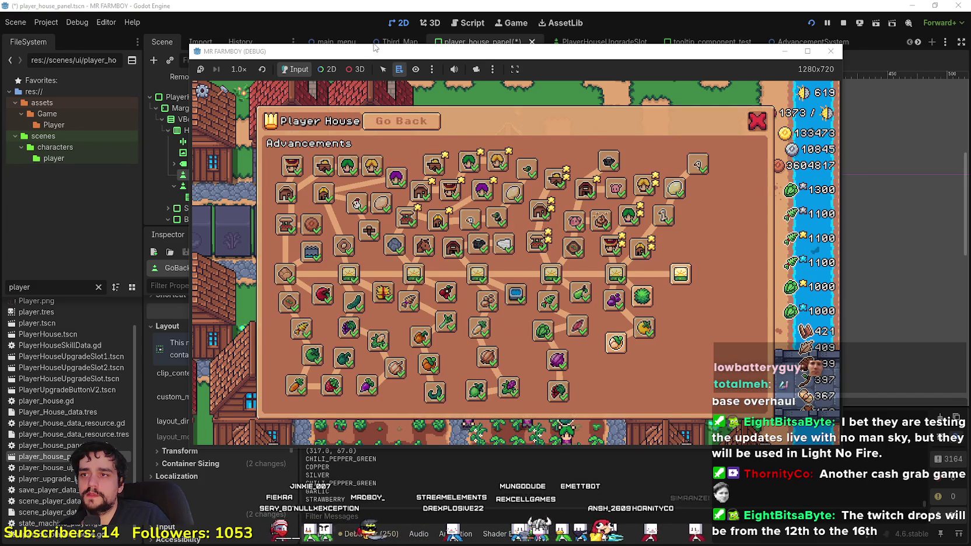
key("alt+Tab")
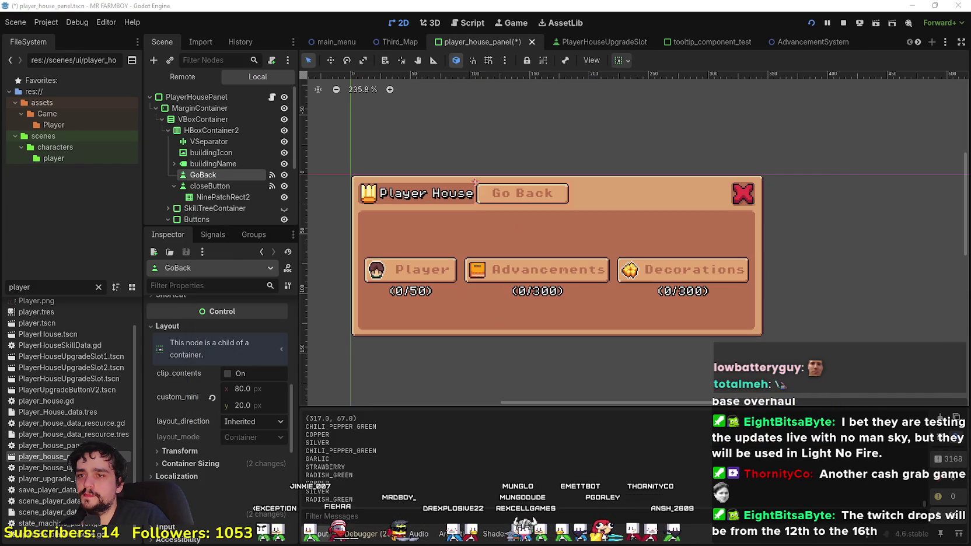
Step: Review closeButton and GoBack sizing options, stop the running game, and collapse closeButton
left_click(199, 186)
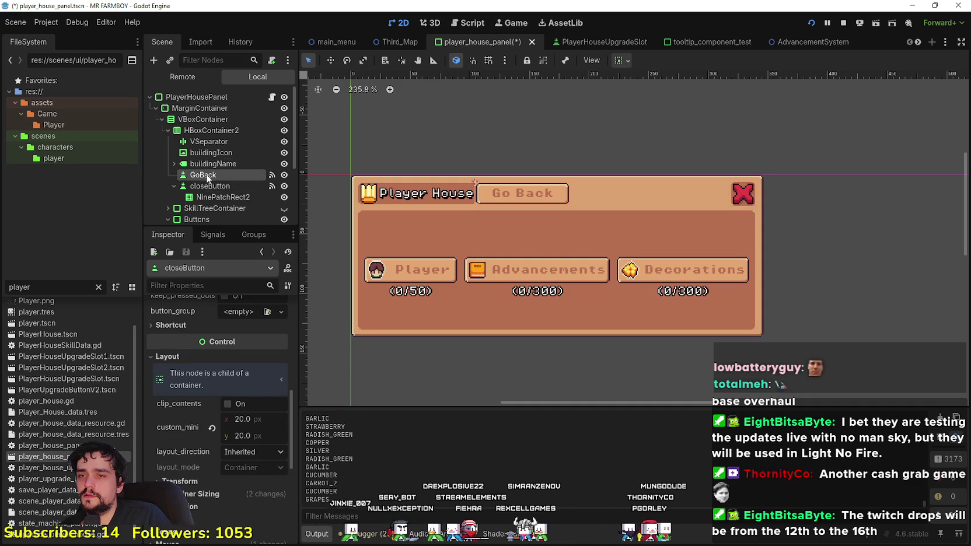
left_click(207, 177)
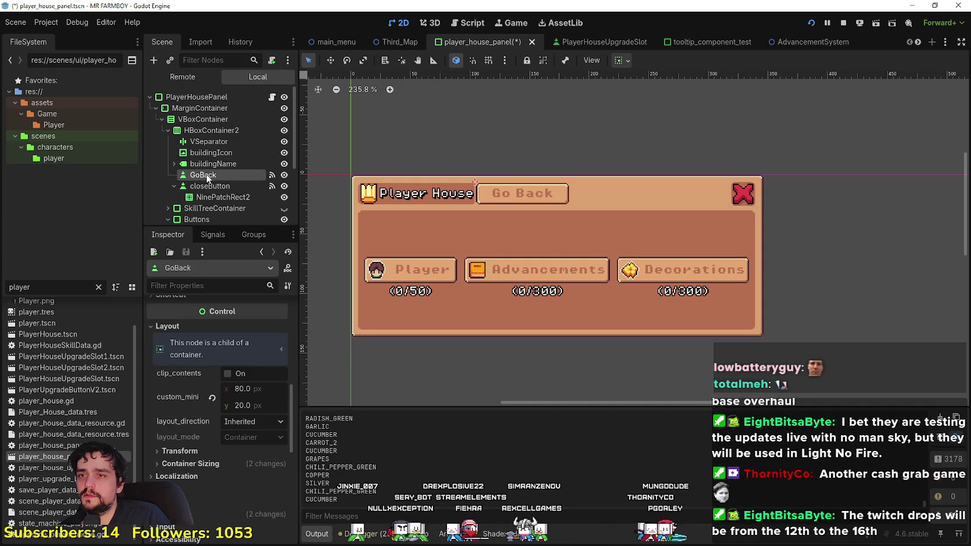
left_click(621, 61)
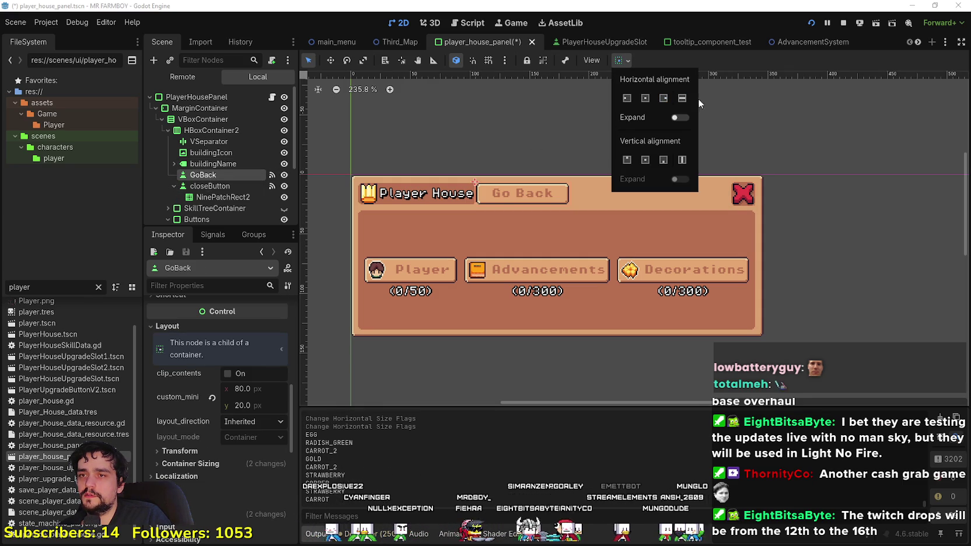
scroll(180, 468, "up", 10)
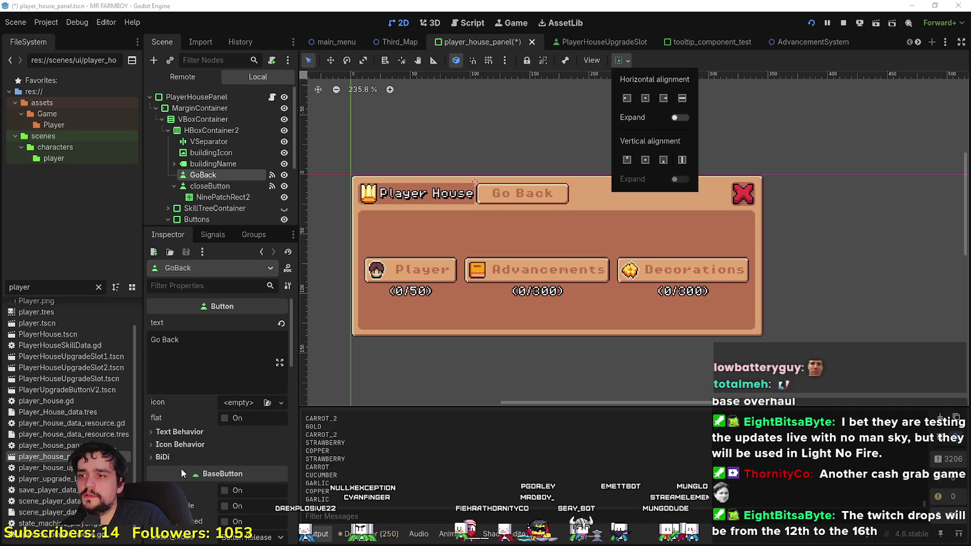
scroll(181, 468, "down", 10)
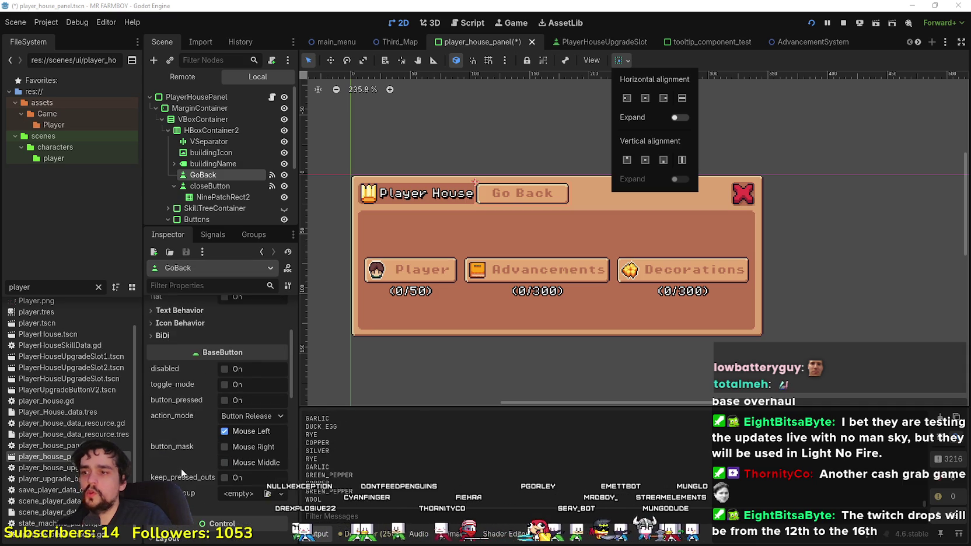
scroll(185, 459, "up", 10)
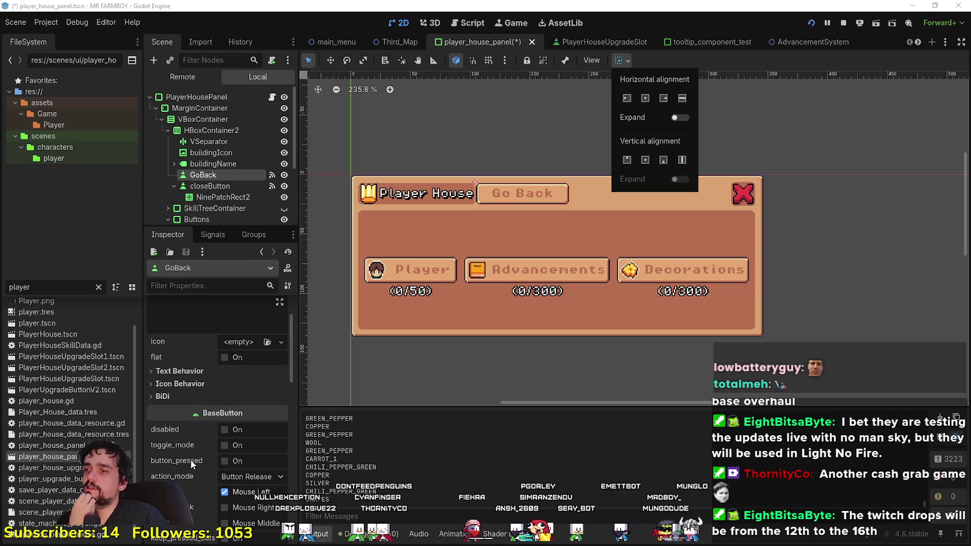
left_click(843, 26)
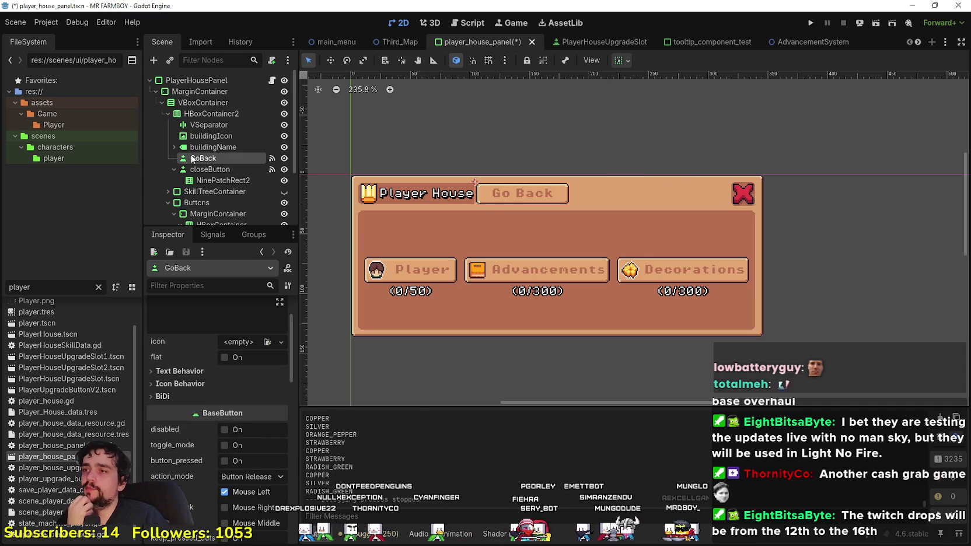
left_click(175, 169)
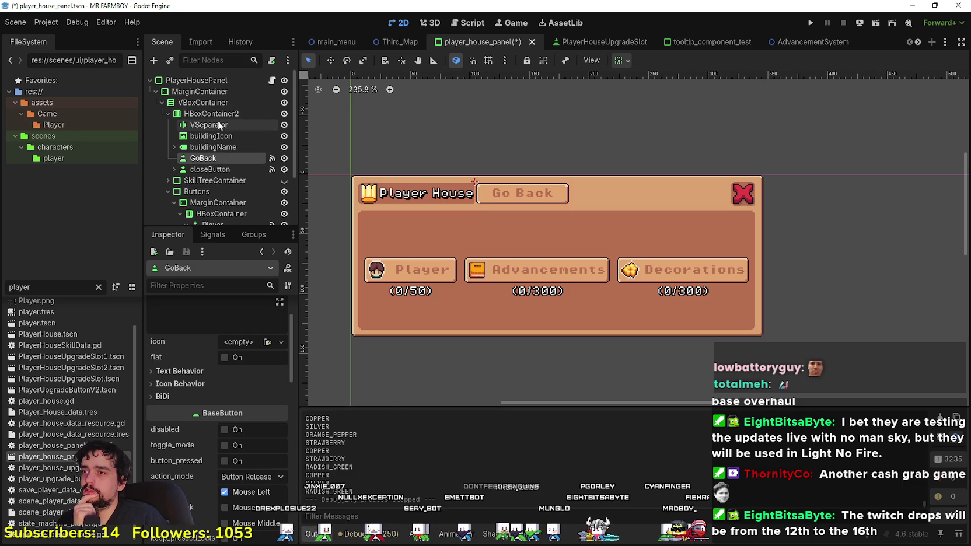
Step: Add a child HBoxContainer under HBoxContainer2 and move GoBack and closeButton into it
right_click(226, 114)
left_click(262, 124)
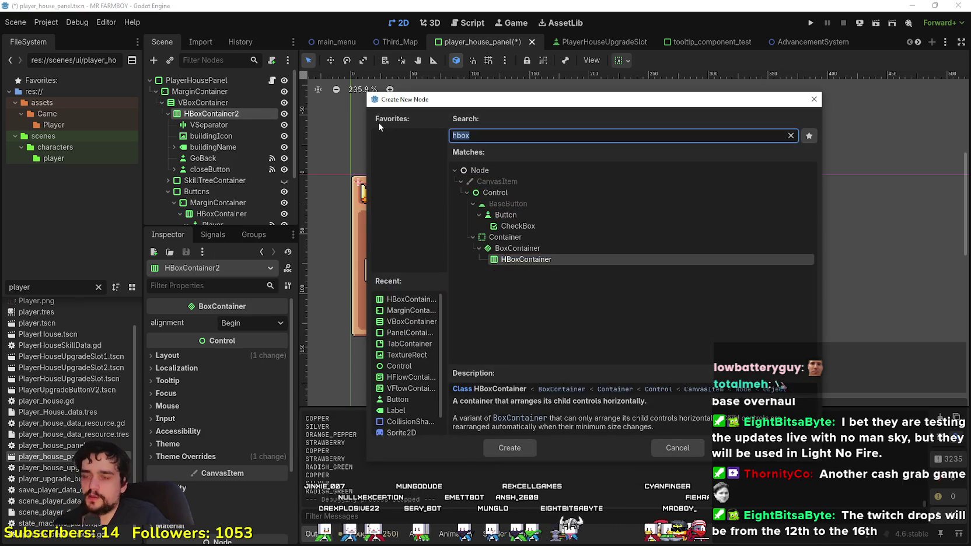
key("Return")
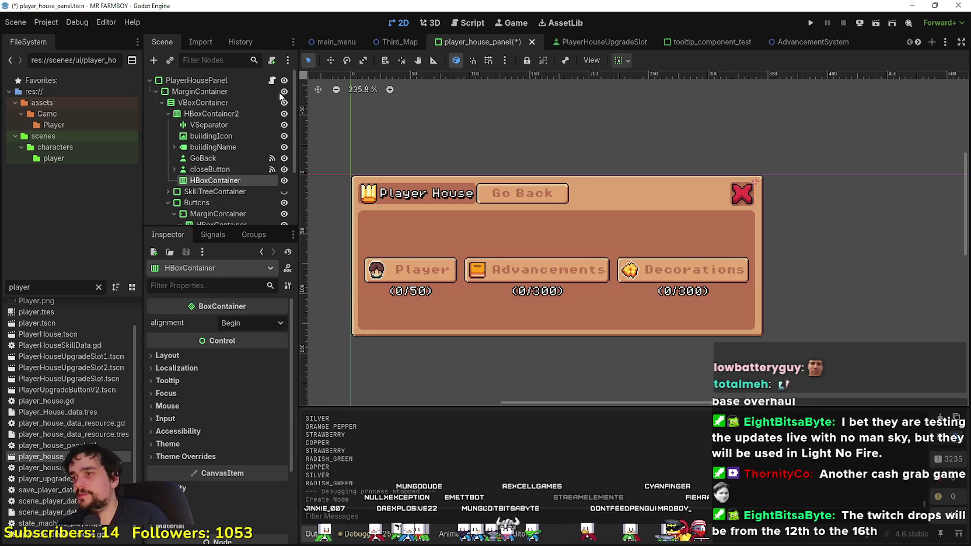
mouse_move(207, 170)
left_mouse_down()
mouse_move(232, 186)
mouse_move(232, 168)
mouse_move(215, 165)
left_mouse_up()
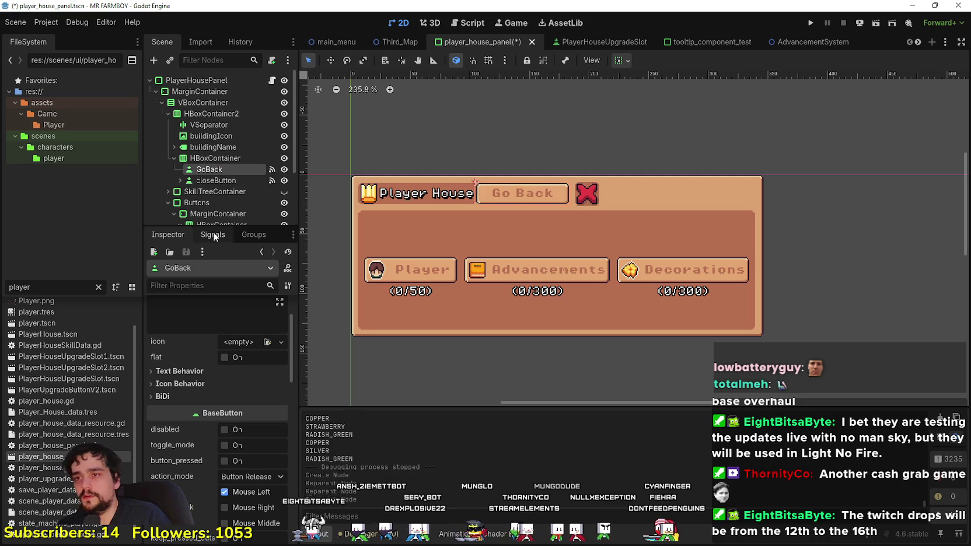
Step: Enable horizontal Expand on GoBack and adjust its alignment, leaving closeButton unchanged
left_click(214, 180)
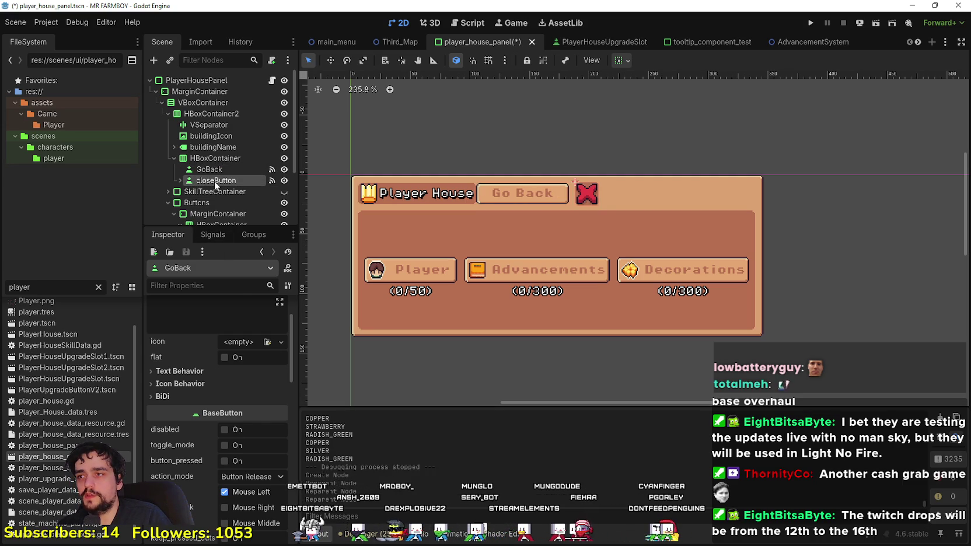
left_click(621, 60)
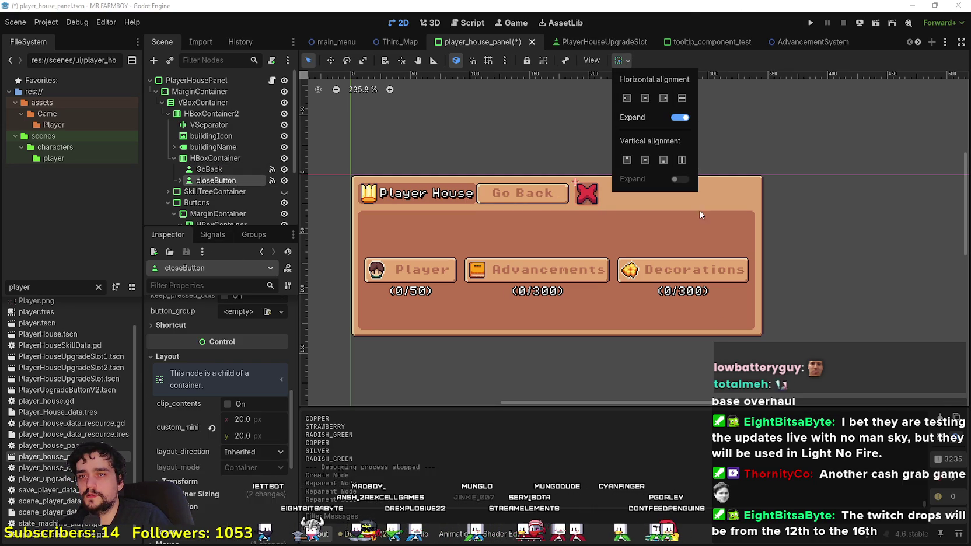
left_click(701, 67)
left_click(232, 168)
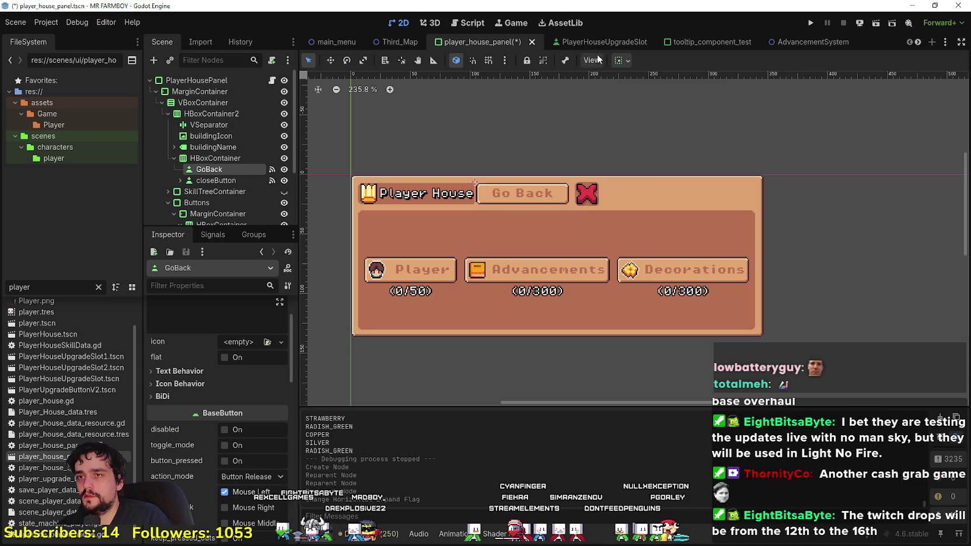
left_click(622, 61)
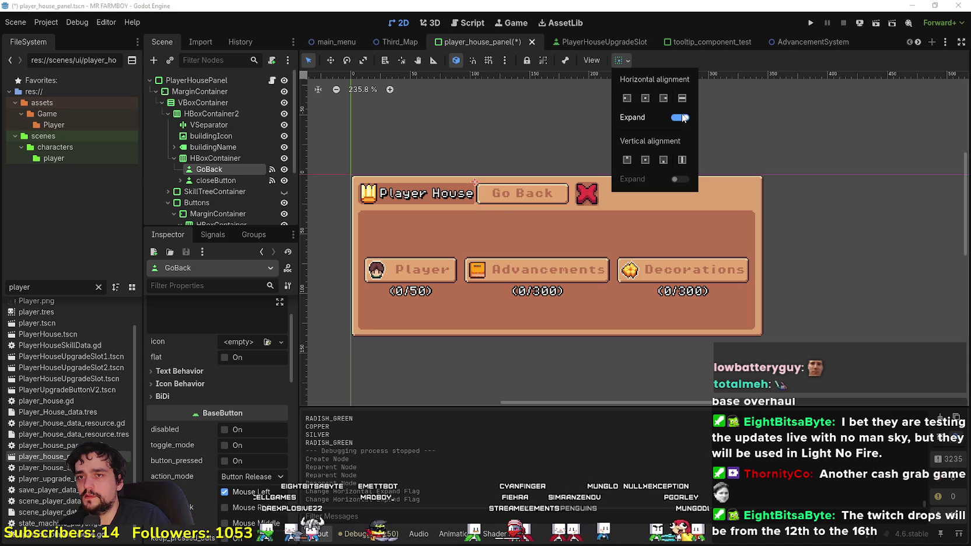
left_click(716, 70)
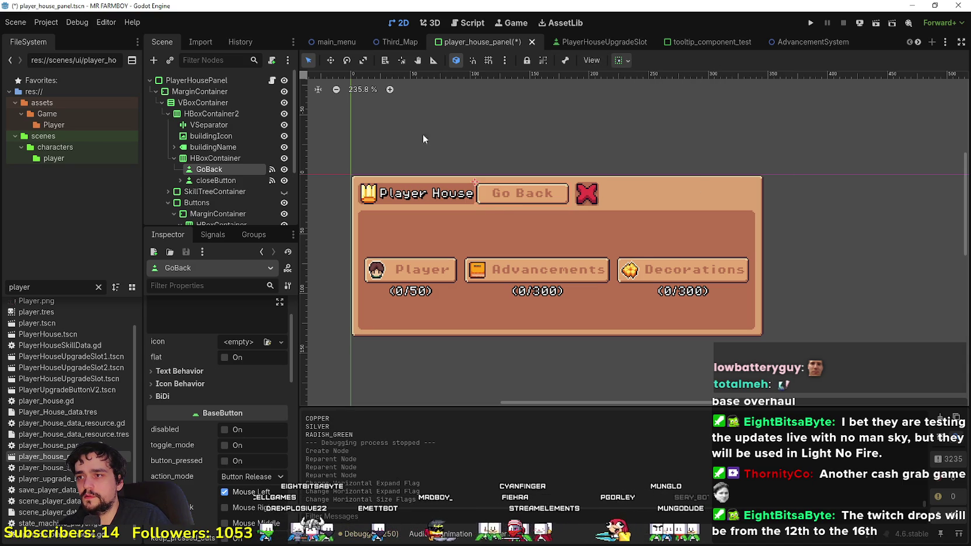
left_click(624, 60)
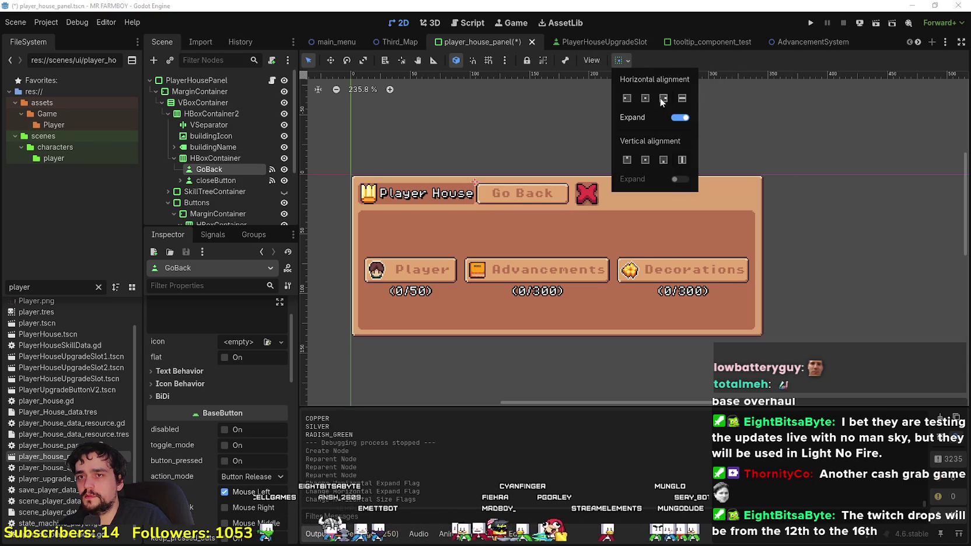
Step: Switch the browser to the YouTube Music tab, minimize it, and save player_house_panel
key("alt+Tab")
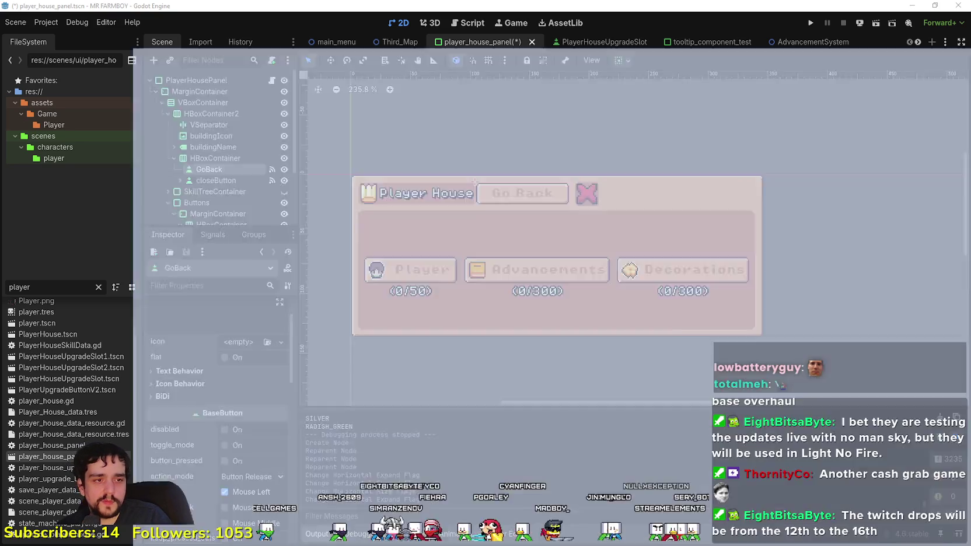
left_click(70, 10)
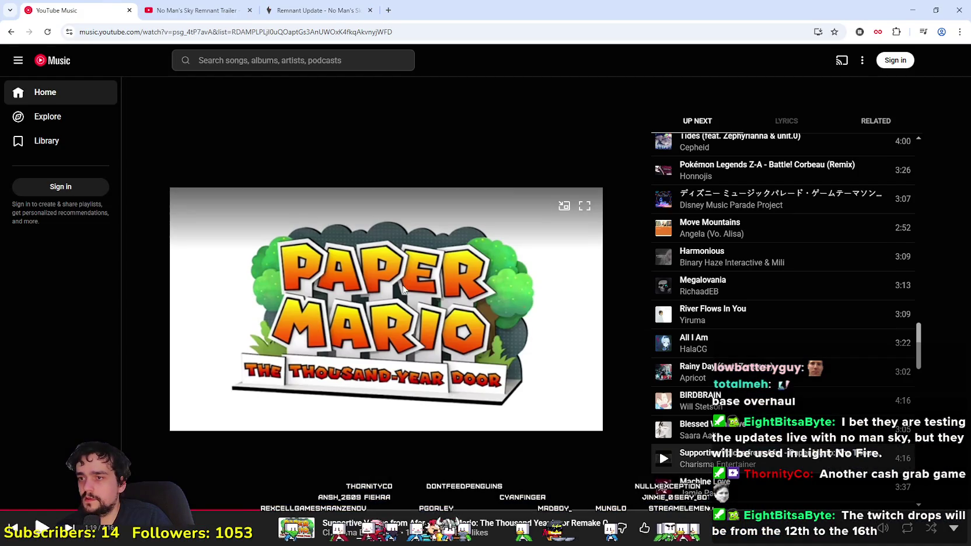
left_click(915, 5)
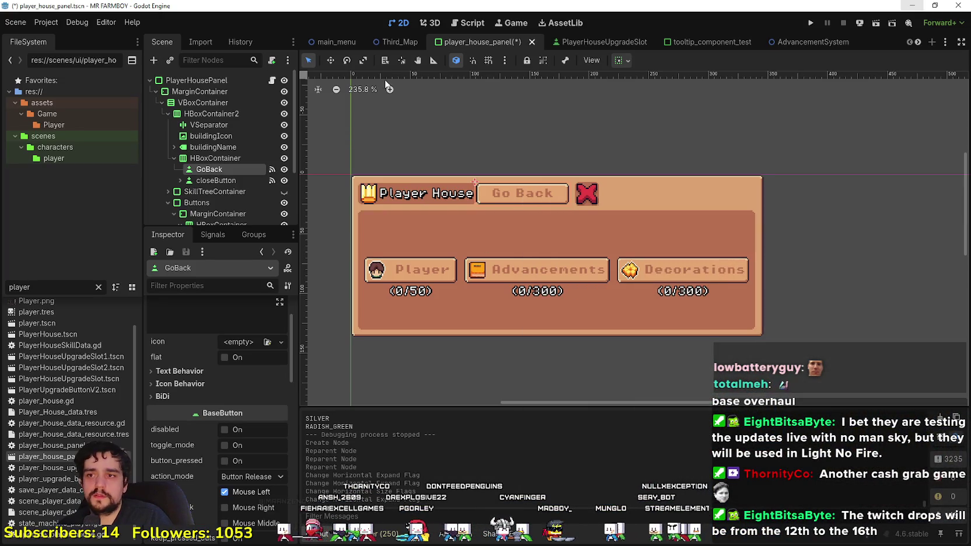
left_click(208, 160)
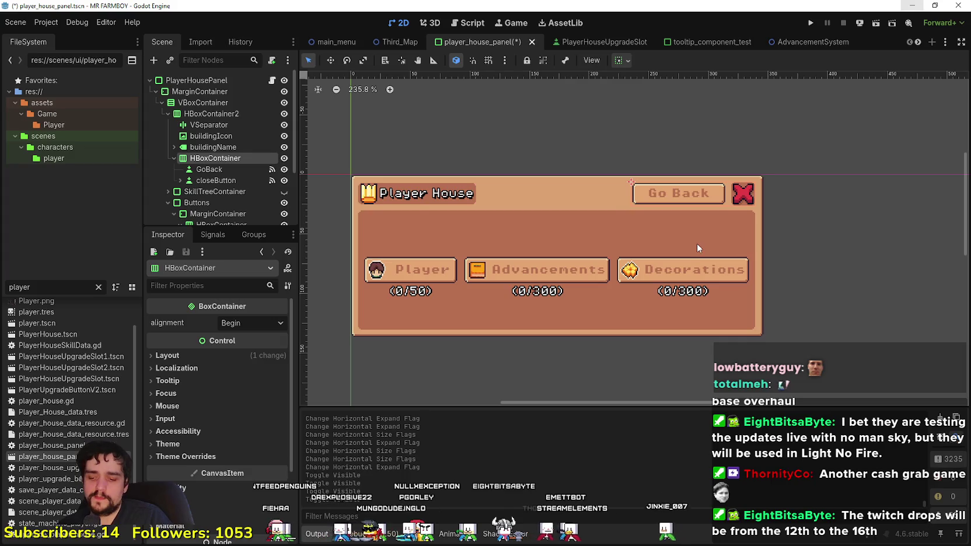
key("ctrl+s")
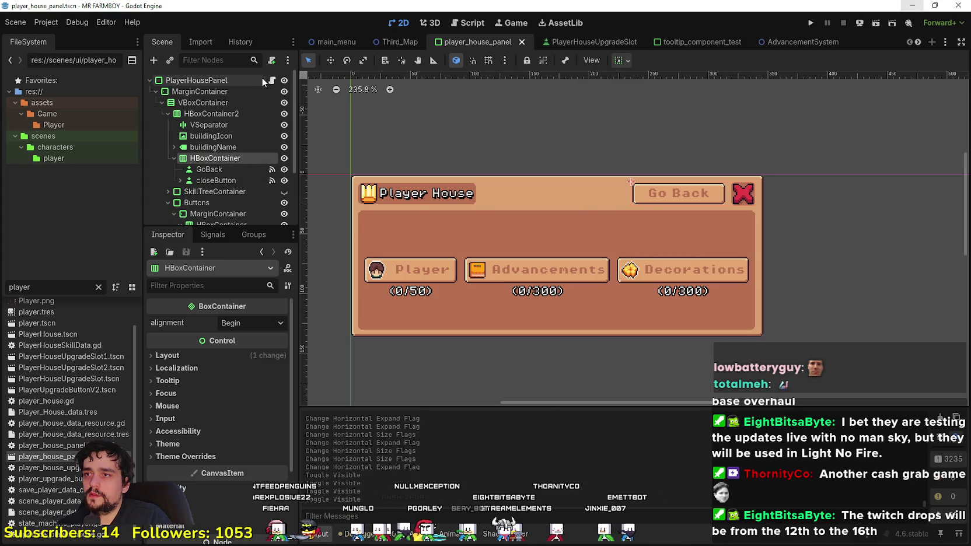
Step: Replace the outdated go_back declaration with a reference to HBoxContainer2/HBoxContainer/GoBack
left_click(272, 81)
scroll(585, 185, "up", 2)
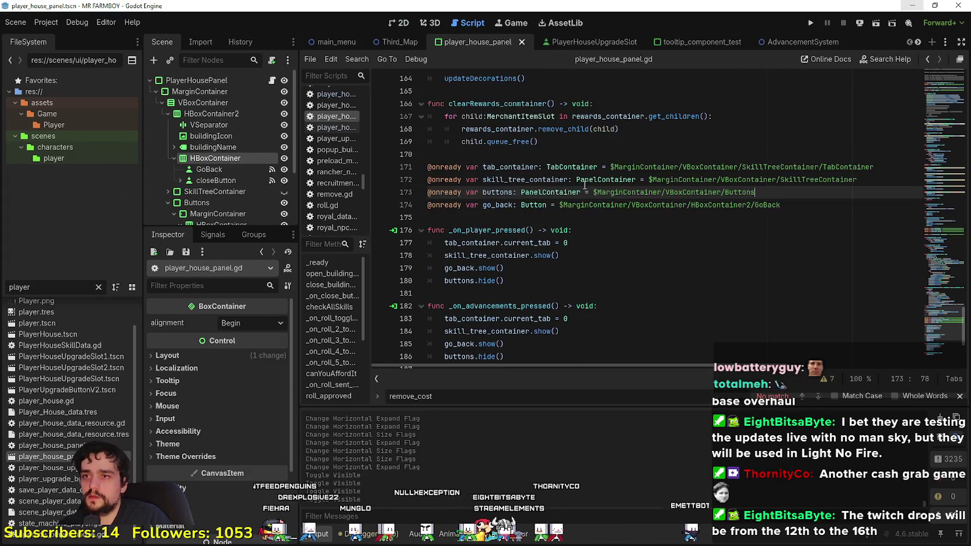
left_click(443, 217)
mouse_move(225, 169)
left_mouse_down()
mouse_move(206, 167)
mouse_move(496, 215)
mouse_move(728, 216)
left_mouse_up()
key("shift+Home")
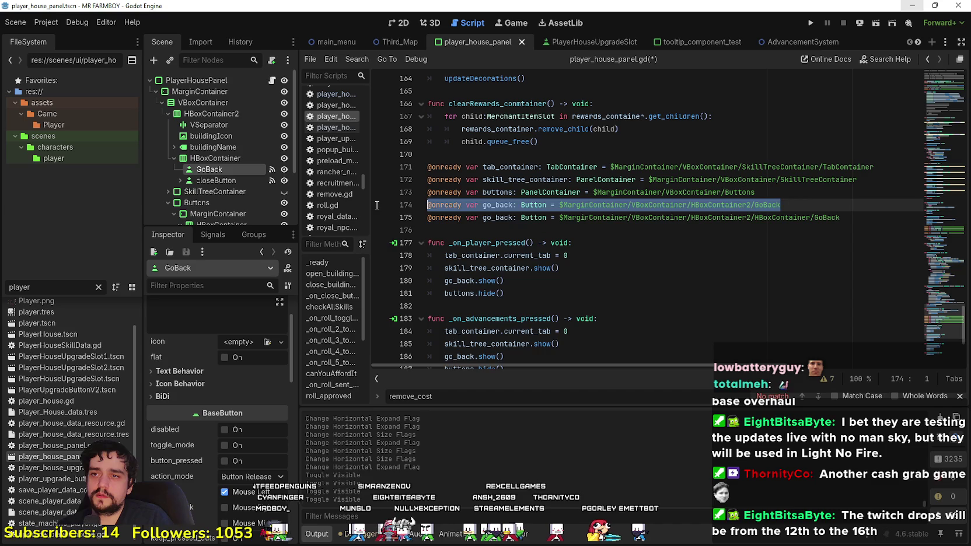
key("BackSpace")
key("BackSpace")
Step: Scroll back up to the top of player_house_panel.gd using the minimap
scroll(536, 217, "up", 3)
left_click(498, 263)
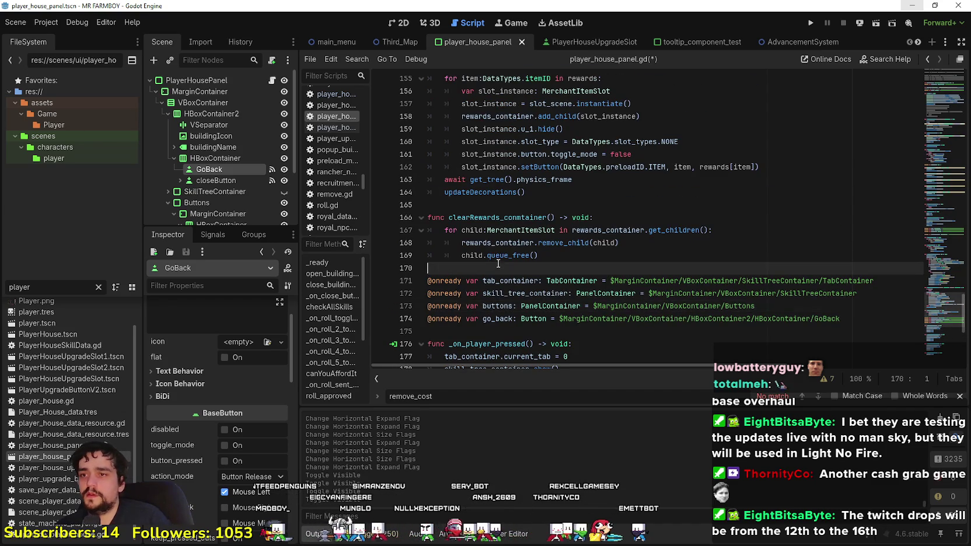
left_click(259, 182)
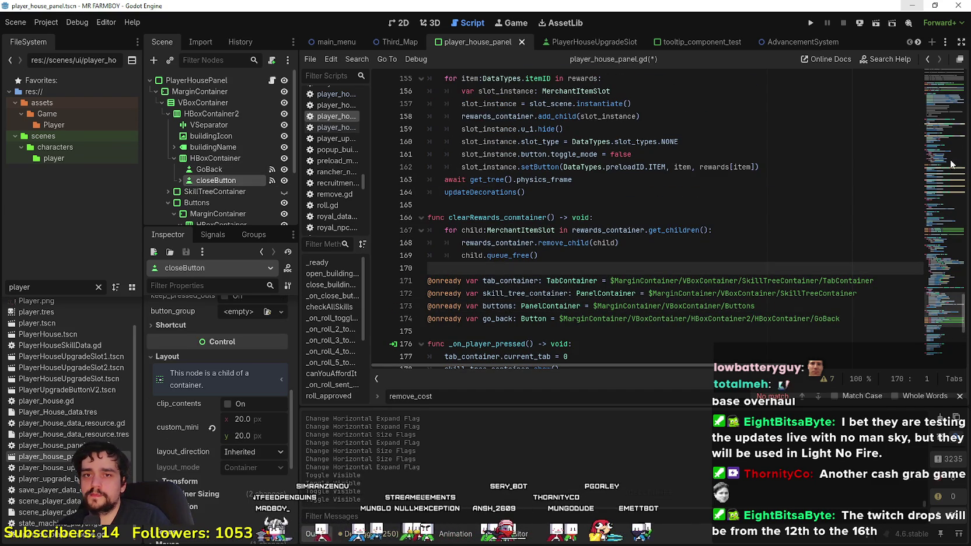
left_click(938, 187)
mouse_move(946, 130)
left_mouse_down()
mouse_move(933, 67)
mouse_move(931, 98)
left_mouse_up()
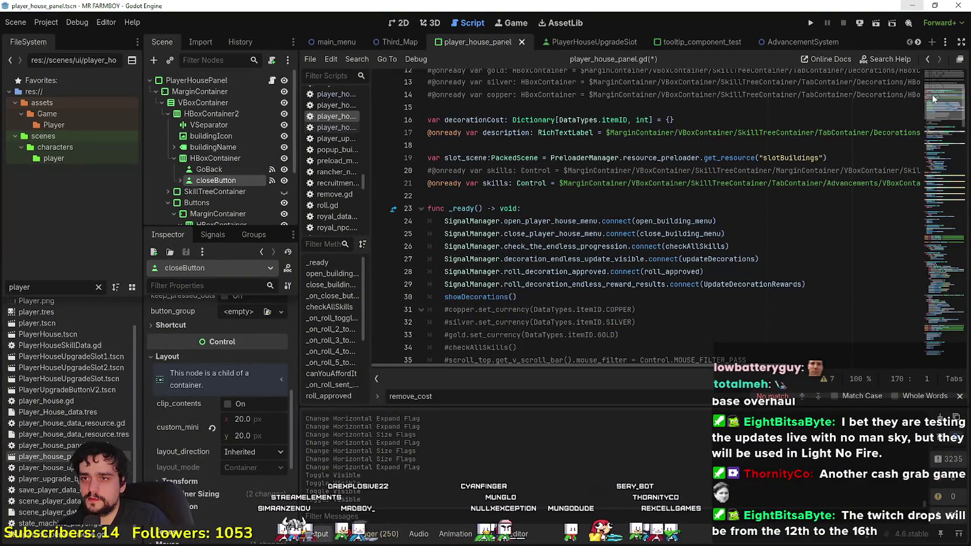
Step: Return to the Player House panel scene, run the game, then show the 'Sean Murray on X' browser tab
left_click(409, 22)
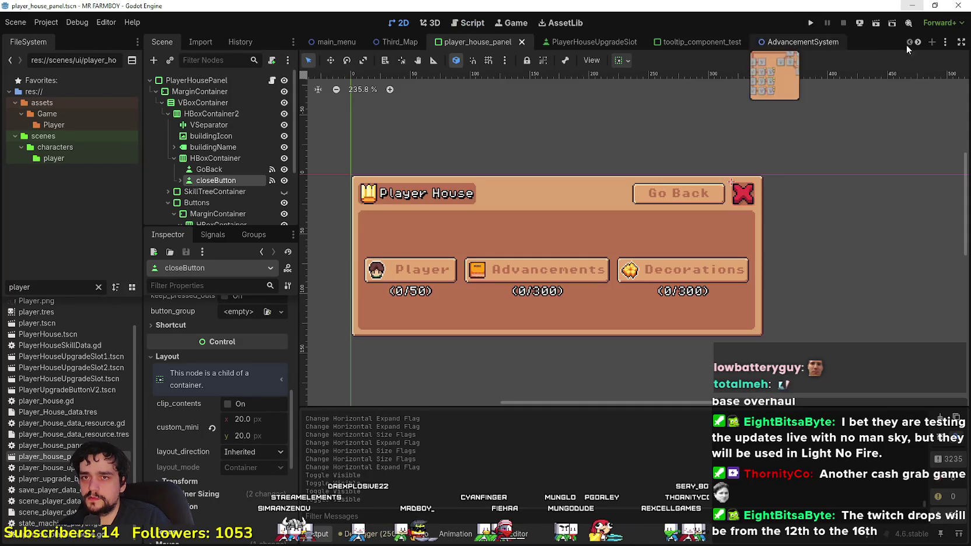
scroll(756, 181, "up", 1)
scroll(759, 178, "down", 1)
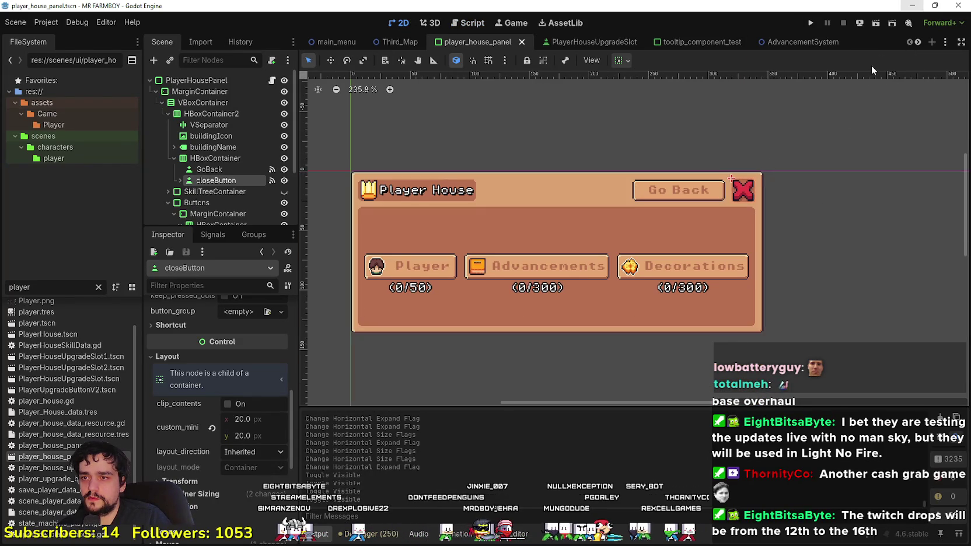
key("F5")
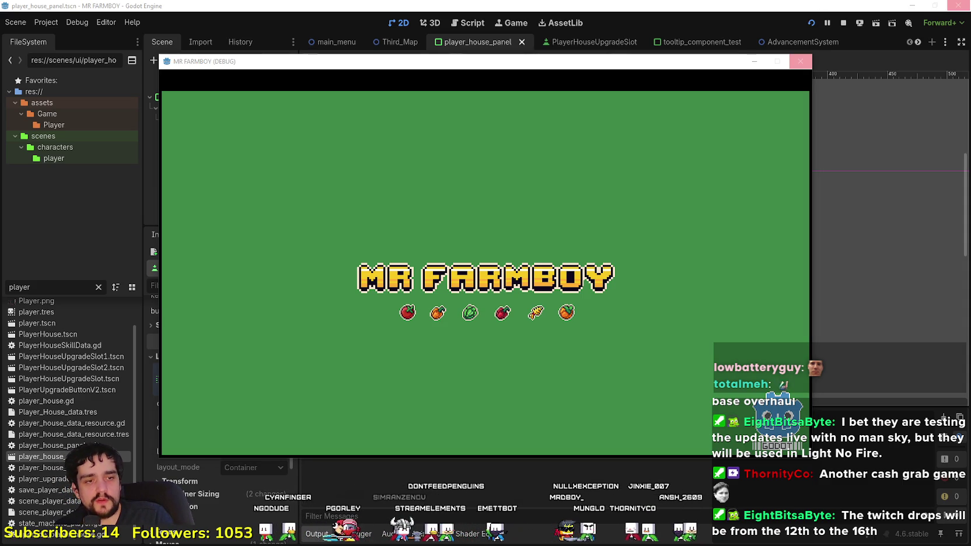
key("alt+Tab")
left_click(336, 91)
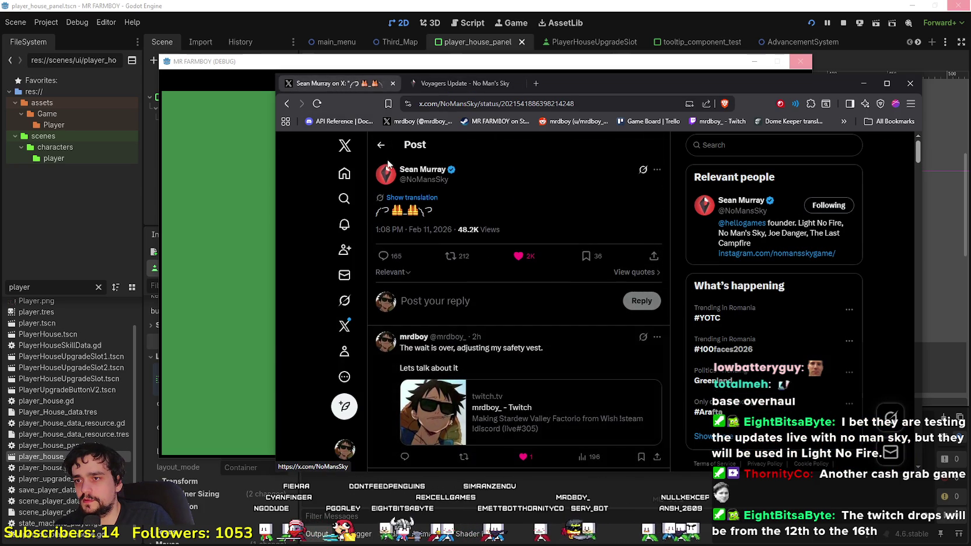
Step: Open the posting account's X profile and scroll through its feed
left_click(388, 172)
scroll(532, 392, "down", 5)
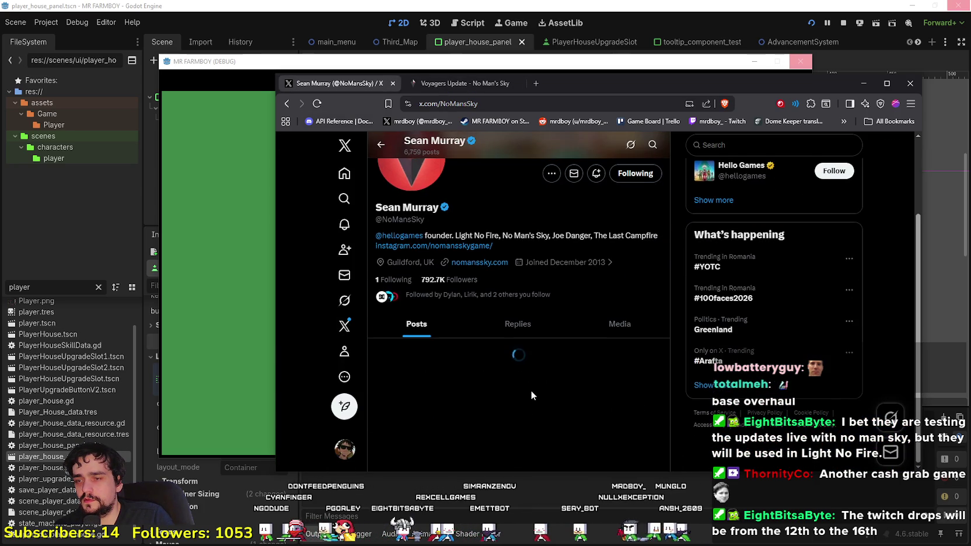
scroll(636, 398, "down", 3)
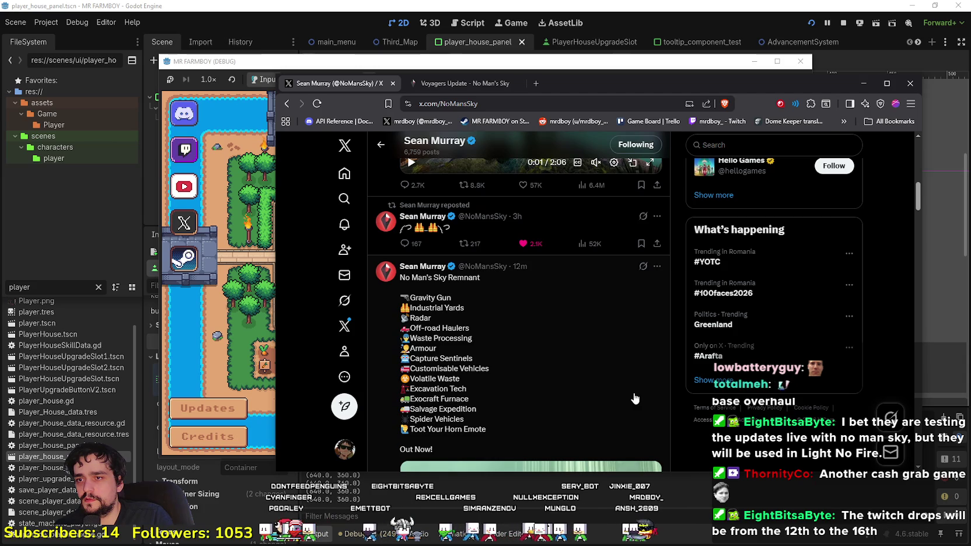
scroll(636, 398, "down", 2)
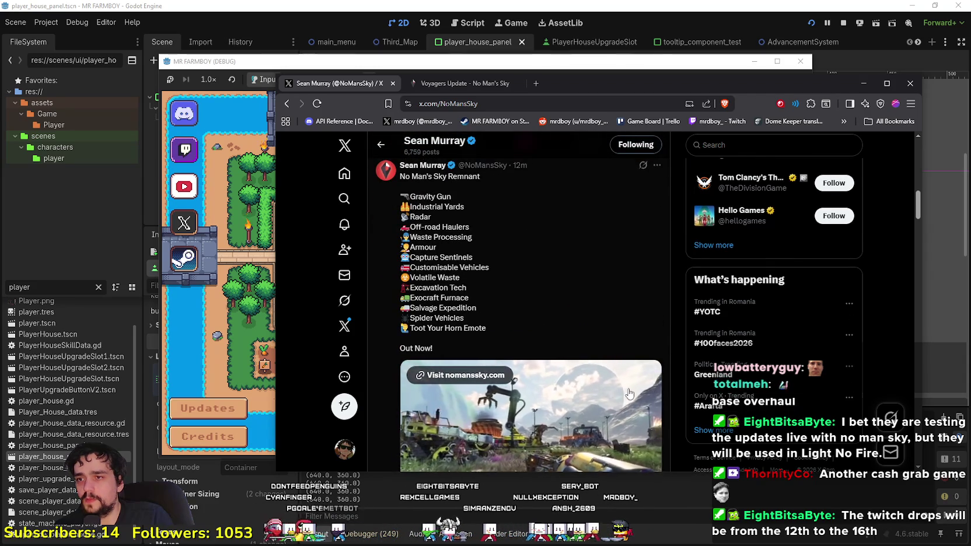
scroll(630, 395, "down", 2)
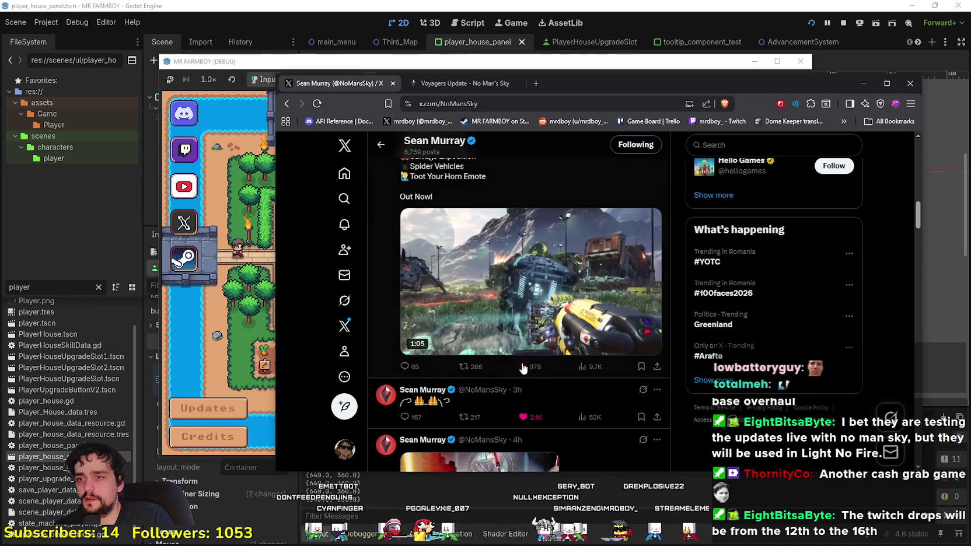
scroll(491, 304, "up", 3)
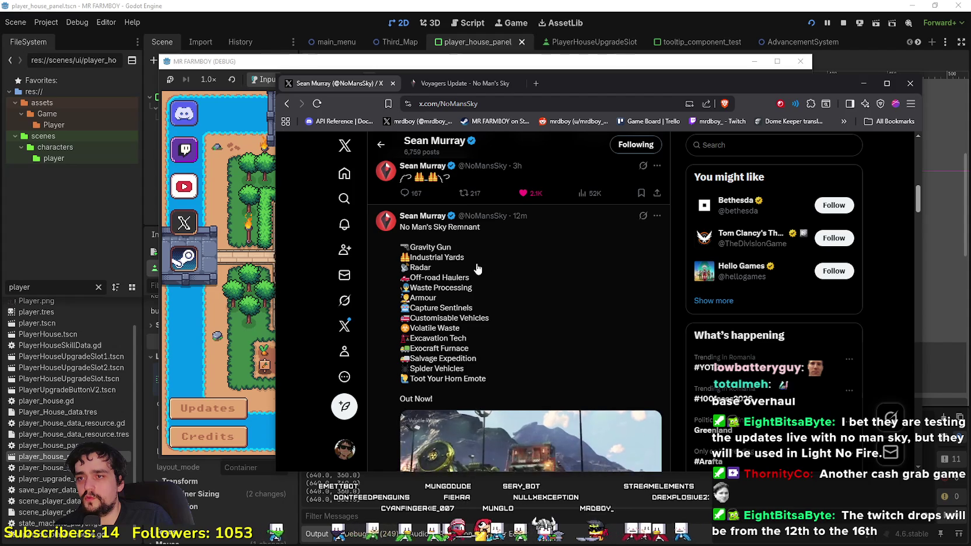
scroll(506, 254, "down", 2)
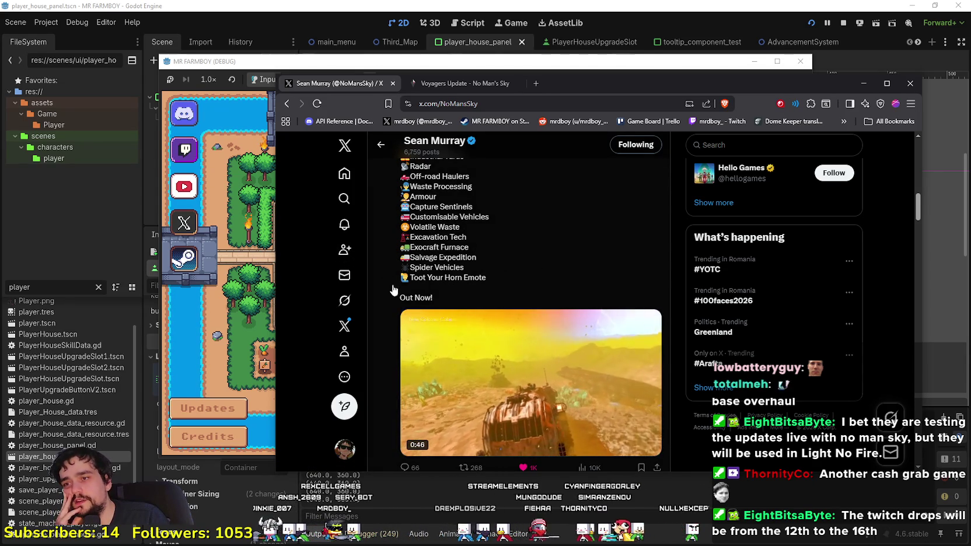
scroll(642, 374, "down", 3)
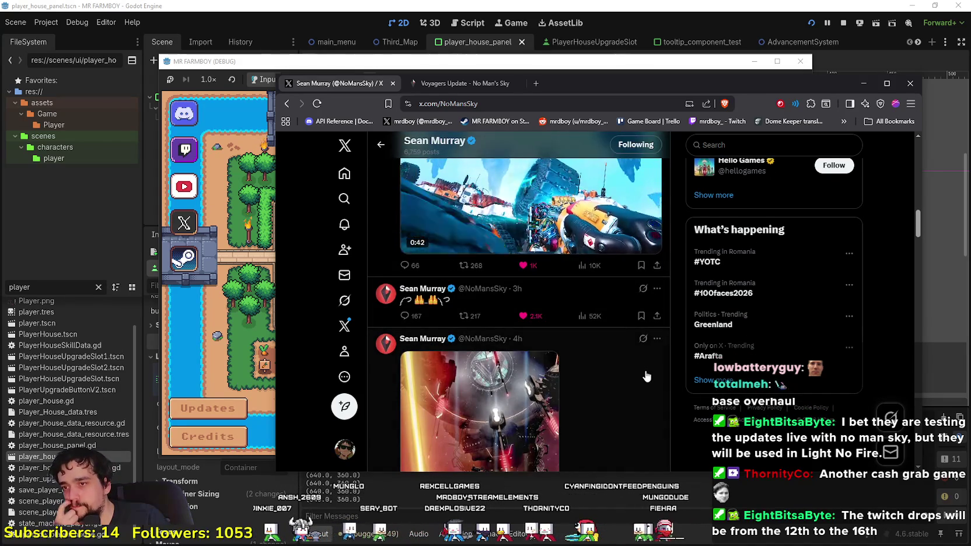
scroll(647, 374, "up", 2)
Step: Open the No Man's Sky Remnant video post and scroll through its replies
left_click(555, 301)
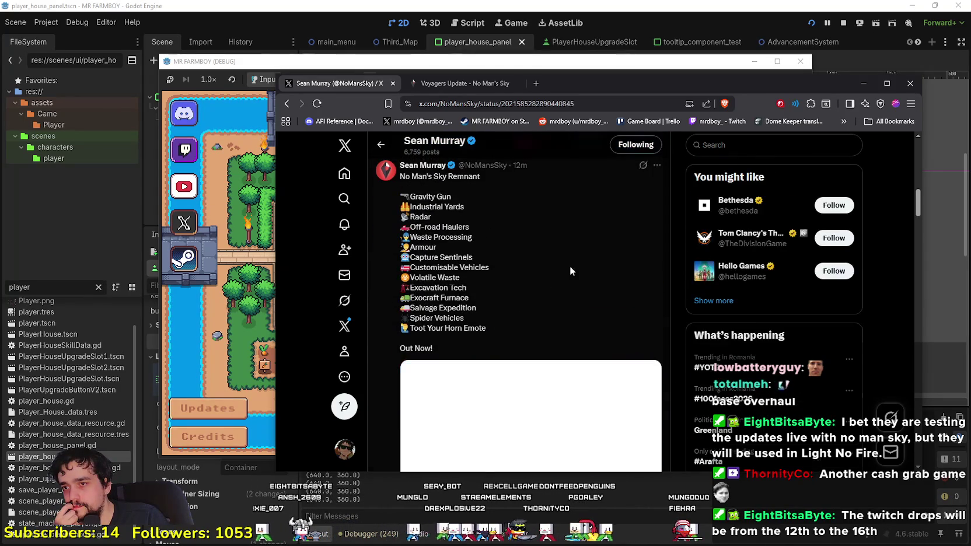
scroll(557, 271, "down", 7)
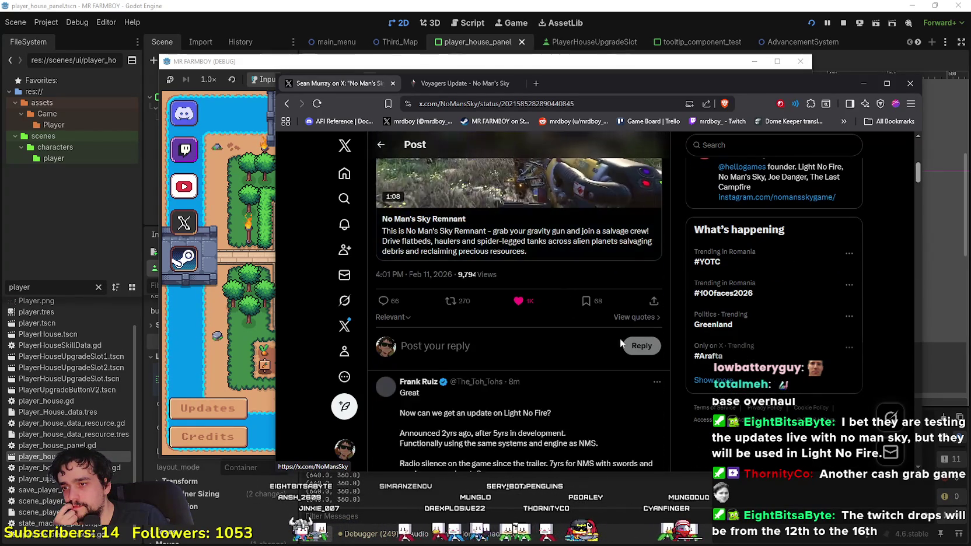
scroll(643, 374, "down", 3)
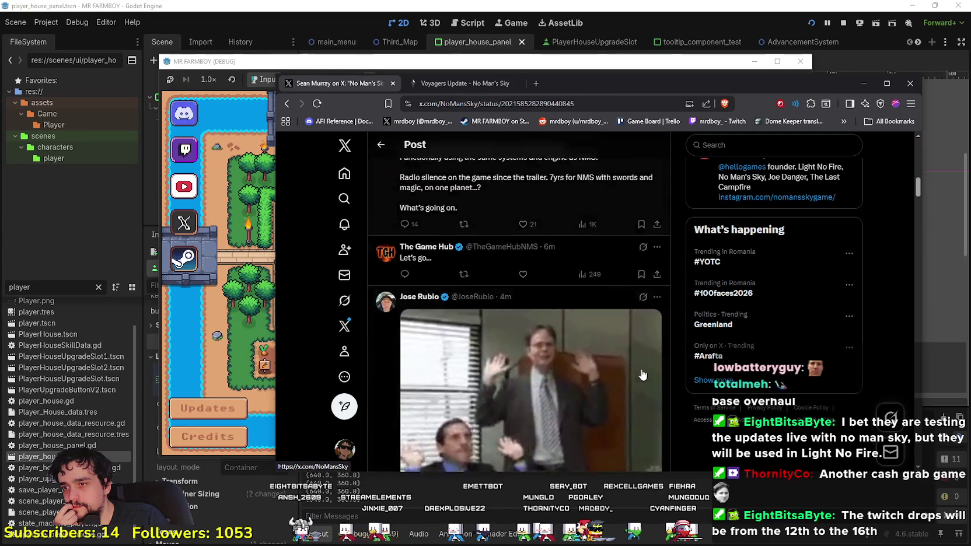
scroll(642, 373, "up", 2)
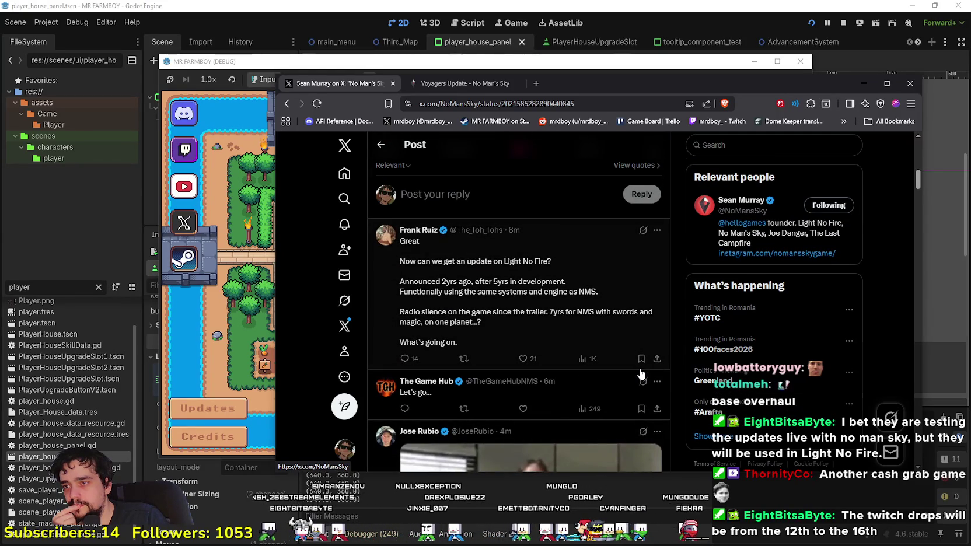
scroll(641, 372, "down", 10)
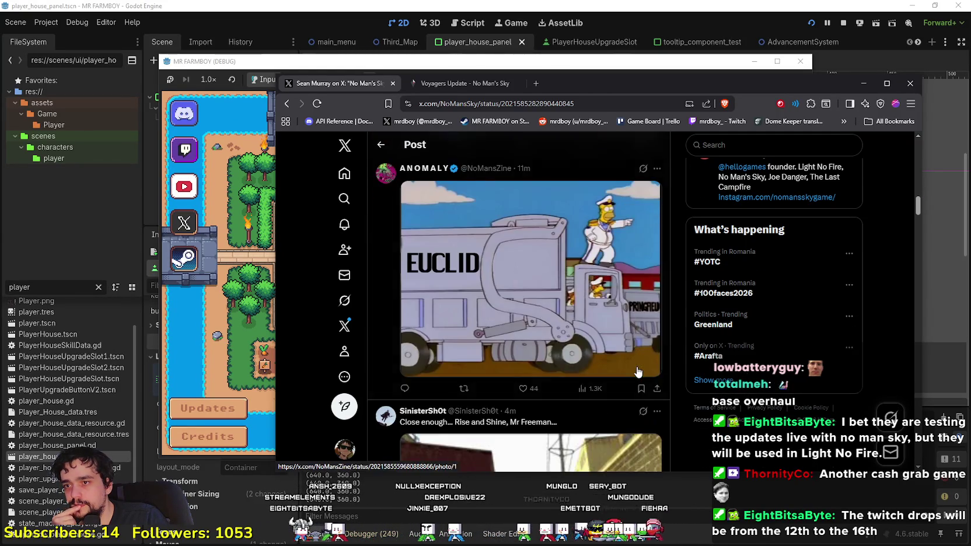
scroll(638, 372, "up", 10)
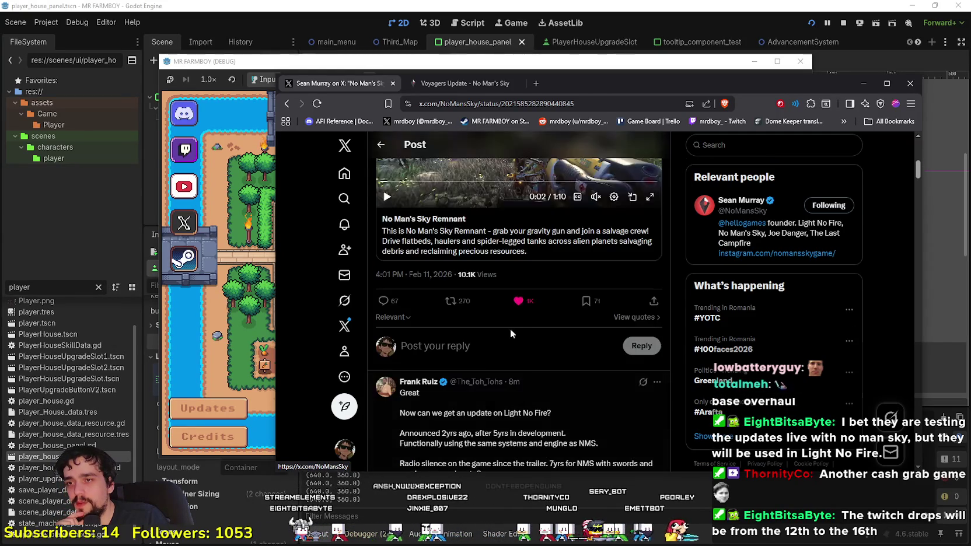
scroll(510, 329, "down", 2)
scroll(525, 327, "down", 10)
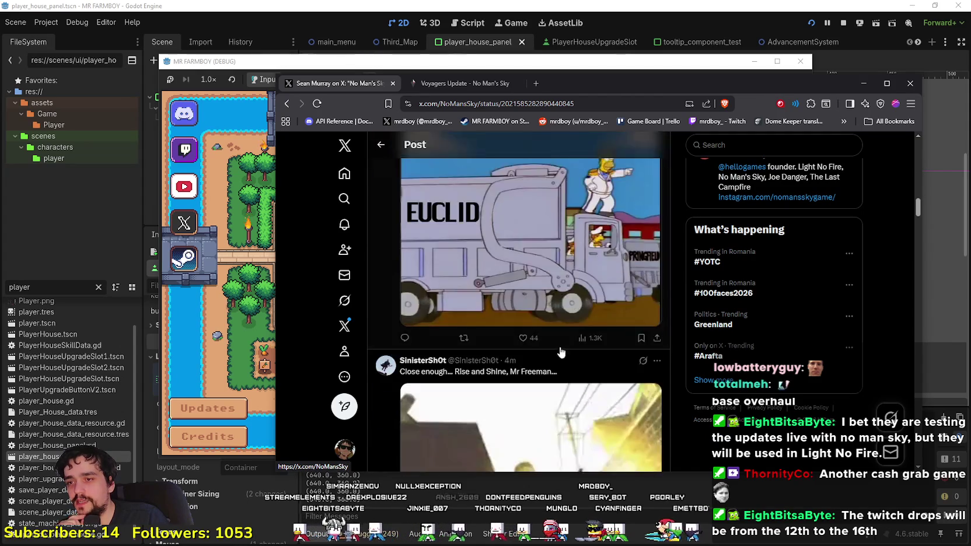
scroll(559, 354, "down", 15)
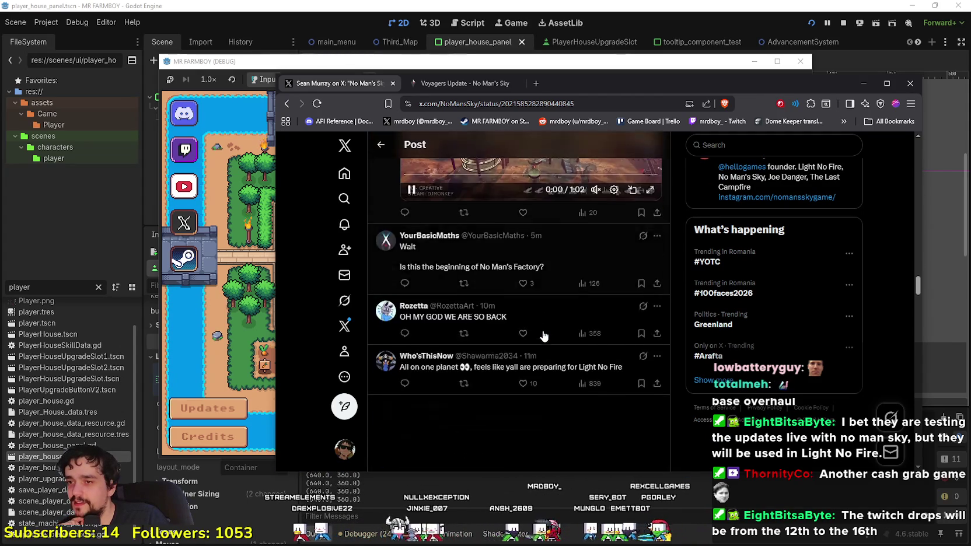
scroll(543, 333, "up", 5)
scroll(540, 327, "down", 2)
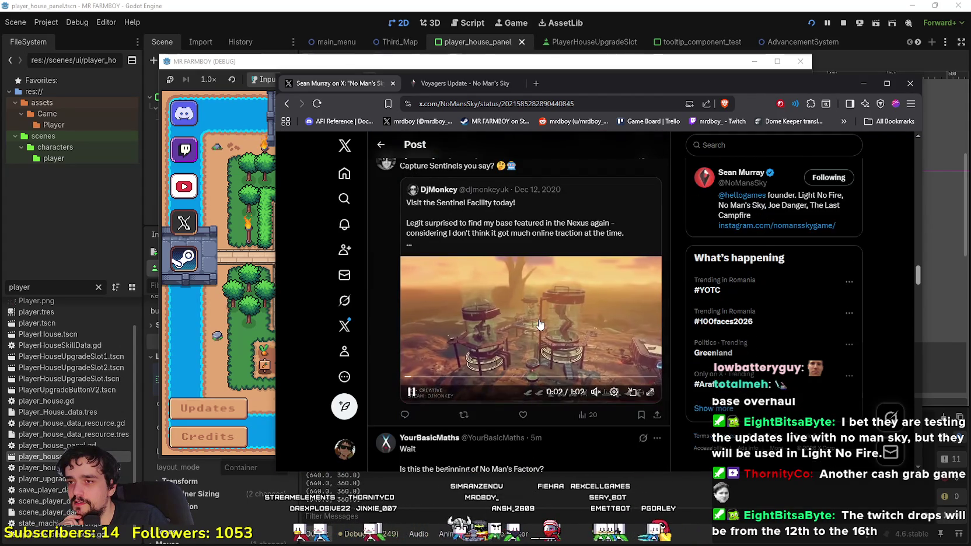
scroll(539, 324, "down", 10)
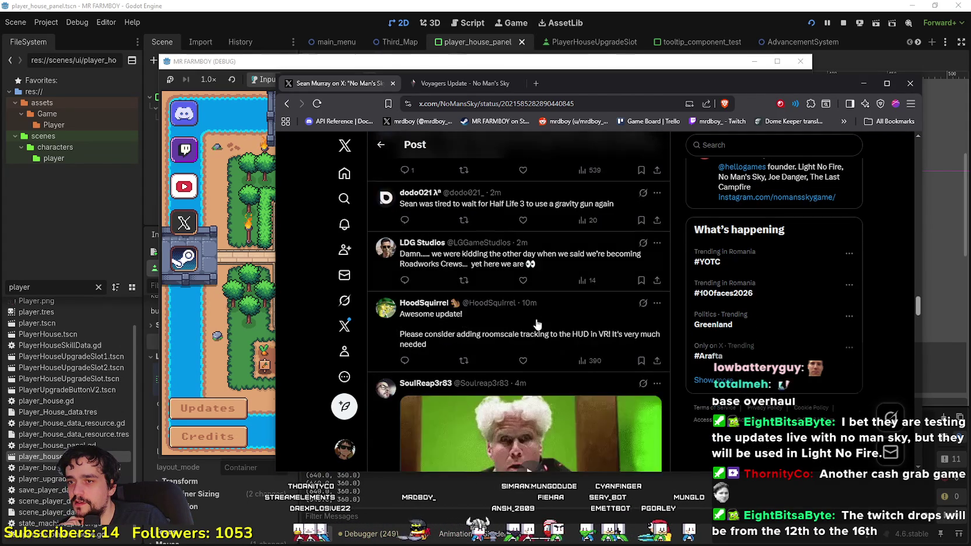
scroll(538, 325, "down", 12)
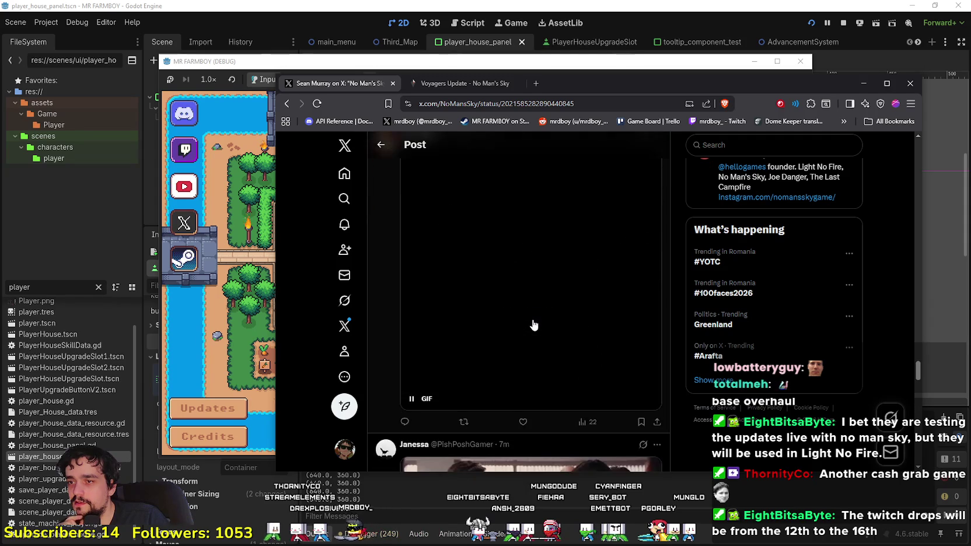
scroll(532, 321, "down", 12)
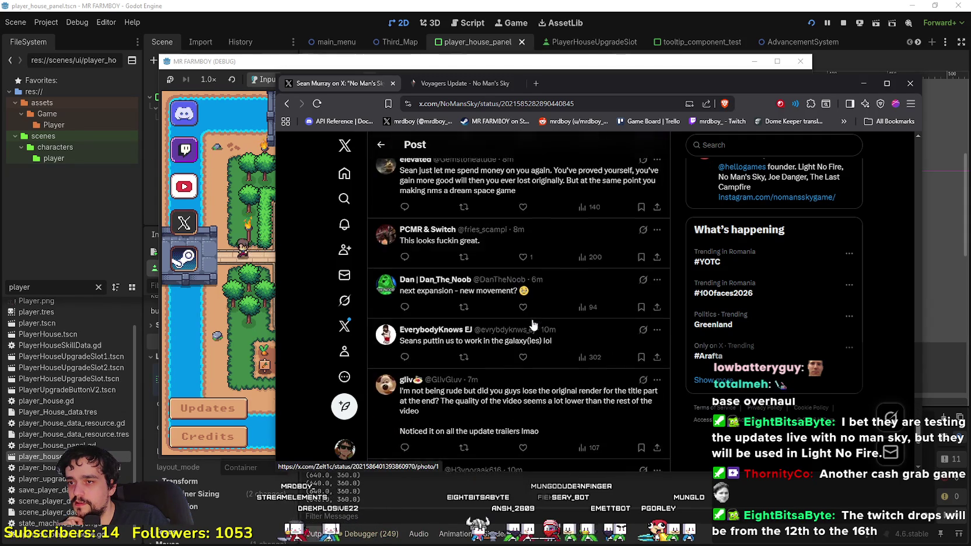
Step: Open the Voyagers update page and load Save 3 in the running game
left_click(521, 86)
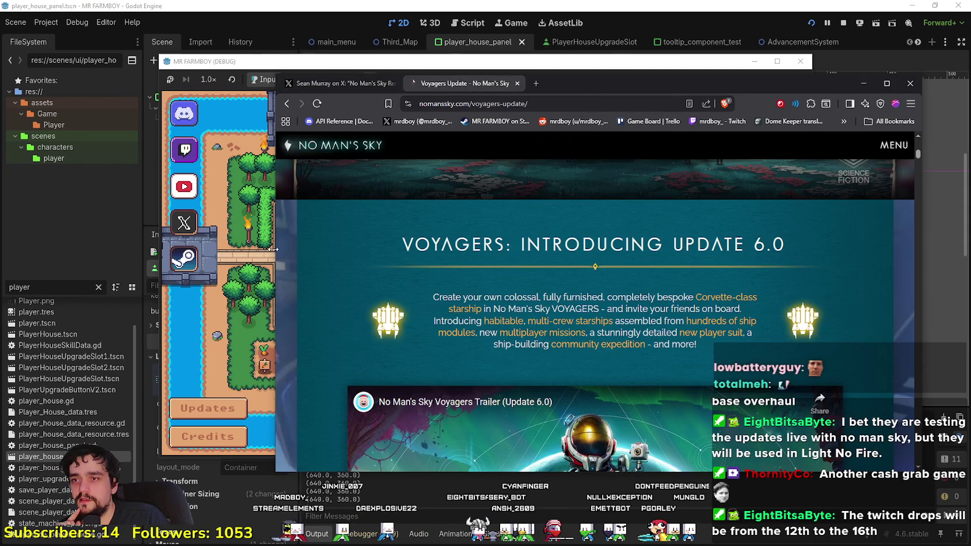
left_click(251, 263)
left_click(479, 255)
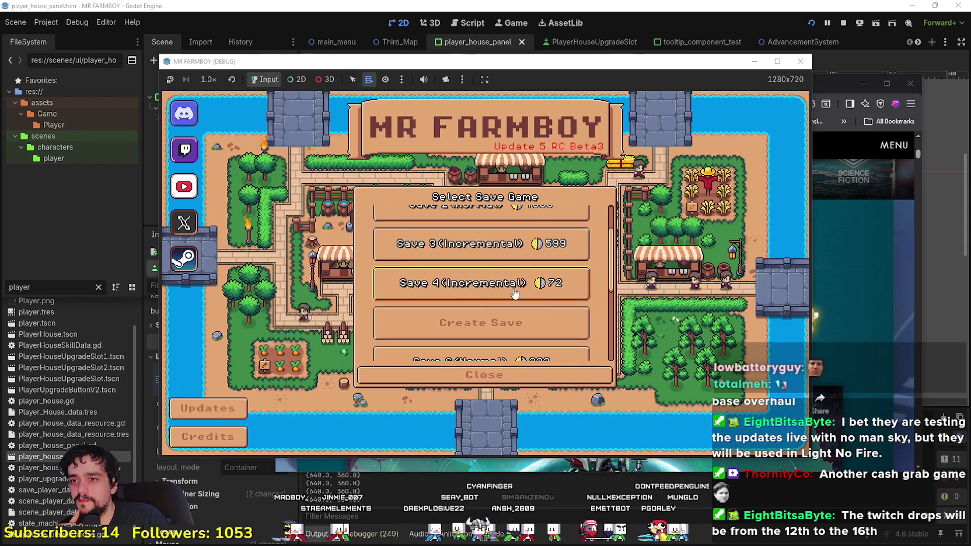
left_click(480, 255)
left_click(442, 255)
Step: Load the Remnant Update patch notes from the site menu, then bring the game window forward
left_click(877, 252)
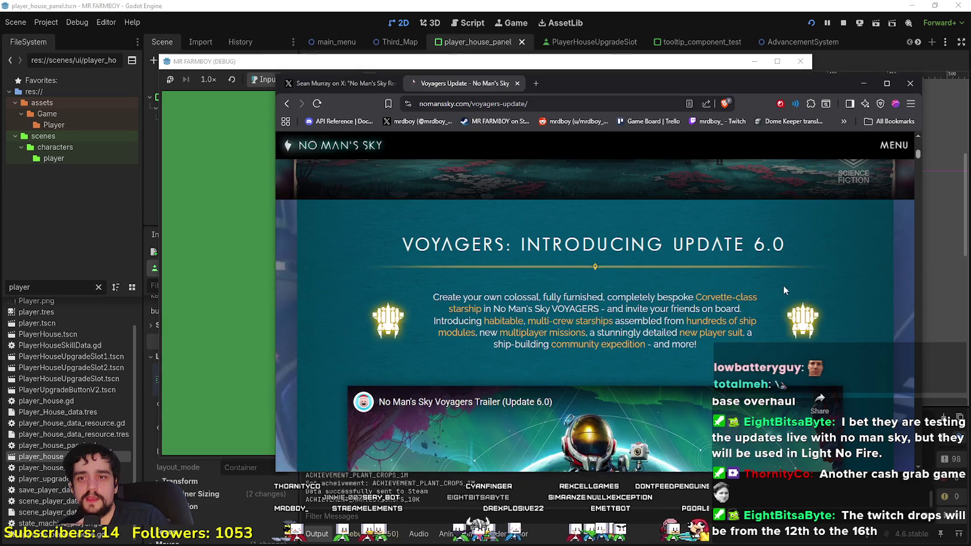
scroll(783, 285, "down", 3)
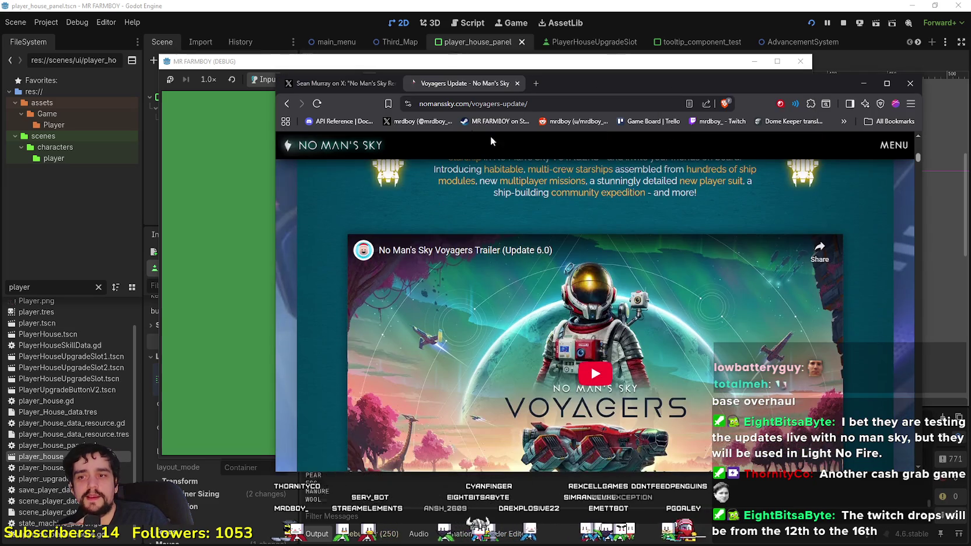
left_click(317, 108)
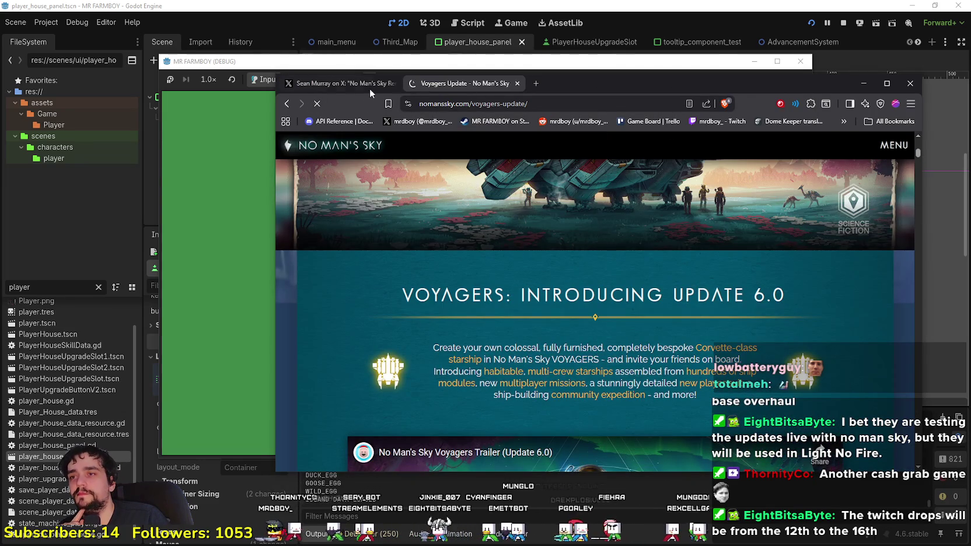
left_click(894, 145)
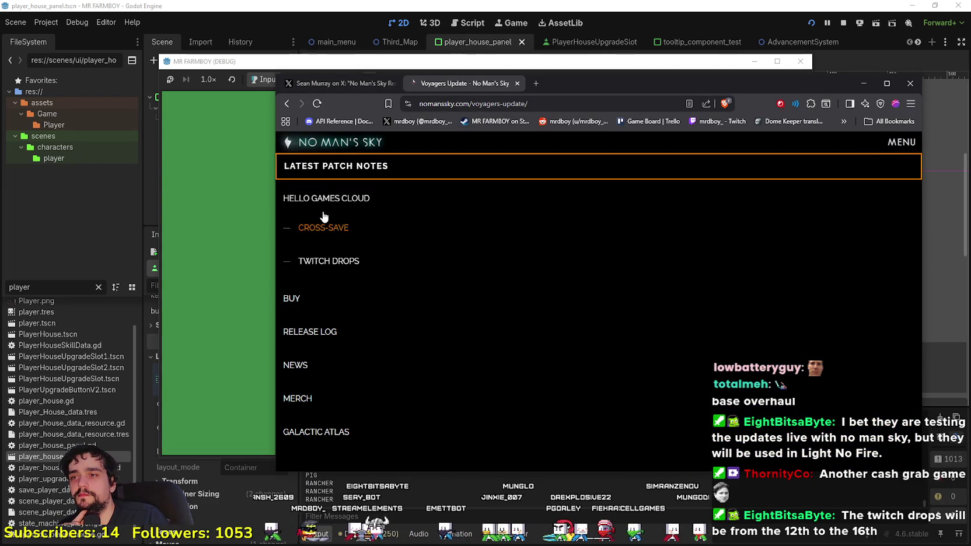
left_click(327, 163)
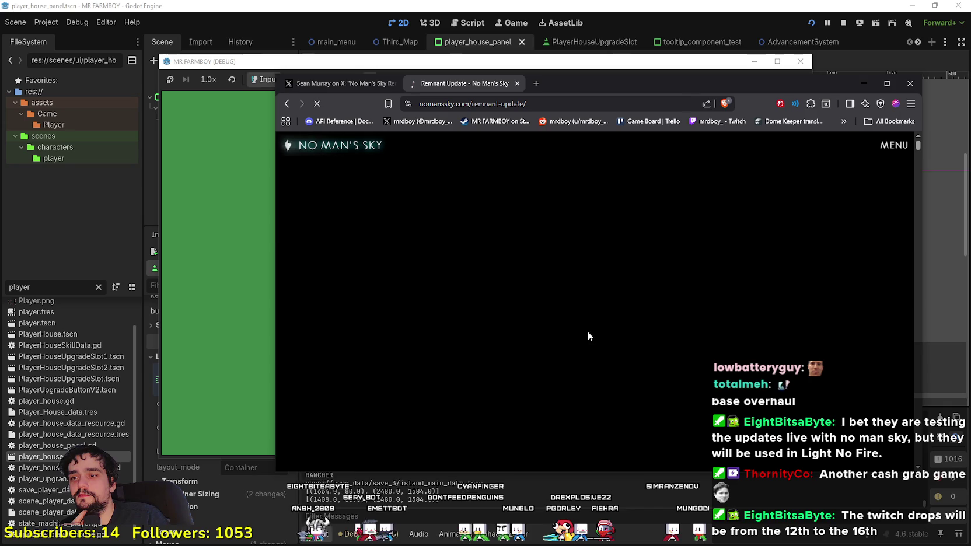
left_click(236, 217)
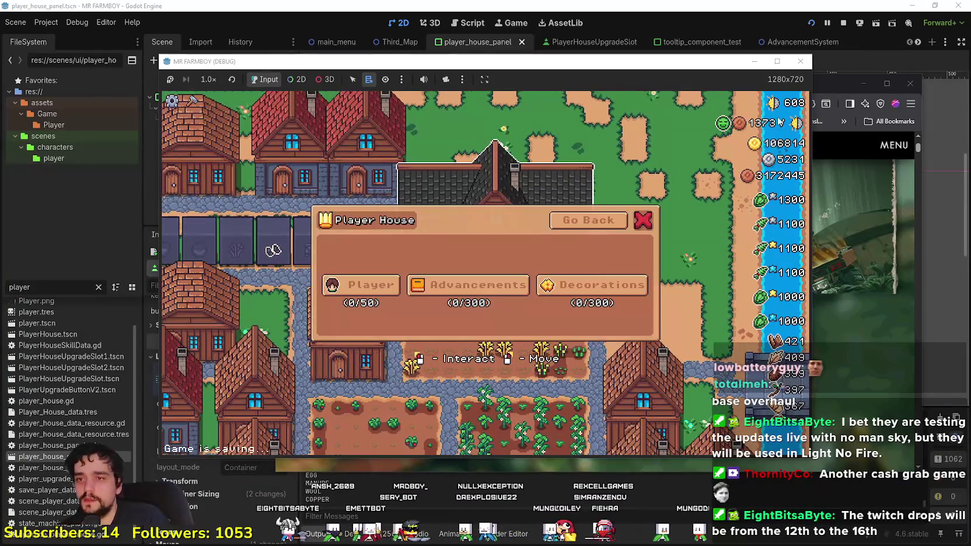
Step: Maximize the game and repeatedly open Advancements and Decorations, returning via Go Back, ending on Advancements
left_click(778, 62)
left_click(443, 304)
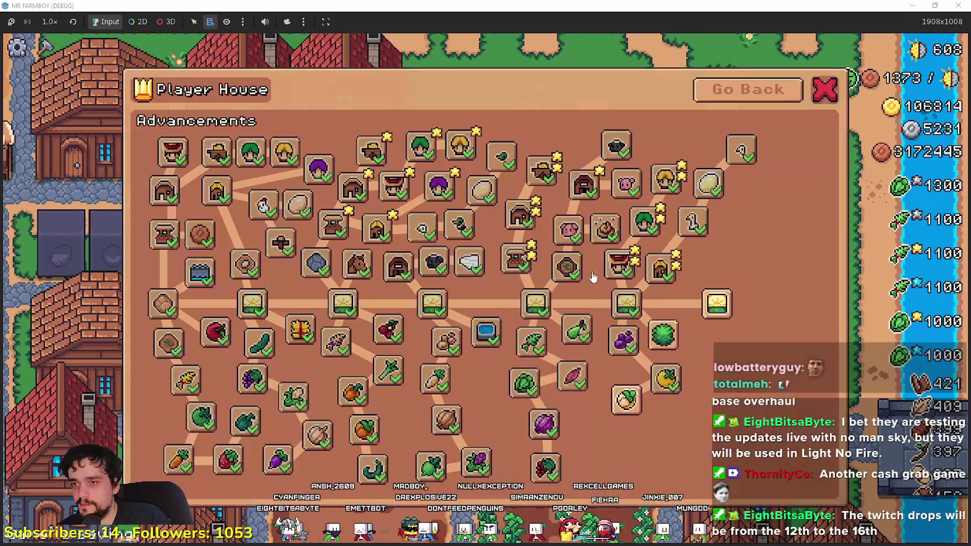
left_click(721, 91)
left_click(689, 304)
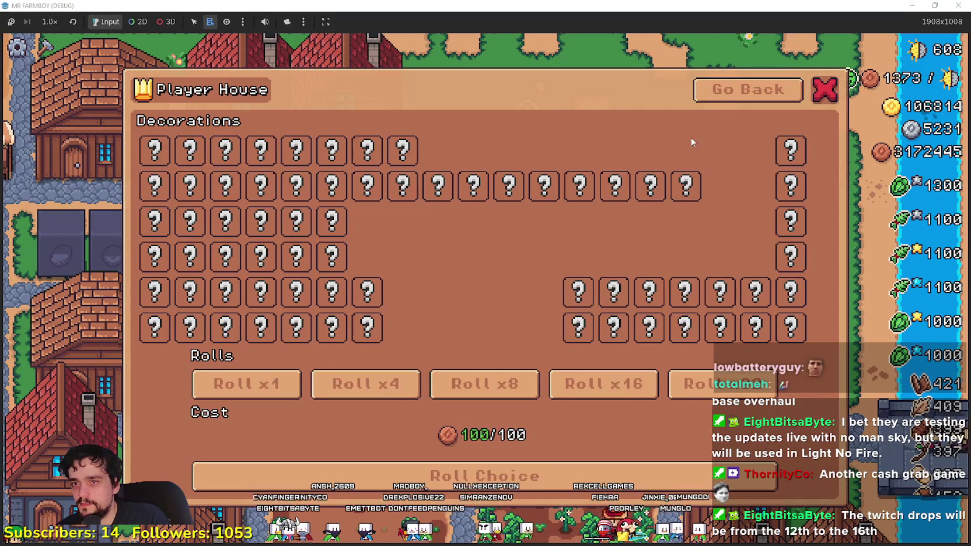
left_click(718, 90)
left_click(461, 303)
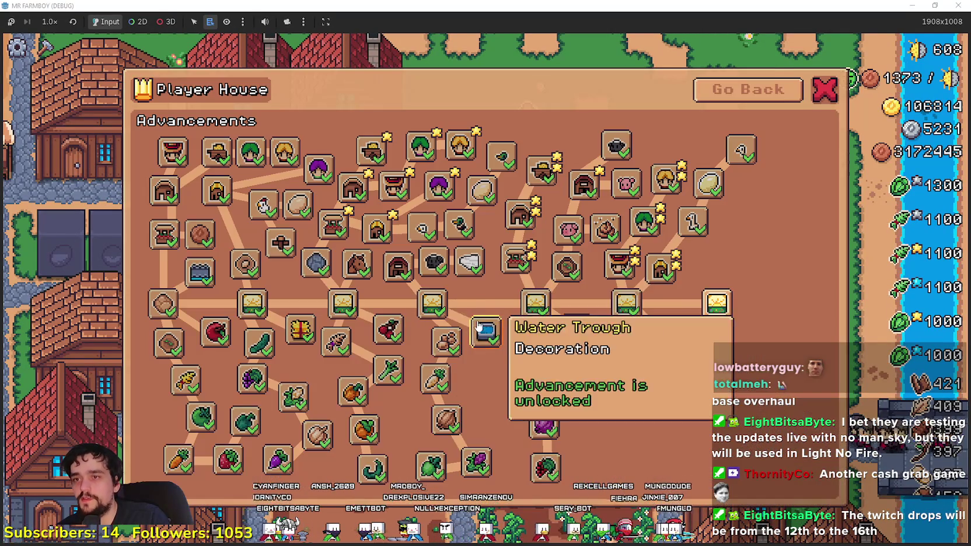
left_click(747, 93)
left_click(461, 305)
left_click(737, 93)
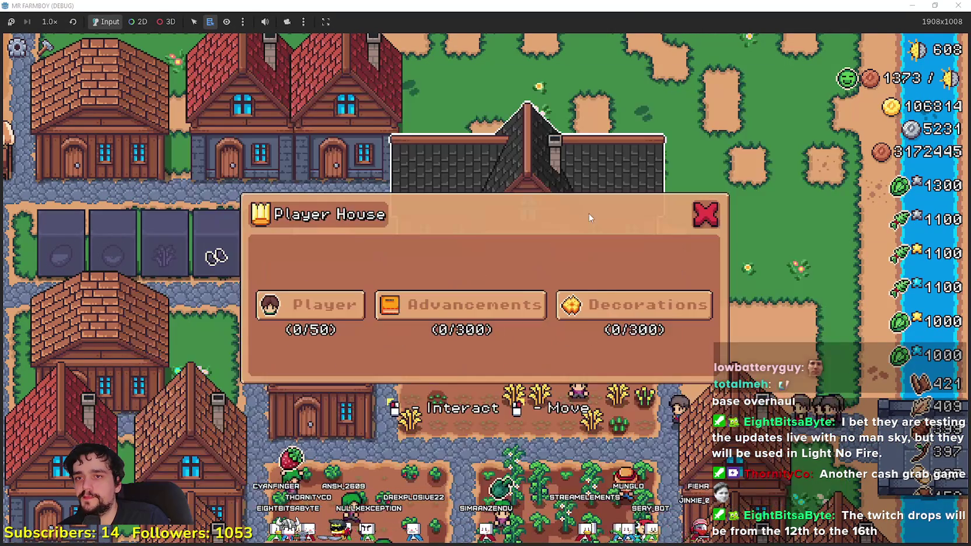
left_click(484, 314)
left_click(776, 88)
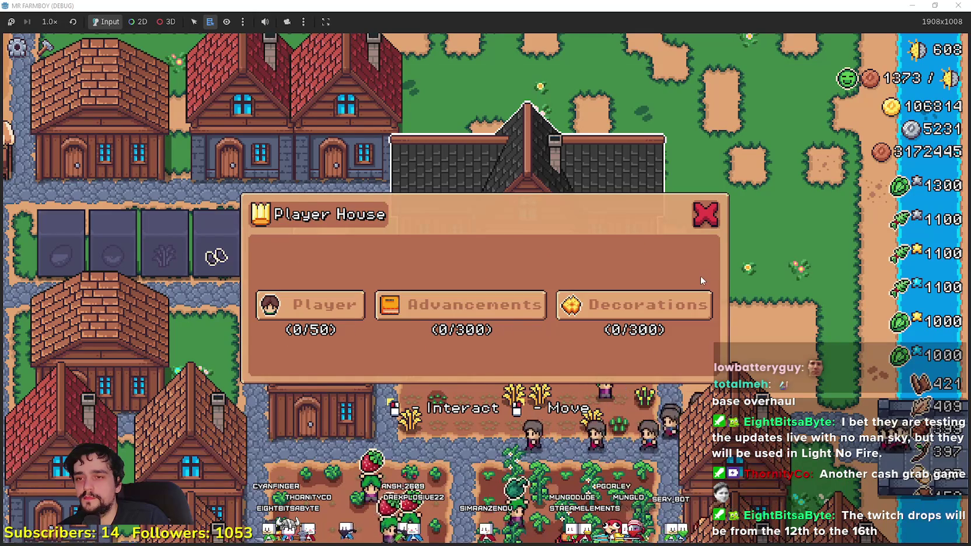
left_click(682, 295)
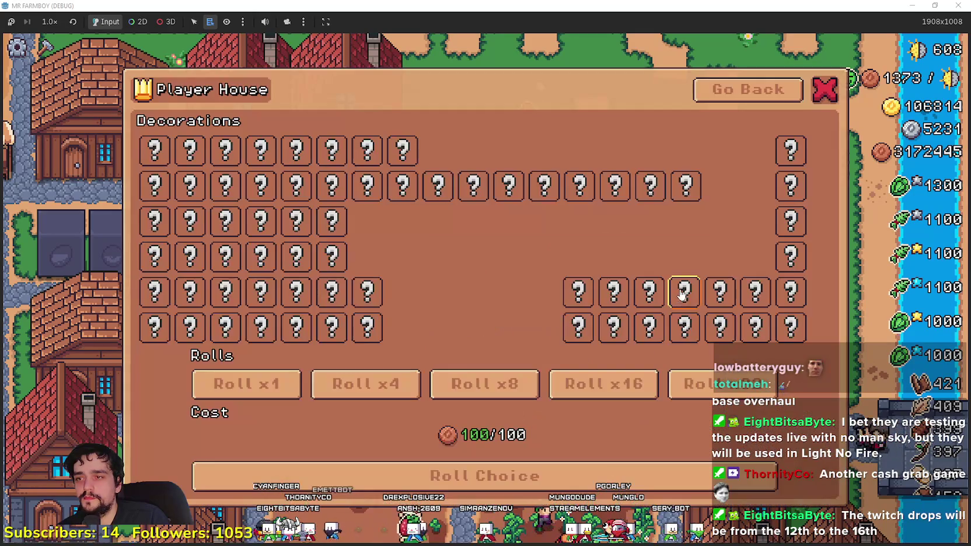
left_click(759, 94)
left_click(444, 305)
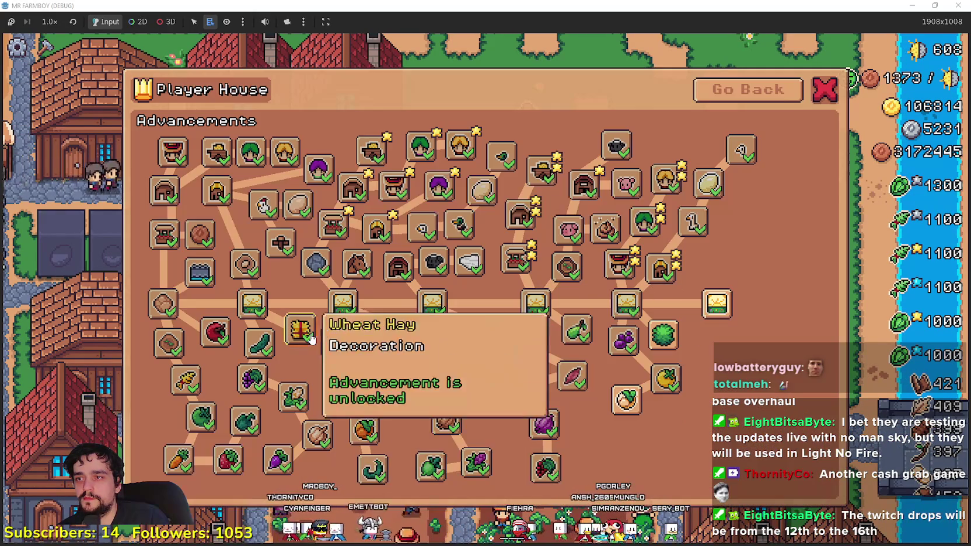
left_click(759, 93)
left_click(444, 305)
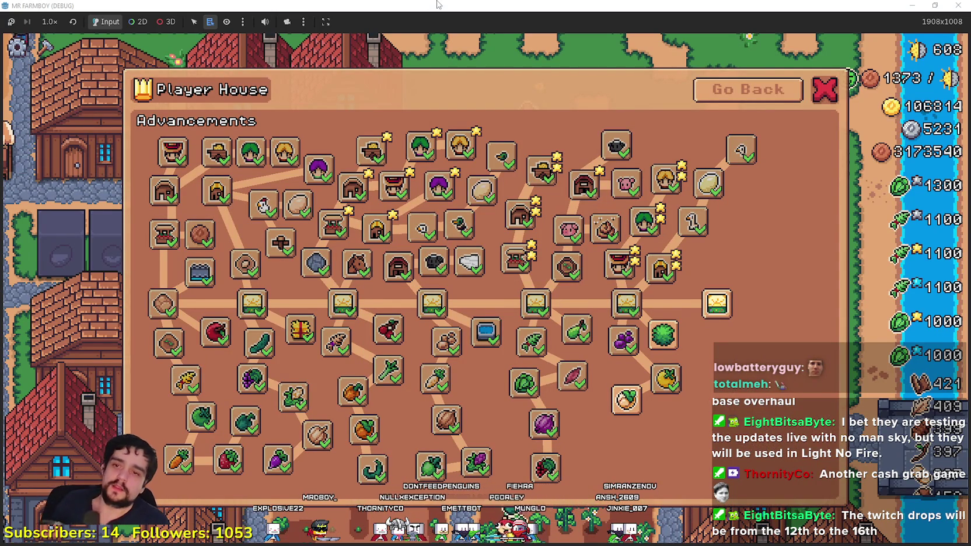
left_click(748, 89)
left_click(463, 309)
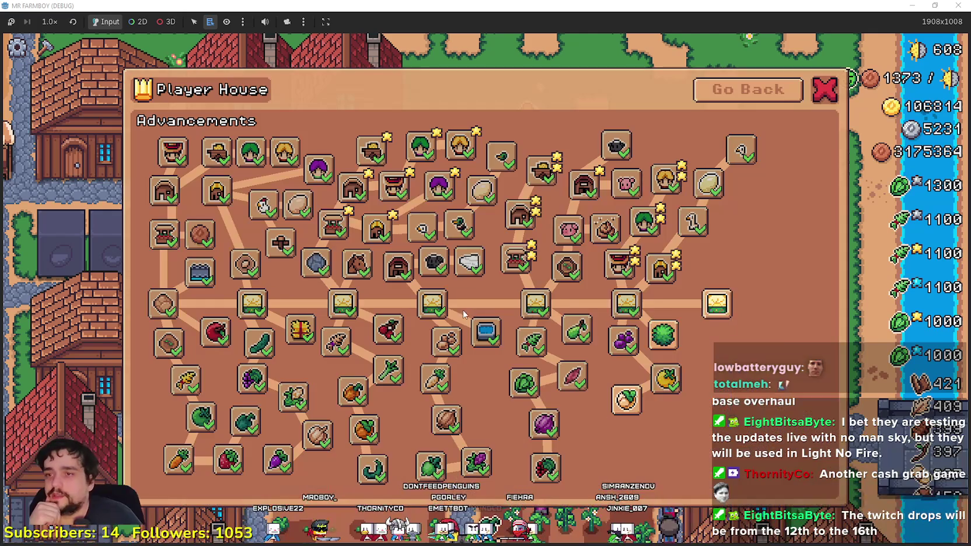
Step: Open Decorations, then roll and claim x8 and x16 decoration batches
mouse_move(725, 324)
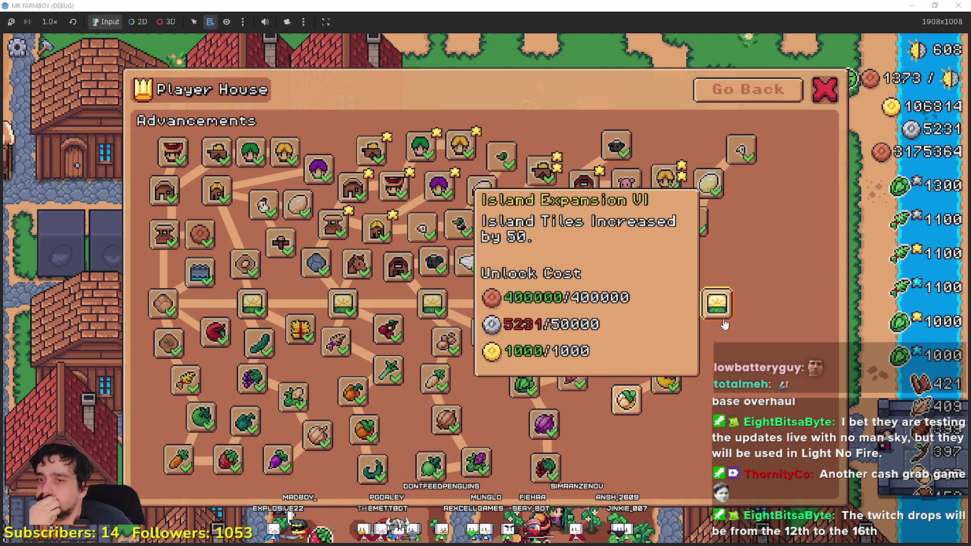
left_click(643, 303)
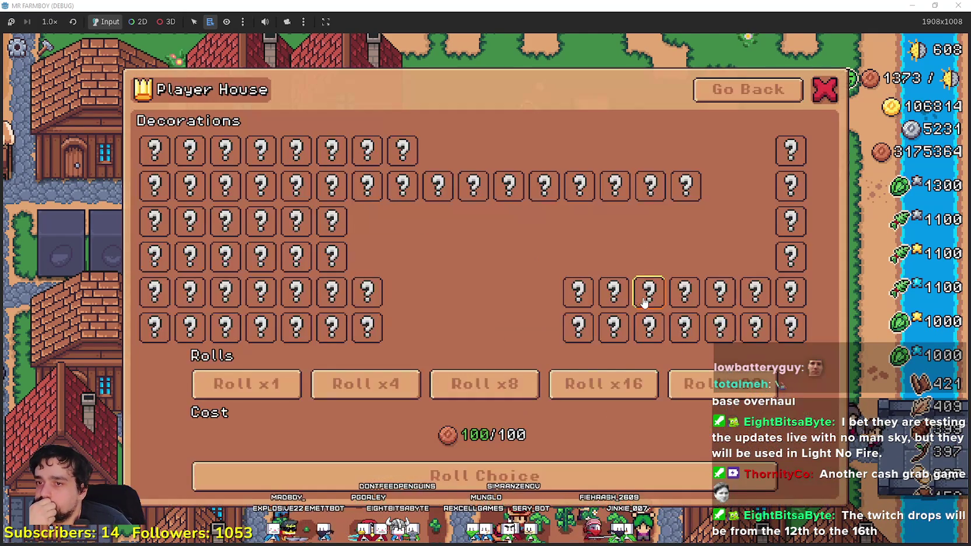
left_click(513, 392)
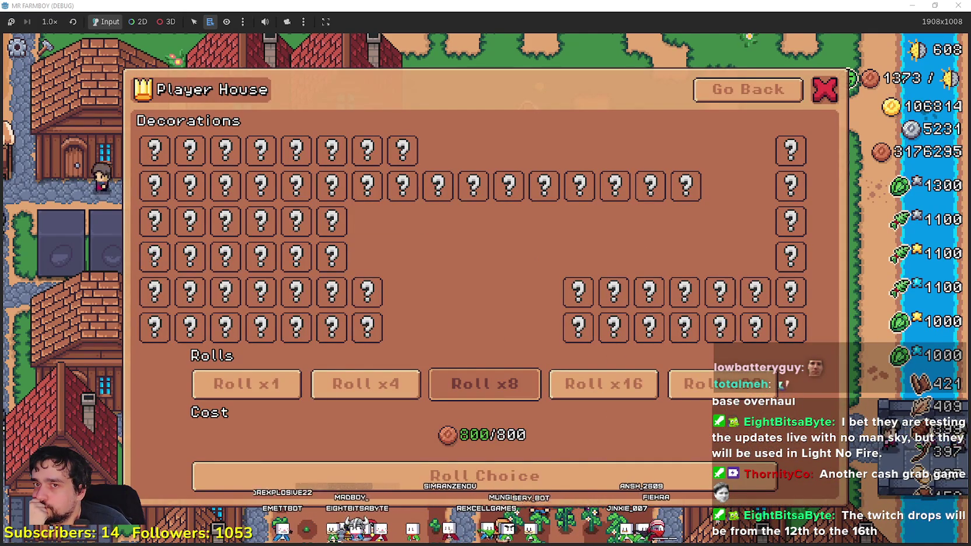
left_click(584, 476)
left_click(585, 479)
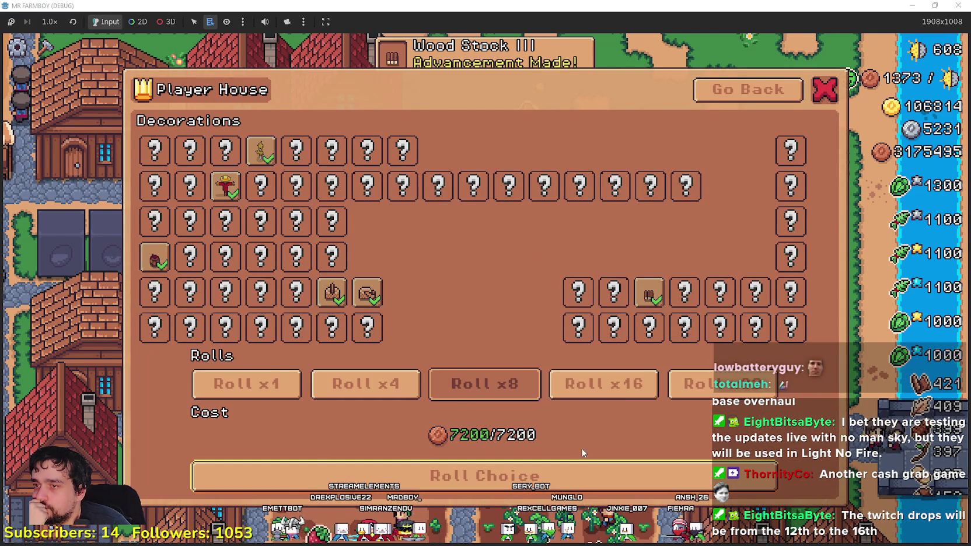
left_click(589, 385)
left_click(587, 474)
left_click(467, 469)
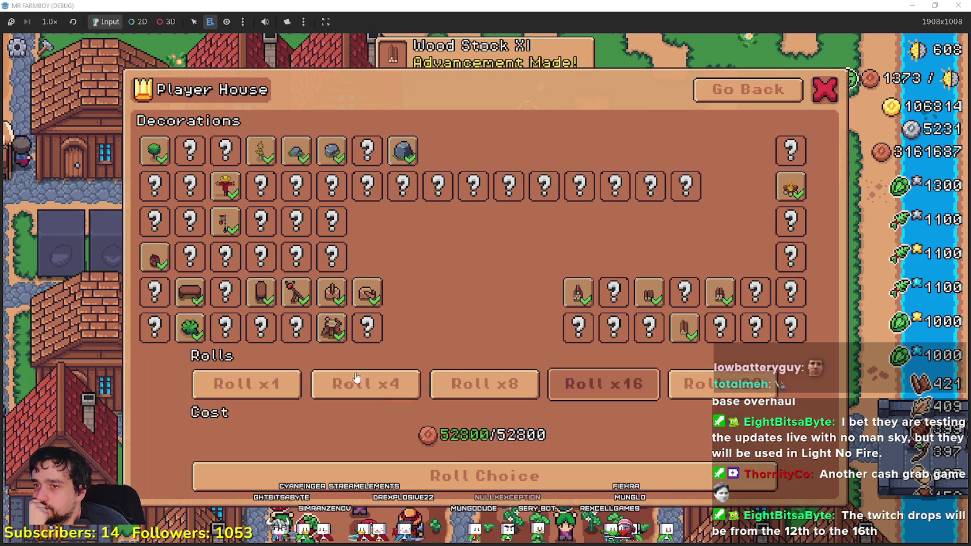
Step: Roll and claim another round of x4, x8 and x16 decorations
left_click(365, 383)
left_click(487, 474)
left_click(492, 473)
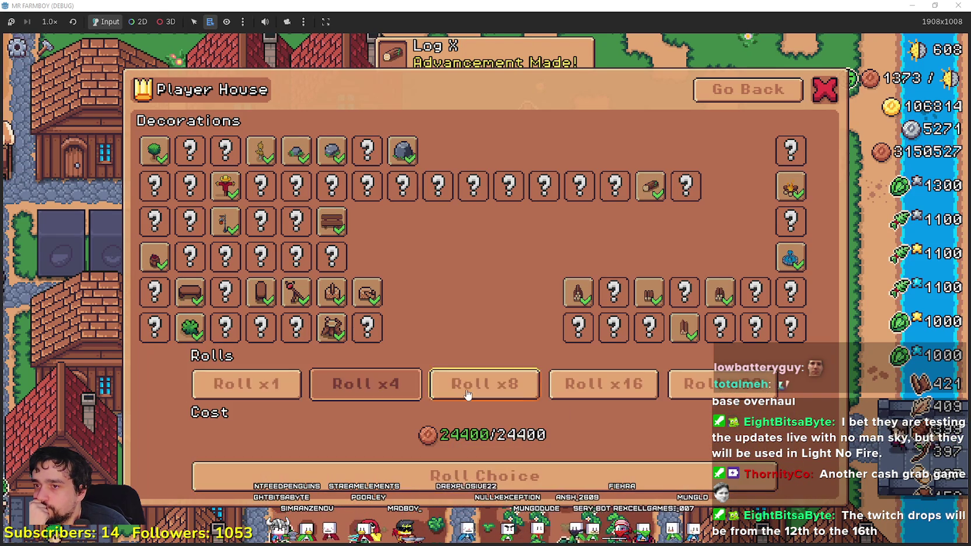
left_click(484, 384)
left_click(549, 476)
left_click(549, 474)
left_click(604, 384)
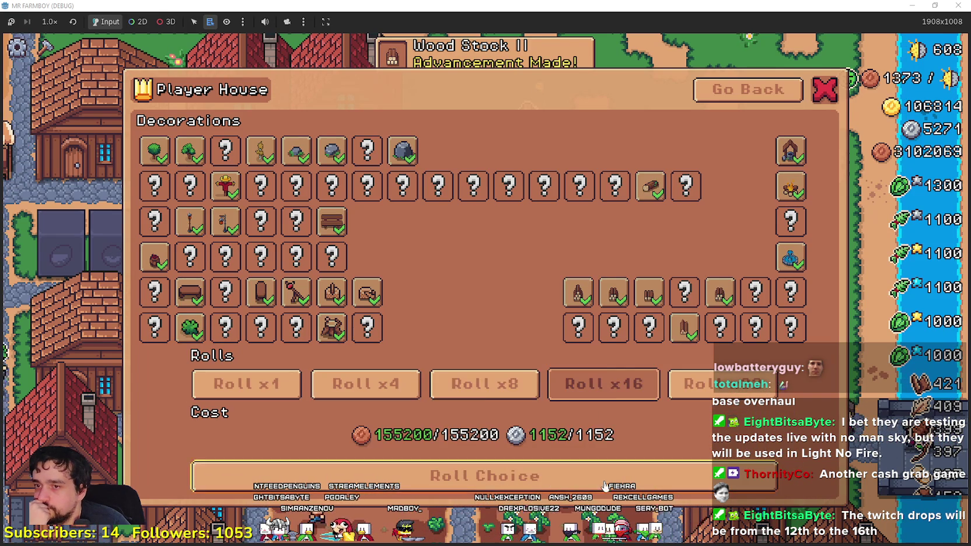
left_click(584, 475)
left_click(485, 474)
Step: Roll and claim x4 and x8 once more, select x16, and restore the game window
left_click(408, 382)
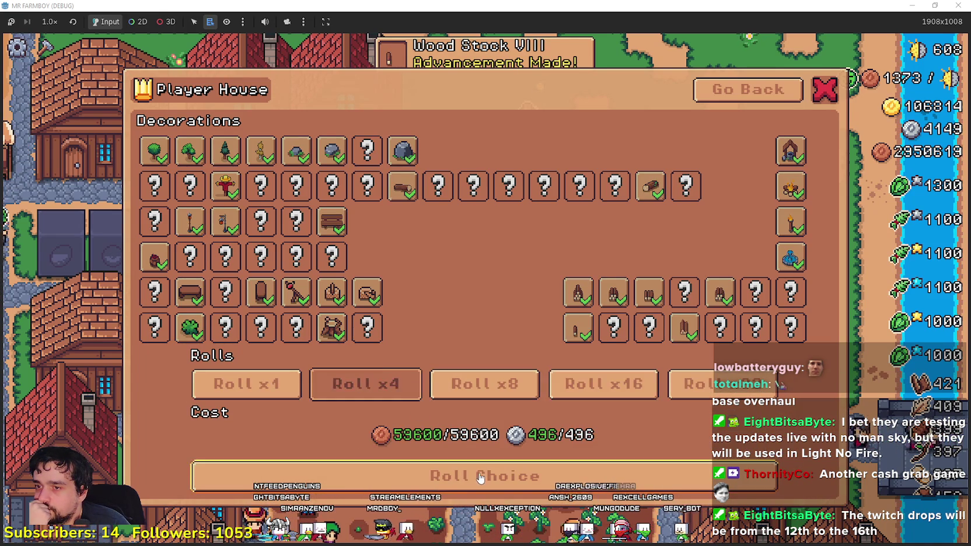
left_click(485, 476)
left_click(485, 474)
left_click(485, 384)
left_click(508, 481)
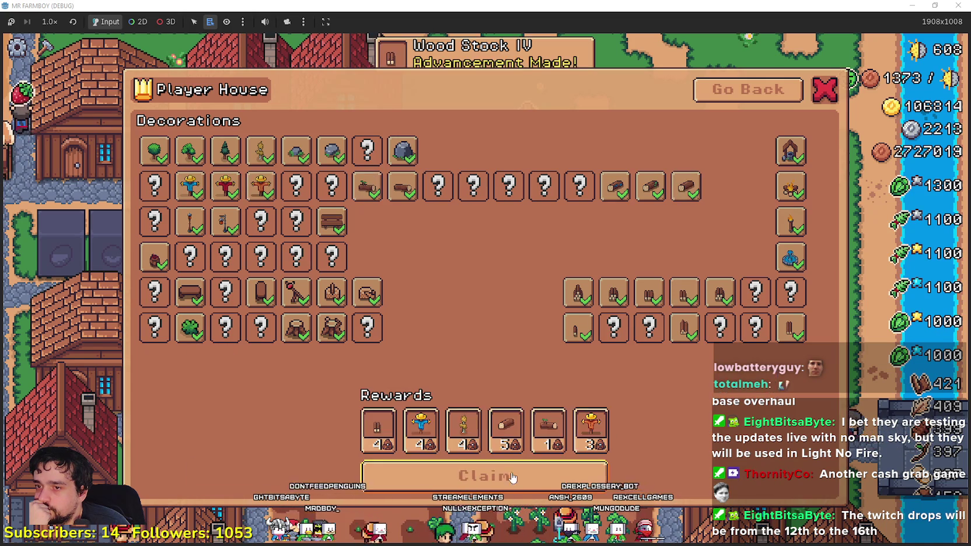
left_click(508, 475)
left_click(602, 385)
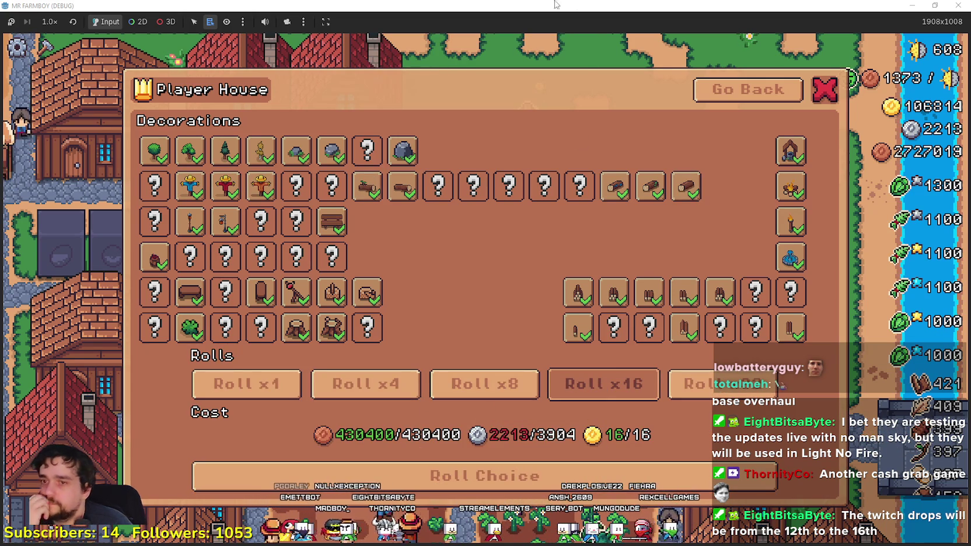
left_click(935, 5)
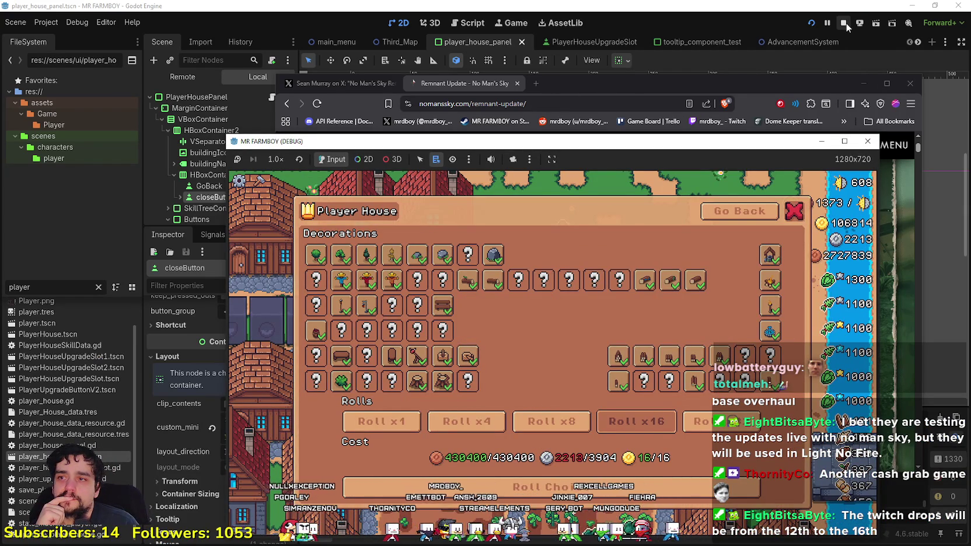
Step: Stop the game, hide the GoBack node by default, save player_house_panel, and enlarge the Scene dock
left_click(847, 23)
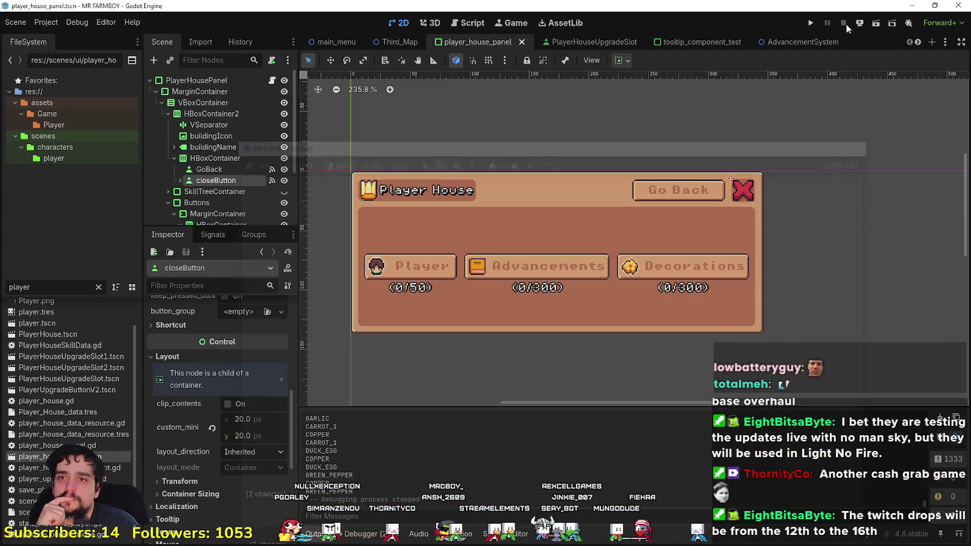
left_click(284, 180)
left_click(284, 180)
left_click(285, 169)
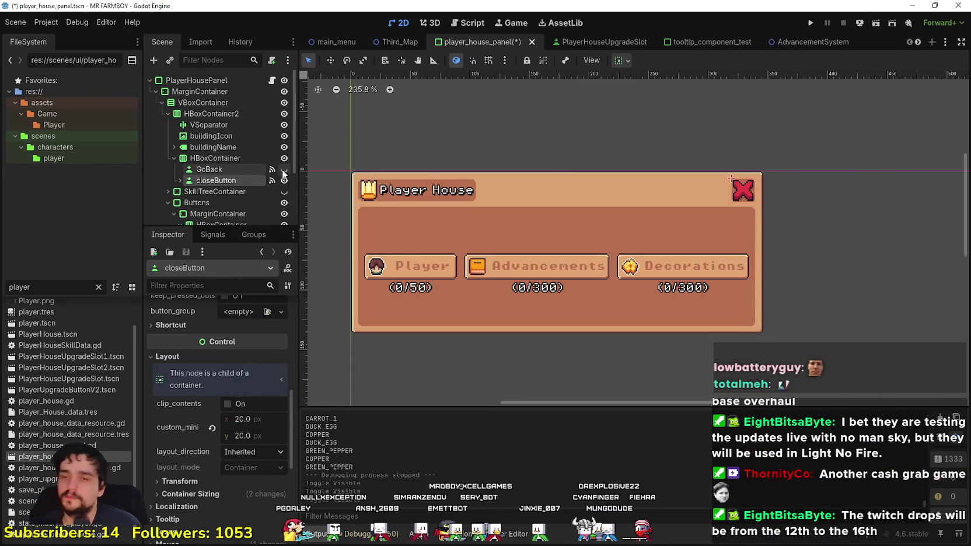
key("ctrl+s")
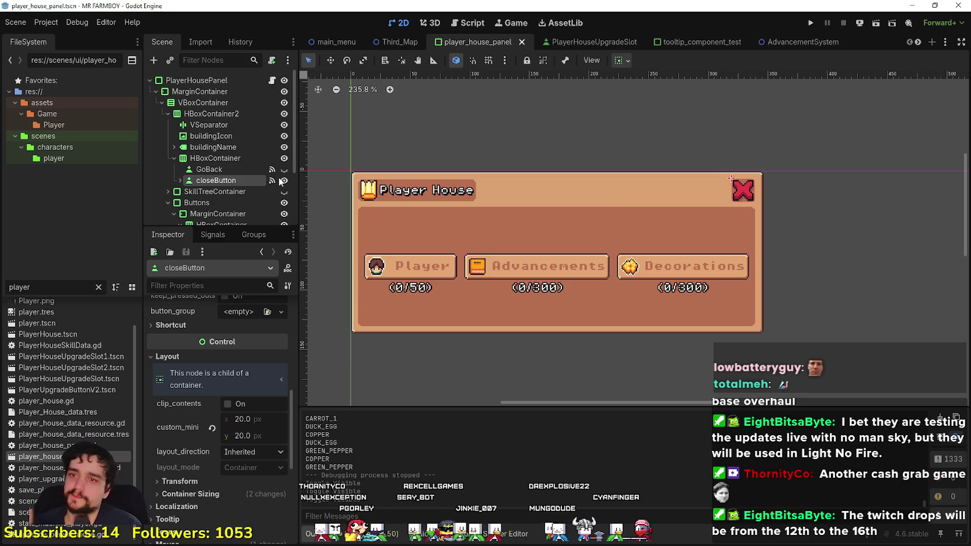
scroll(634, 348, "down", 2)
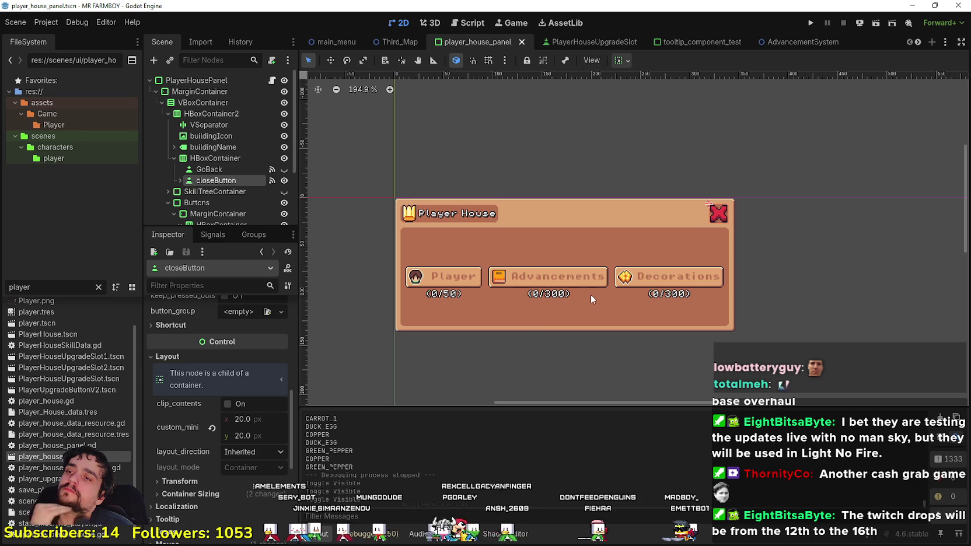
left_click_drag(244, 229, 238, 309)
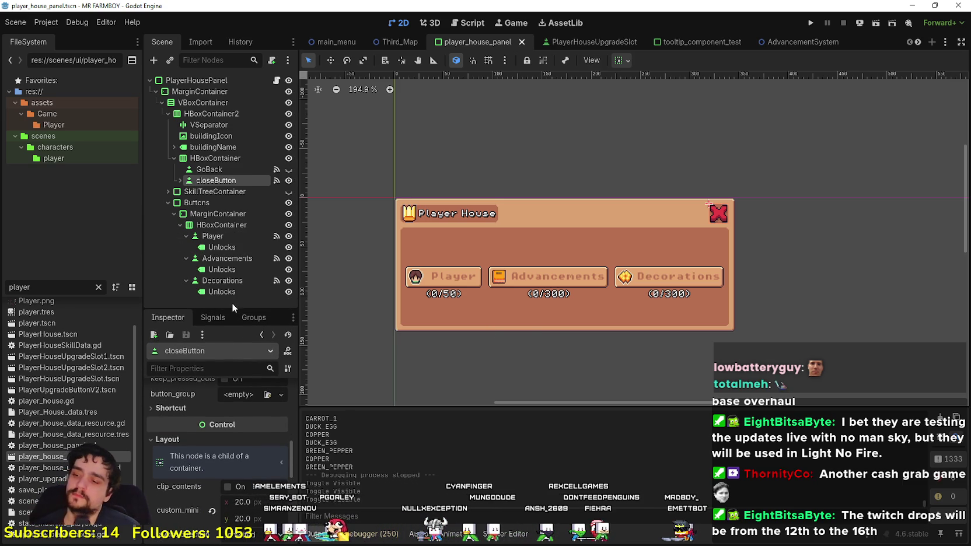
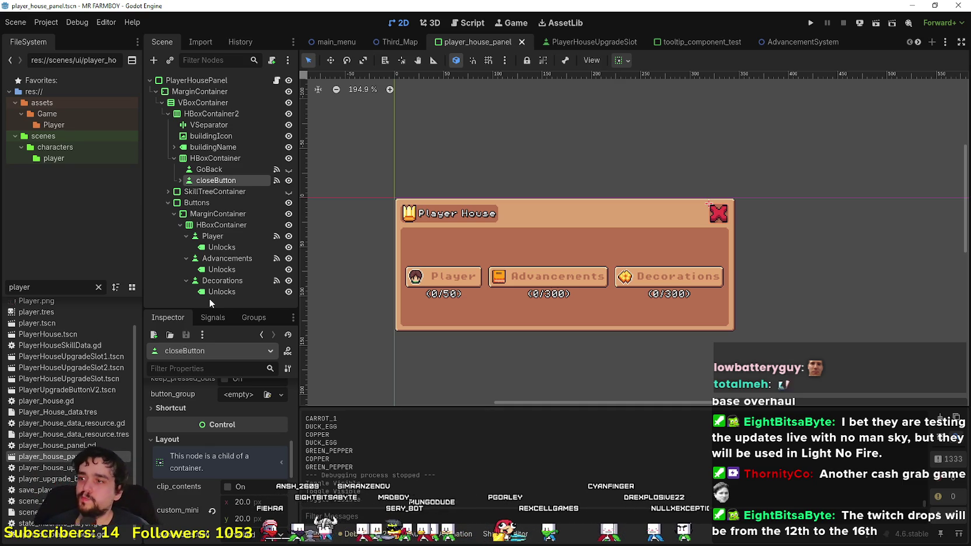
Step: Open the PlayerHouse scene and its attached player_house.gd script
double_click(83, 332)
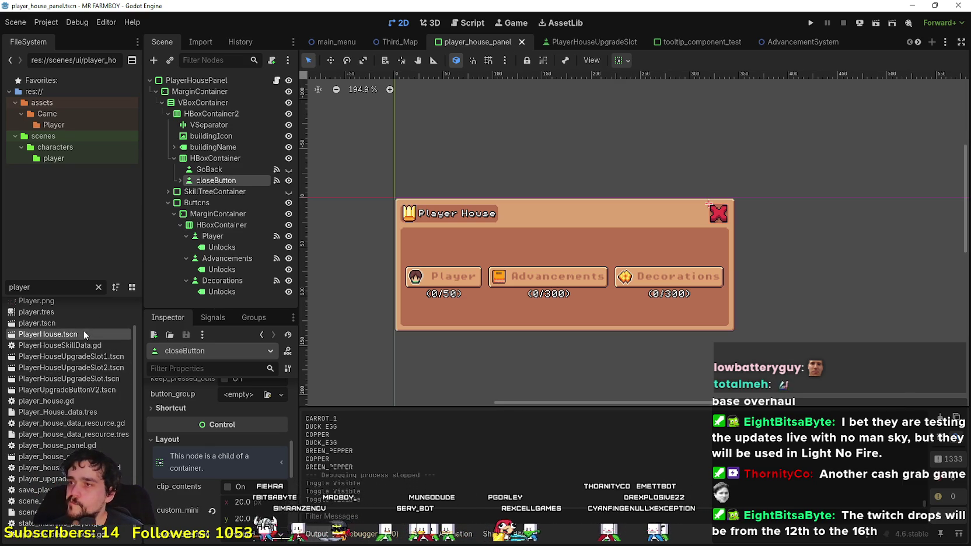
left_click(277, 82)
scroll(905, 101, "up", 6)
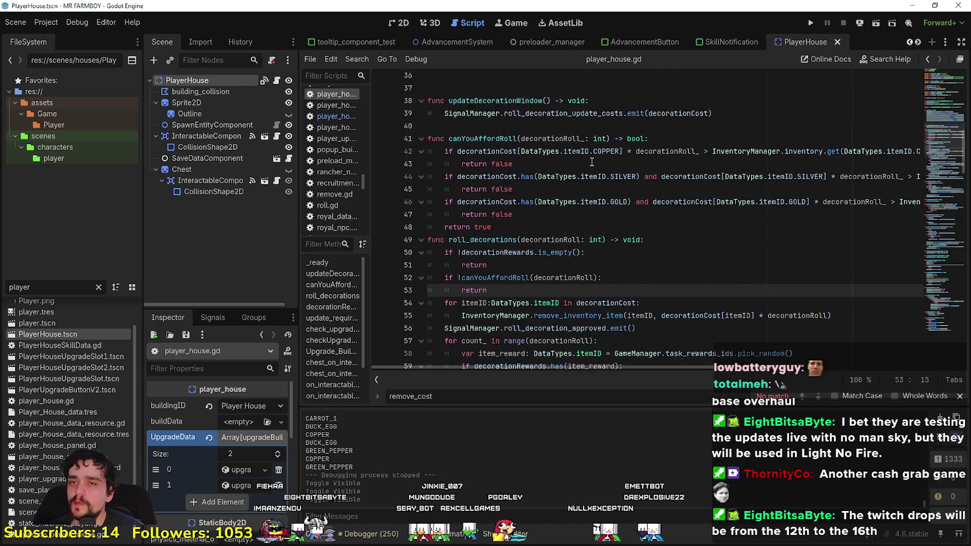
scroll(634, 224, "up", 3)
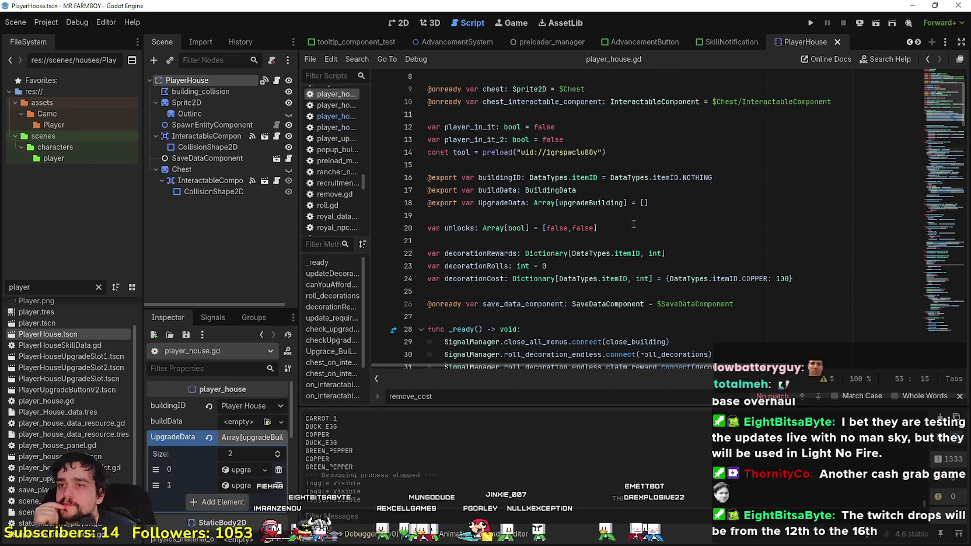
Step: Inspect the decorationCost and decorationRolls declarations, then check the SaveDataComponent node
mouse_move(809, 277)
left_mouse_down()
mouse_move(486, 279)
mouse_move(429, 291)
left_mouse_up()
double_click(459, 280)
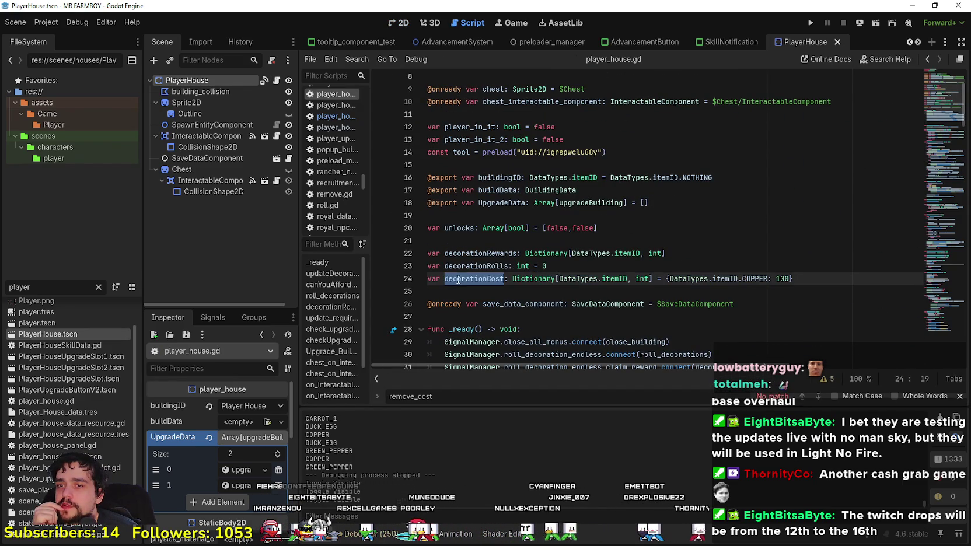
double_click(470, 264)
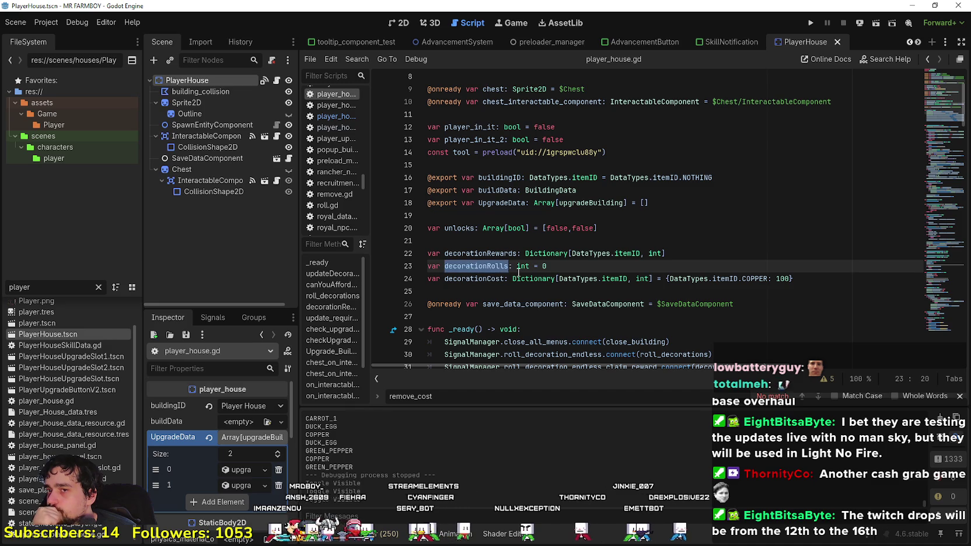
scroll(506, 234, "down", 4)
scroll(505, 233, "down", 8)
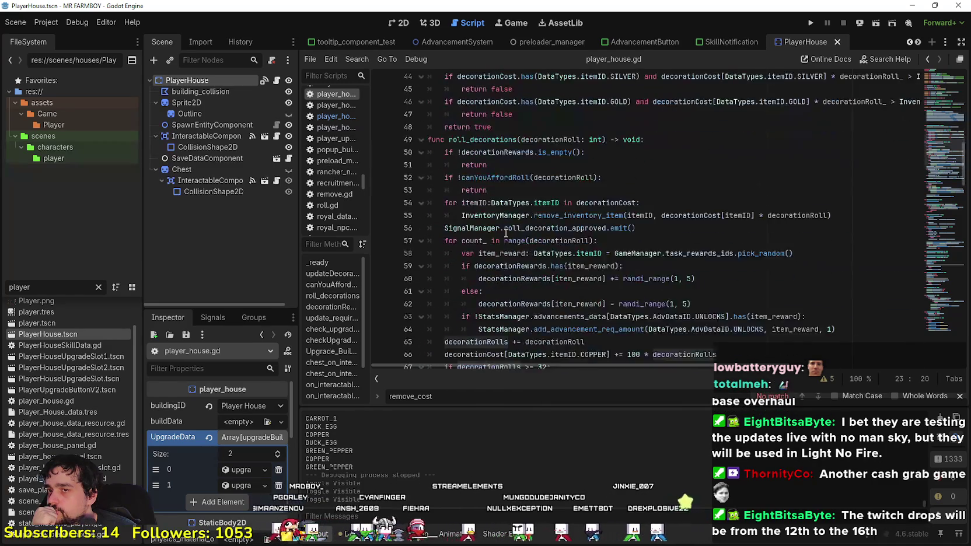
scroll(510, 212, "up", 5)
scroll(509, 212, "up", 4)
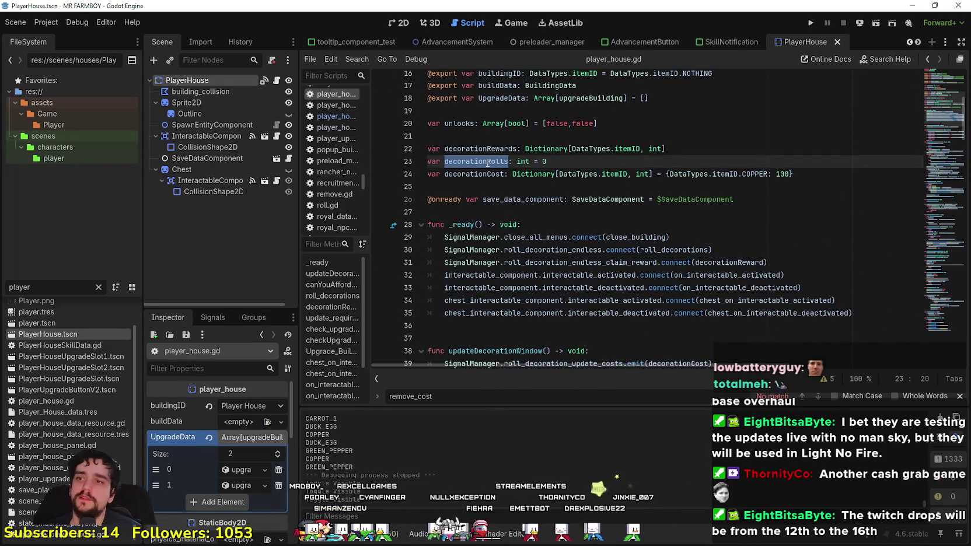
double_click(483, 175)
left_click(483, 186)
scroll(484, 187, "up", 4)
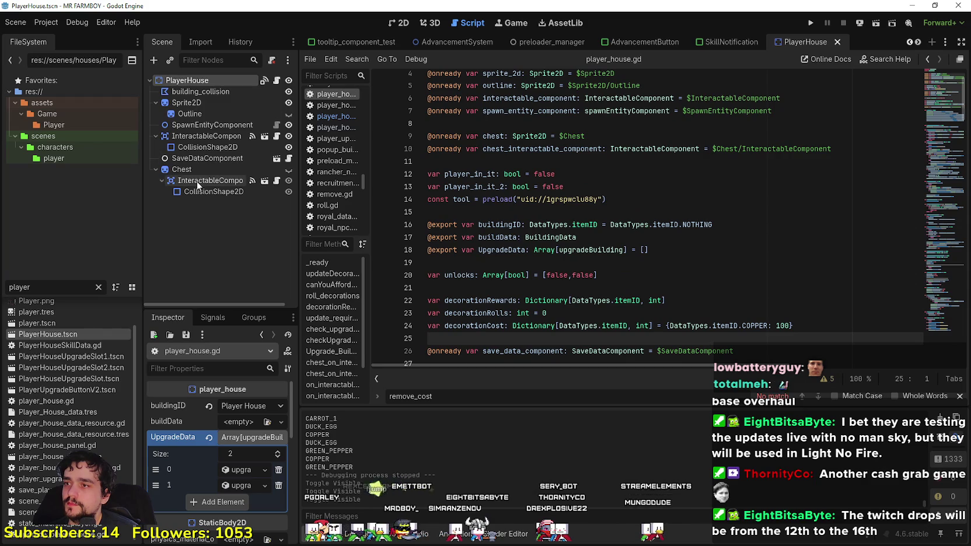
left_click(192, 158)
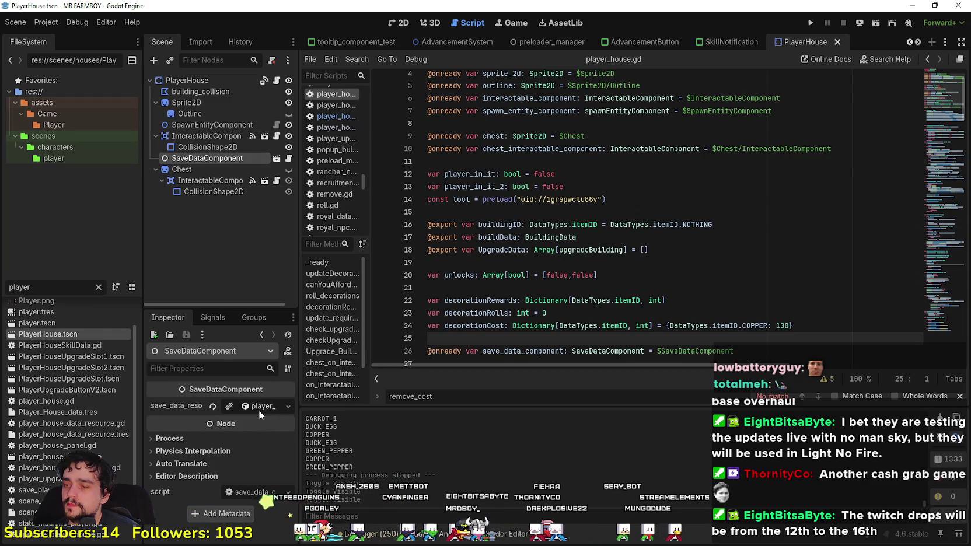
key("ctrl+alt+p")
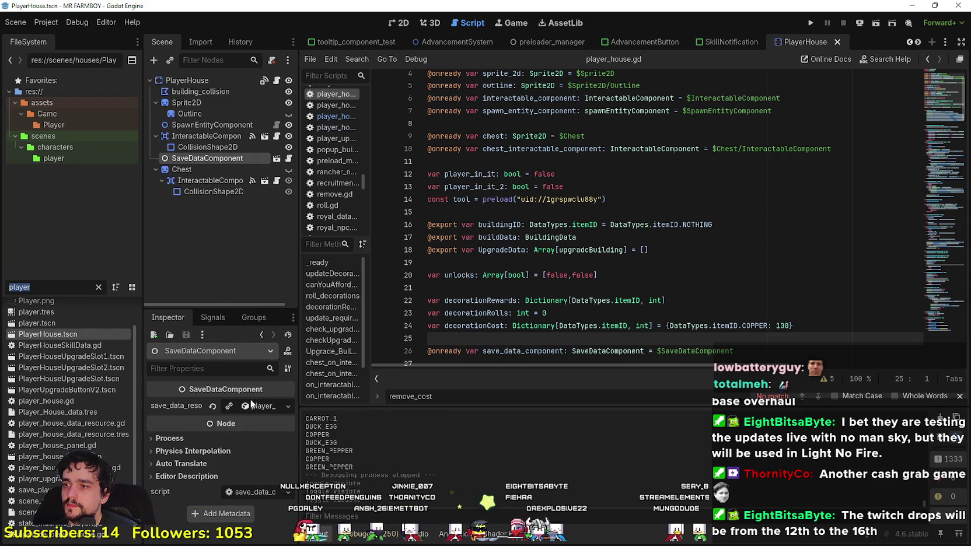
Step: Delete the Chest node and its children from the PlayerHouse scene tree
left_click(226, 169)
right_click(226, 168)
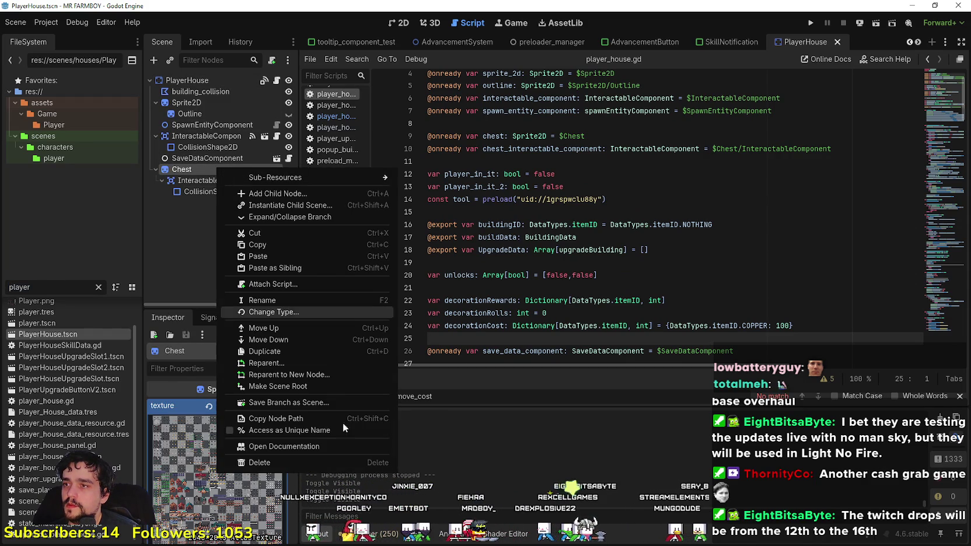
left_click(343, 463)
left_click(453, 282)
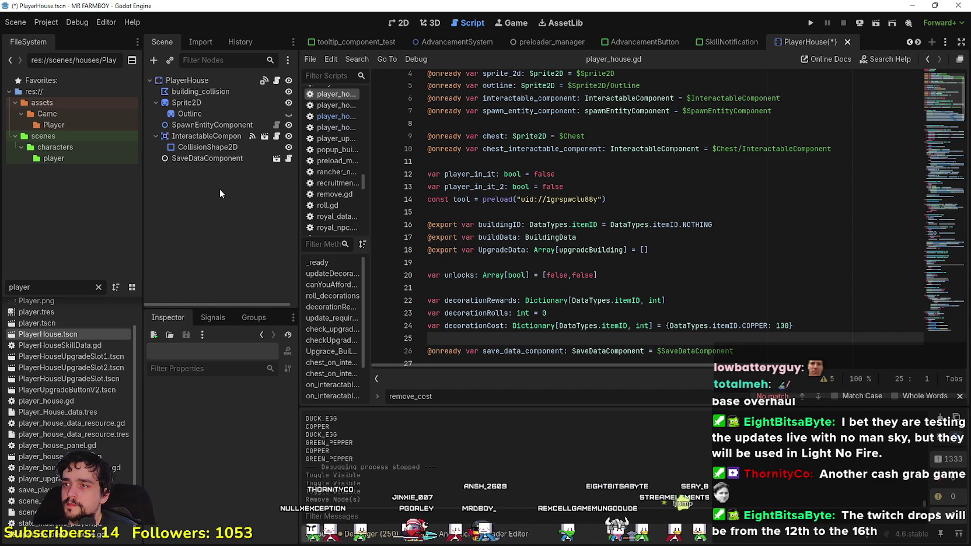
Step: Open player_house_data_resource.gd next to the SaveDataComponent node and review its unlocks export
left_click(210, 159)
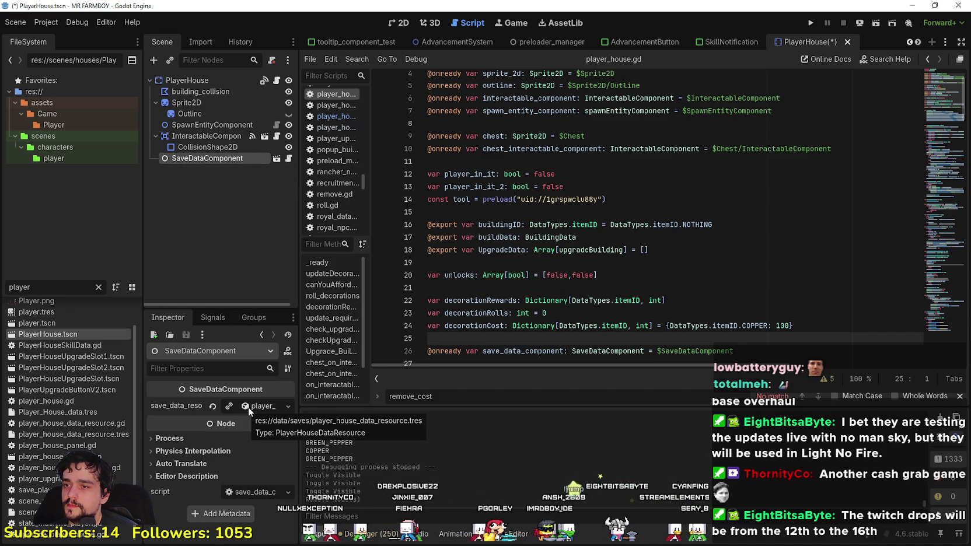
double_click(79, 425)
left_click(566, 142)
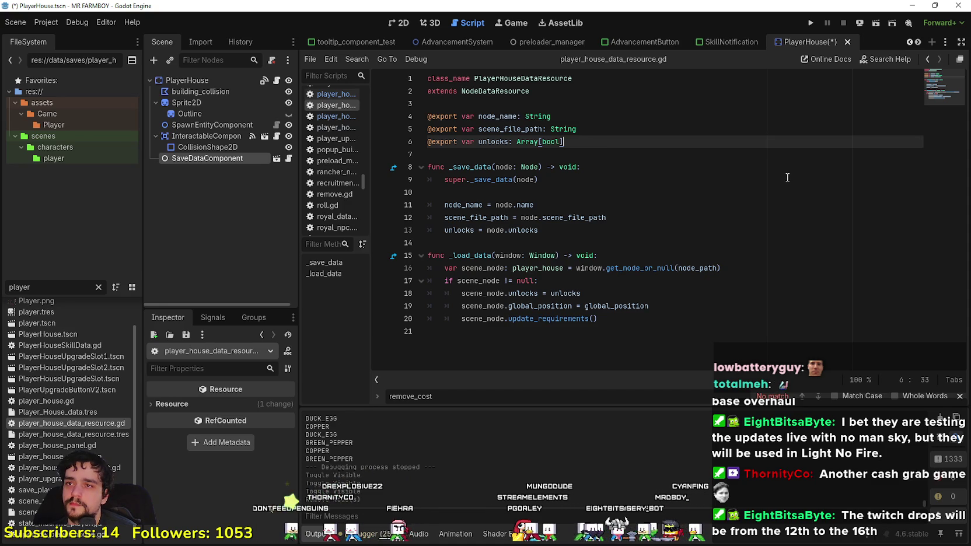
left_click(180, 157)
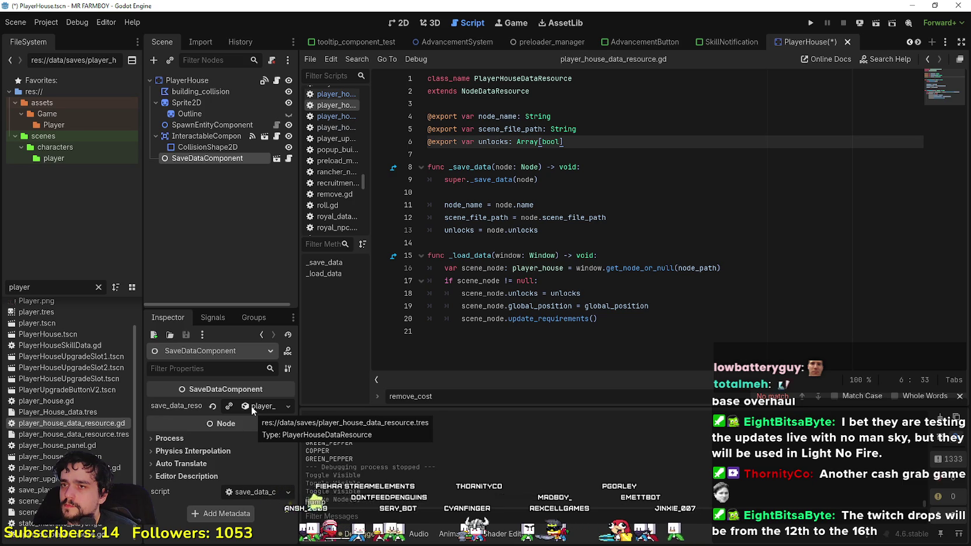
Step: Review the UpgradeData export and the three decoration variables in player_house.gd
left_click(273, 91)
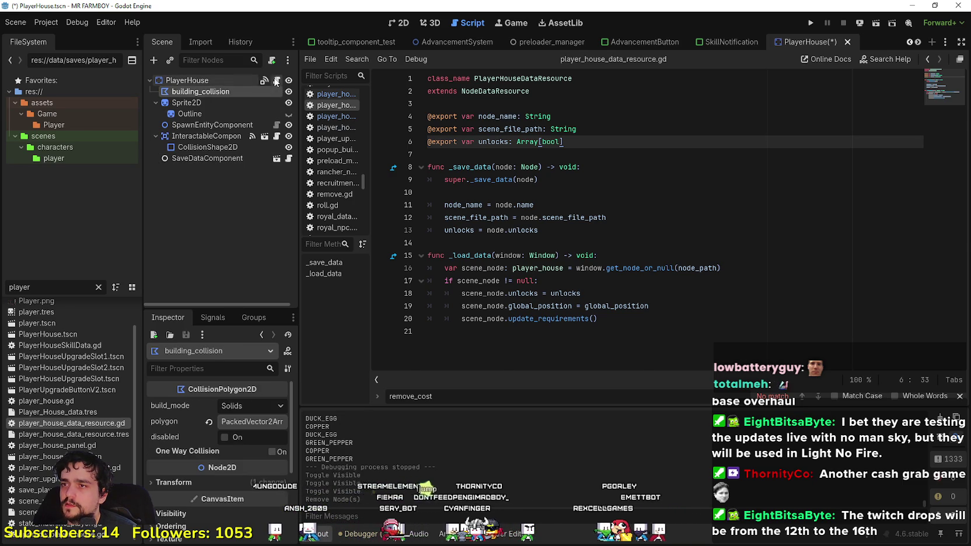
left_click(276, 81)
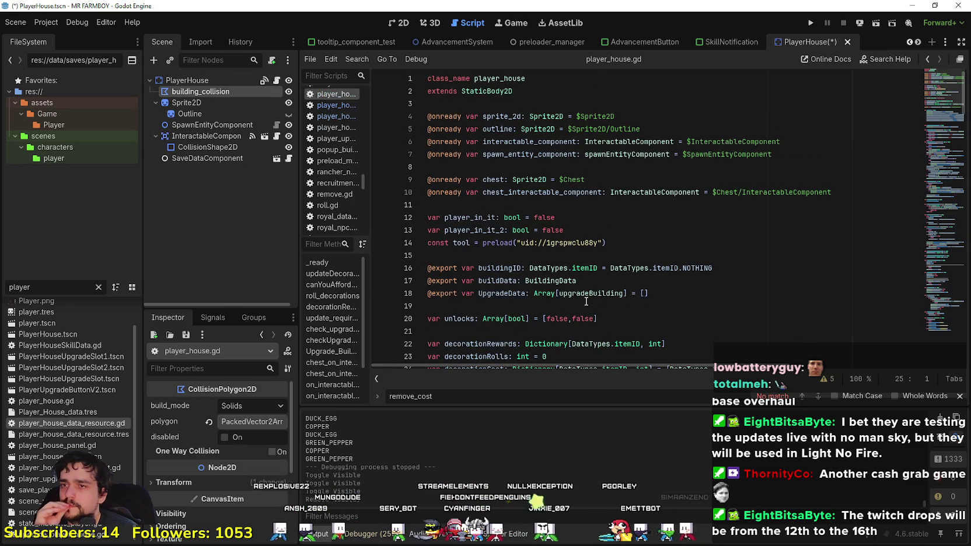
left_click_drag(649, 293, 429, 294)
scroll(667, 281, "down", 2)
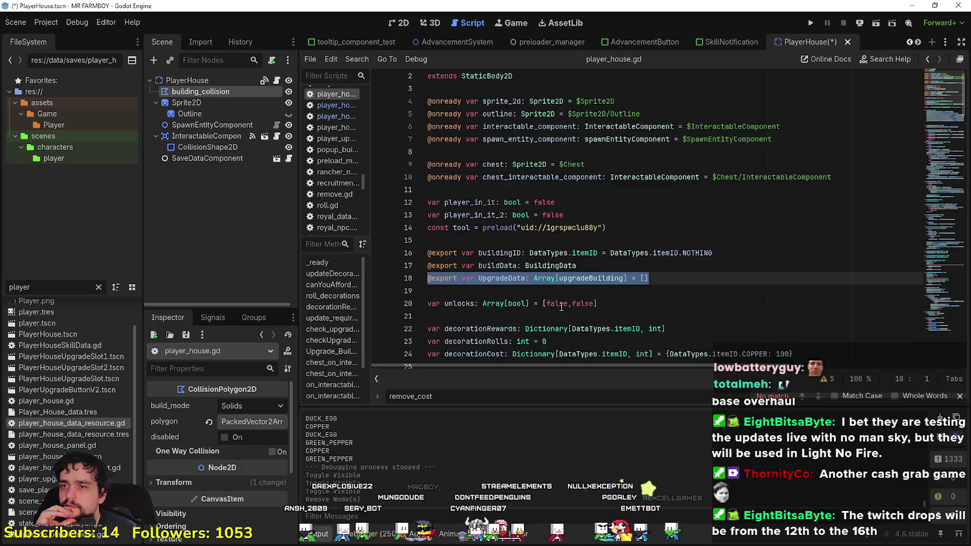
left_click_drag(811, 289, 397, 272)
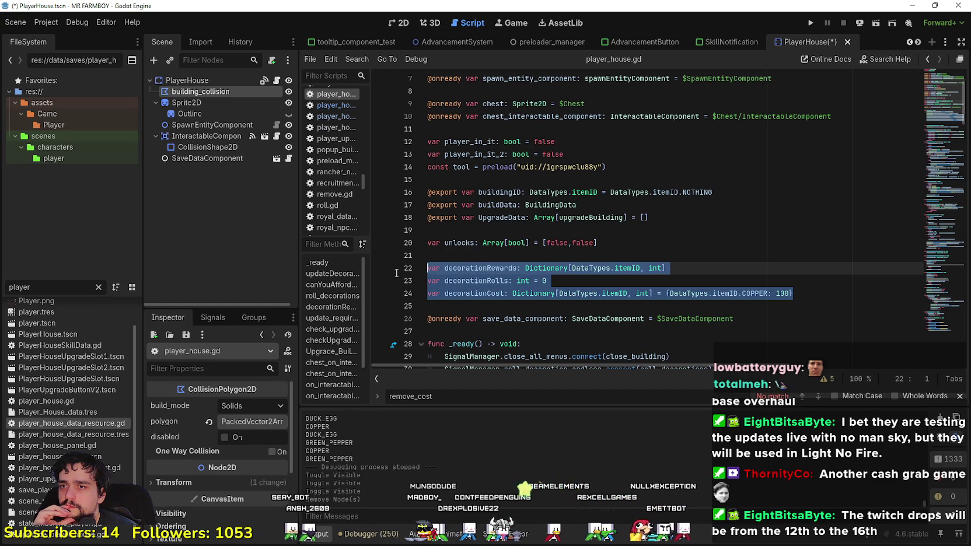
left_click(475, 232)
scroll(491, 230, "up", 2)
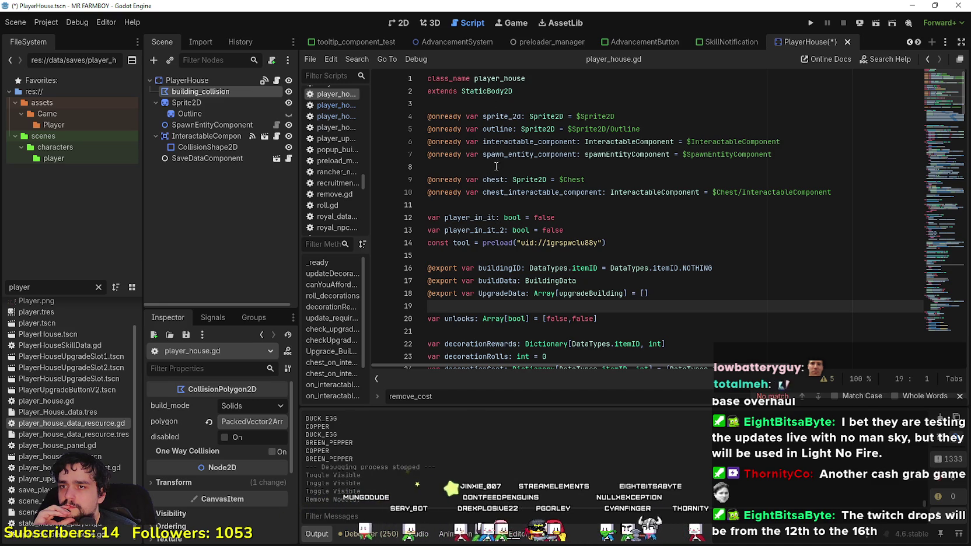
Step: Delete the chest variable declarations, the chest signal connections and the unlocks variable
left_click_drag(465, 202, 420, 172)
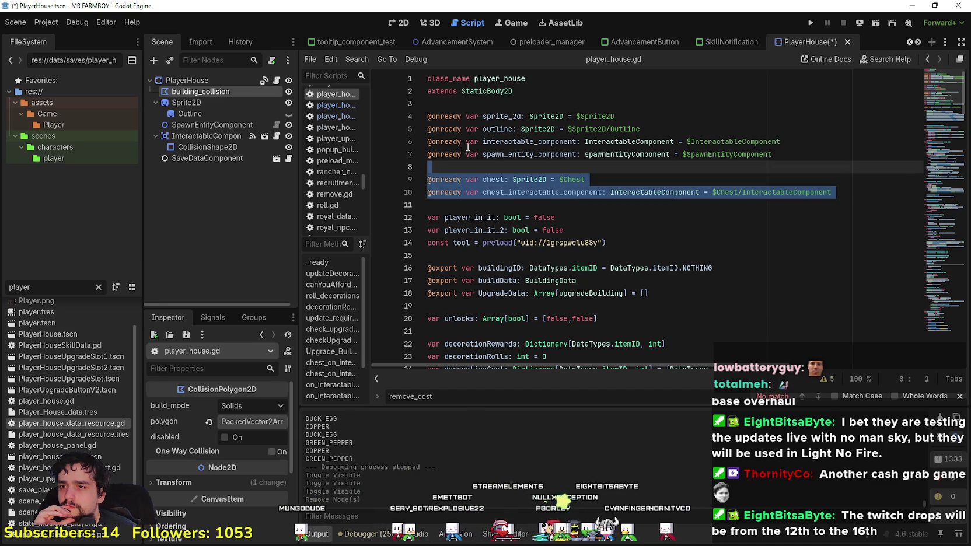
key("Delete")
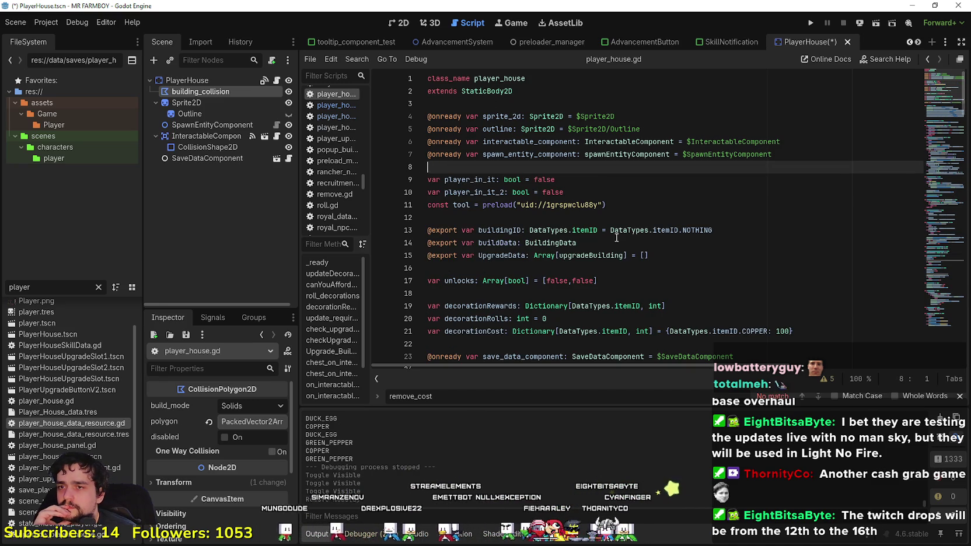
scroll(939, 111, "down", 4)
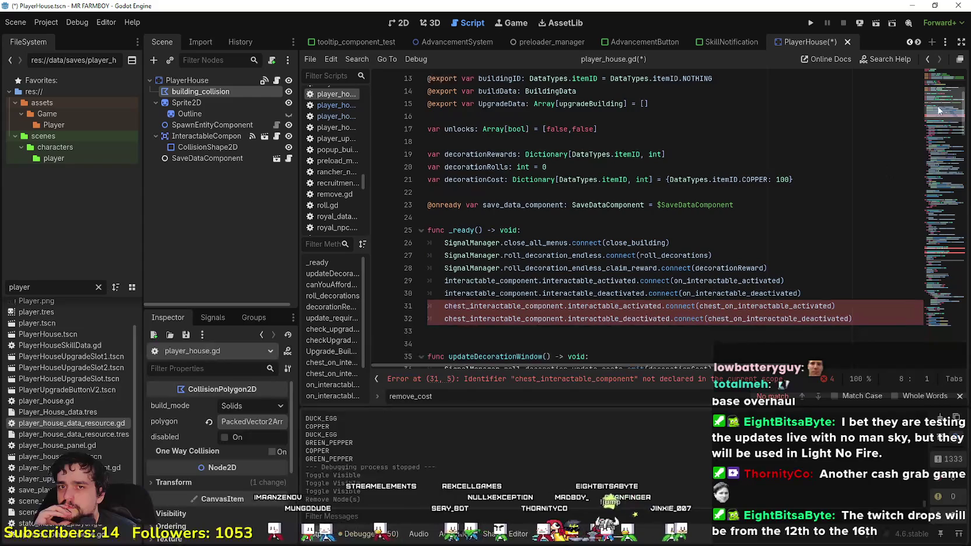
left_click_drag(415, 331, 409, 310)
key("Delete")
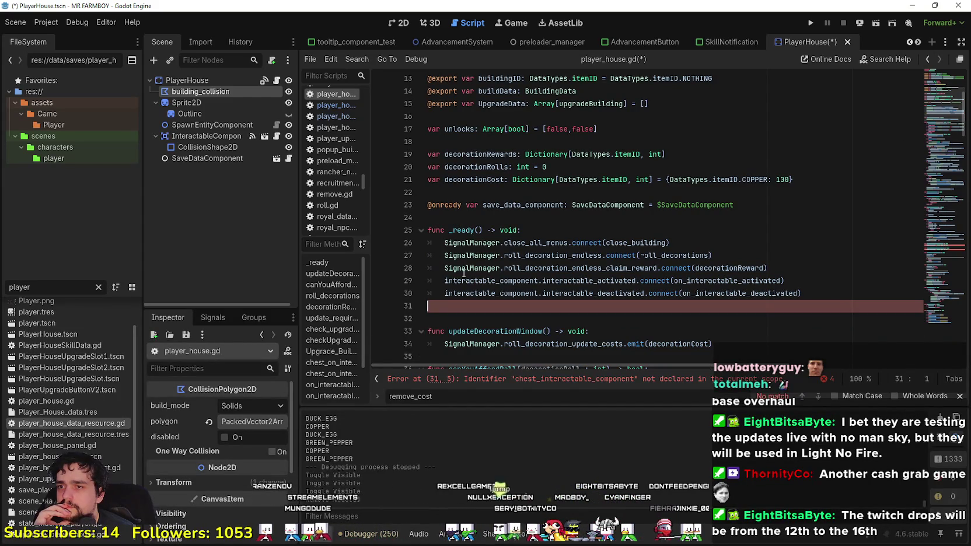
left_click(488, 194)
scroll(786, 251, "up", 2)
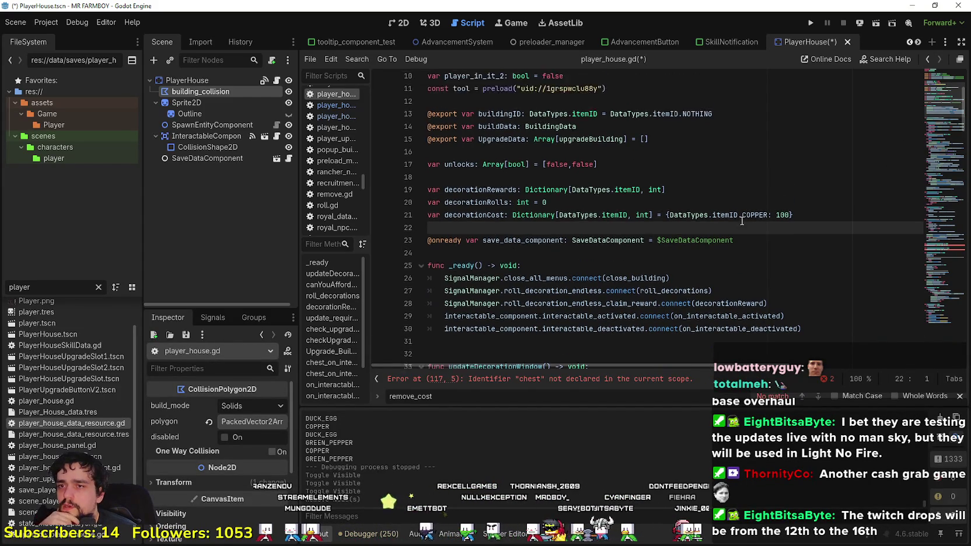
left_click_drag(578, 221, 351, 196)
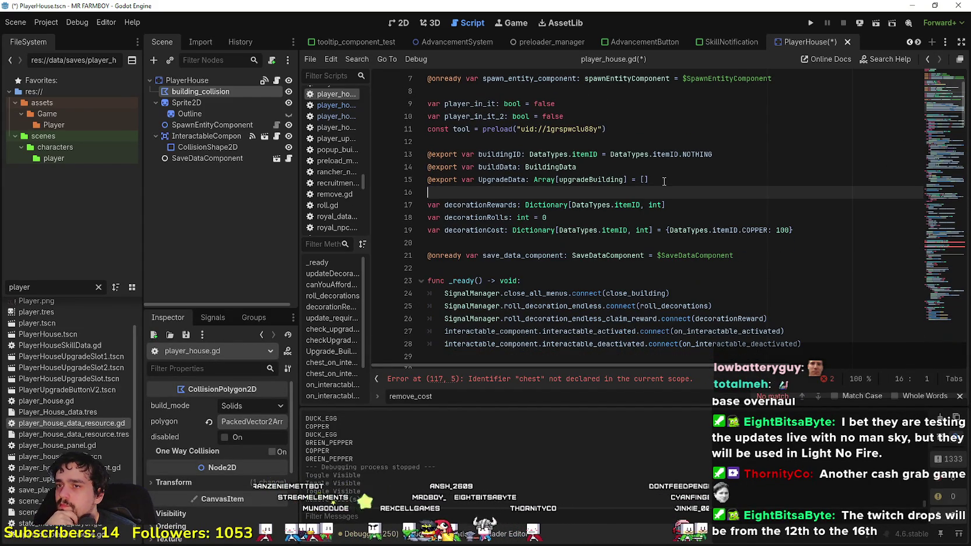
key("Delete")
Step: Check the PlayerHouse root node's building ID list, leaving it unchanged
left_click_drag(663, 182, 412, 167)
left_click(187, 80)
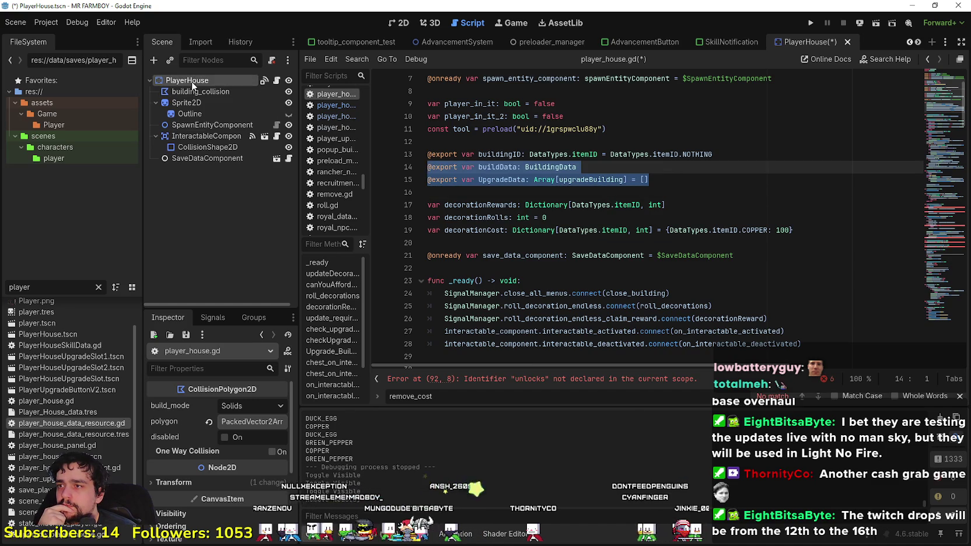
left_click(236, 408)
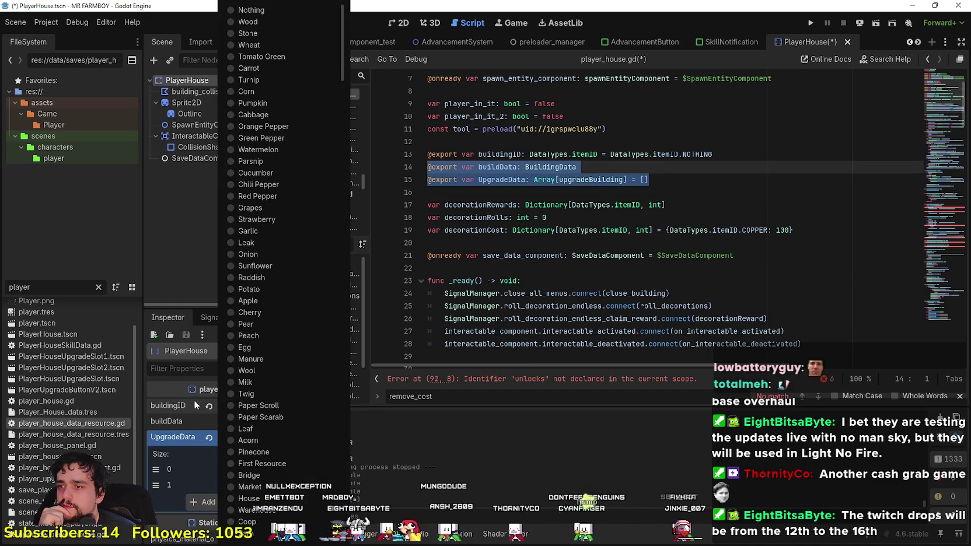
left_click(179, 260)
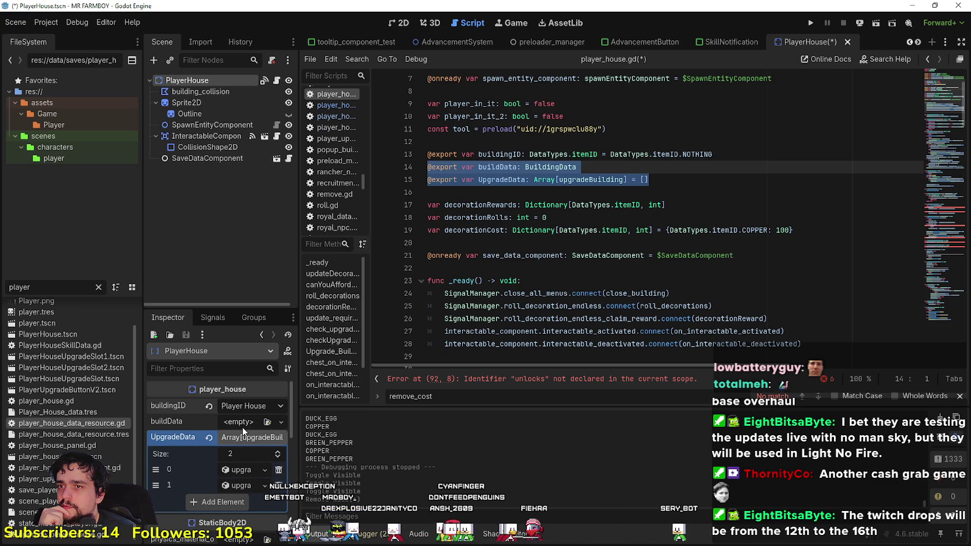
Step: Delete the buildData and UpgradeData export lines, then select the three decoration variables
left_click_drag(577, 167, 415, 170)
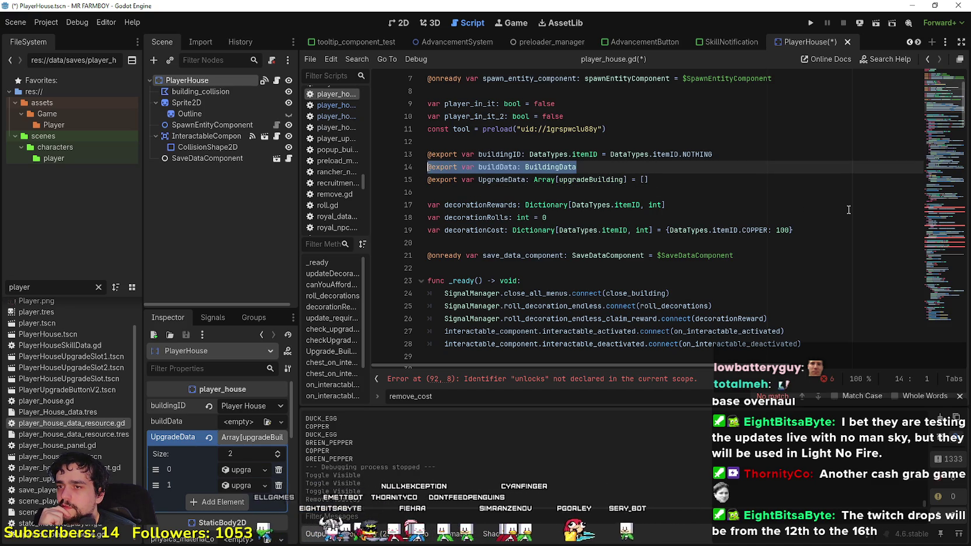
key("BackSpace")
key("BackSpace")
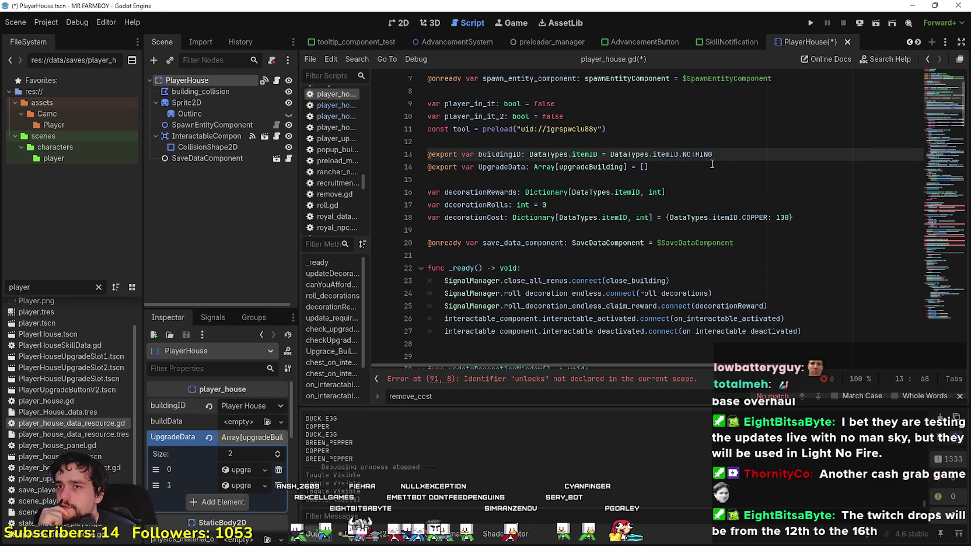
key("Down")
key("shift+Home")
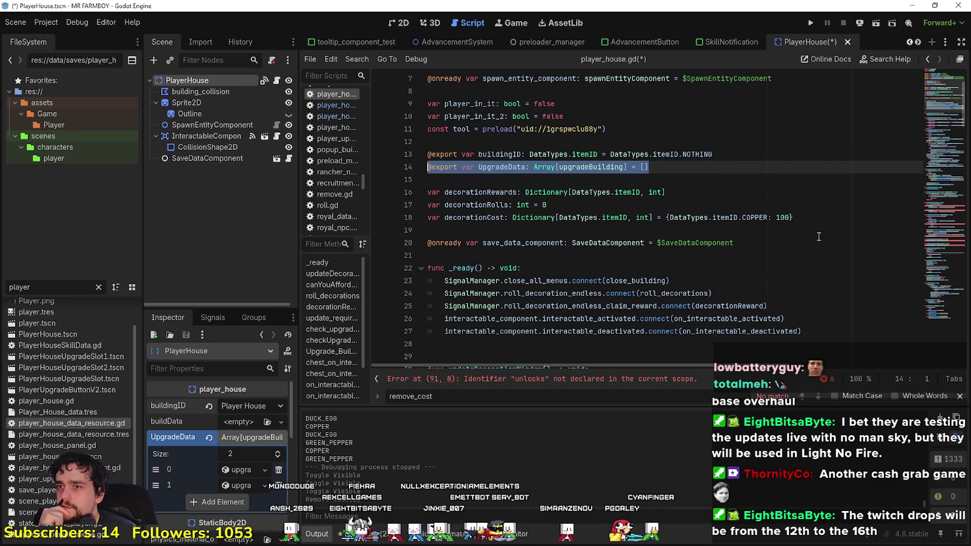
key("BackSpace")
key("BackSpace")
left_click(555, 168)
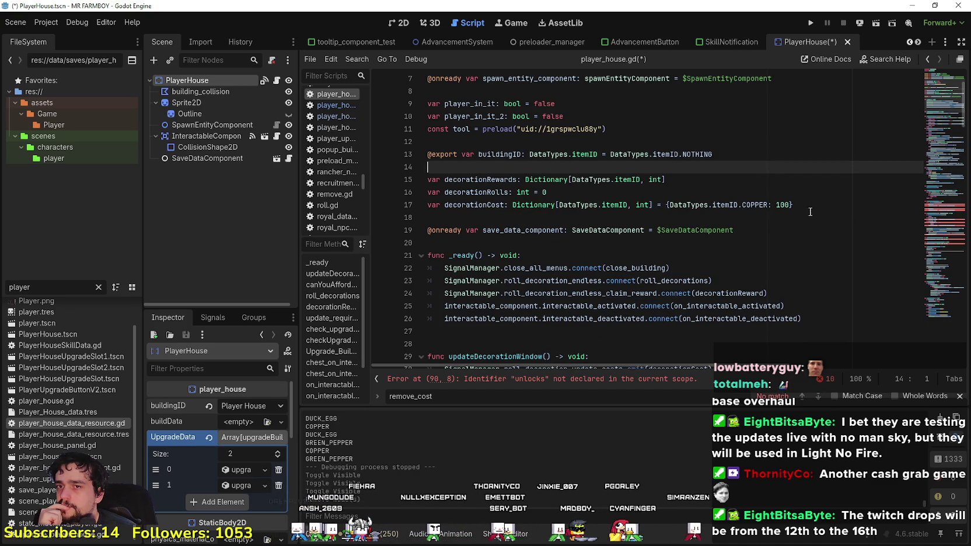
left_click_drag(810, 211, 428, 180)
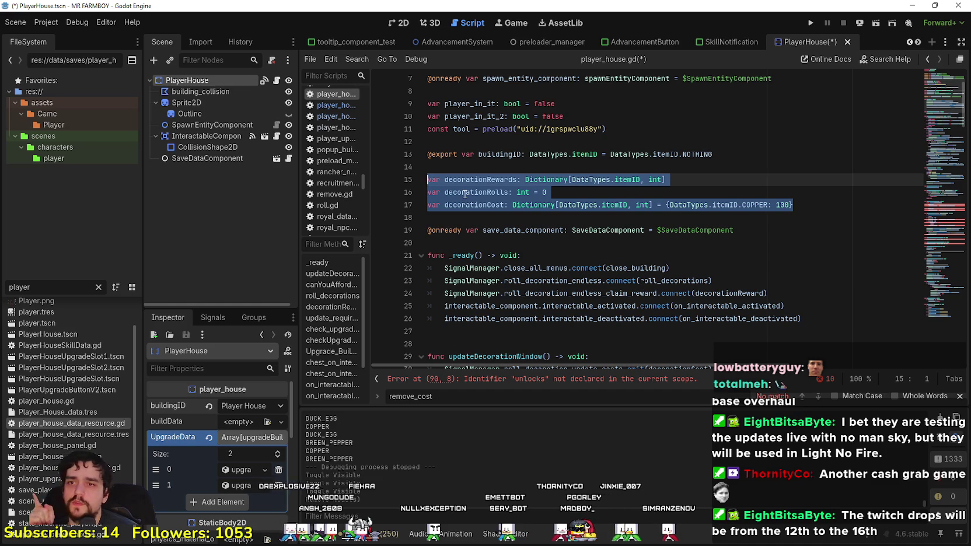
Step: Copy the decorationRewards, decorationRolls and decorationCost lines from player_house.gd
right_click(464, 190)
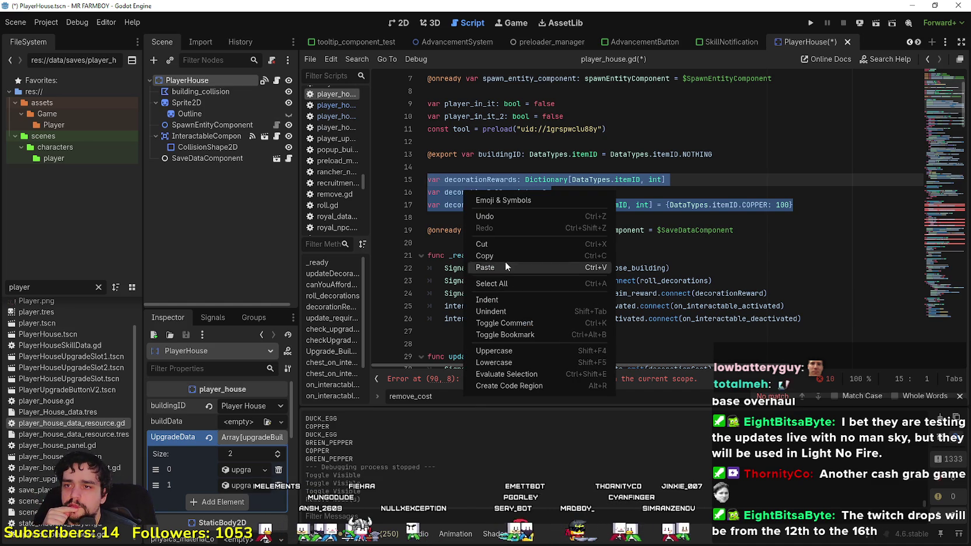
left_click(504, 258)
left_click(490, 217)
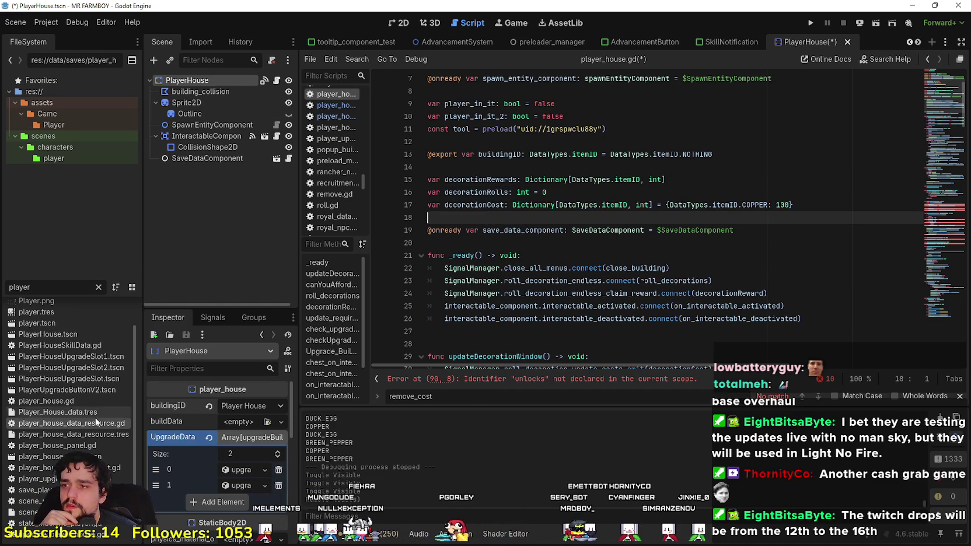
double_click(469, 184)
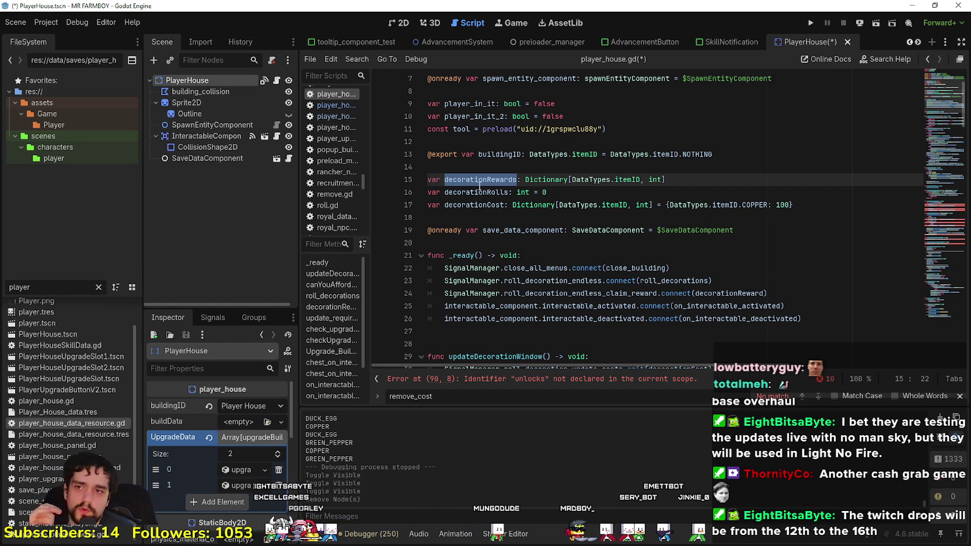
mouse_move(810, 204)
left_mouse_down()
mouse_move(435, 181)
mouse_move(433, 170)
left_mouse_up()
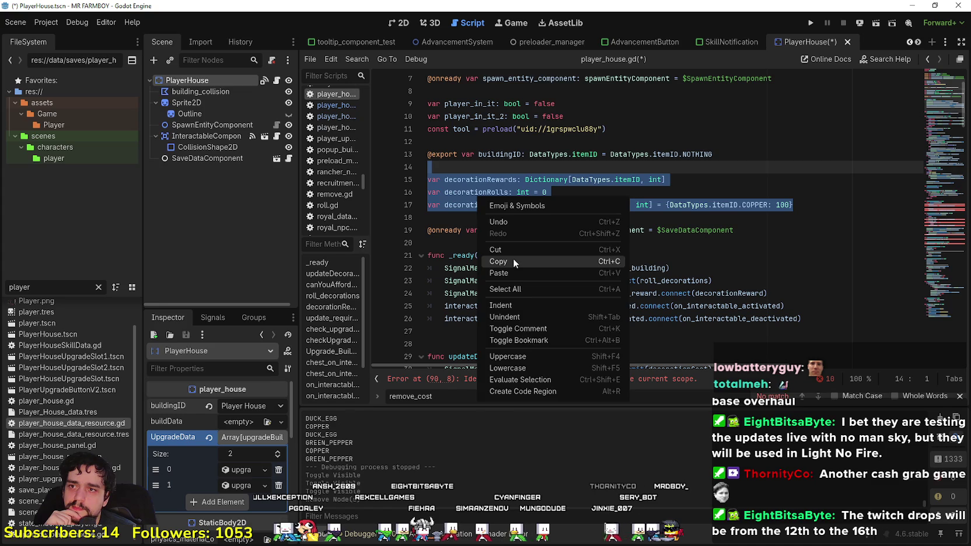
left_click(513, 261)
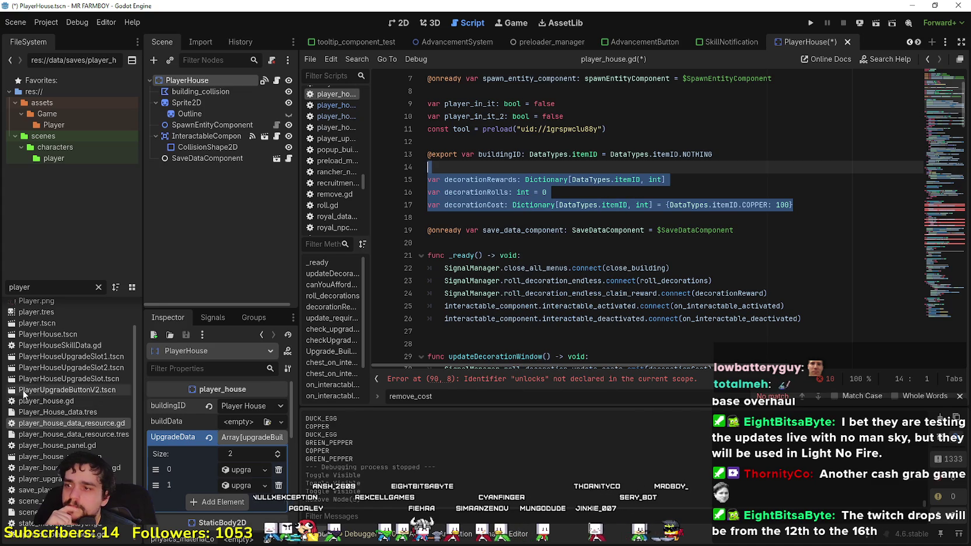
Step: In player_house_data_resource.gd, replace the unlocks line with the decoration variables and export decorationRewards
double_click(103, 424)
left_click_drag(564, 142, 407, 139)
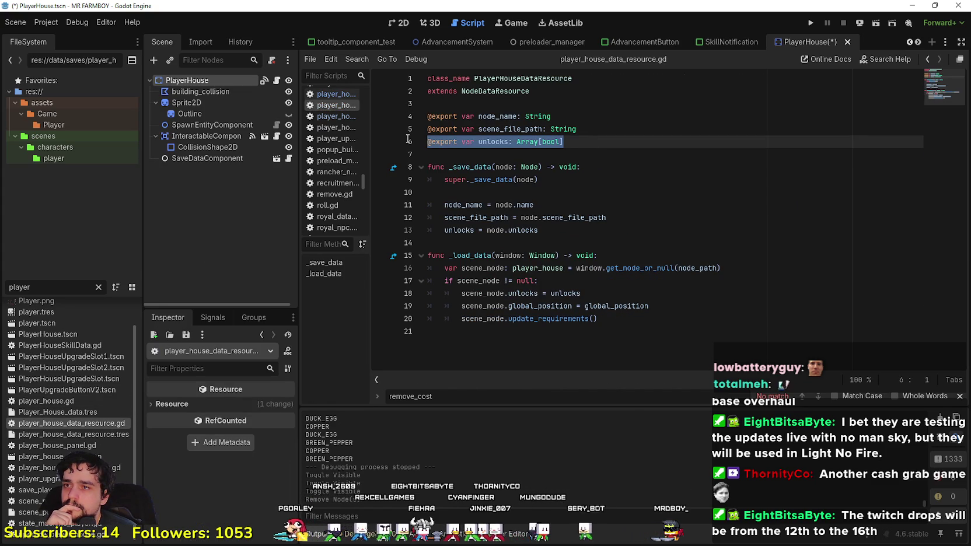
key("ctrl+v")
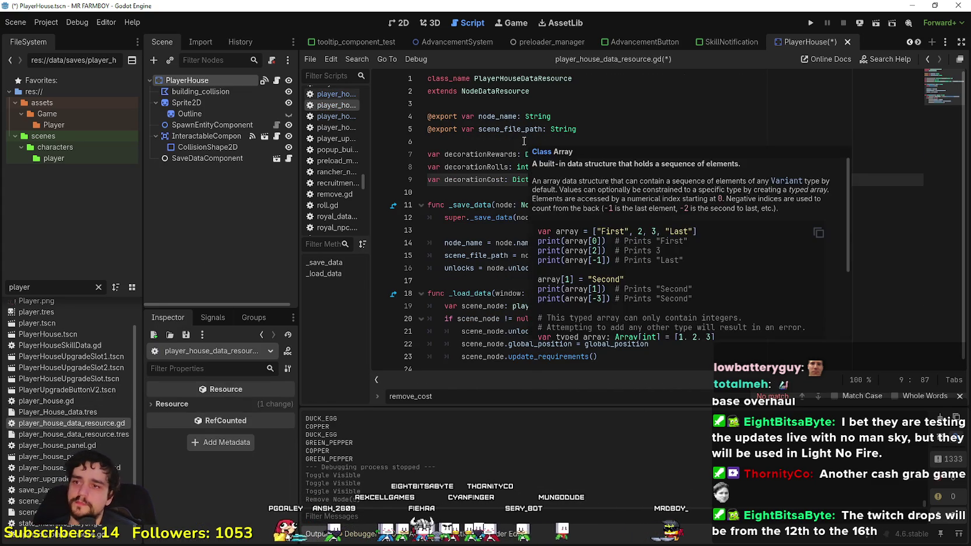
left_click_drag(474, 129, 403, 128)
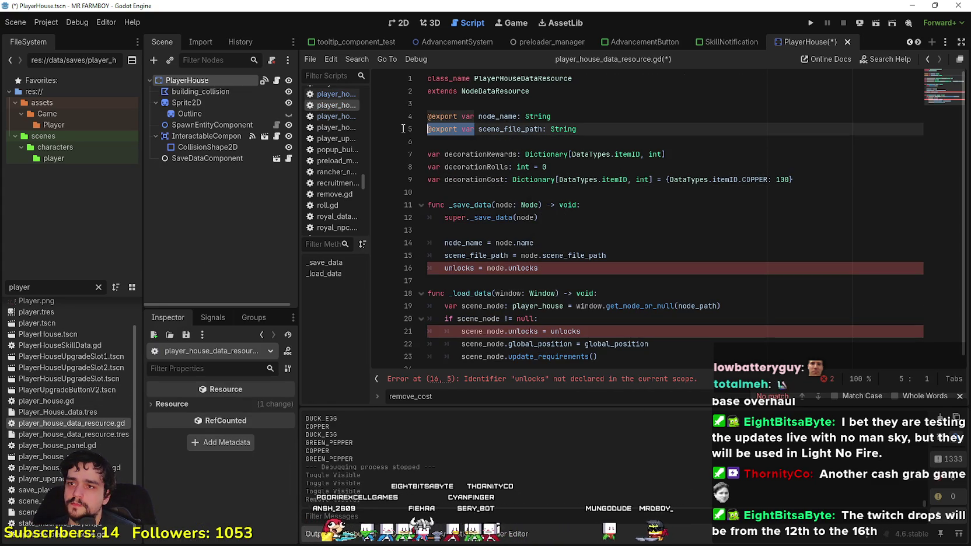
key("ctrl+c")
left_click(428, 154)
key("ctrl+v")
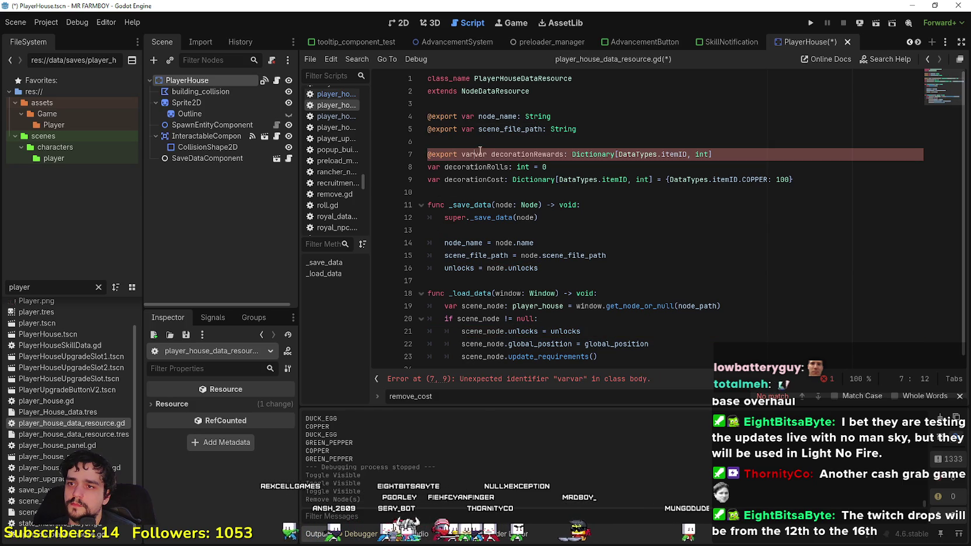
key("BackSpace")
key("BackSpace")
key("BackSpace")
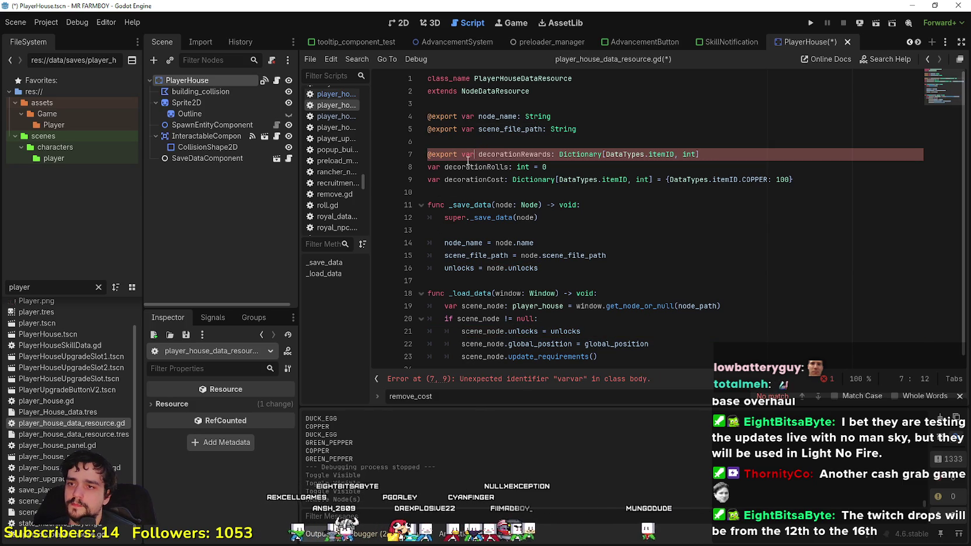
double_click(439, 168)
key("ctrl+v")
double_click(434, 180)
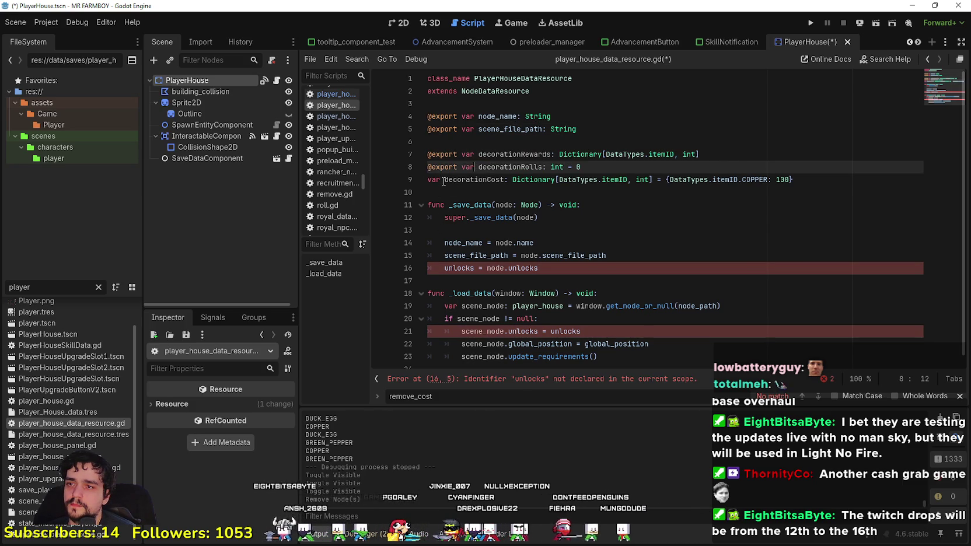
key("ctrl+v")
left_click(436, 187)
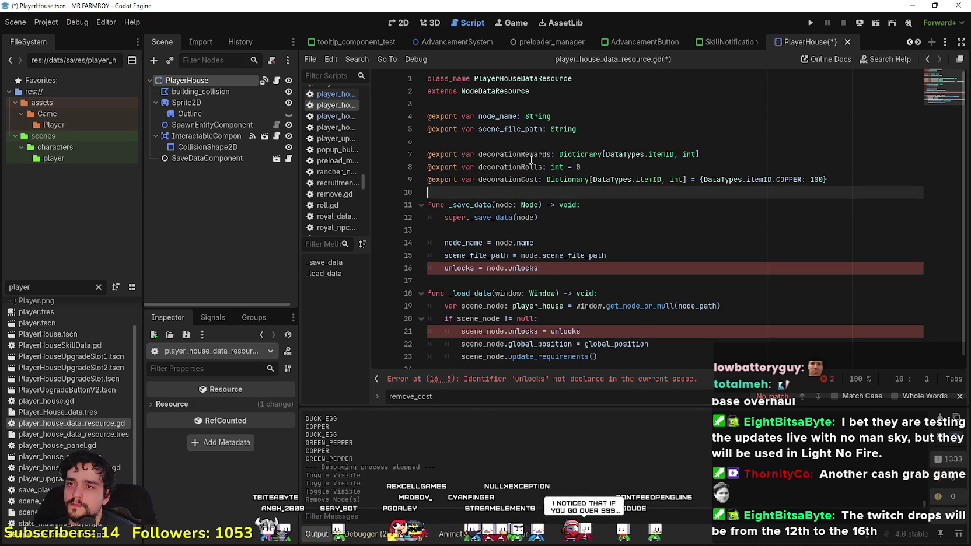
Step: Make _save_data copy decorationRewards from the node, and duplicate that line for the others
double_click(530, 156)
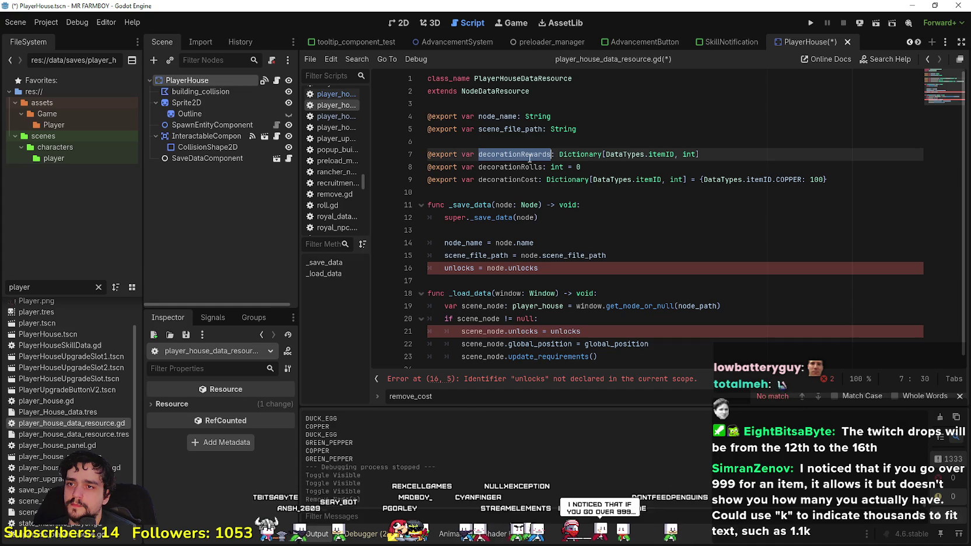
double_click(462, 268)
key("ctrl+v")
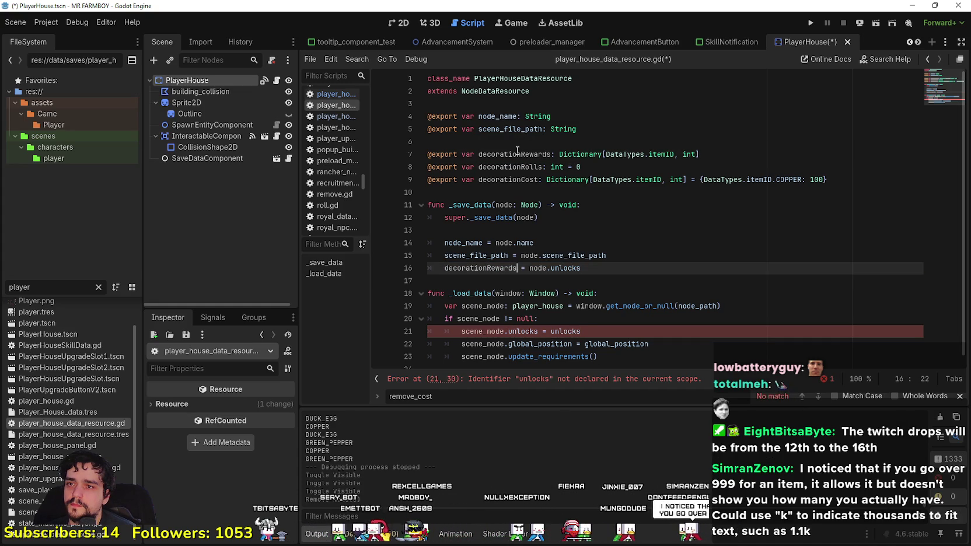
double_click(566, 267)
key("ctrl+v")
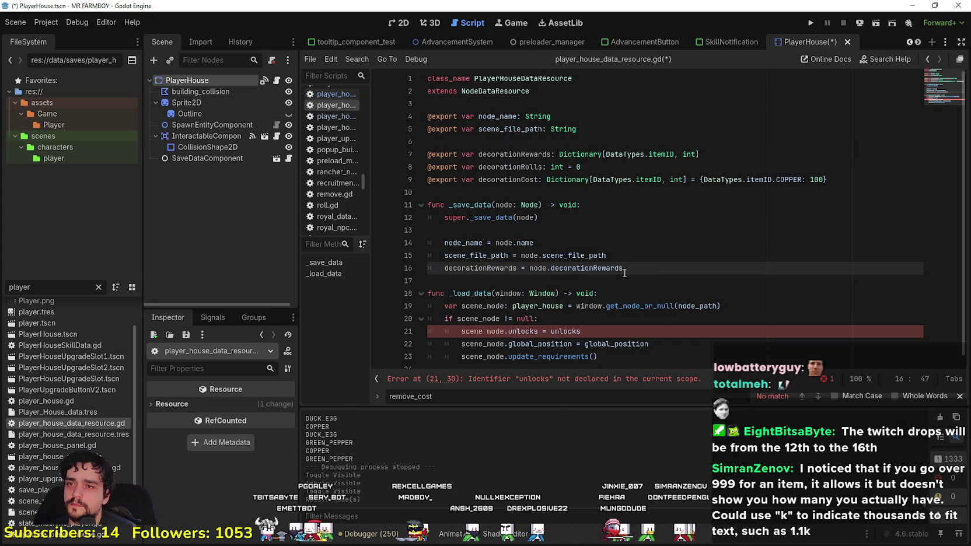
double_click(552, 156)
left_click(651, 273)
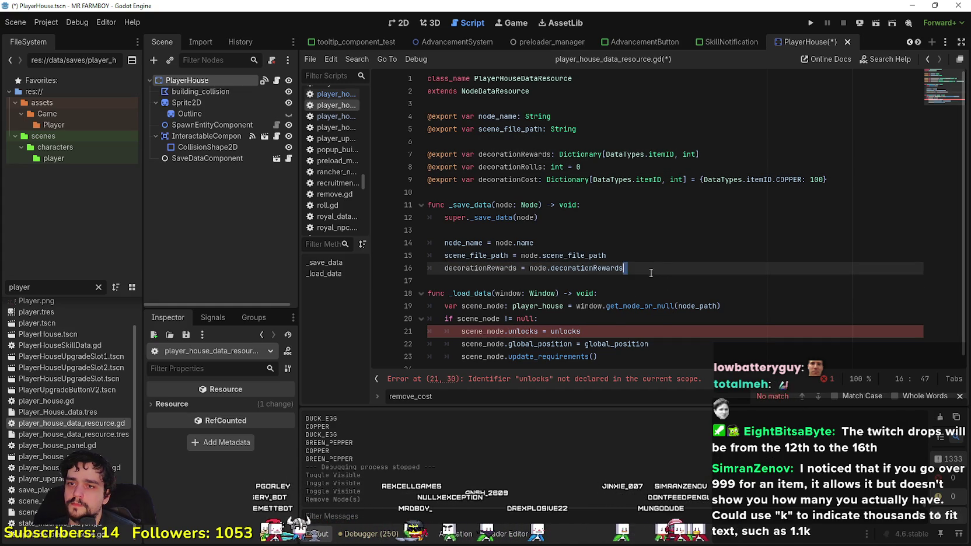
left_click_drag(646, 266, 444, 268)
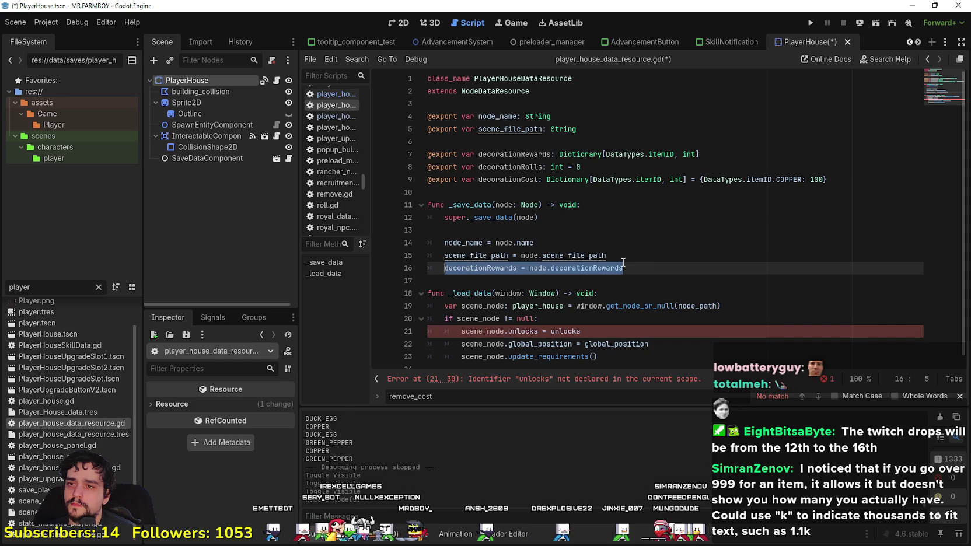
left_click(677, 268)
key("ctrl+shift+d")
key("Return")
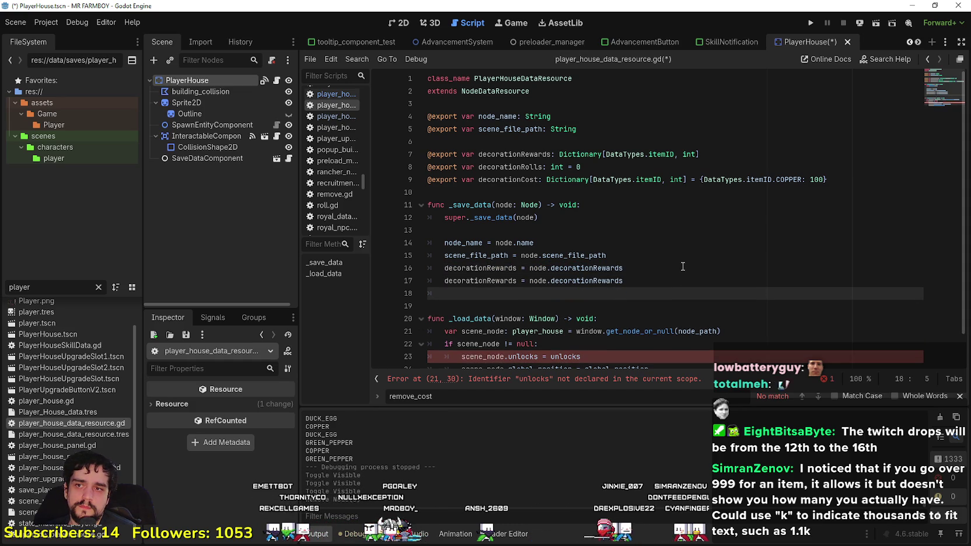
key("ctrl+v")
Step: Make save line 17 copy decorationRolls from the node
double_click(507, 166)
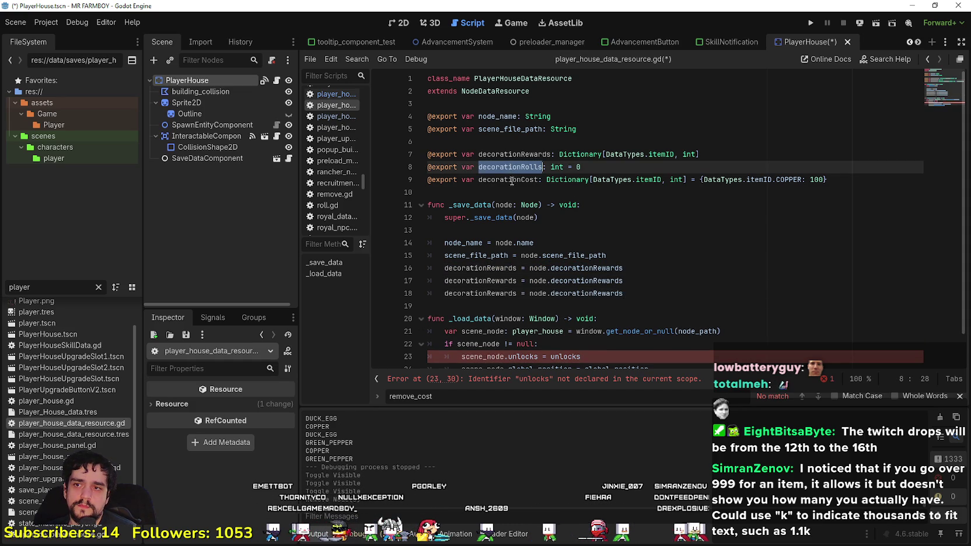
key("ctrl+c")
double_click(478, 281)
key("ctrl+v")
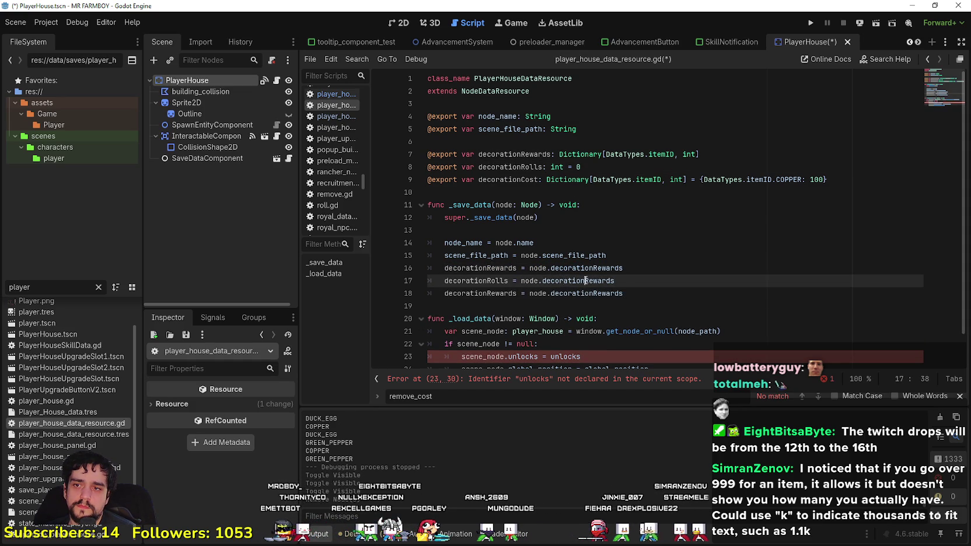
double_click(585, 281)
key("ctrl+v")
double_click(477, 293)
key("ctrl+v")
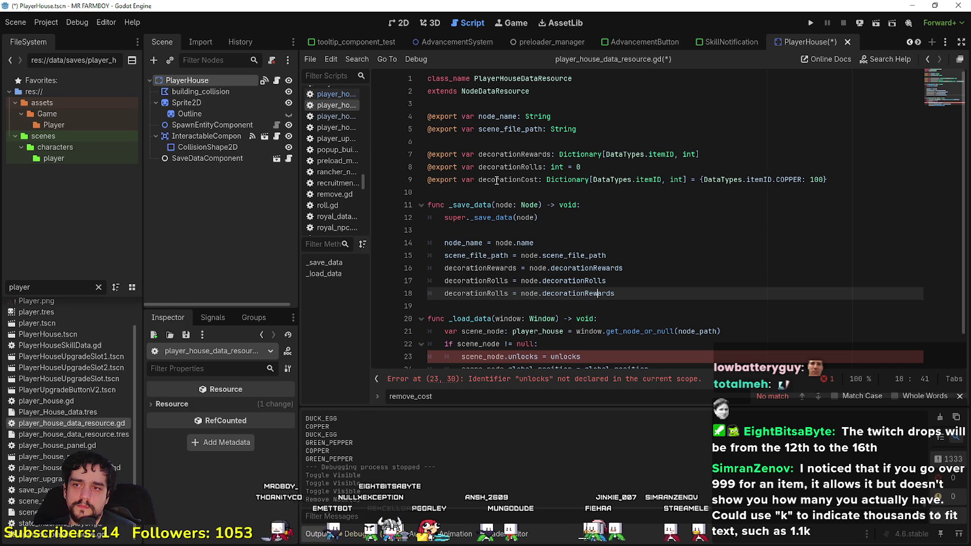
Step: Make save line 18 copy decorationCost from the node
double_click(497, 180)
key("ctrl+c")
double_click(489, 293)
key("ctrl+v")
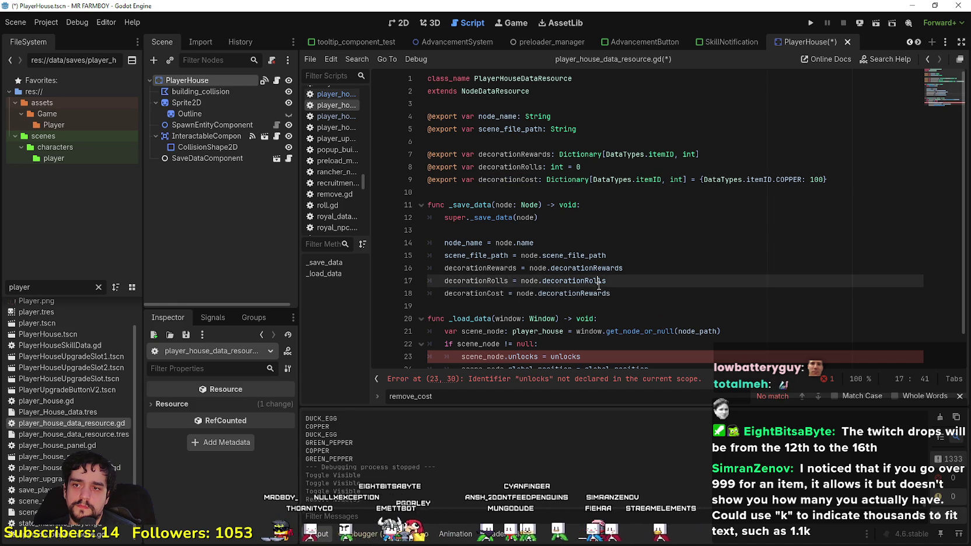
double_click(578, 294)
key("ctrl+v")
left_click(683, 305)
scroll(650, 291, "down", 1)
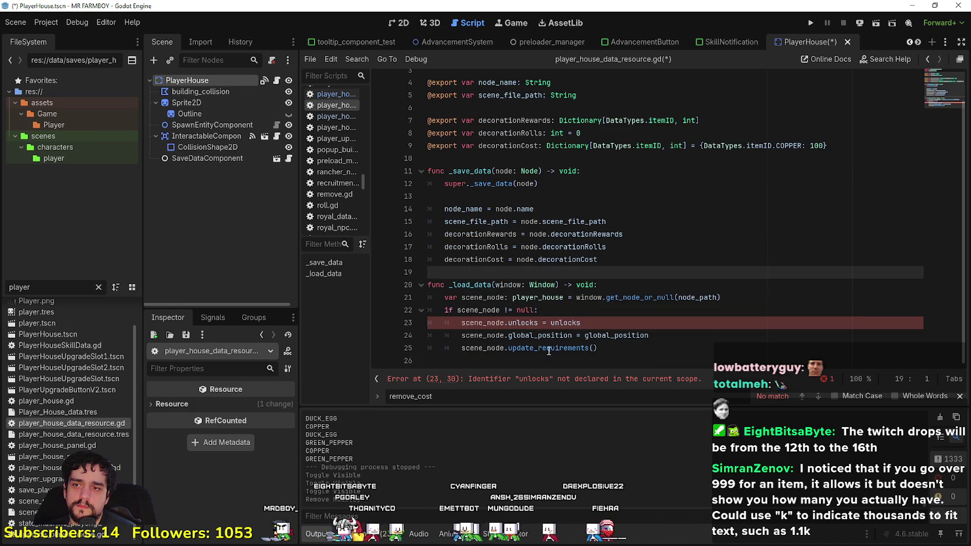
Step: Duplicate the unlocks load line twice and delete the update_requirements call
left_click_drag(581, 322, 428, 322)
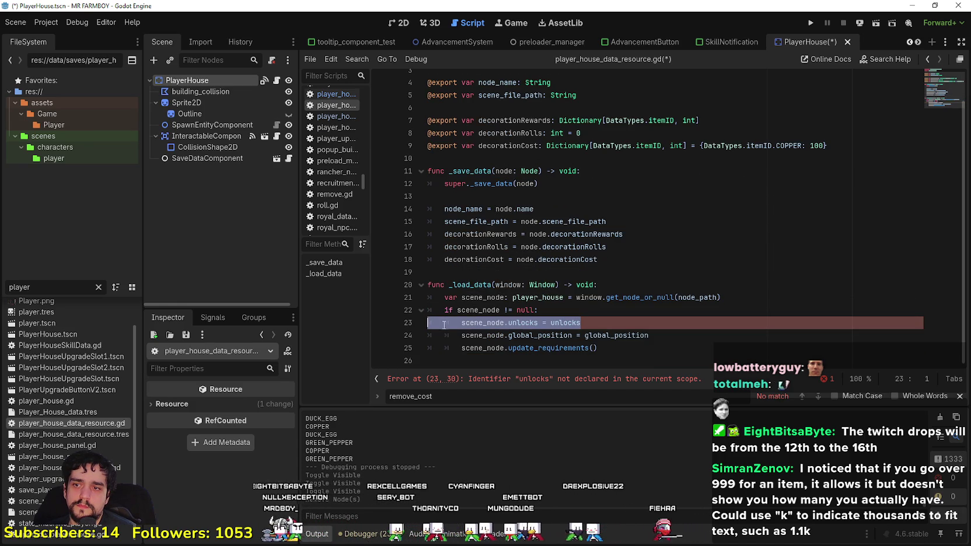
left_click(607, 320)
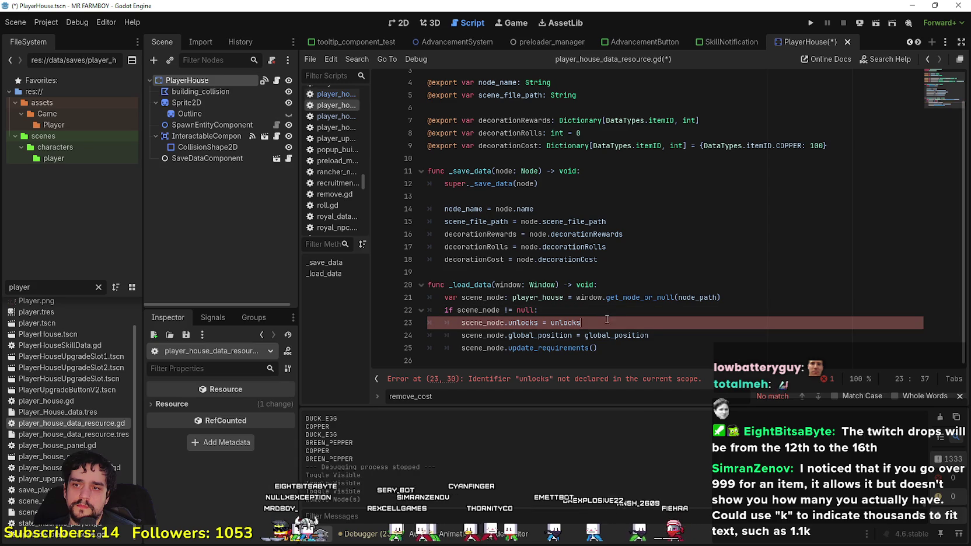
key("ctrl+shift+d")
key("ctrl+shift+d")
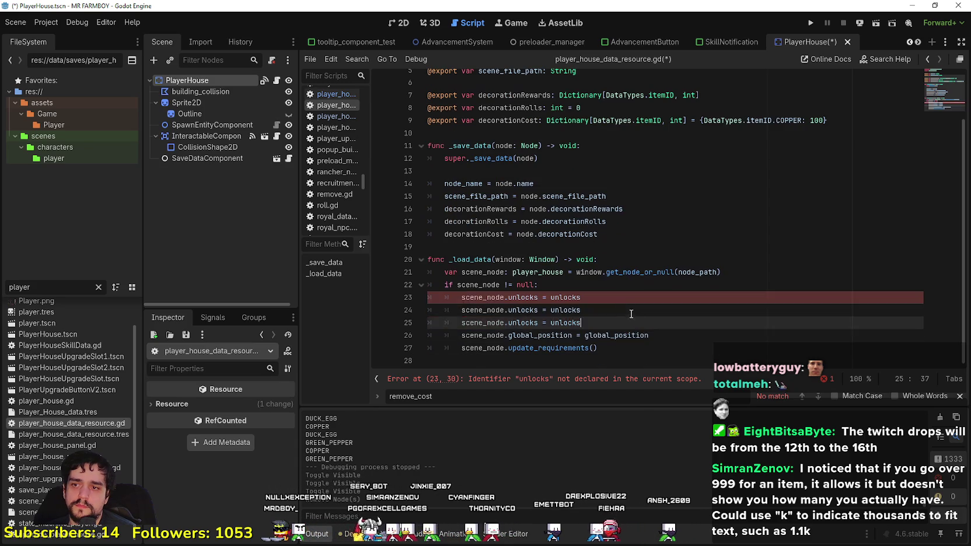
left_click_drag(601, 348, 418, 346)
key("BackSpace")
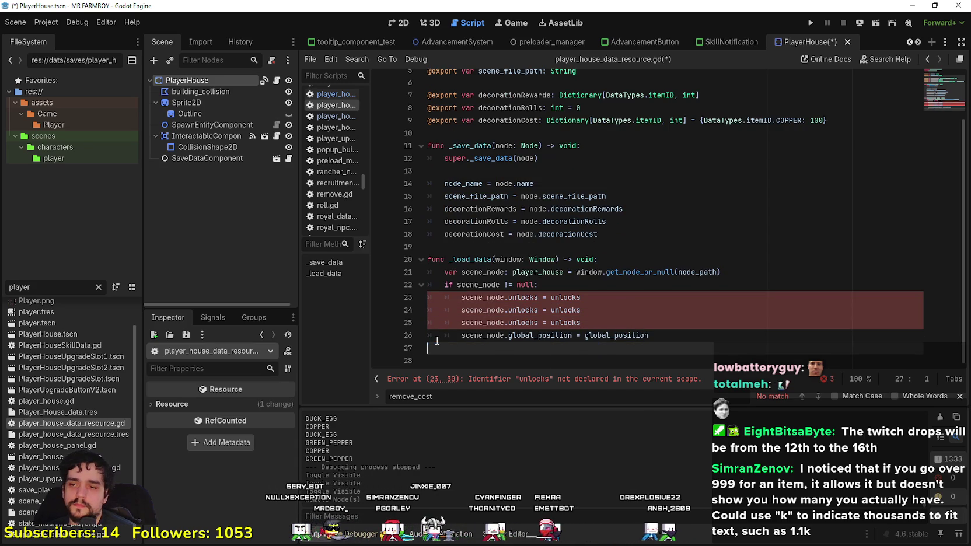
key("BackSpace")
Step: Retarget load lines 23–25 to decorationRewards, decorationRolls and decorationCost
scroll(524, 289, "up", 2)
double_click(522, 152)
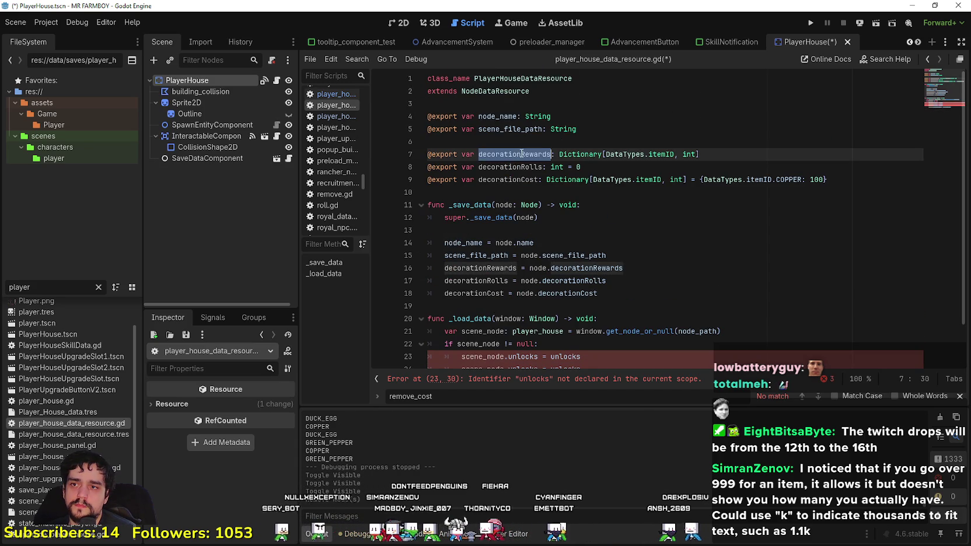
scroll(514, 320, "down", 2)
double_click(525, 310)
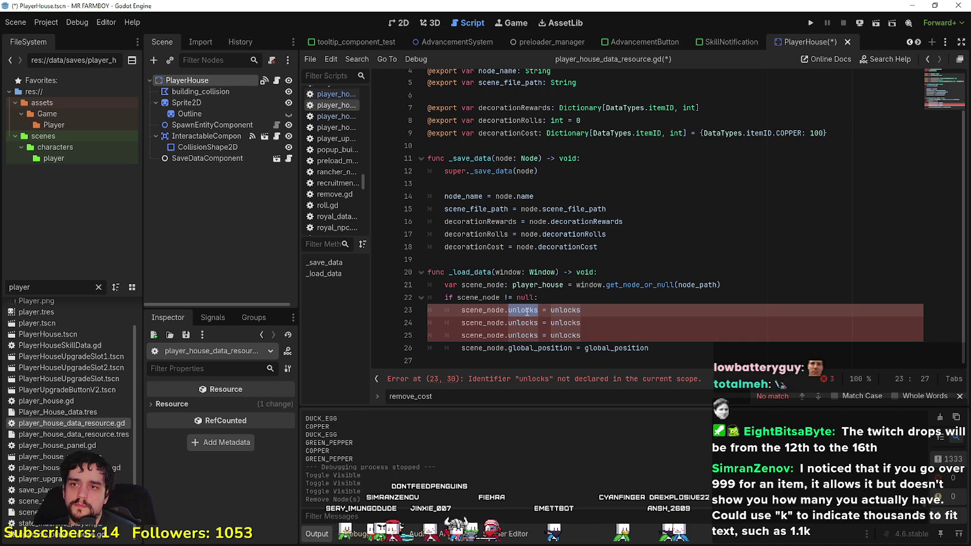
key("ctrl+v")
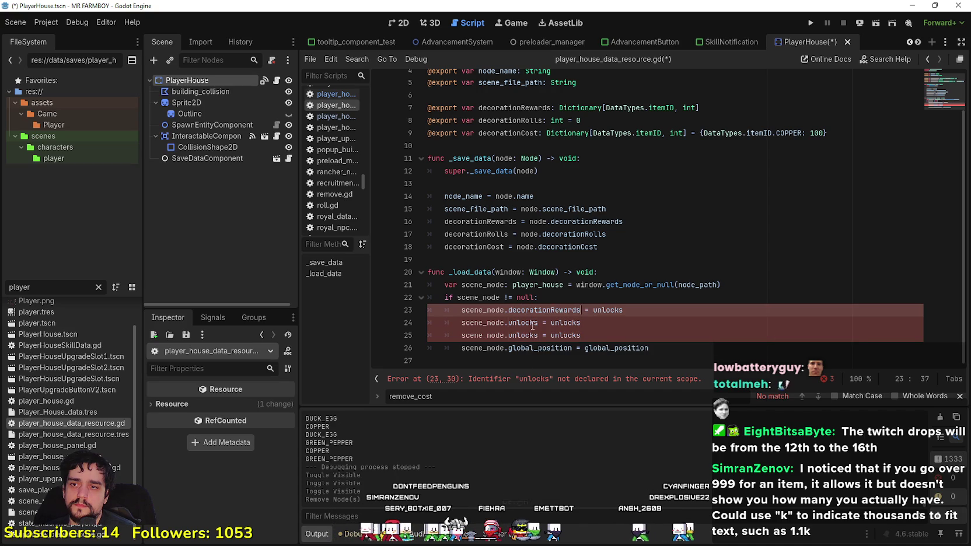
double_click(529, 121)
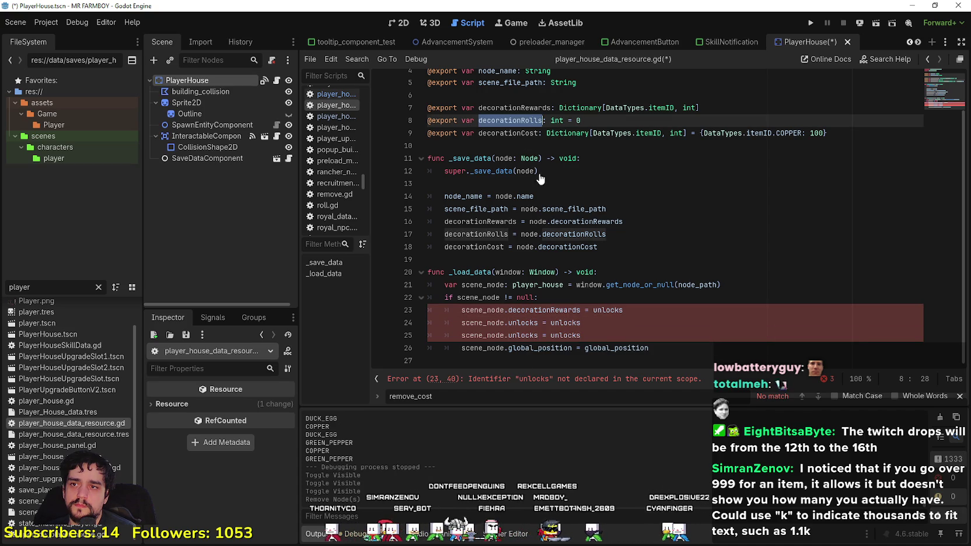
double_click(530, 324)
key("ctrl+v")
double_click(524, 133)
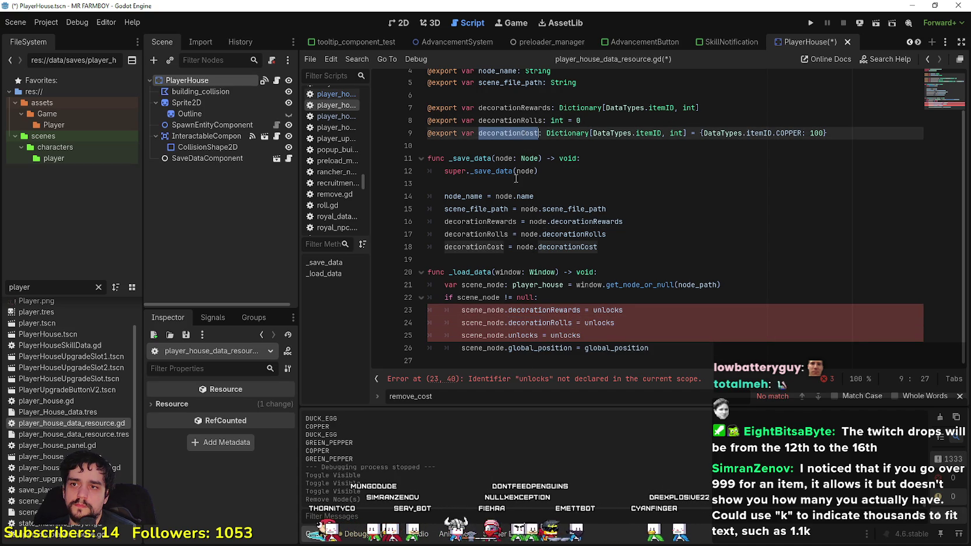
double_click(528, 336)
key("ctrl+v")
Step: Set the loaded values on lines 23–25 to the matching decoration variables and save
double_click(544, 310)
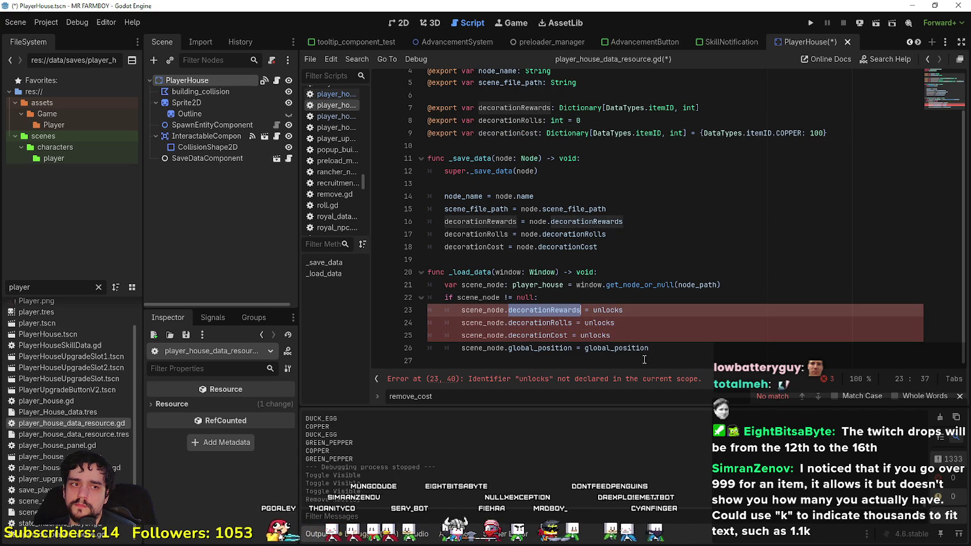
double_click(608, 310)
key("ctrl+v")
double_click(518, 323)
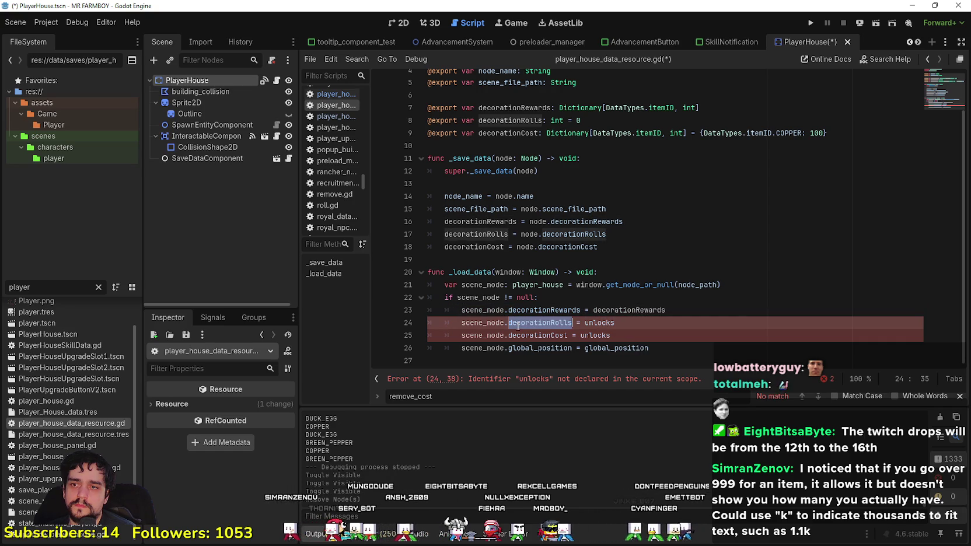
key("ctrl+c")
double_click(599, 323)
key("ctrl+v")
double_click(537, 336)
key("ctrl+c")
left_click(611, 335)
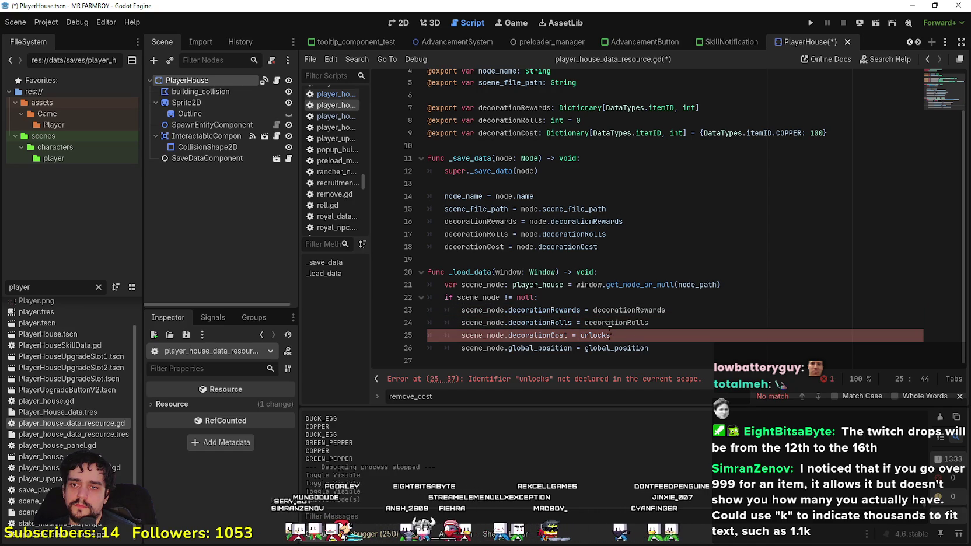
key("ctrl+s")
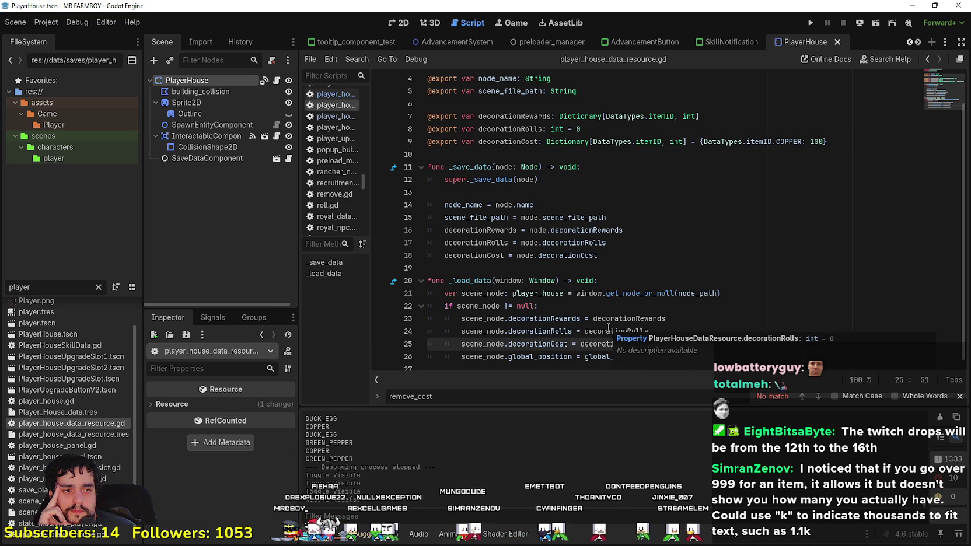
Step: Close the find bar and delete the empty line 27 at the end of player_house_data_resource.gd
scroll(604, 306, "down", 1)
left_click(702, 355)
left_click(673, 365)
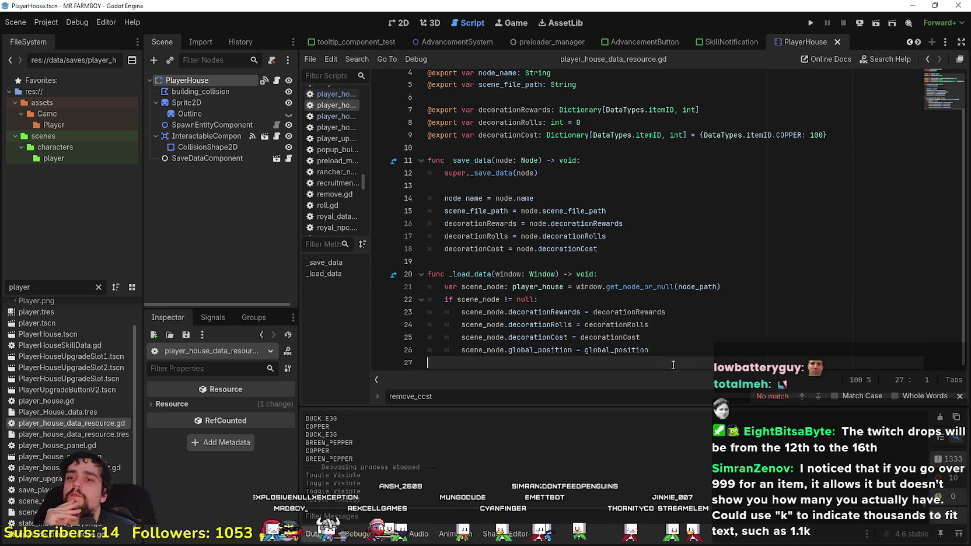
left_click(960, 396)
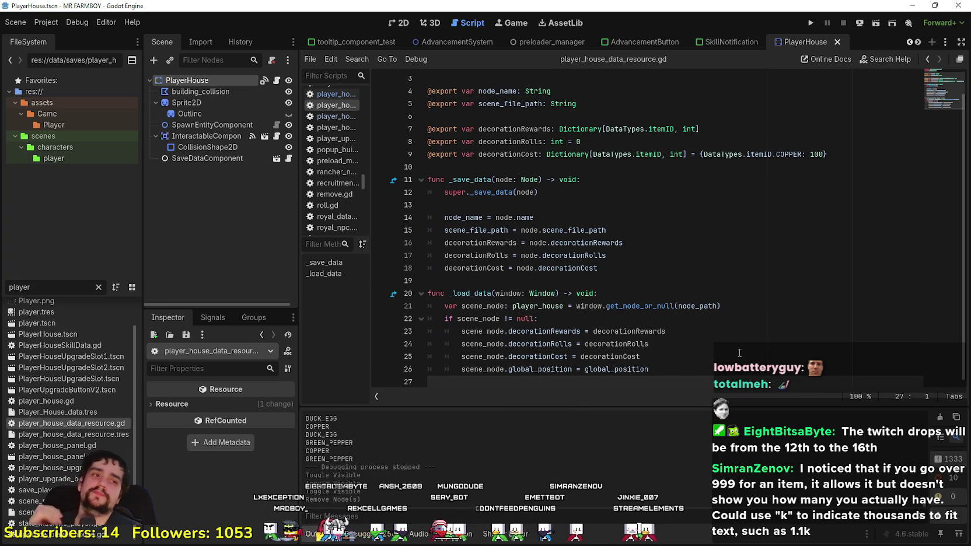
key("BackSpace")
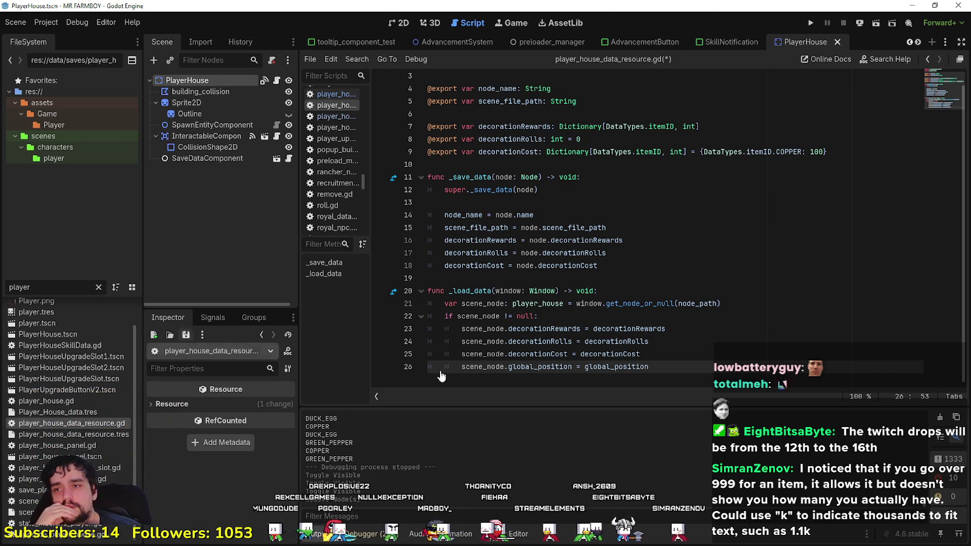
left_click(596, 280)
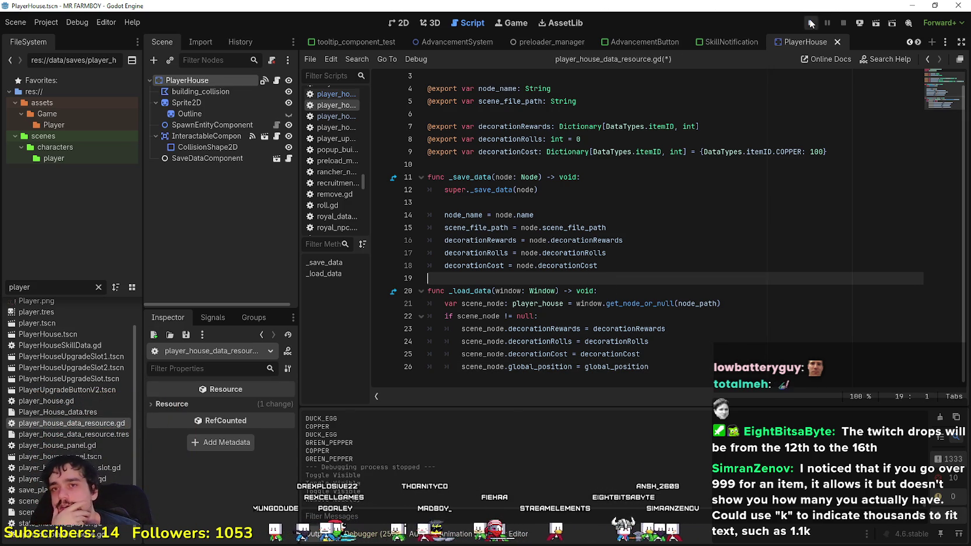
Step: Run the game with F5 and jump to the 'unlocks' not declared error at player_house.gd line 90
key("F5")
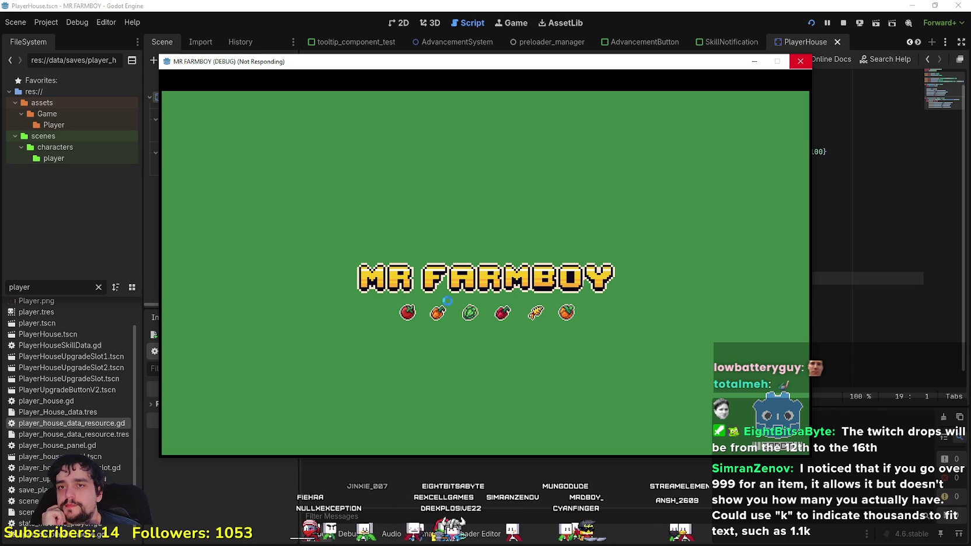
left_click_drag(715, 66, 729, 64)
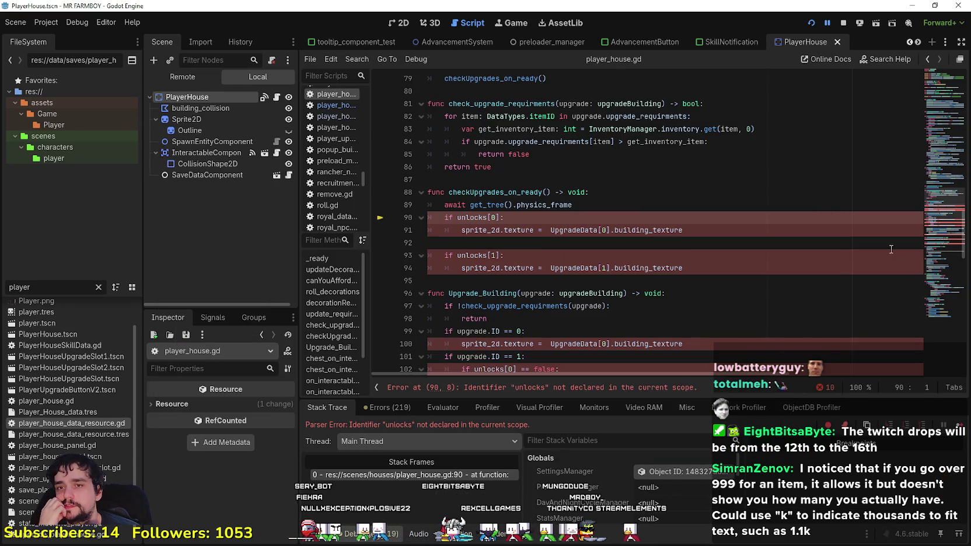
left_click(565, 243)
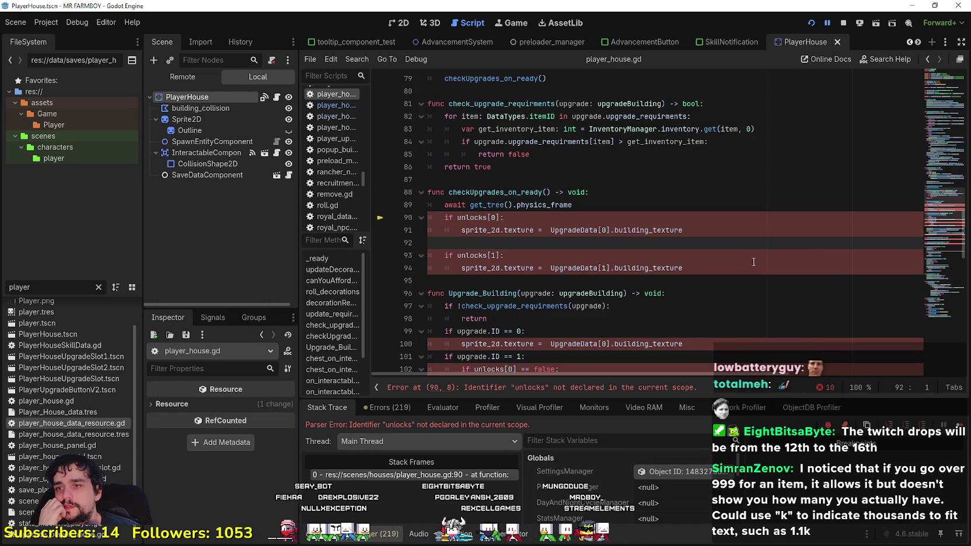
Step: Stop the running game and delete checkUpgrades_on_ready, Upgrade_Building and the chest handlers from player_house.gd
mouse_move(754, 262)
left_mouse_down()
mouse_move(583, 242)
mouse_move(461, 170)
mouse_move(357, 197)
mouse_move(366, 180)
left_mouse_up()
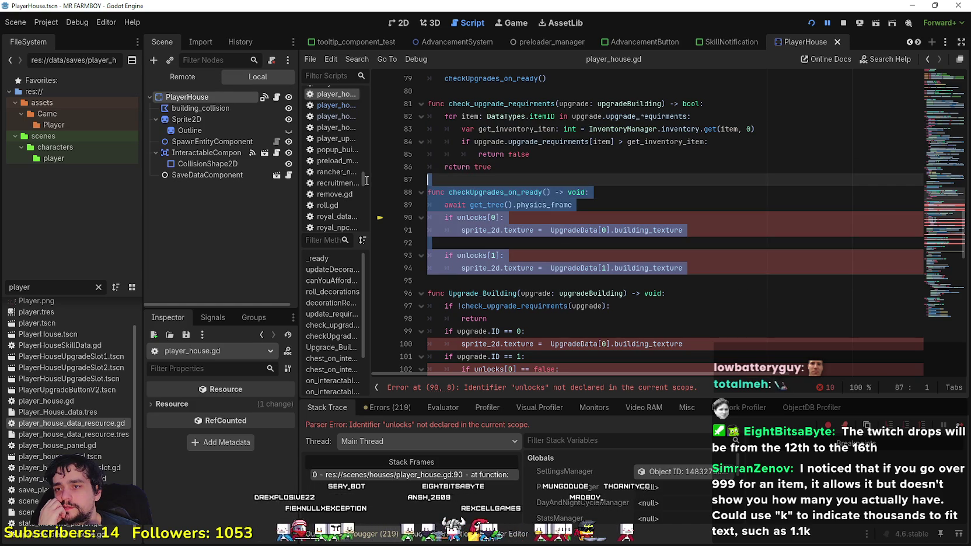
scroll(624, 250, "down", 6)
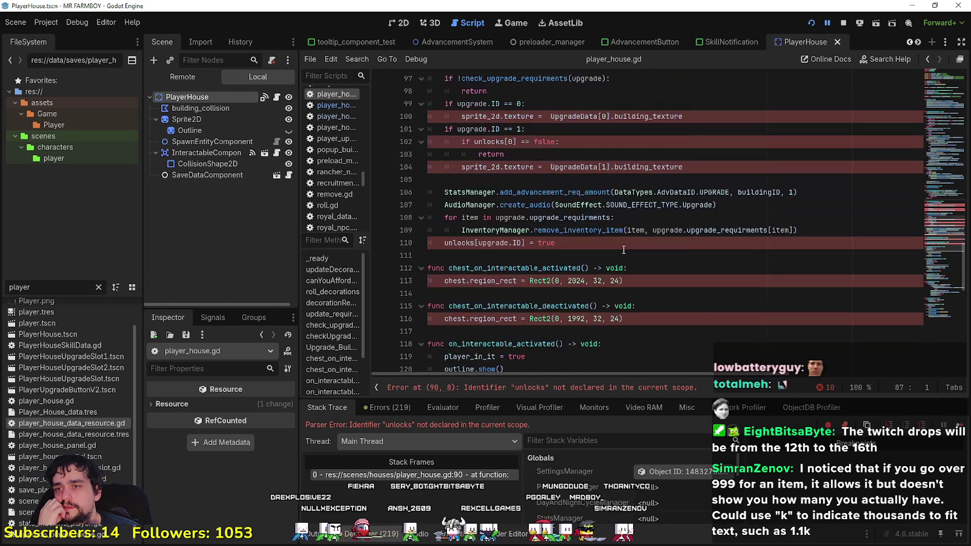
scroll(624, 250, "down", 3)
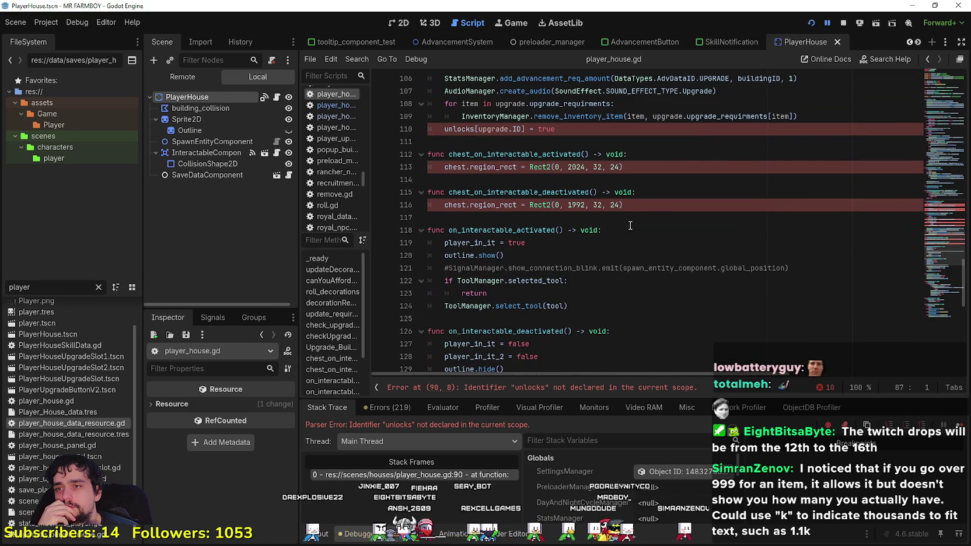
left_click(846, 28)
mouse_move(636, 217)
left_mouse_down()
mouse_move(584, 216)
mouse_move(525, 76)
mouse_move(505, 184)
mouse_move(467, 76)
mouse_move(449, 73)
mouse_move(442, 111)
mouse_move(429, 106)
left_mouse_up()
key("BackSpace")
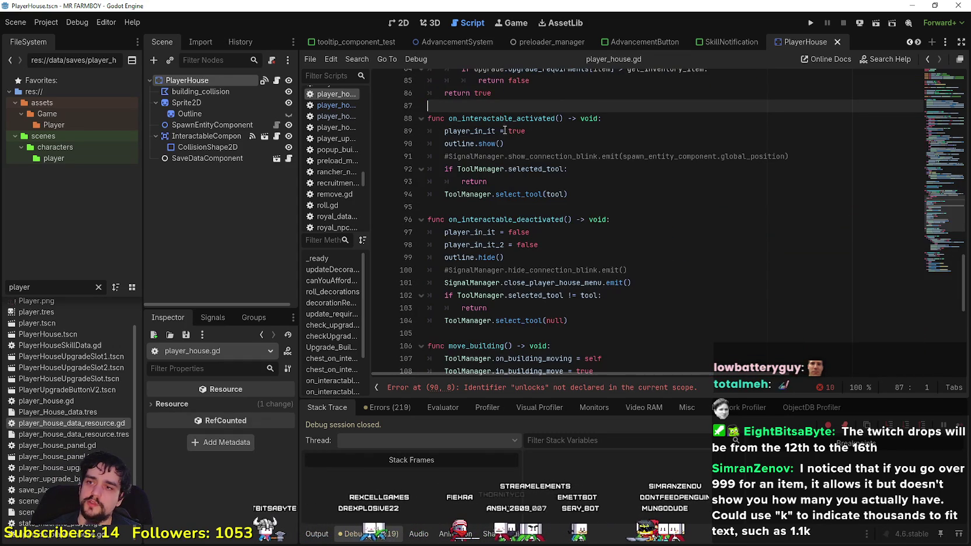
Step: Delete the update_requirements and check_upgrade_requirements functions from the script
scroll(940, 186, "up", 5)
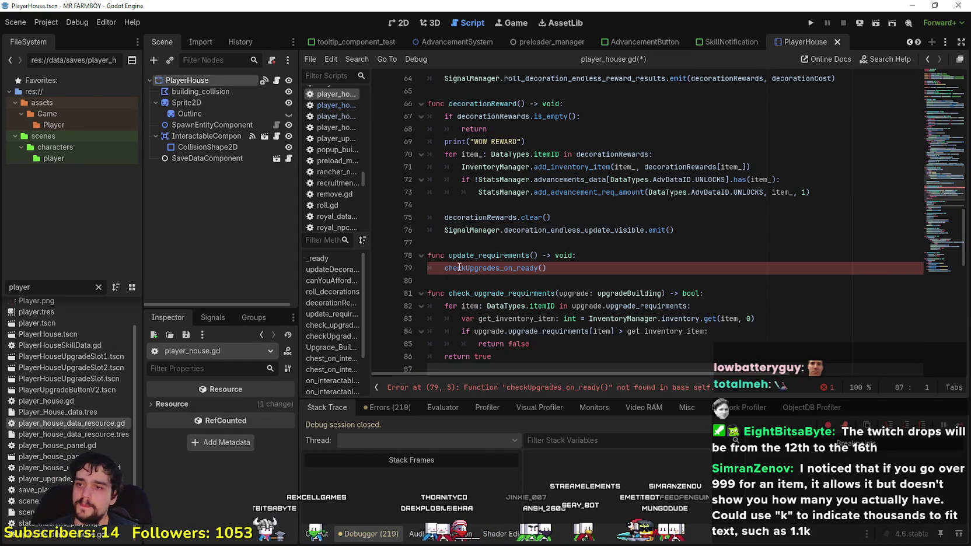
mouse_move(552, 270)
left_mouse_down()
mouse_move(429, 257)
mouse_move(426, 242)
left_mouse_up()
key("BackSpace")
key("BackSpace")
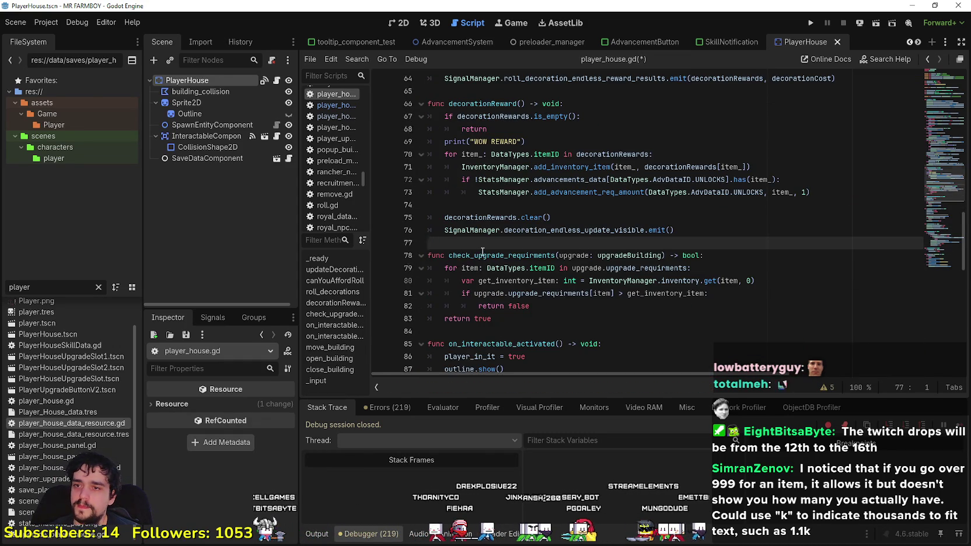
scroll(479, 257, "down", 2)
left_click(501, 256)
scroll(485, 254, "down", 2)
scroll(484, 254, "up", 2)
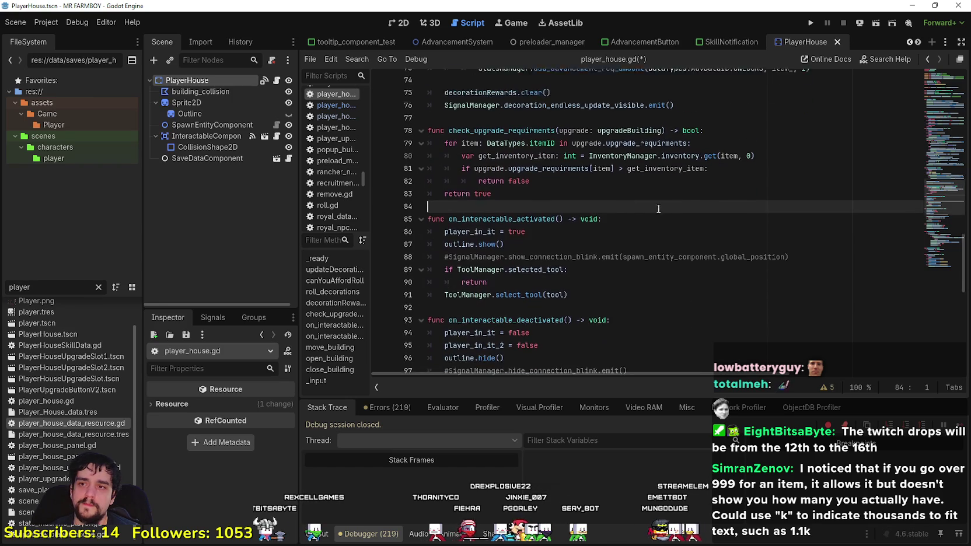
mouse_move(464, 252)
left_mouse_down()
mouse_move(427, 176)
mouse_move(415, 173)
left_mouse_up()
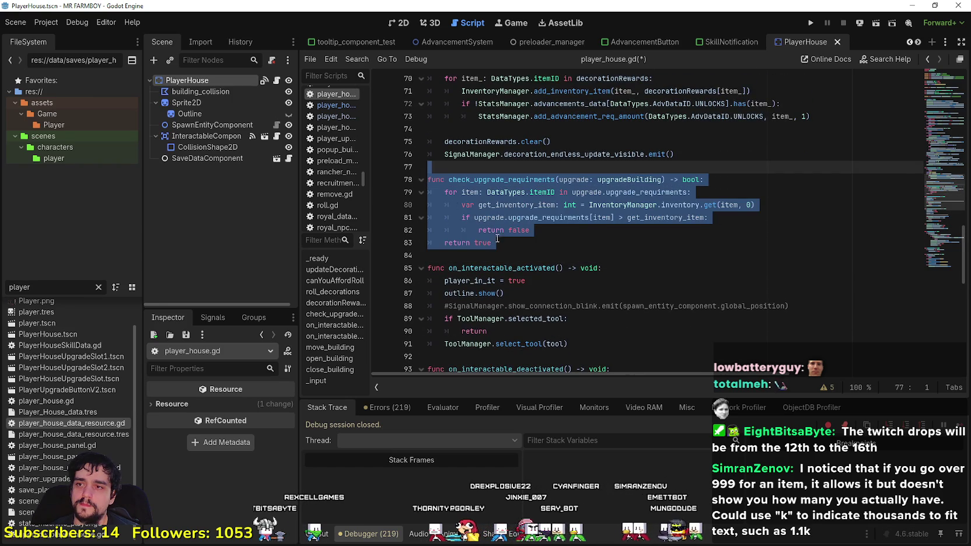
key("BackSpace")
Step: Scroll to the end of the script and run the project with F5
left_click(938, 244)
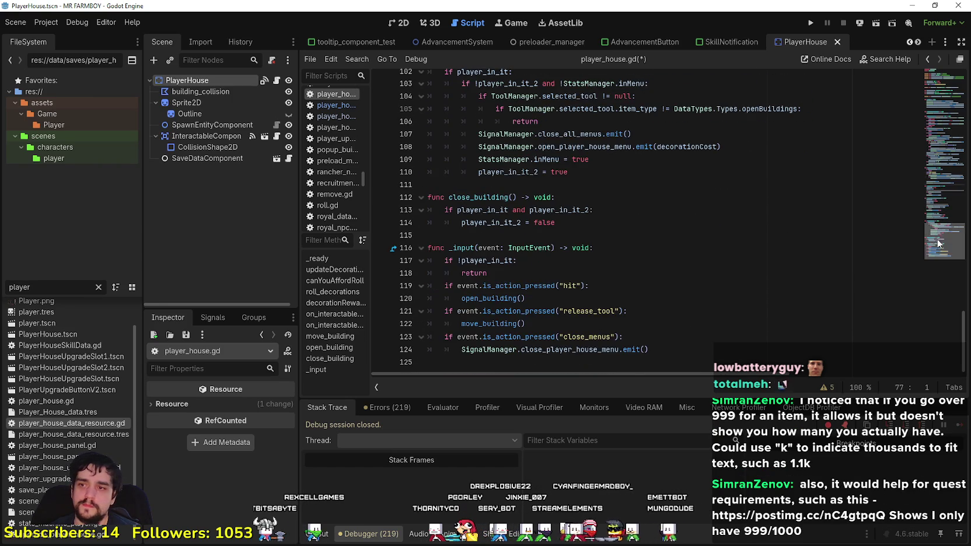
left_click_drag(938, 244, 914, 63)
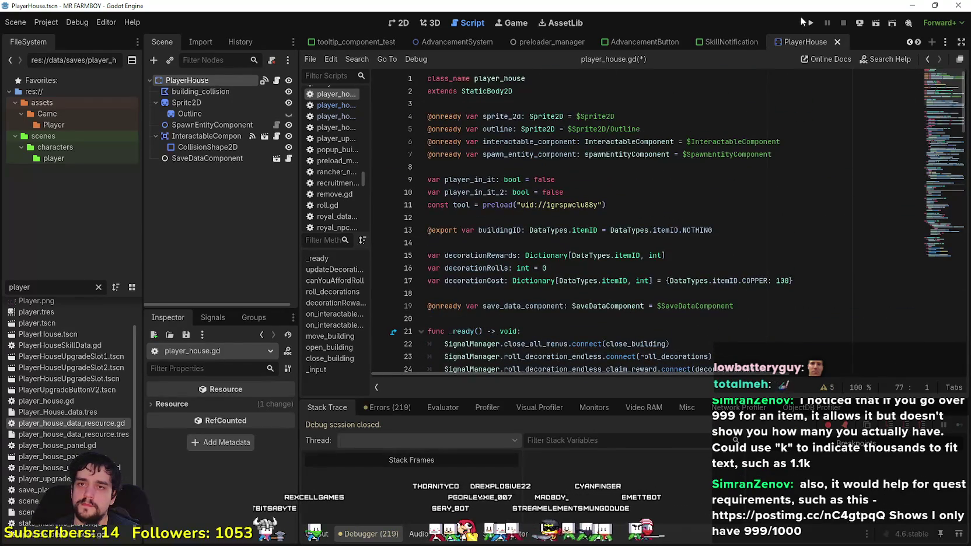
key("F5")
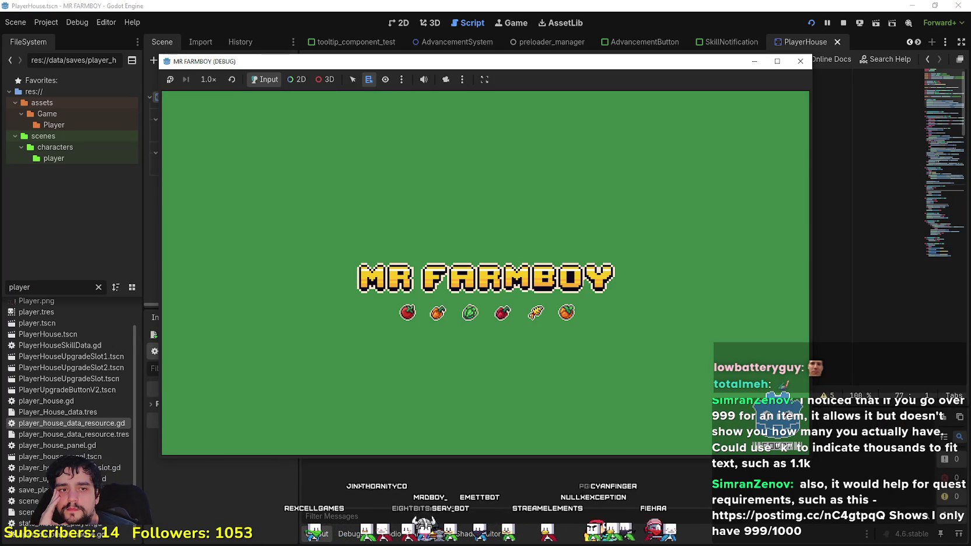
Step: Bring the browser with the postimg inventory screenshot forward and place it beside the game window
left_click(800, 61)
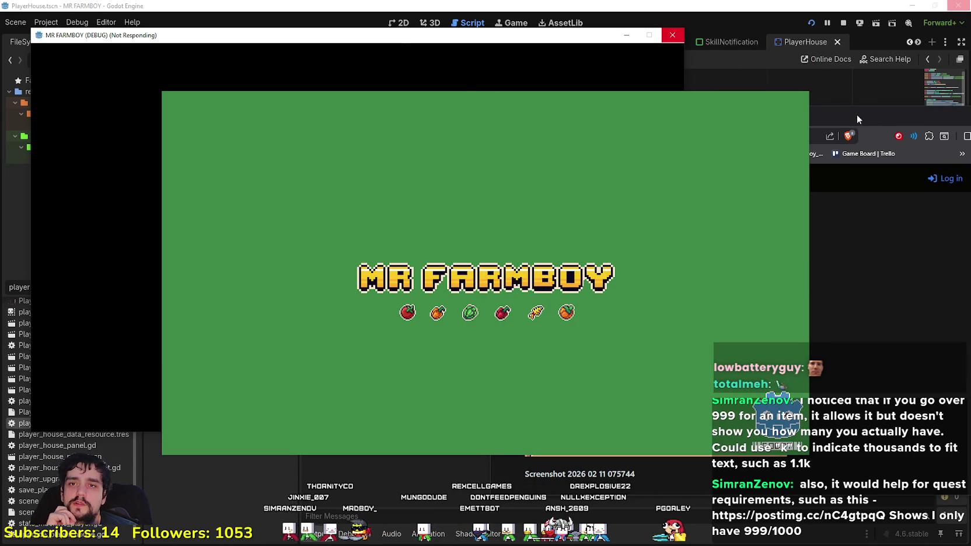
left_click(857, 119)
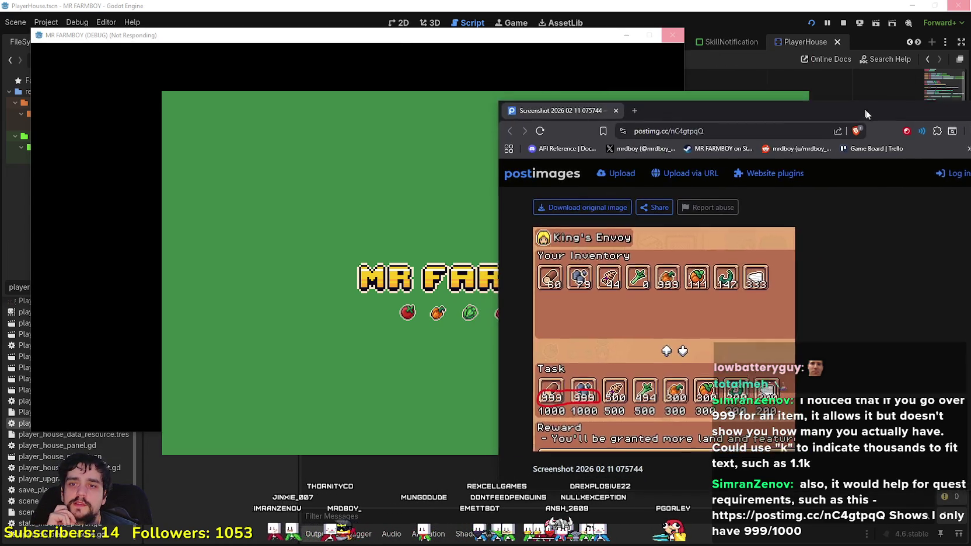
left_click_drag(856, 115, 913, 120)
scroll(759, 291, "down", 1)
scroll(911, 418, "up", 1)
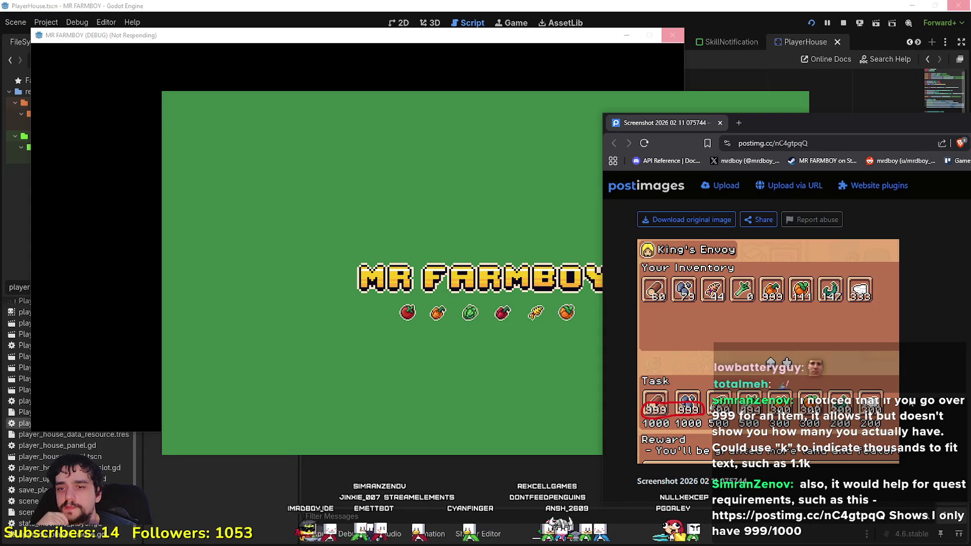
left_click_drag(759, 128, 839, 117)
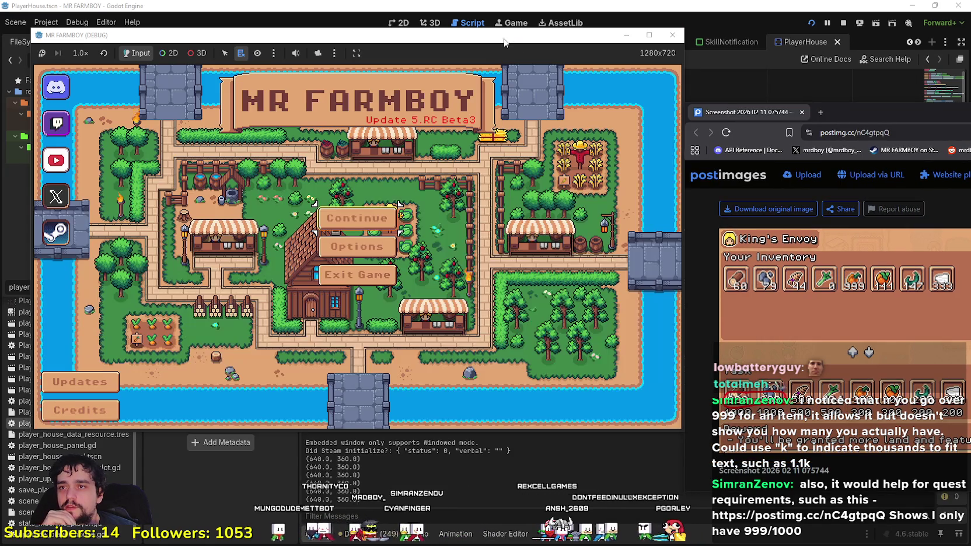
Step: Choose Continue and load the Incremental save game
left_click(372, 218)
scroll(350, 251, "down", 1)
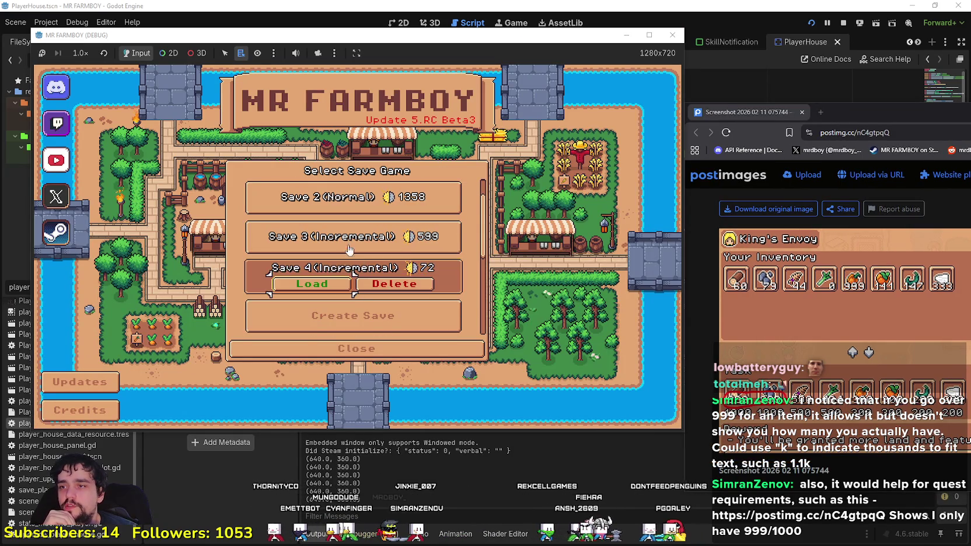
left_click(329, 246)
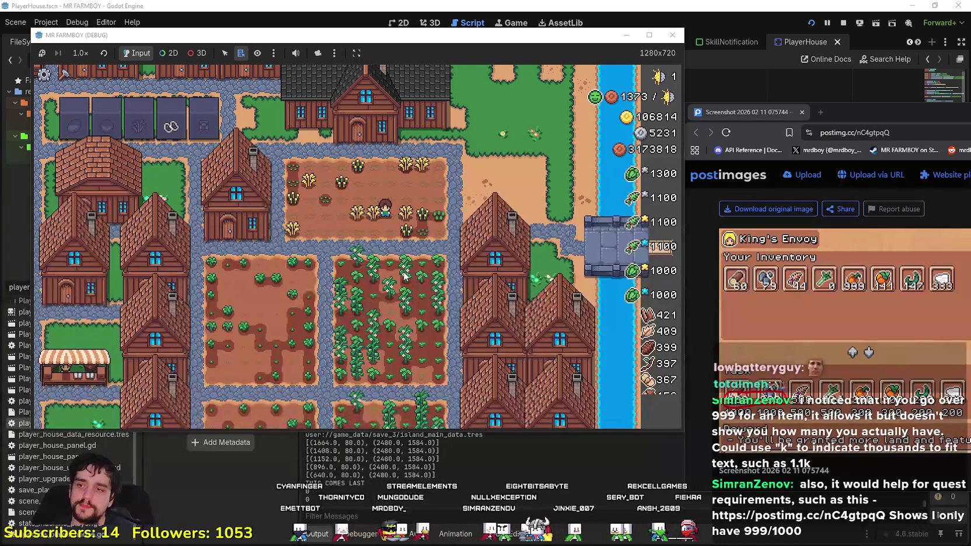
Step: Walk the farmer to the warehouse and open its inventory
key("a")
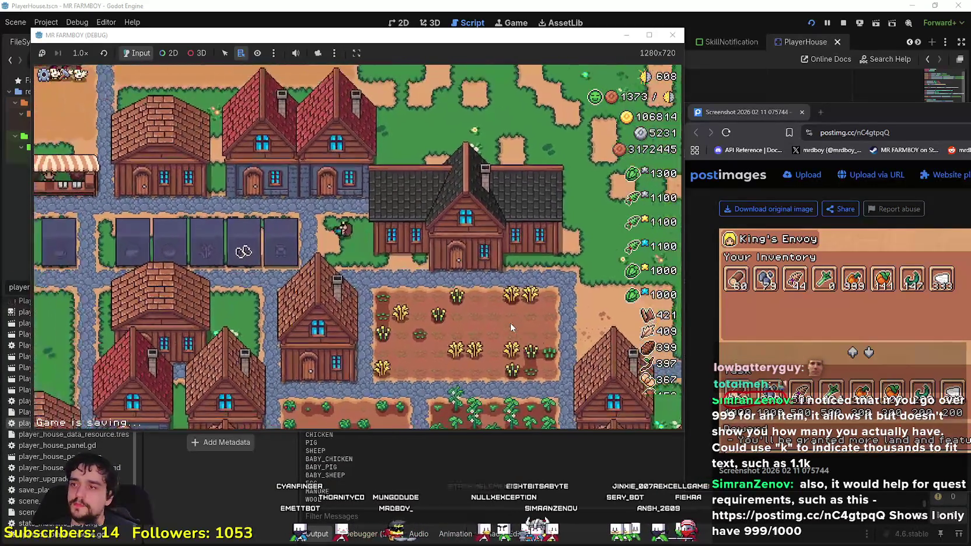
key("w")
key("e")
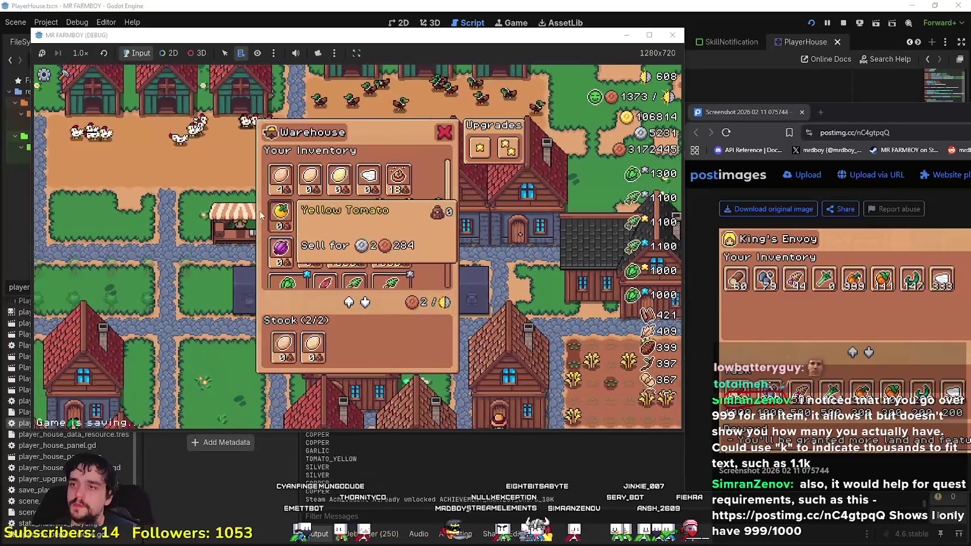
Step: Maximize the MR FARMBOY window so it fills the screen
left_click(280, 180)
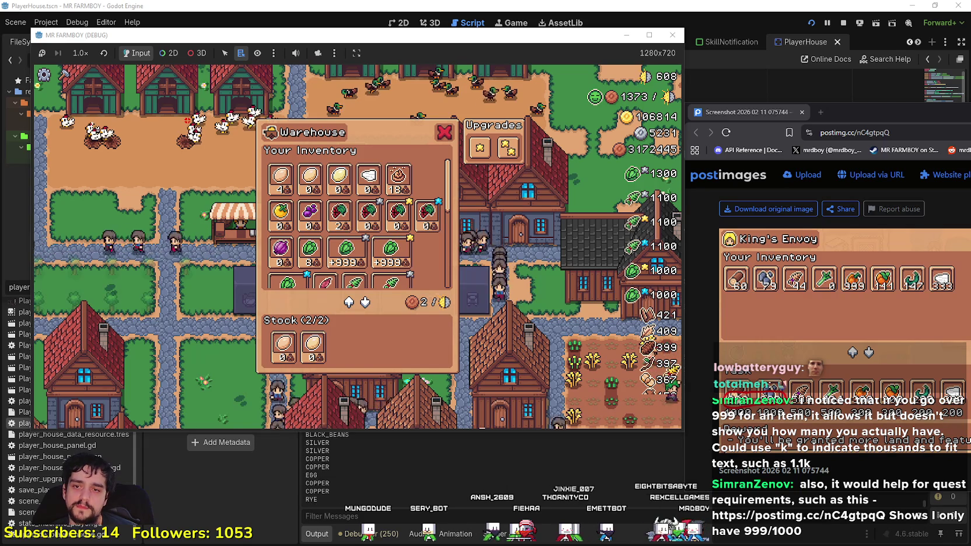
mouse_move(277, 179)
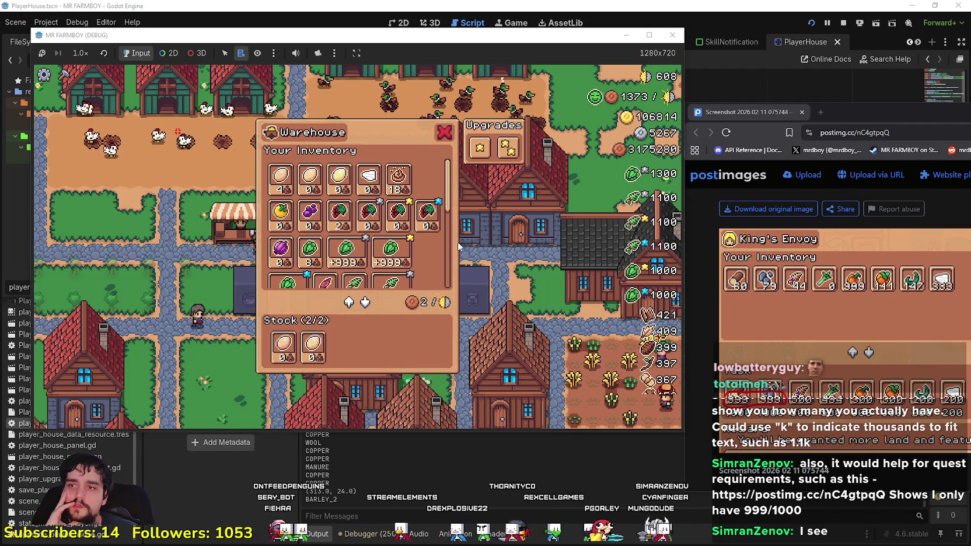
scroll(428, 258, "down", 1)
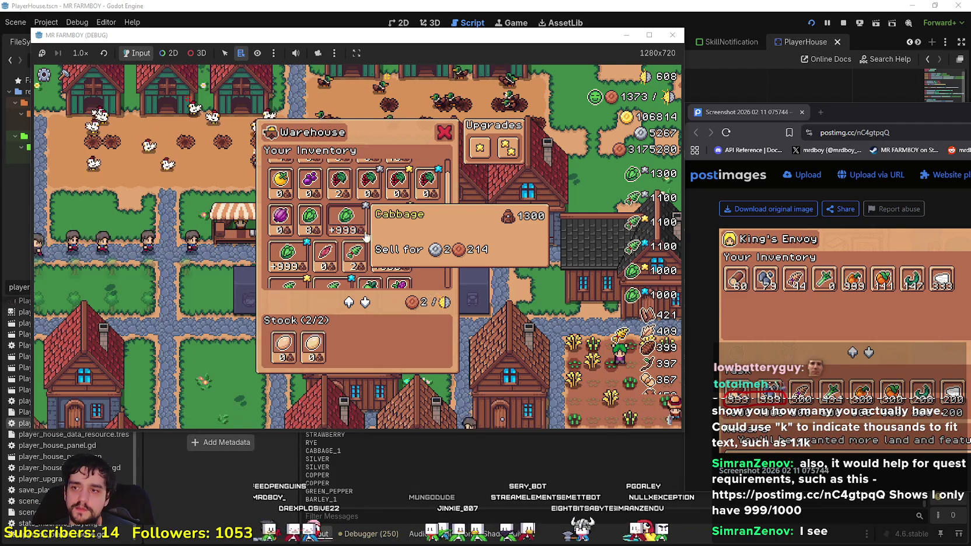
left_click(650, 38)
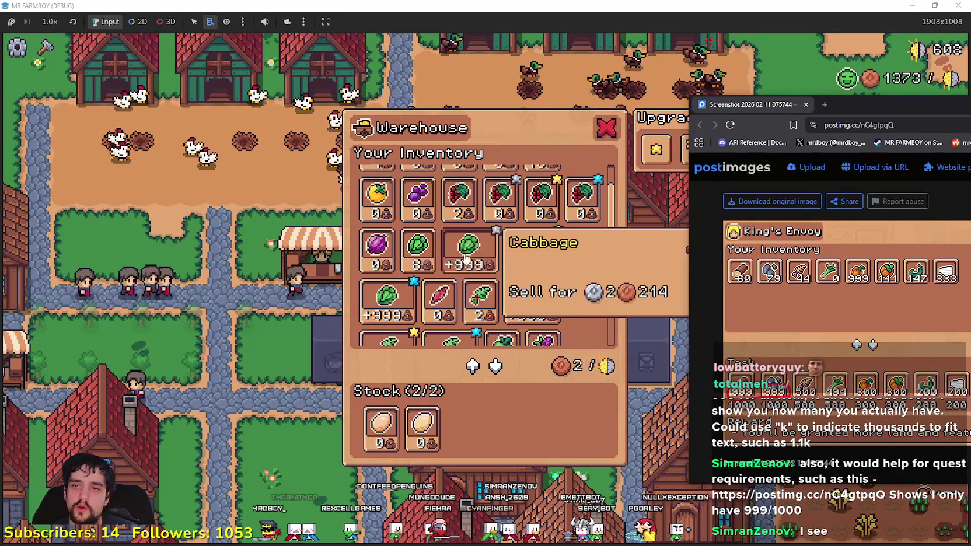
Step: Move the browser further right and scroll through the Warehouse's crop stocks
left_click_drag(849, 106, 954, 116)
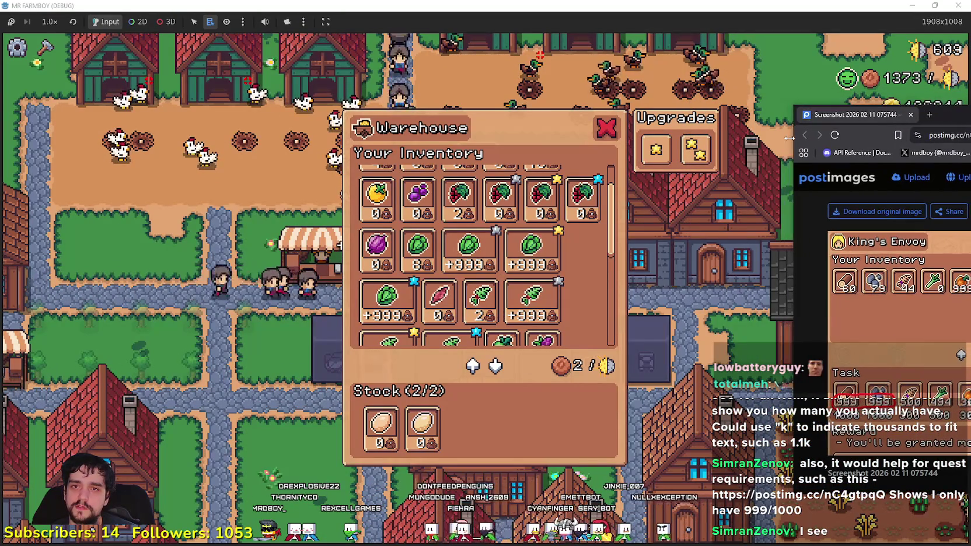
mouse_move(456, 250)
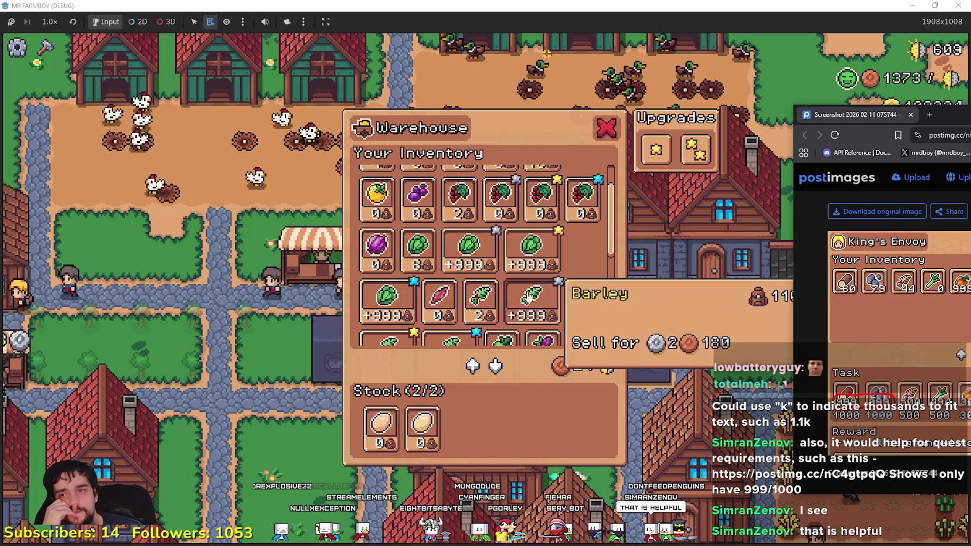
scroll(559, 254, "down", 1)
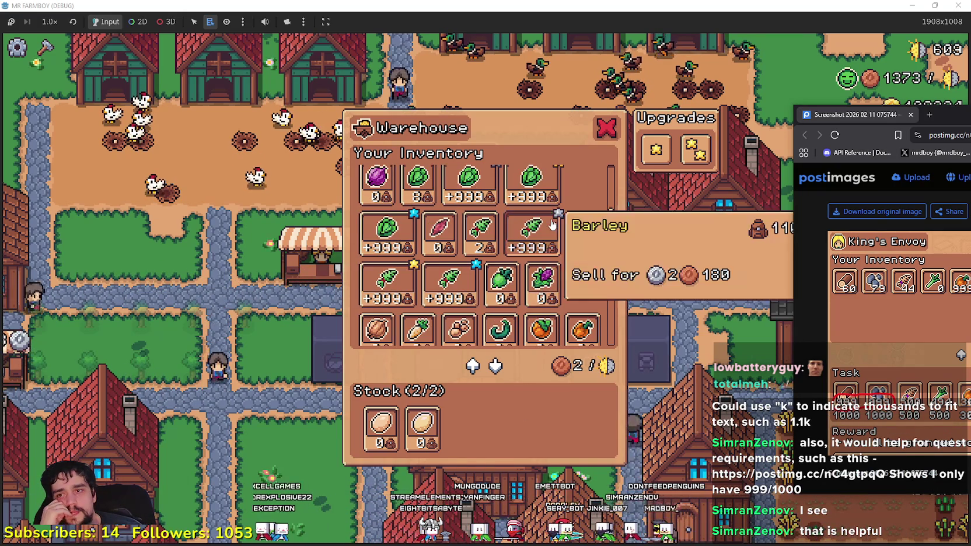
scroll(584, 294, "down", 1)
scroll(584, 295, "down", 2)
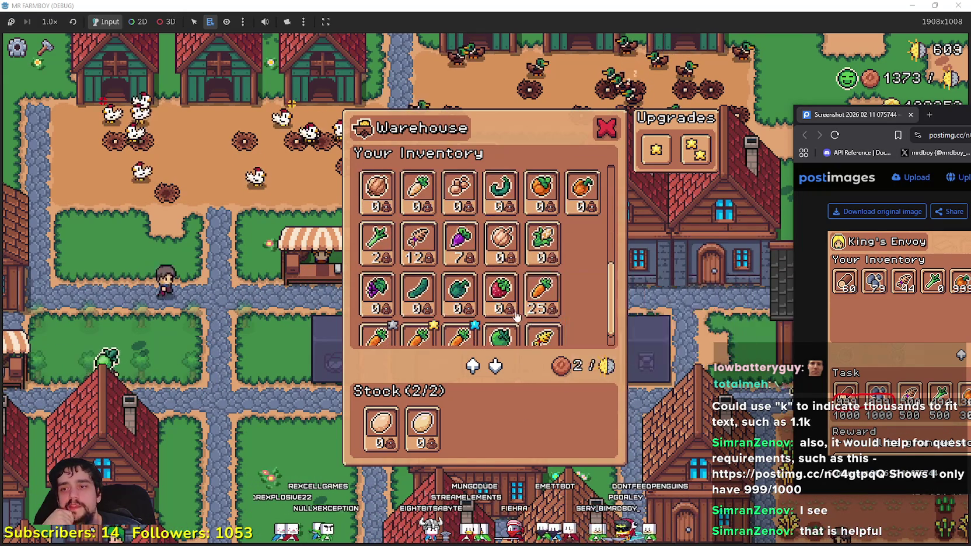
Step: Close the Warehouse and walk the farmer across town to the market stalls
left_click(607, 130)
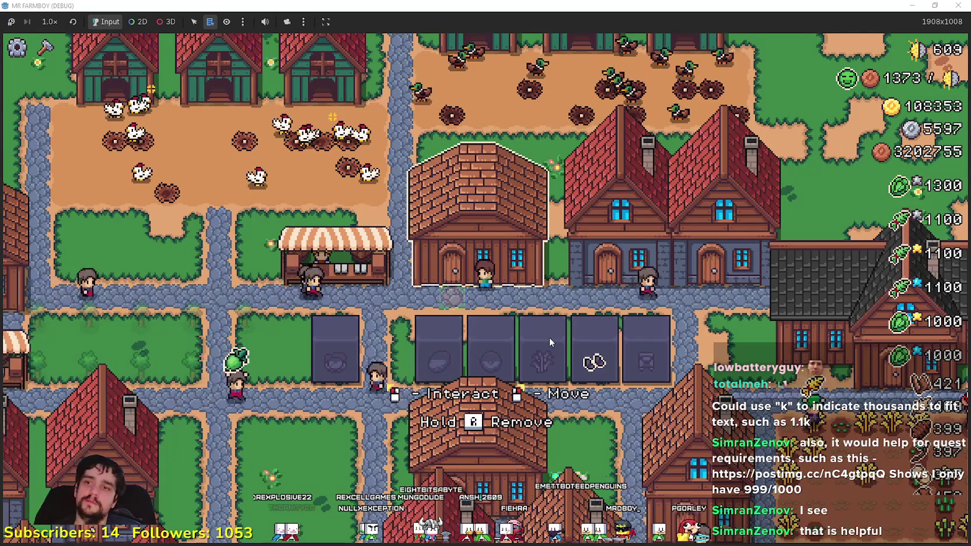
key("a")
key("s")
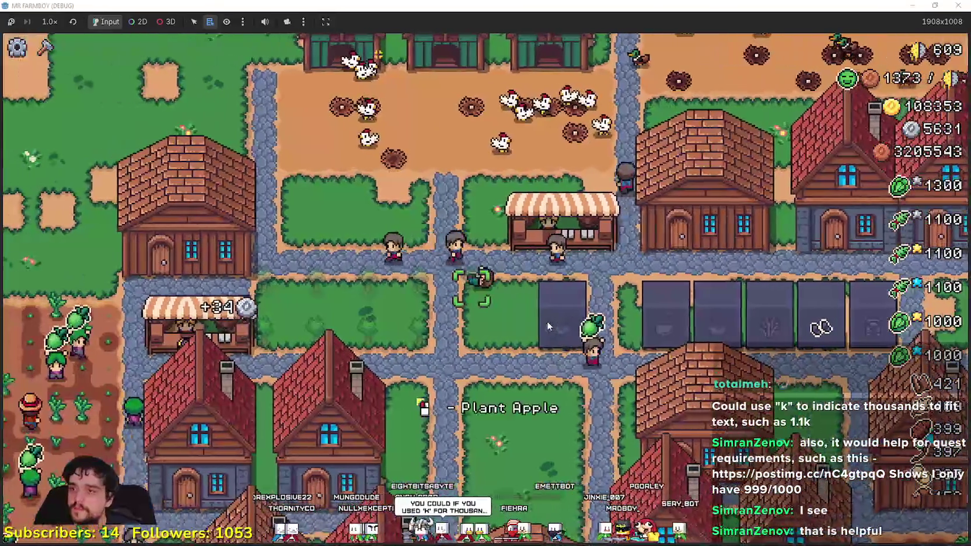
key("a")
key("s")
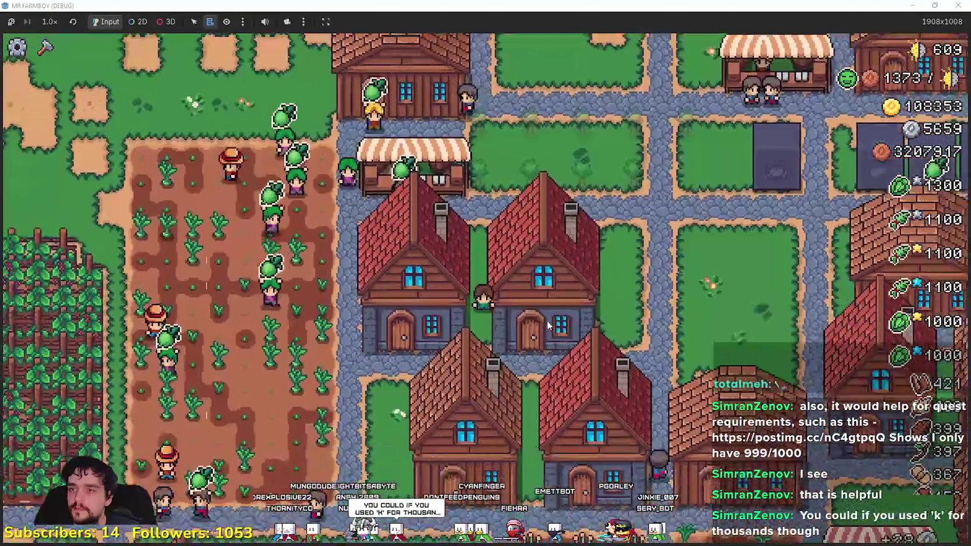
key("a")
key("s")
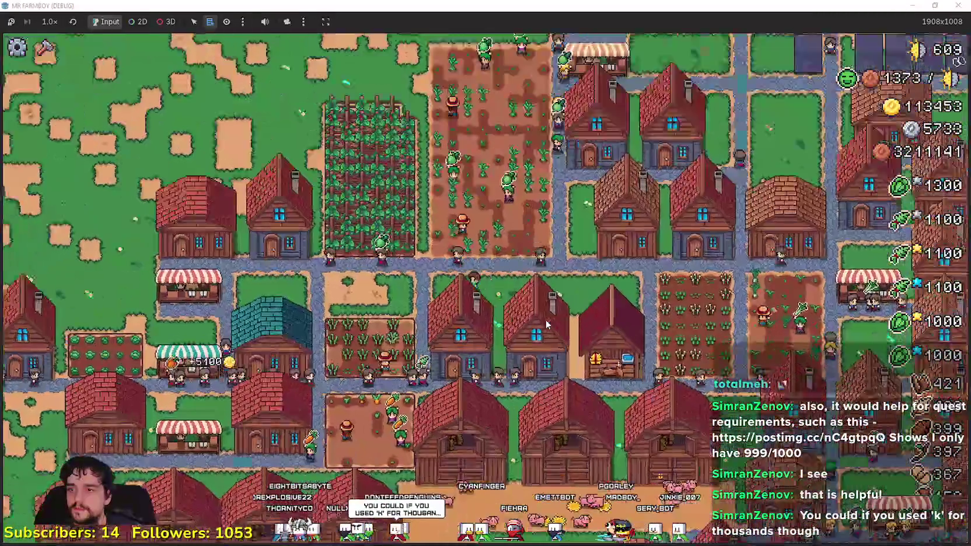
scroll(547, 325, "up", 3)
key("a")
key("s")
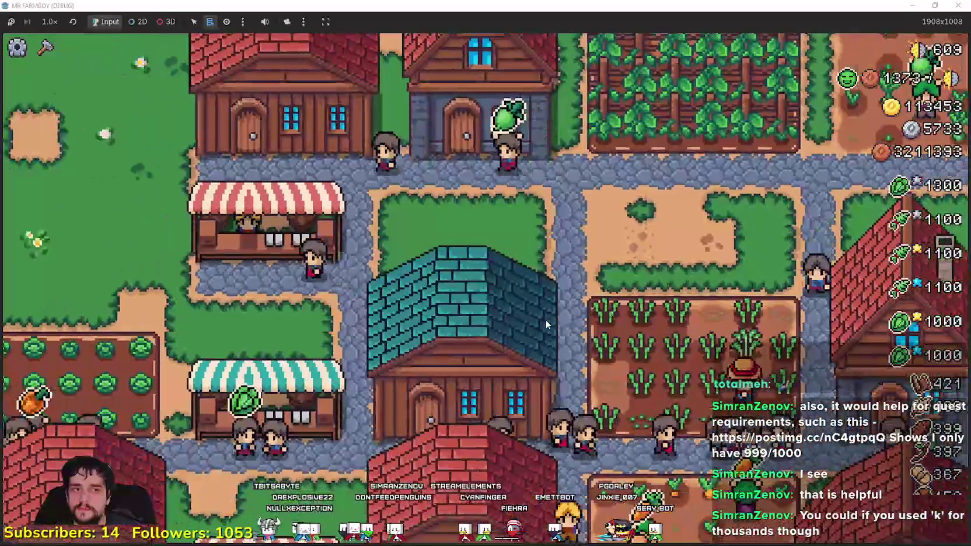
Step: At the other market stall, set the six cabbage and barley Sell slots, then close the Market
key("m")
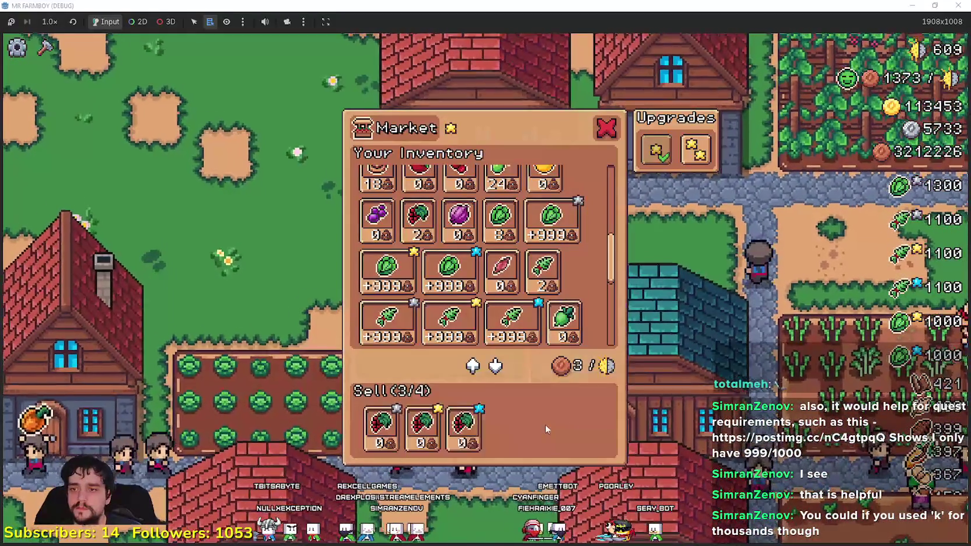
key("Escape")
key("s")
key("d")
key("m")
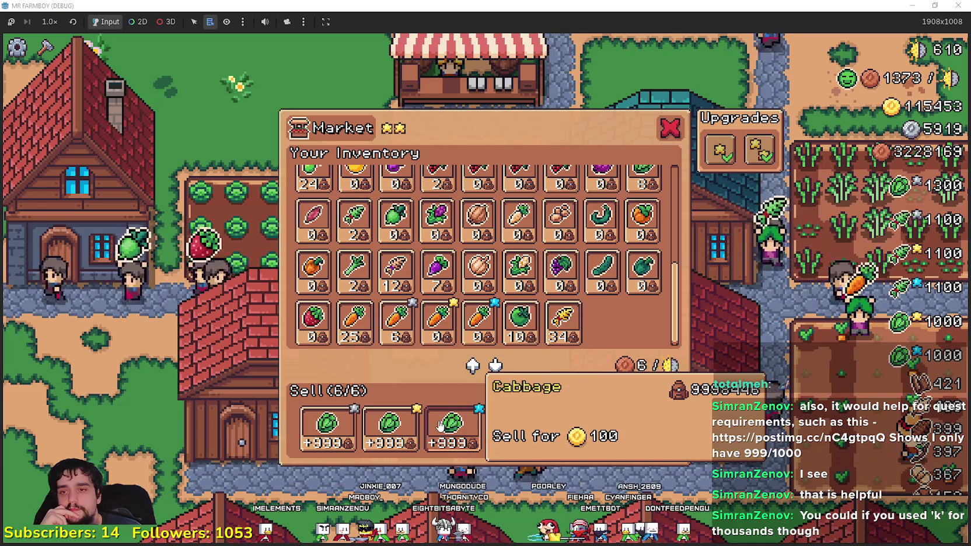
left_click(443, 437)
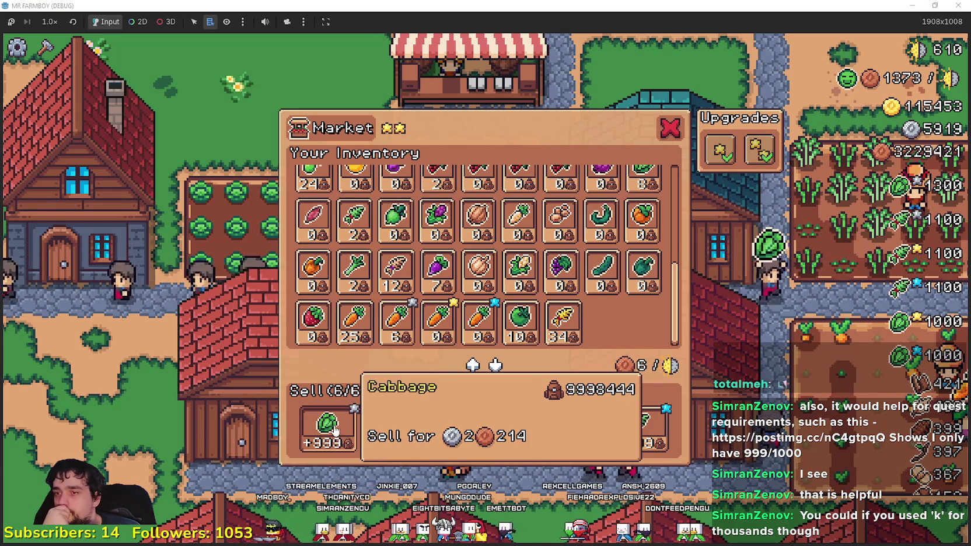
left_click(645, 428)
left_click(578, 426)
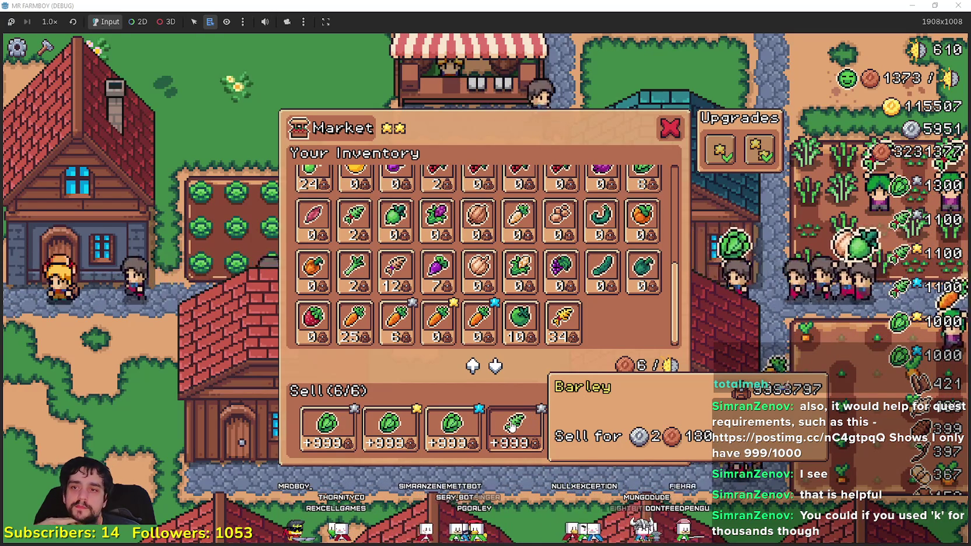
scroll(545, 288, "up", 5)
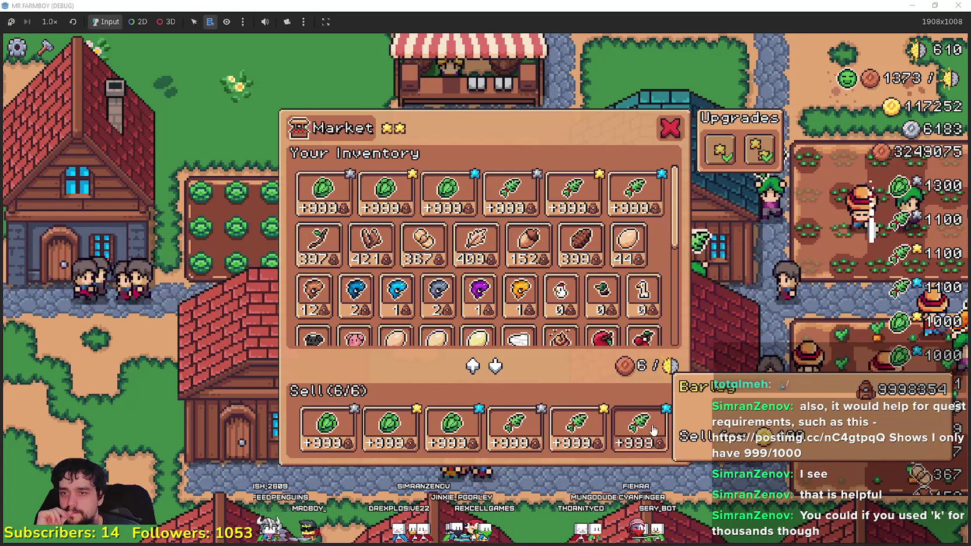
scroll(645, 292, "down", 6)
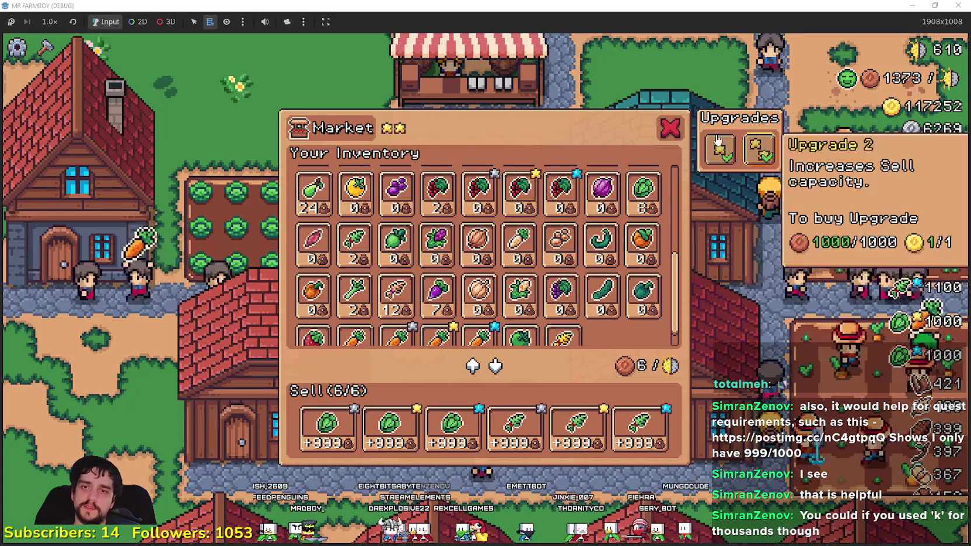
left_click(665, 127)
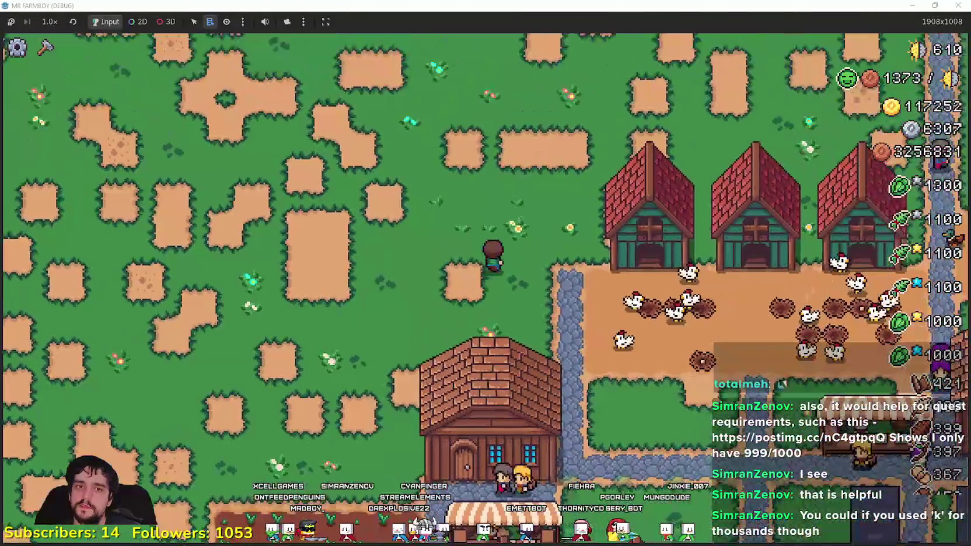
Step: Walk the farmer along the poneglyphs and settle on the Crops Yield one
mouse_move(562, 3)
left_mouse_down()
mouse_move(562, 96)
mouse_move(525, 83)
left_mouse_up()
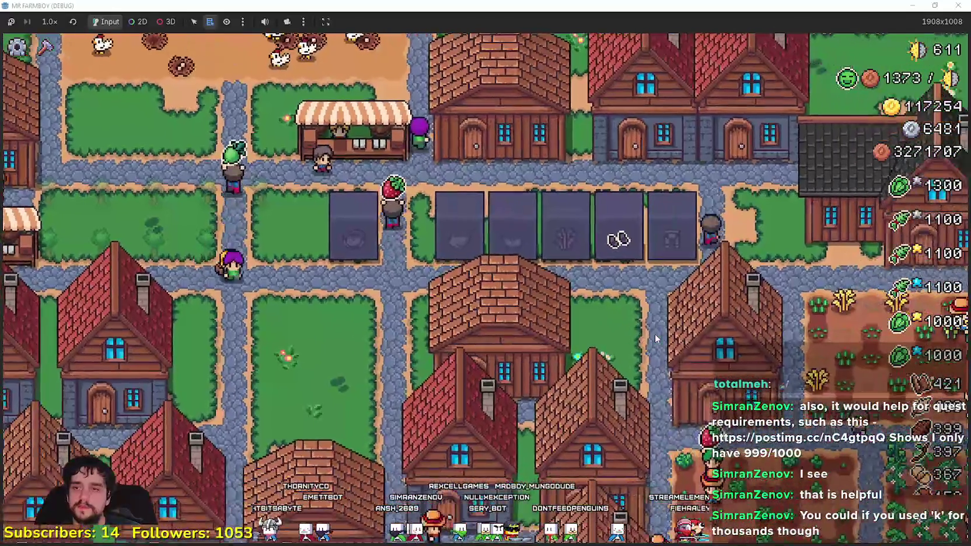
key("e")
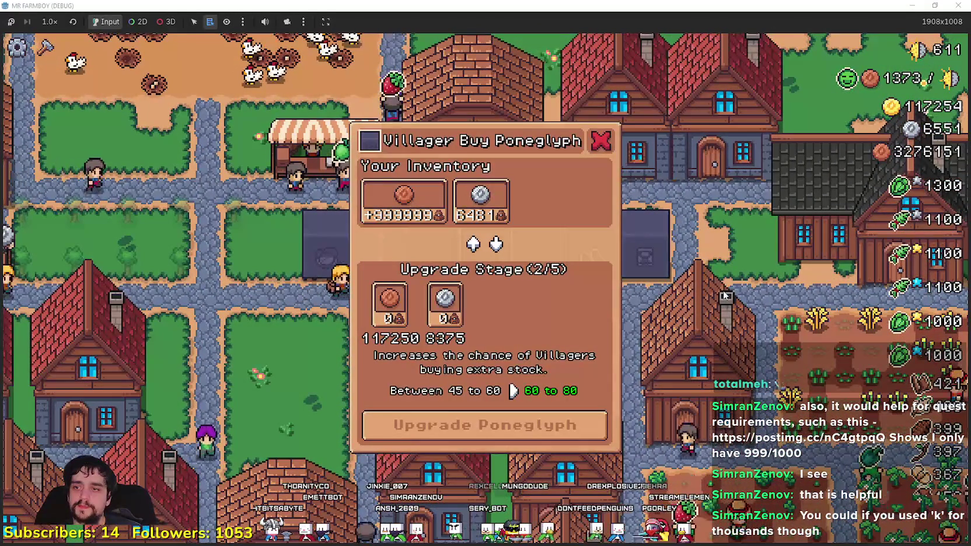
mouse_move(395, 227)
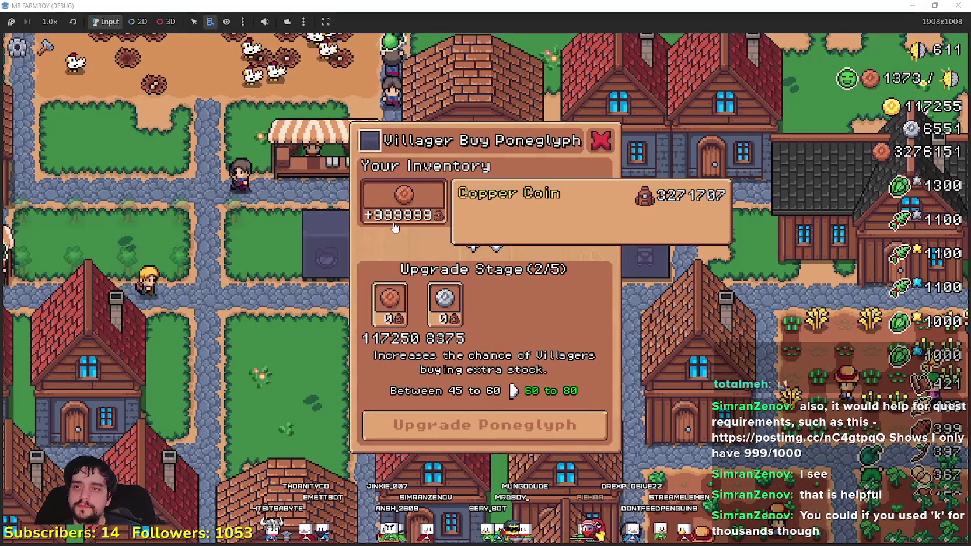
key("d")
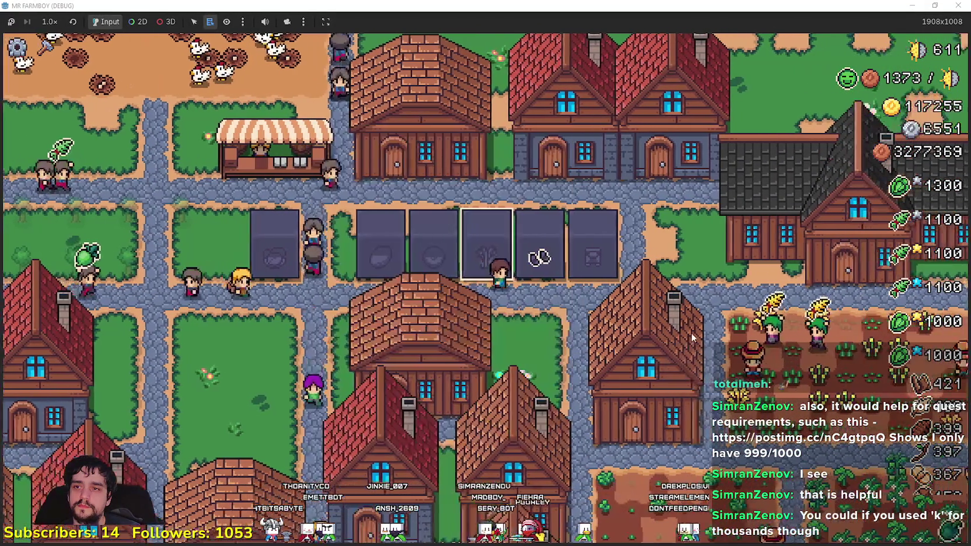
key("e")
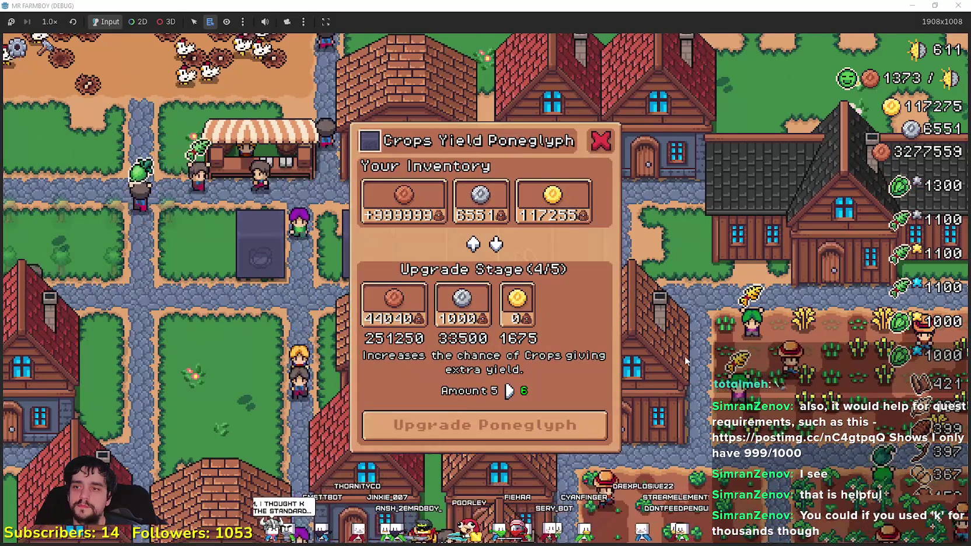
key("d")
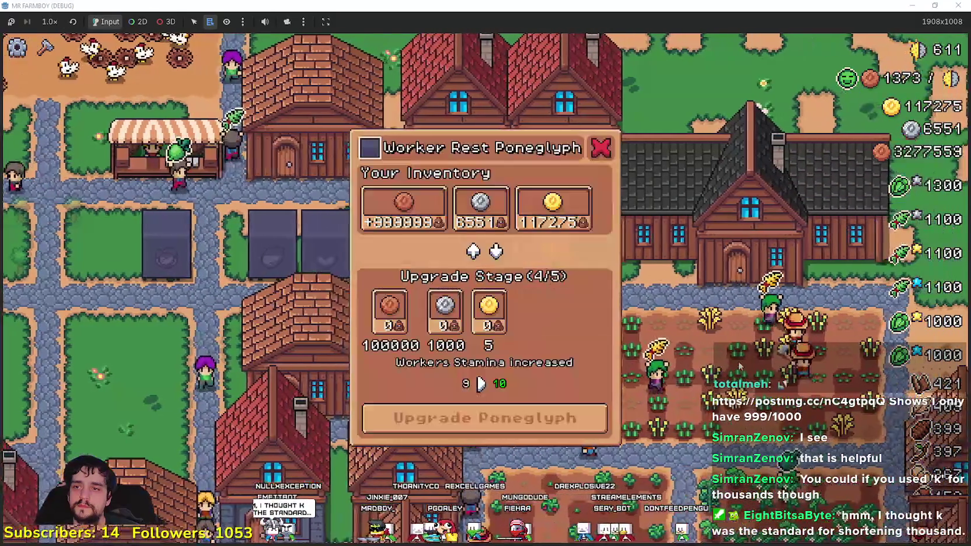
key("a")
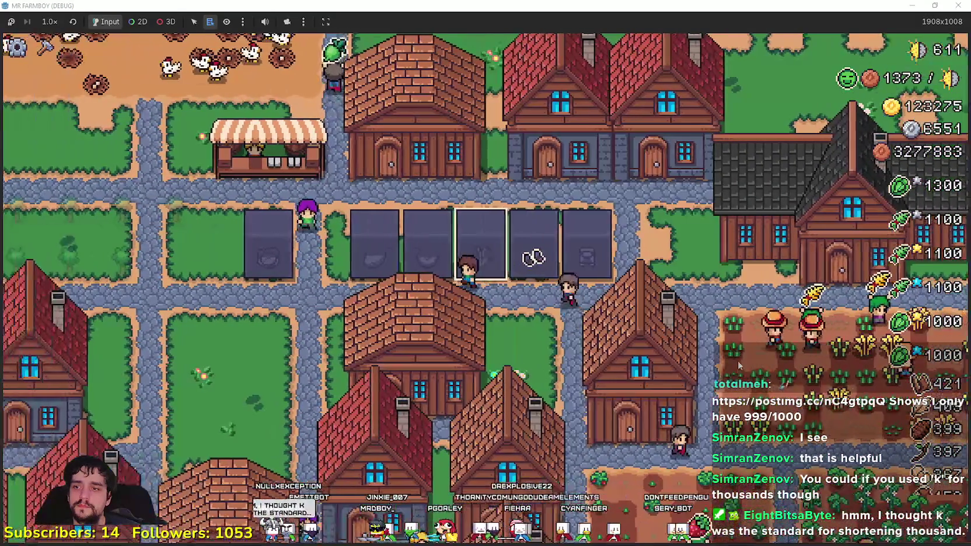
key("a")
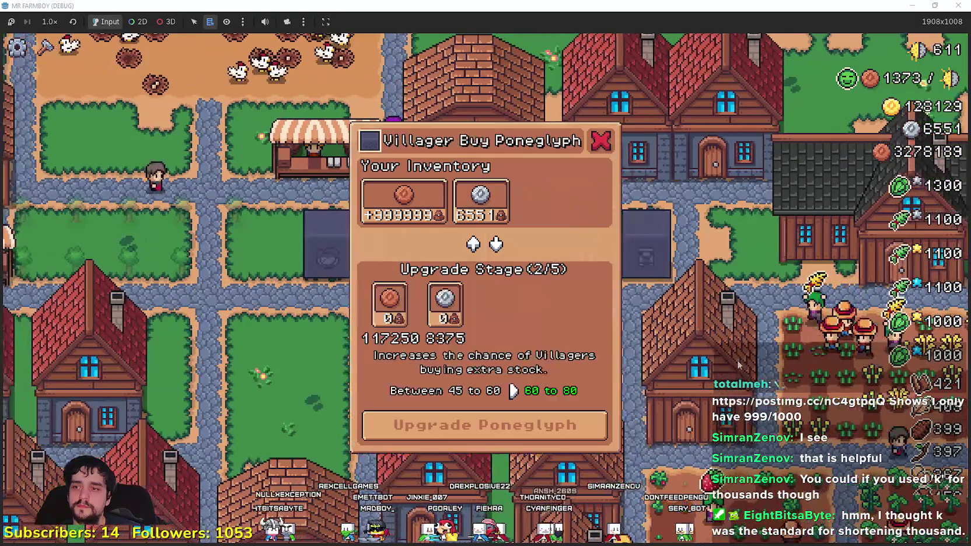
key("d")
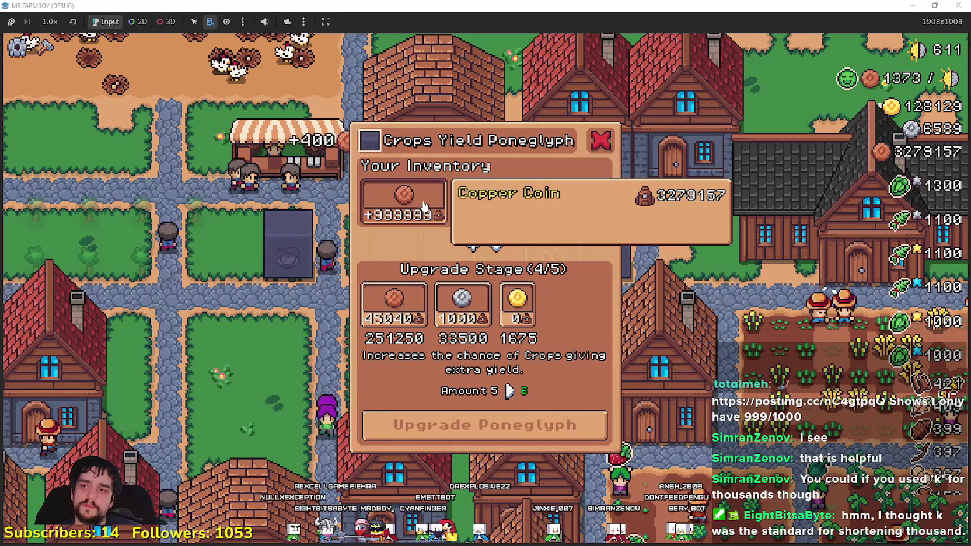
Step: Deposit copper, silver and the full 1675 gold into Crops Yield, then close the poneglyph windows
left_click(394, 300)
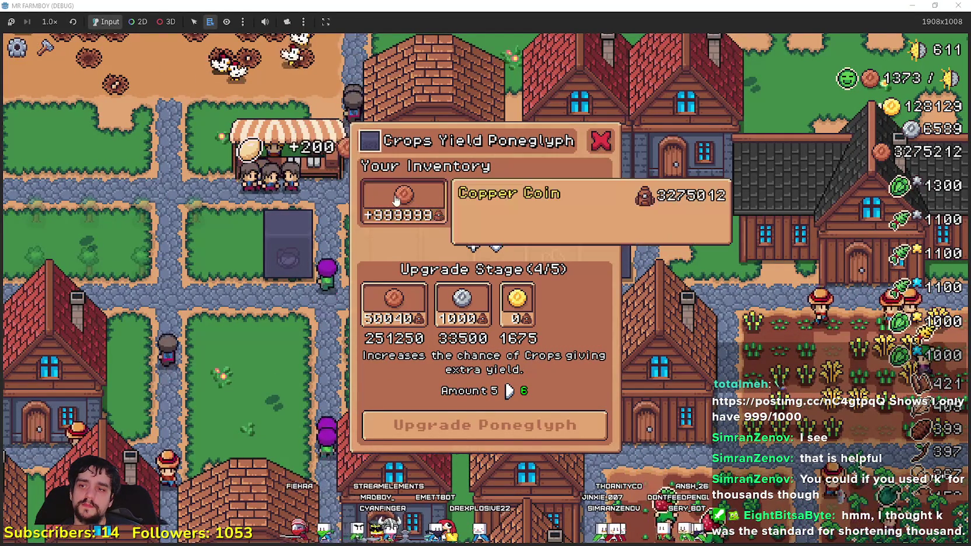
left_click(478, 200)
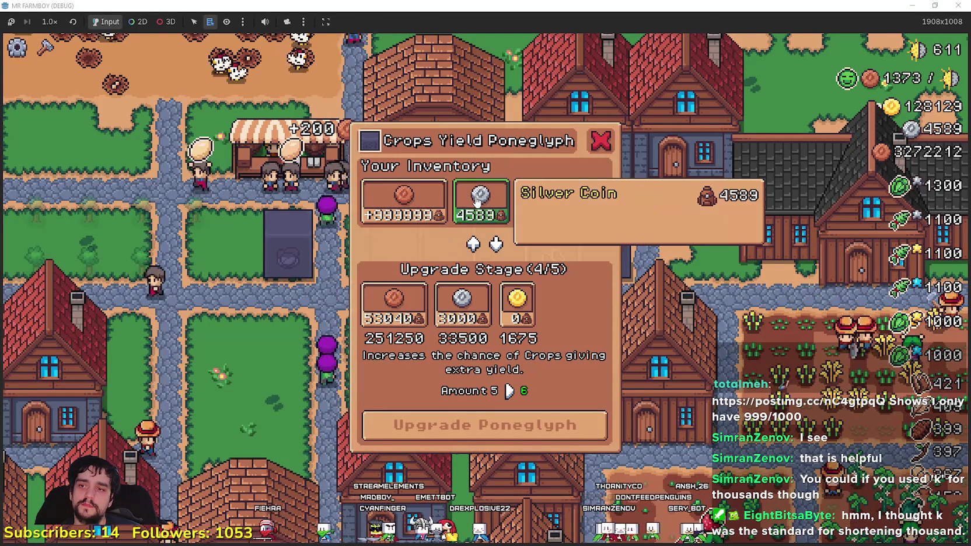
left_click(543, 201)
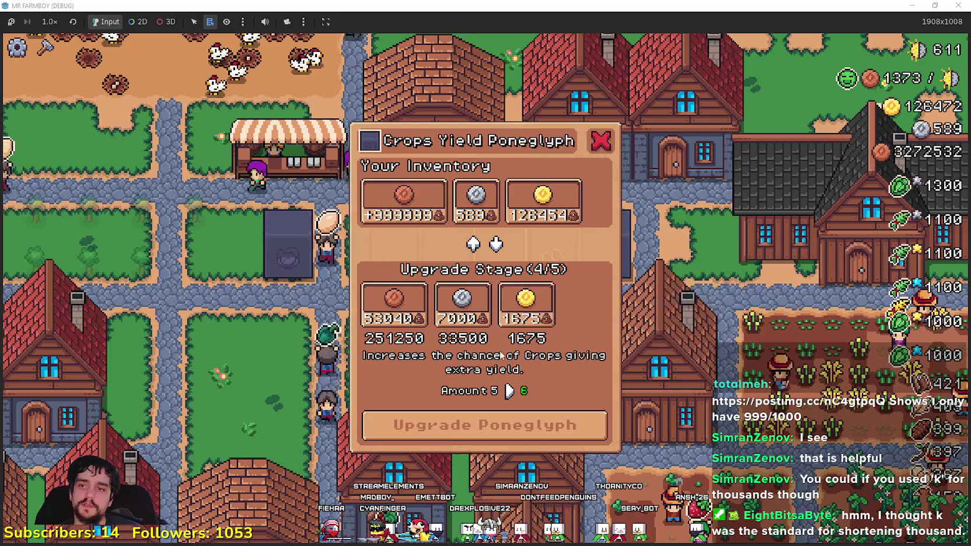
left_click(542, 321)
left_click(543, 201)
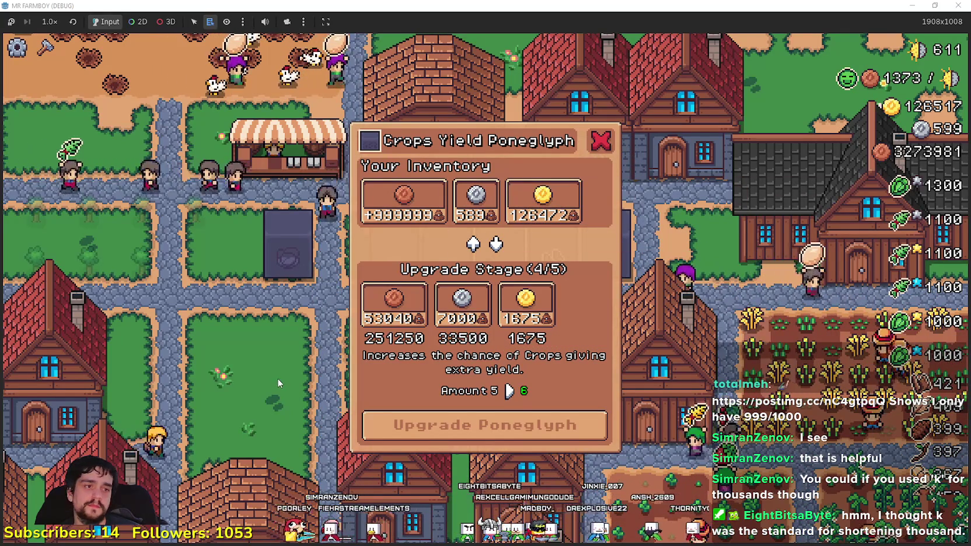
left_click(689, 373)
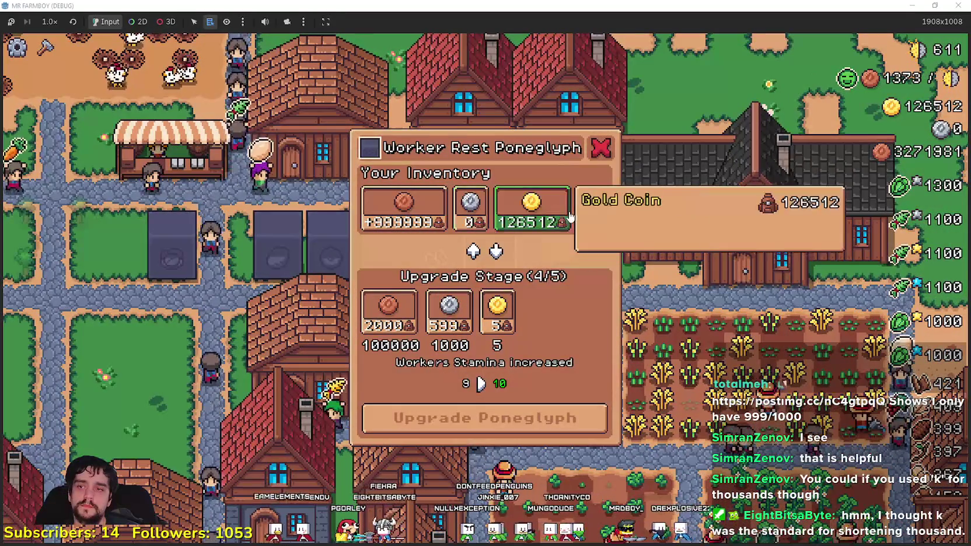
left_click(579, 408)
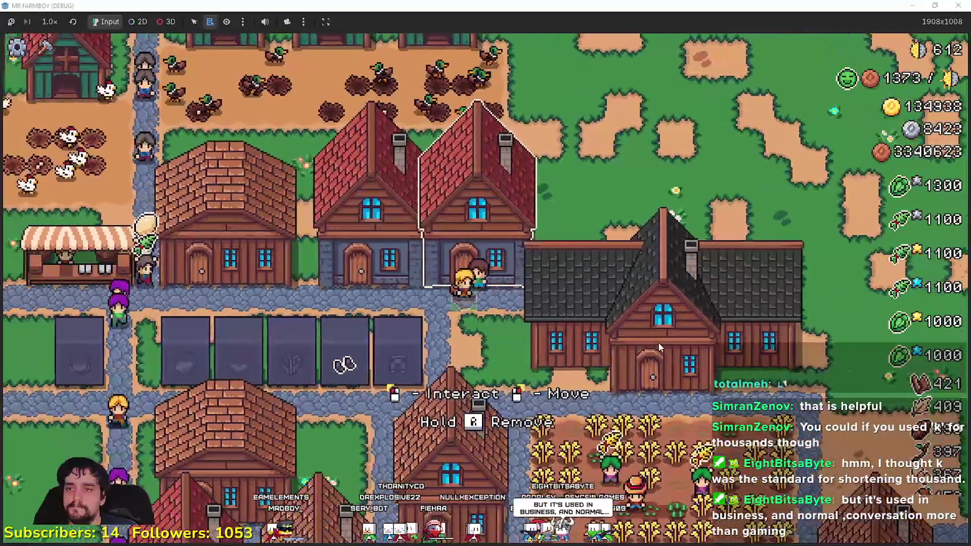
Step: Deposit copper into the Gold Chance poneglyph, taking 1000 back, and close it
left_click(659, 342)
left_click(658, 342)
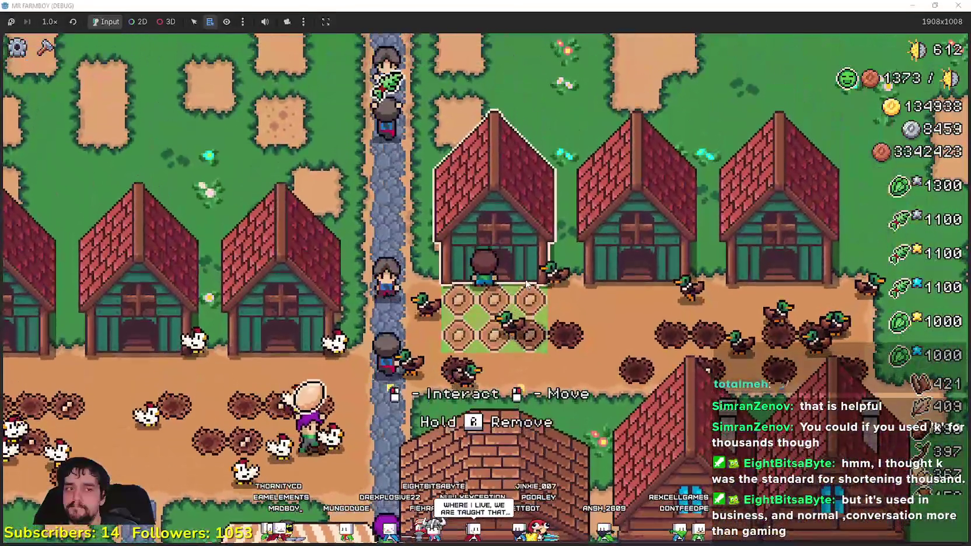
left_click(524, 284)
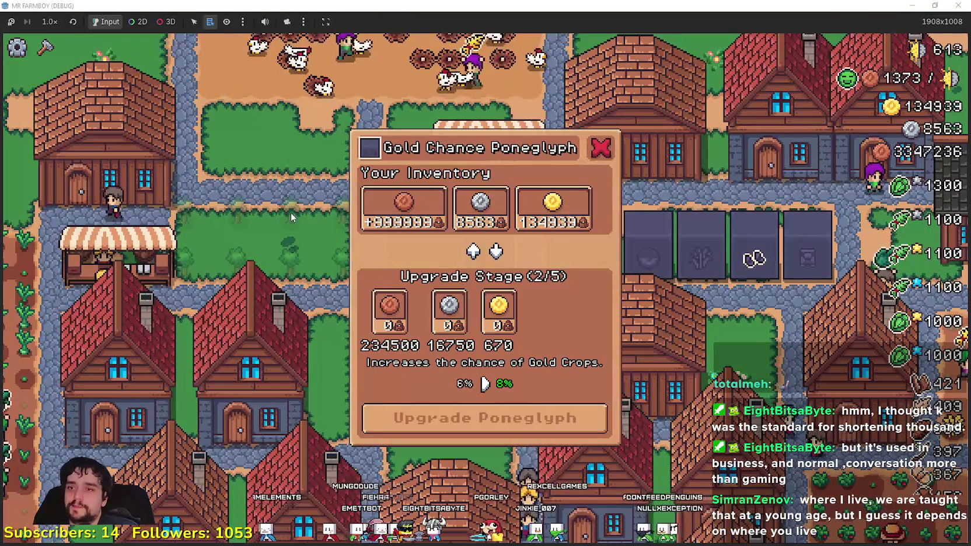
mouse_move(475, 202)
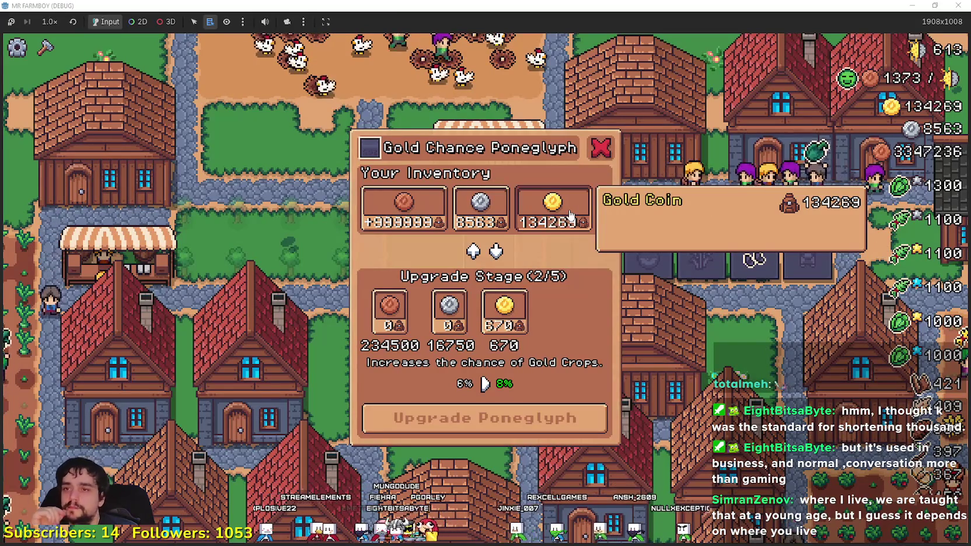
left_click(505, 310)
left_click(414, 216)
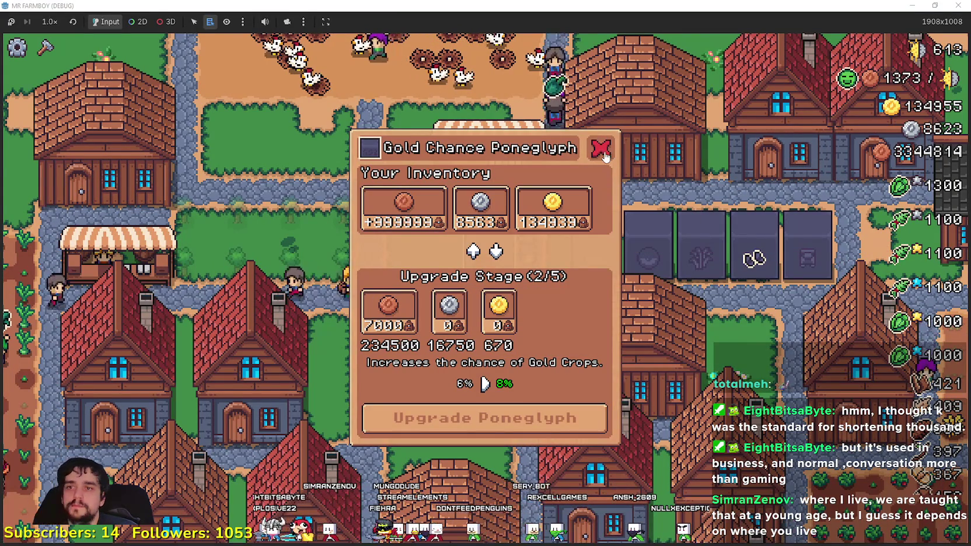
left_click(388, 309)
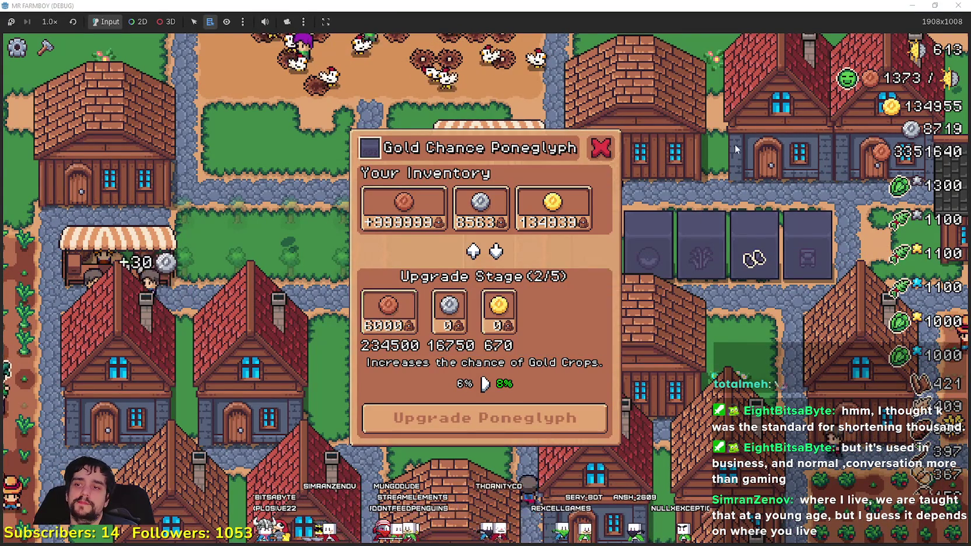
key("Escape")
Step: Walk away from the poneglyphs toward the player's house
key("a")
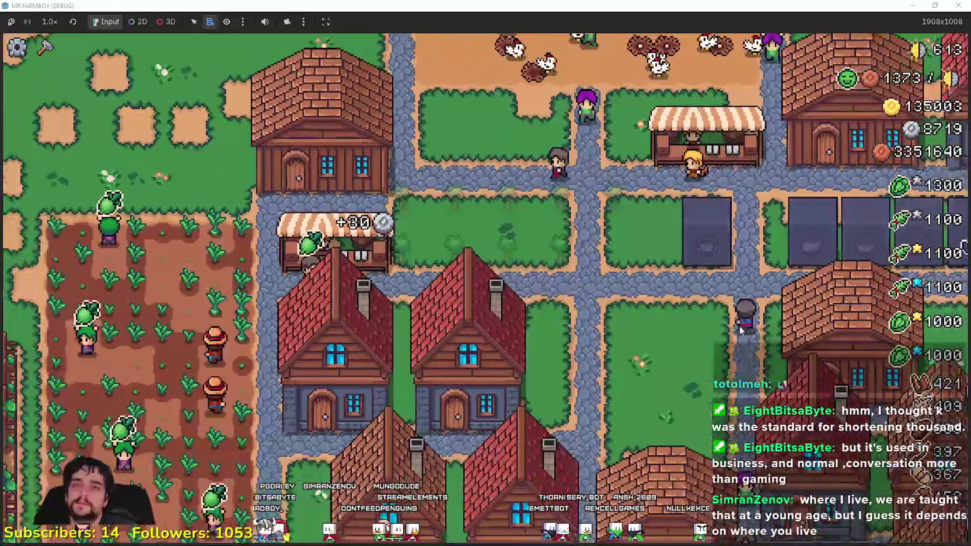
key("m")
key("Escape")
key("a")
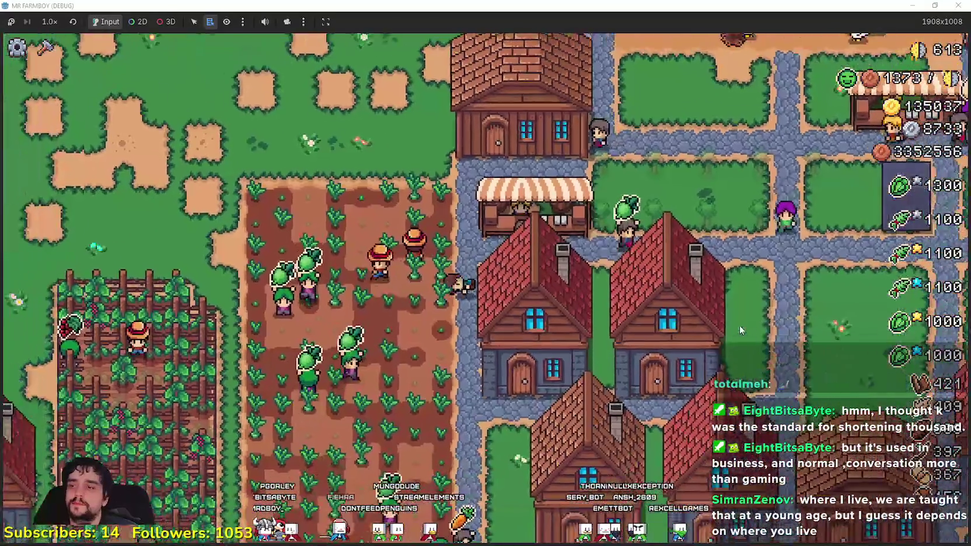
key("s")
key("d")
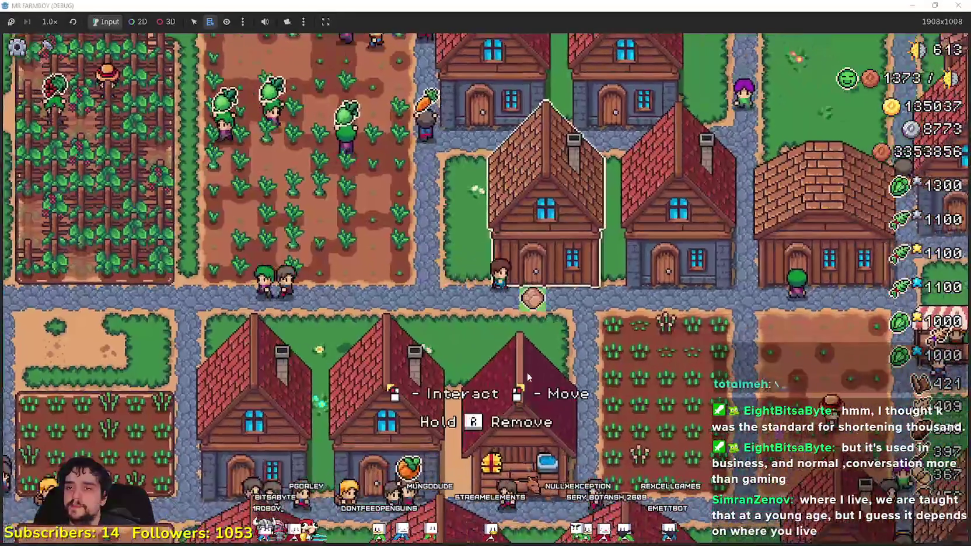
Step: Open the House panel with item priority, scroll it, and close it
left_click(527, 373)
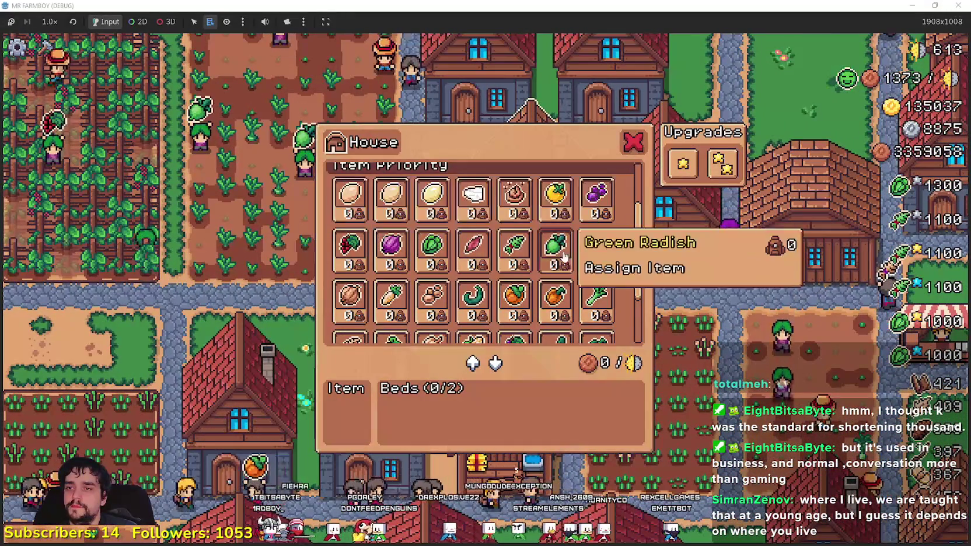
scroll(541, 280, "down", 2)
key("d")
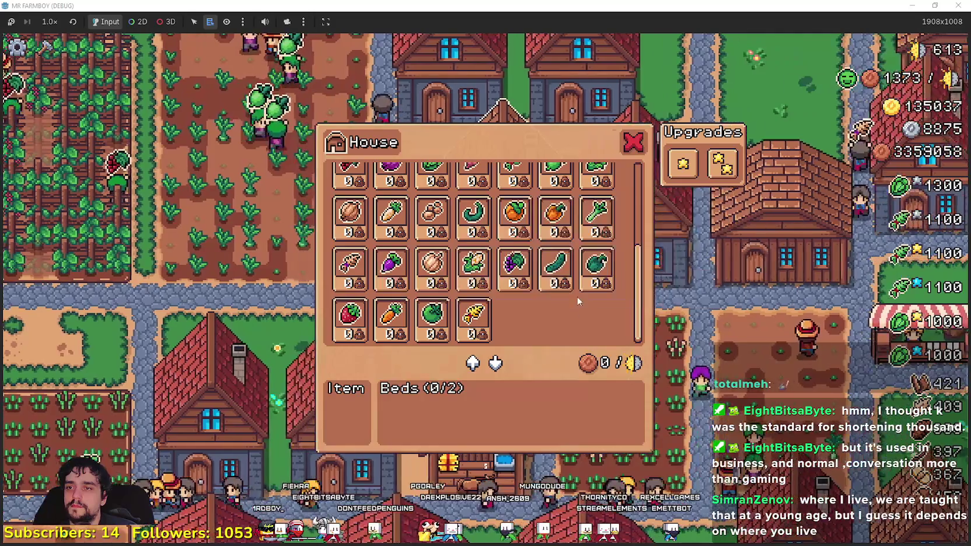
key("Escape")
Step: Open the Warehouse inventory, scroll through its stock, and close it
key("d")
left_click(479, 297)
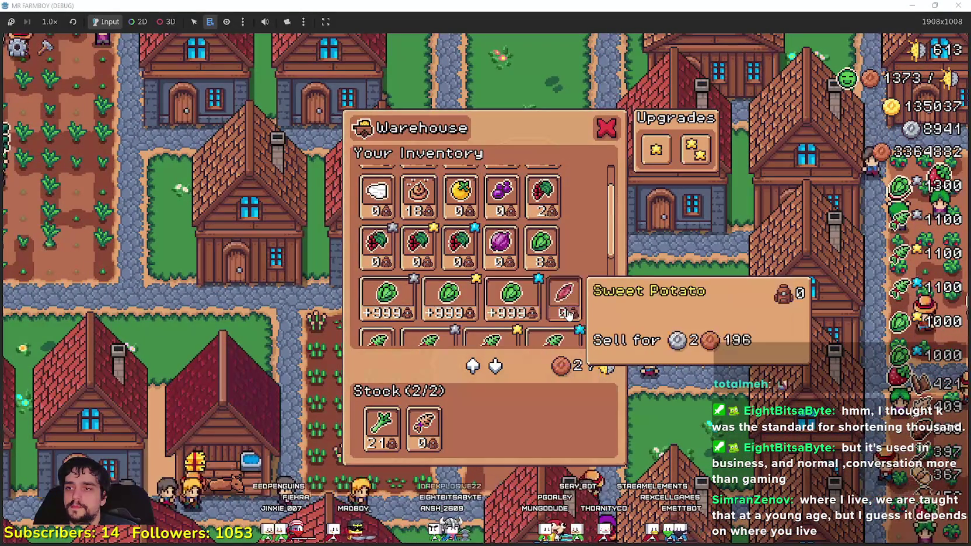
scroll(568, 314, "down", 2)
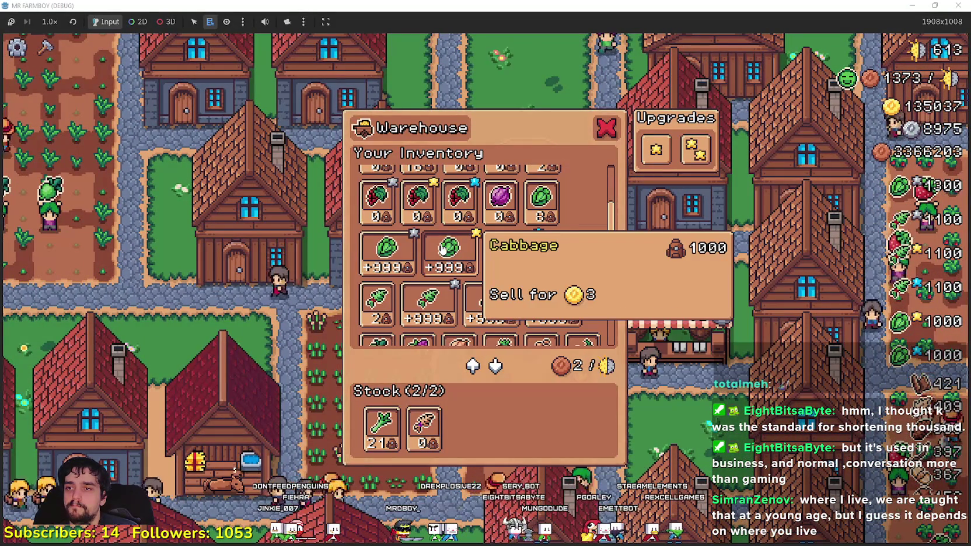
scroll(444, 245, "down", 1)
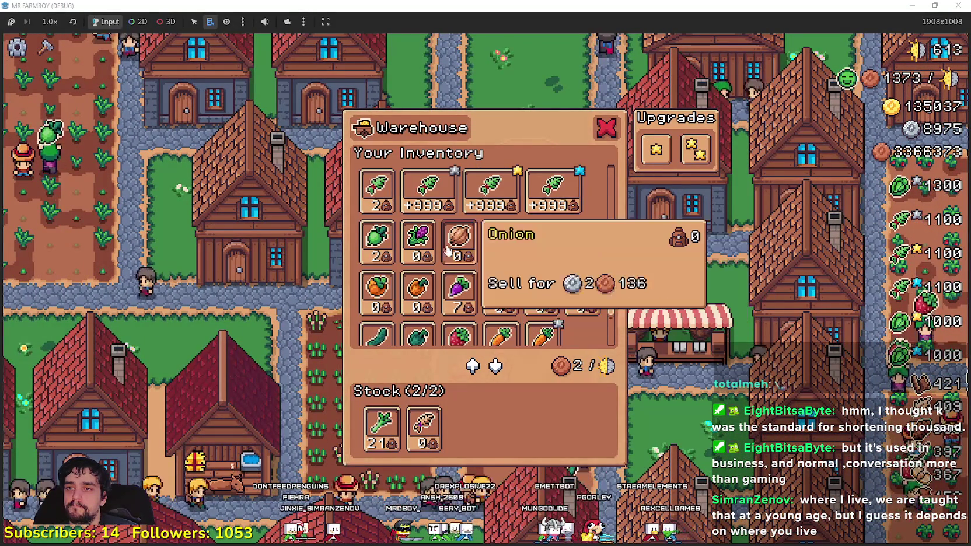
scroll(502, 310, "up", 2)
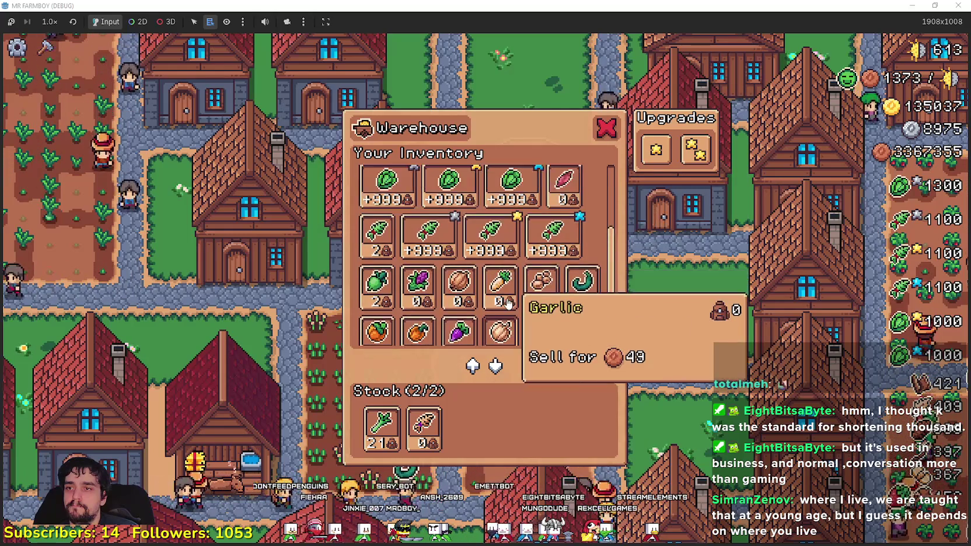
scroll(503, 300, "up", 1)
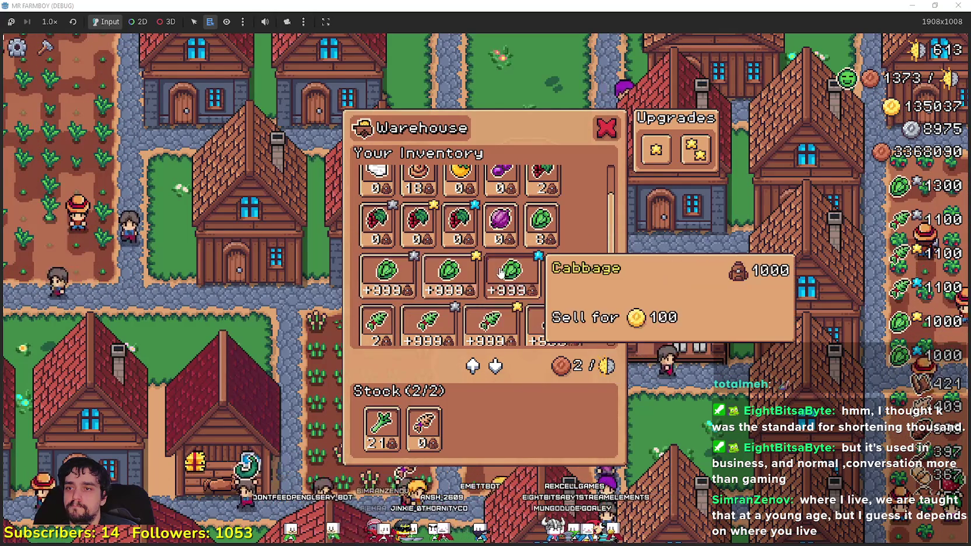
scroll(503, 272, "up", 1)
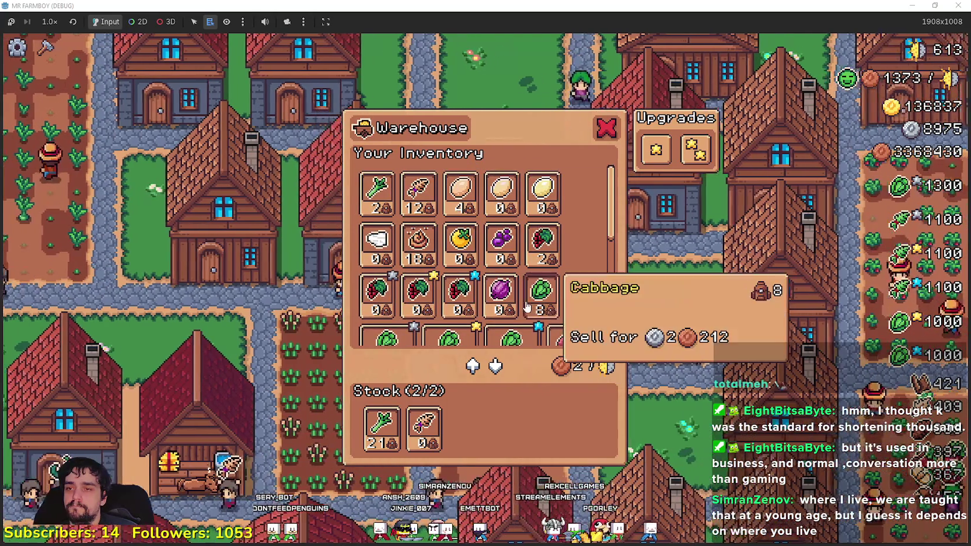
key("Escape")
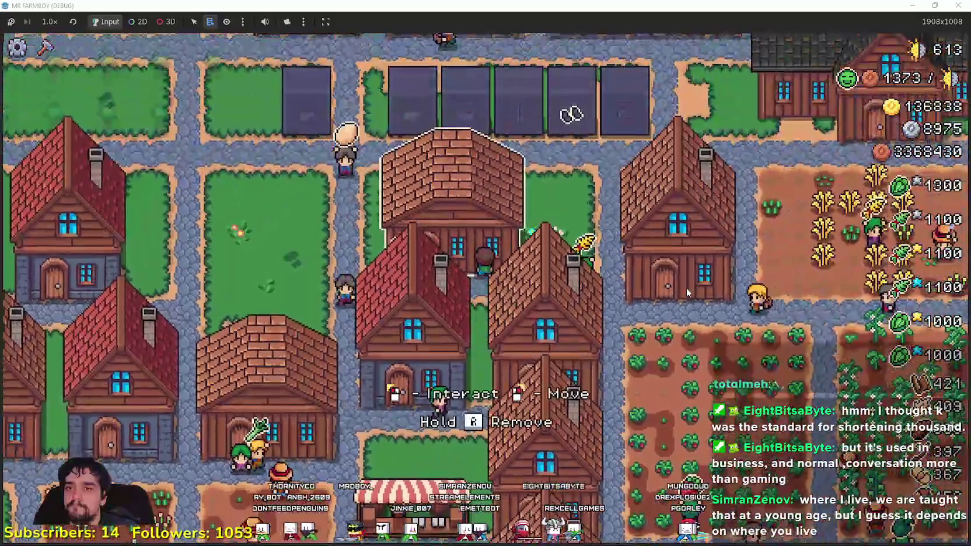
Step: Jump to the warehouse with W, close it, and jump to the house with H
key("w")
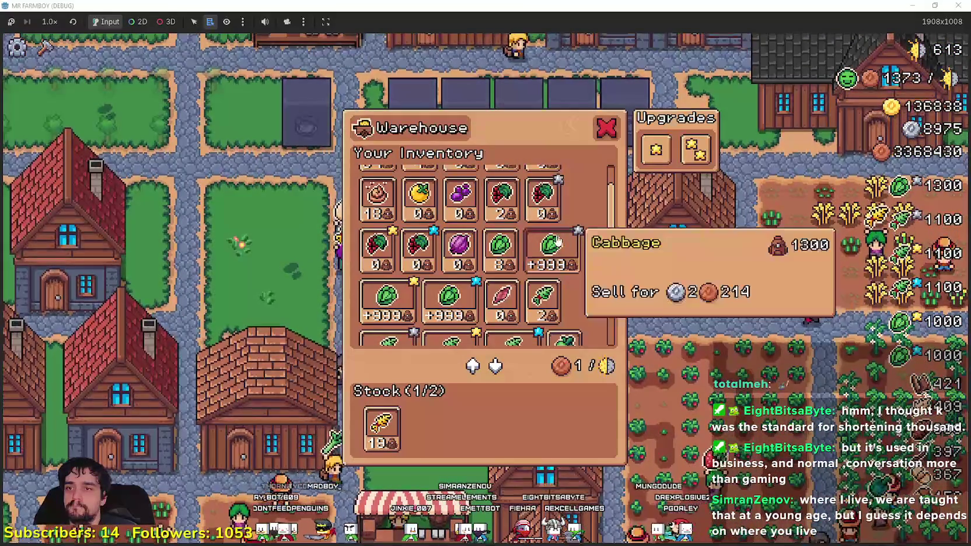
key("Escape")
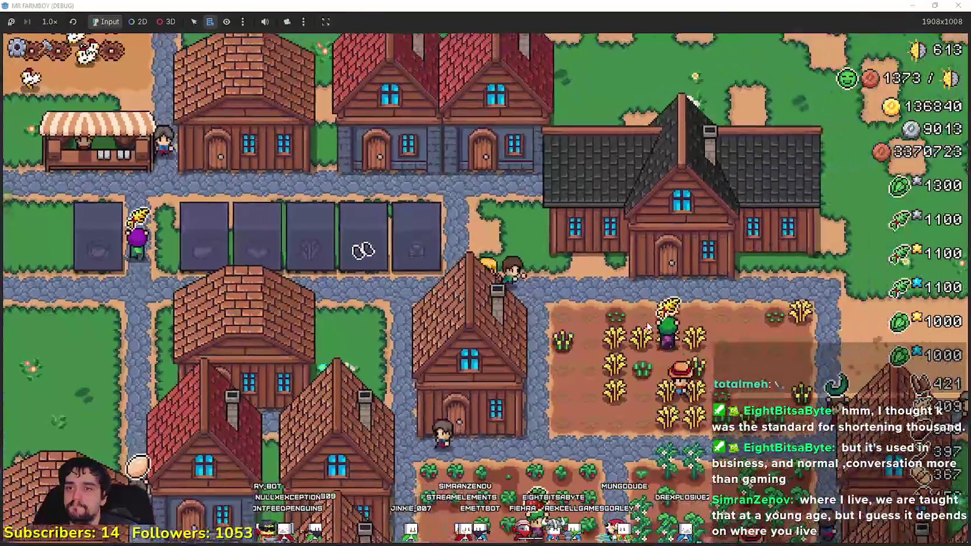
key("h")
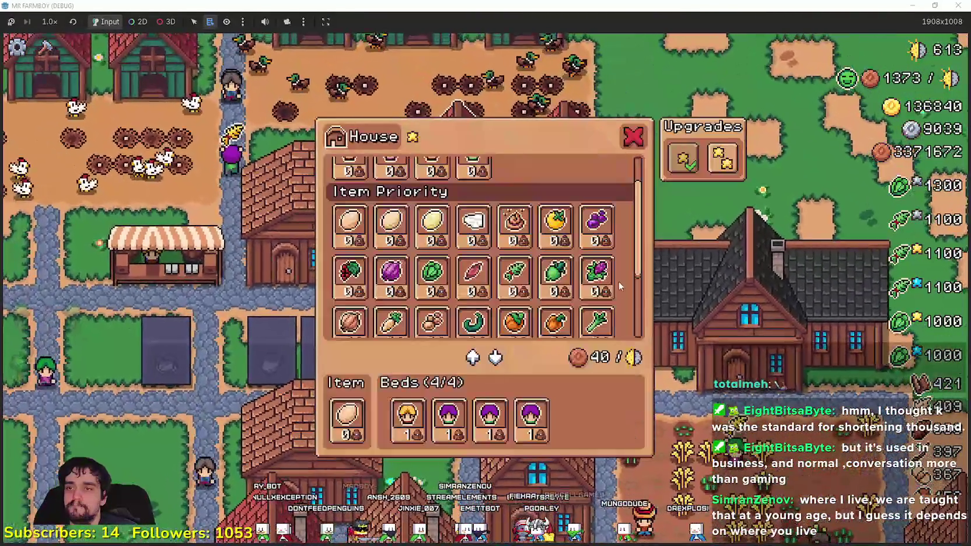
Step: Open the Player House advancements and unlock White Pumpkin
key("p")
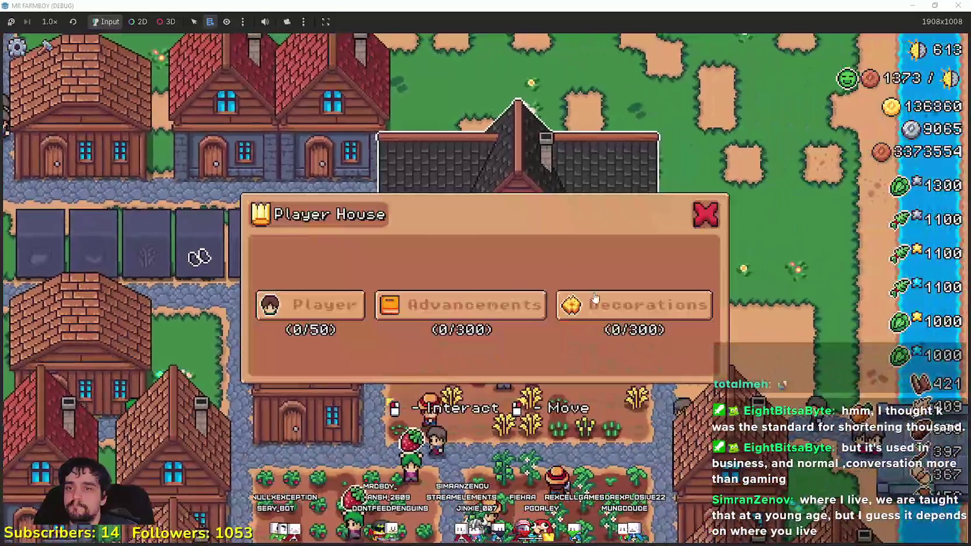
left_click(707, 310)
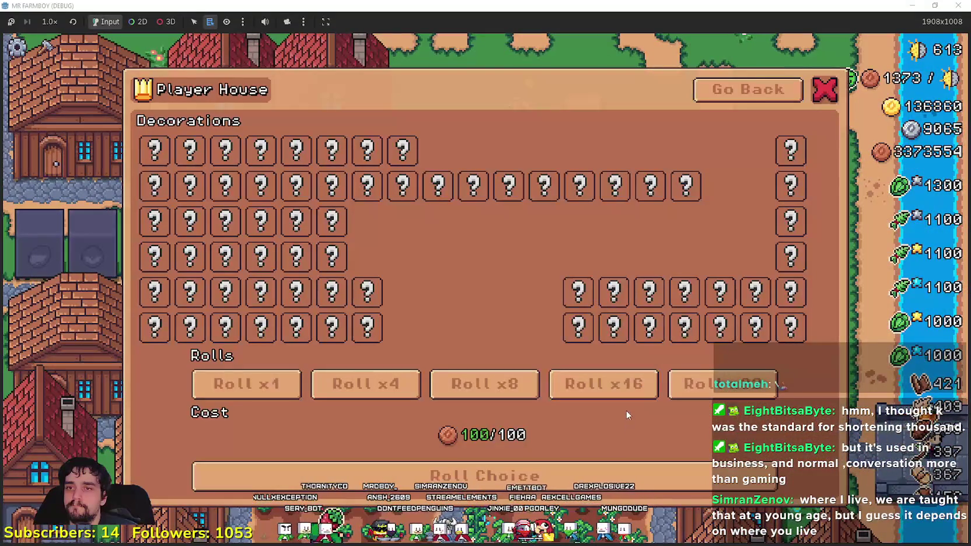
left_click(732, 93)
left_click(460, 304)
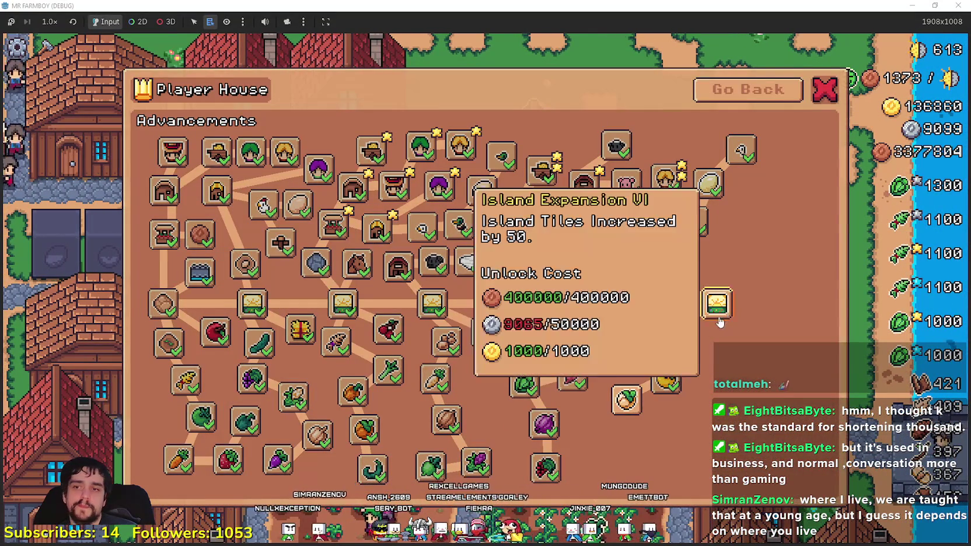
mouse_move(641, 410)
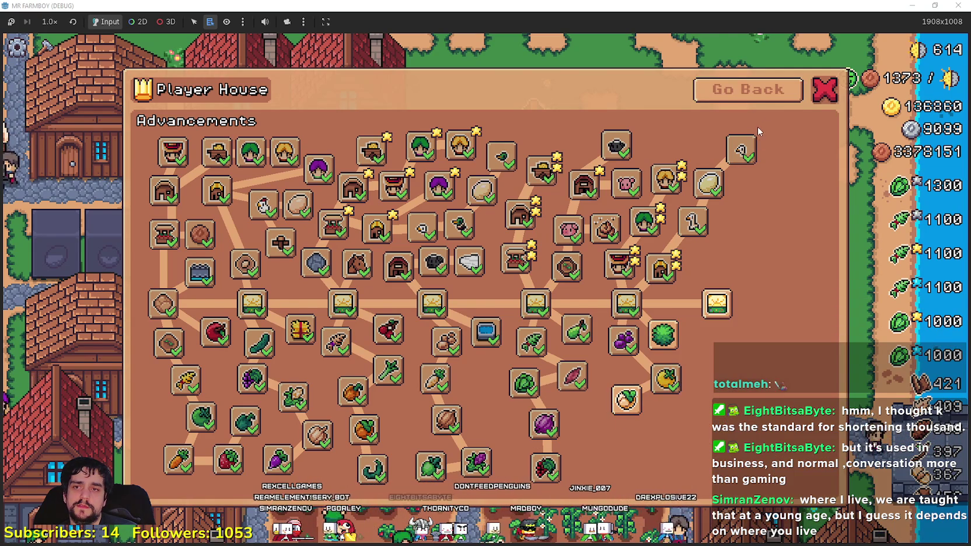
left_click(623, 401)
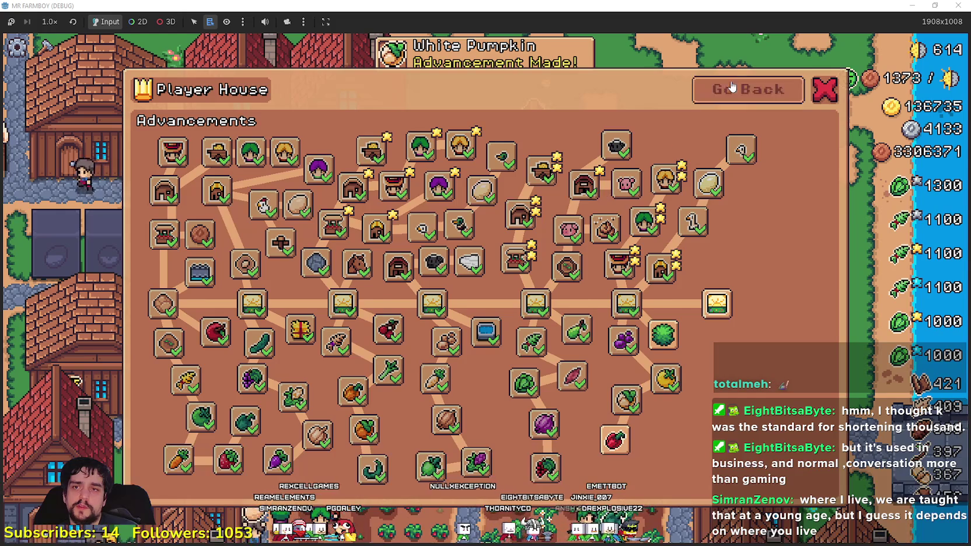
left_click(727, 89)
Step: In Decorations, roll several batches of new decorations and dismiss the rewards
left_click(578, 315)
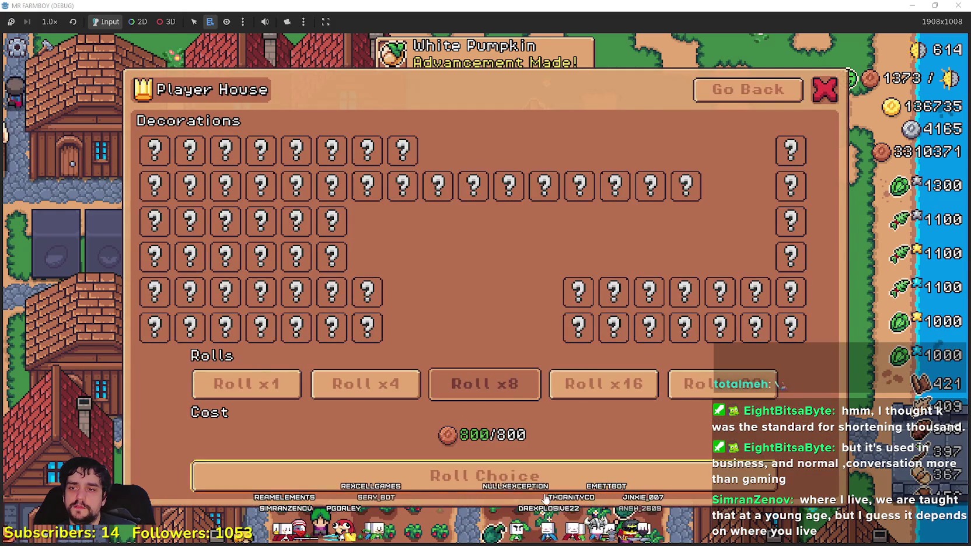
left_click(484, 475)
left_click(484, 477)
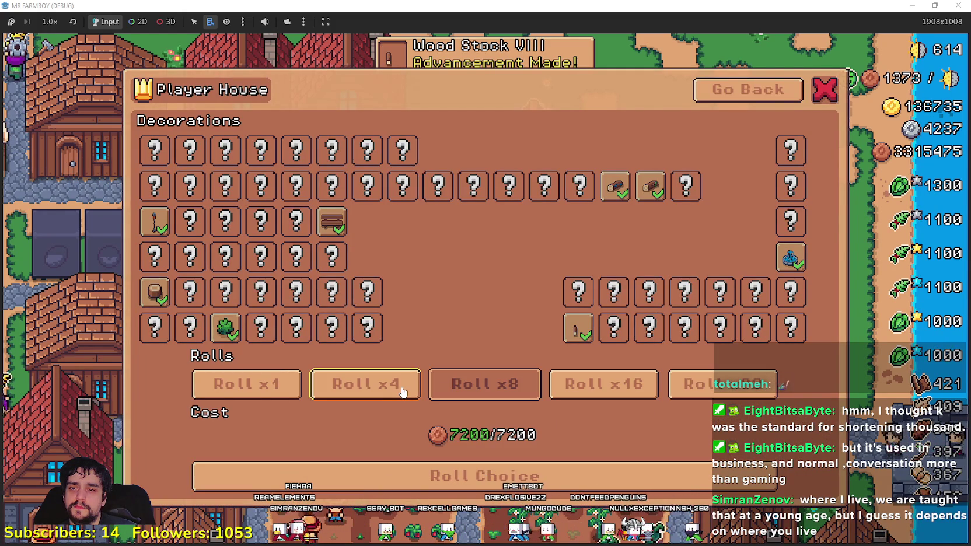
left_click(506, 474)
left_click(507, 474)
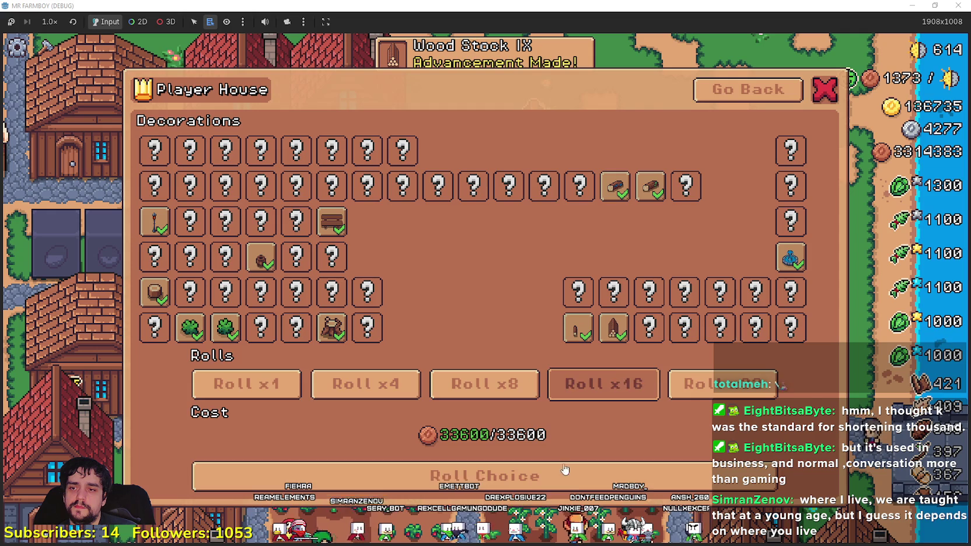
left_click(542, 485)
left_click(485, 475)
Step: Switch to x8 batches and roll several more rounds of decorations
left_click(484, 391)
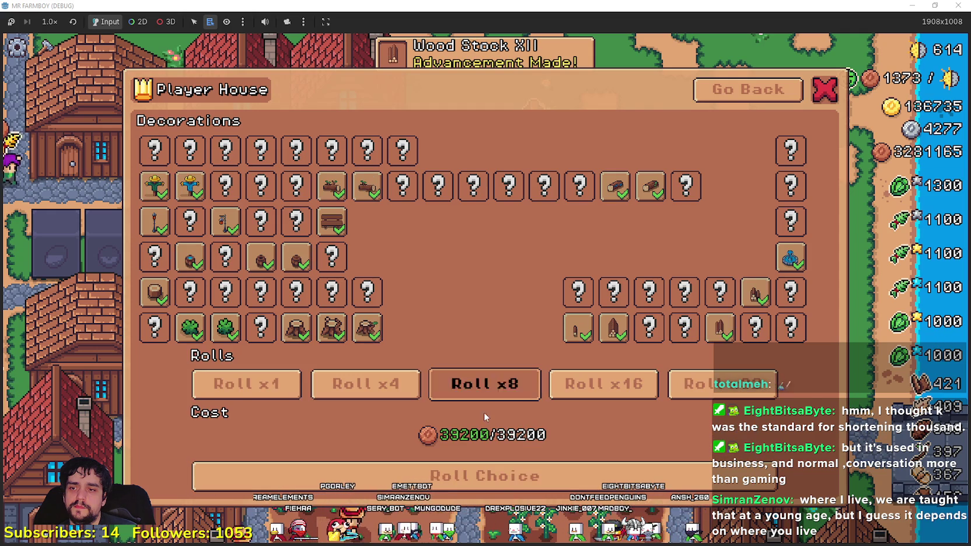
left_click(511, 485)
left_click(537, 474)
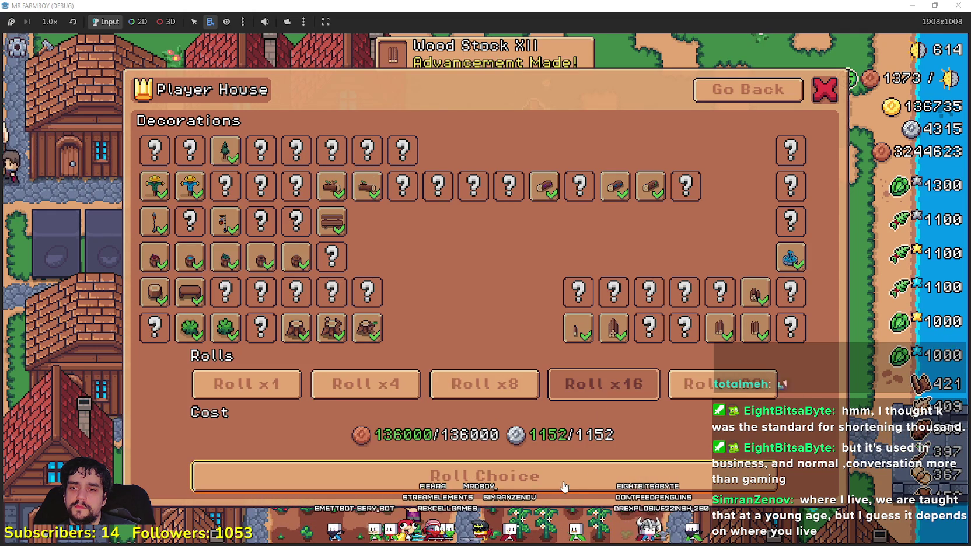
left_click(563, 486)
left_click(484, 474)
left_click(441, 396)
left_click(465, 483)
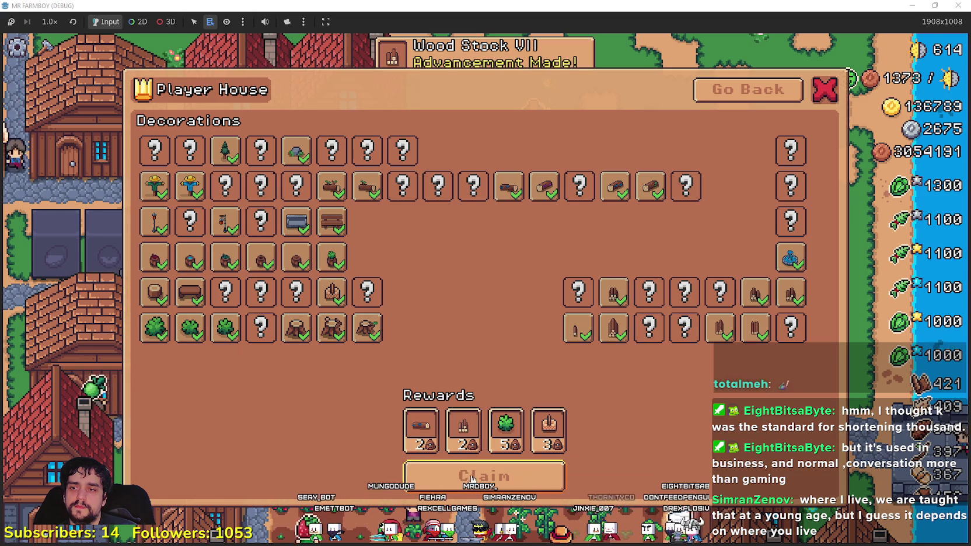
left_click(476, 464)
left_click(511, 470)
left_click(481, 475)
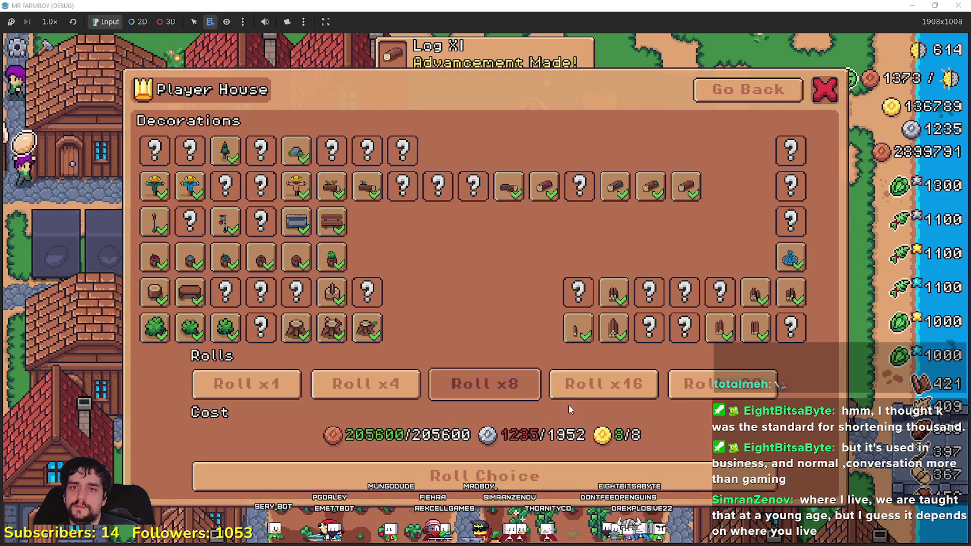
Step: Roll a batch of four decorations, claim them, and close the Player House
left_click(583, 388)
left_click(360, 397)
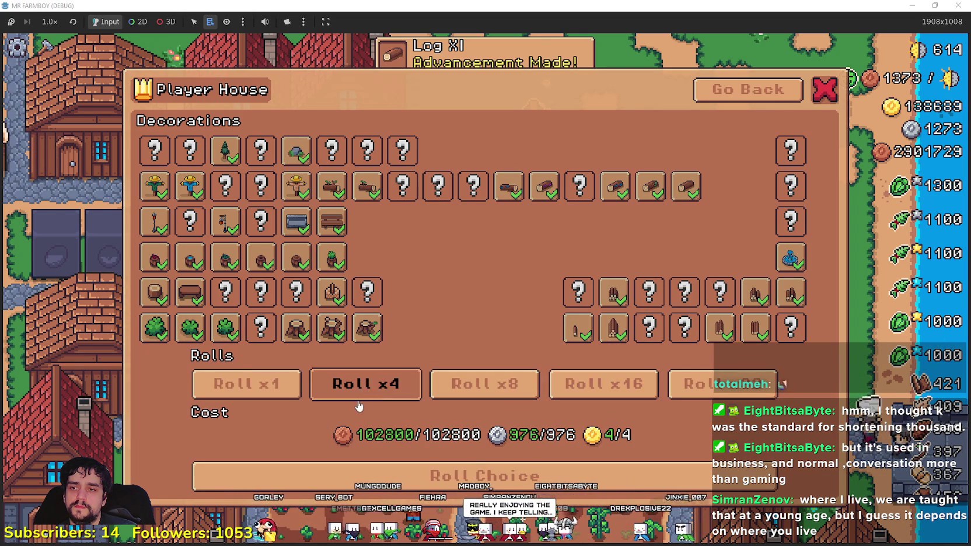
left_click(533, 488)
left_click(511, 471)
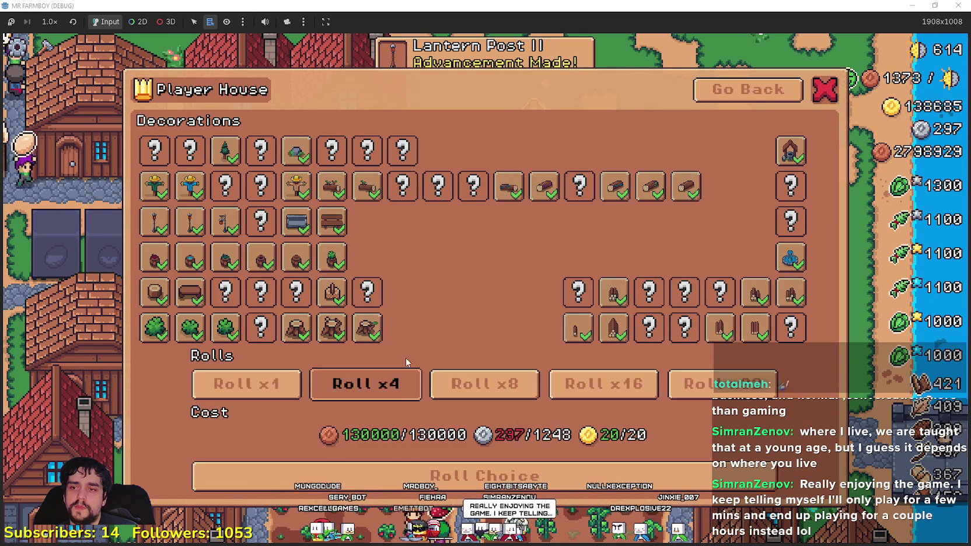
left_click(750, 88)
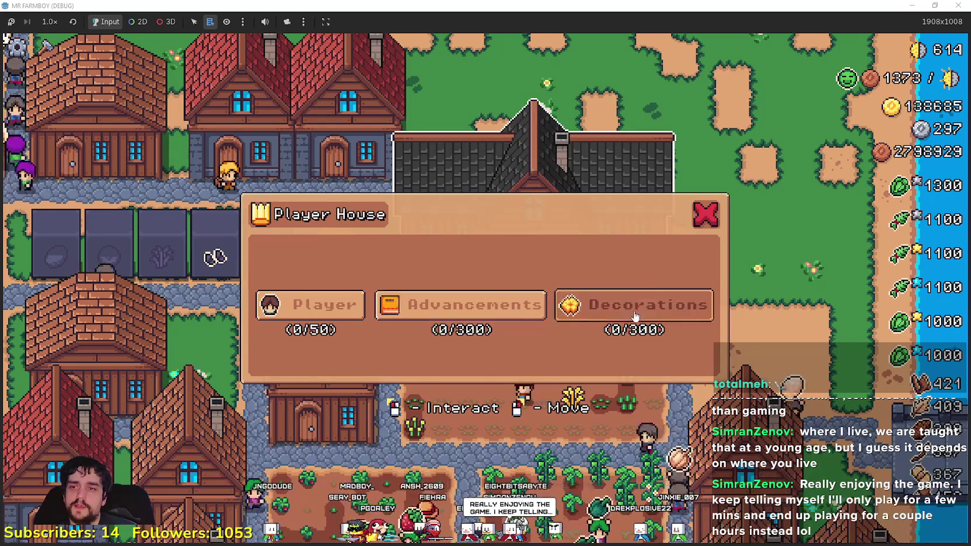
left_click(590, 330)
left_click(825, 89)
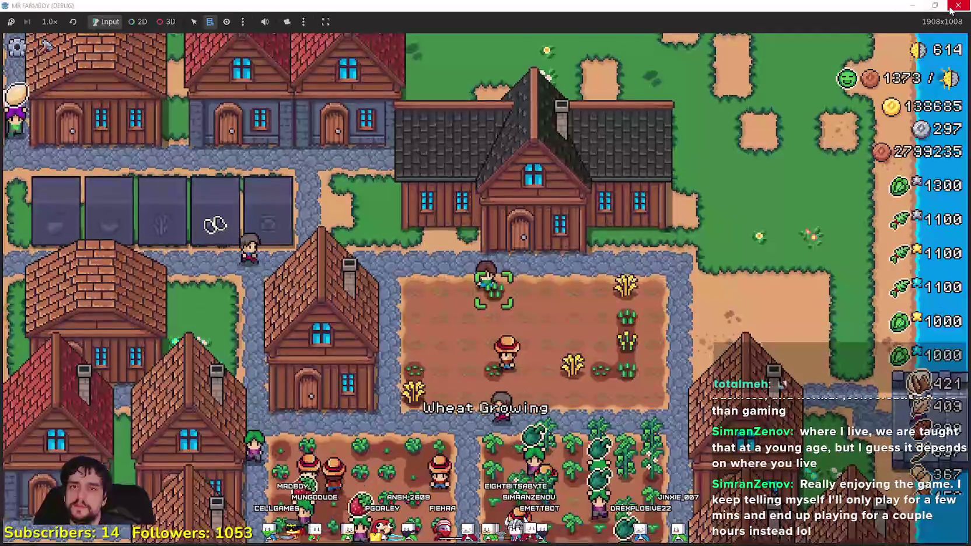
Step: Stop the running game, move the browser window aside, and relaunch MR FARMBOY from the editor
key("F8")
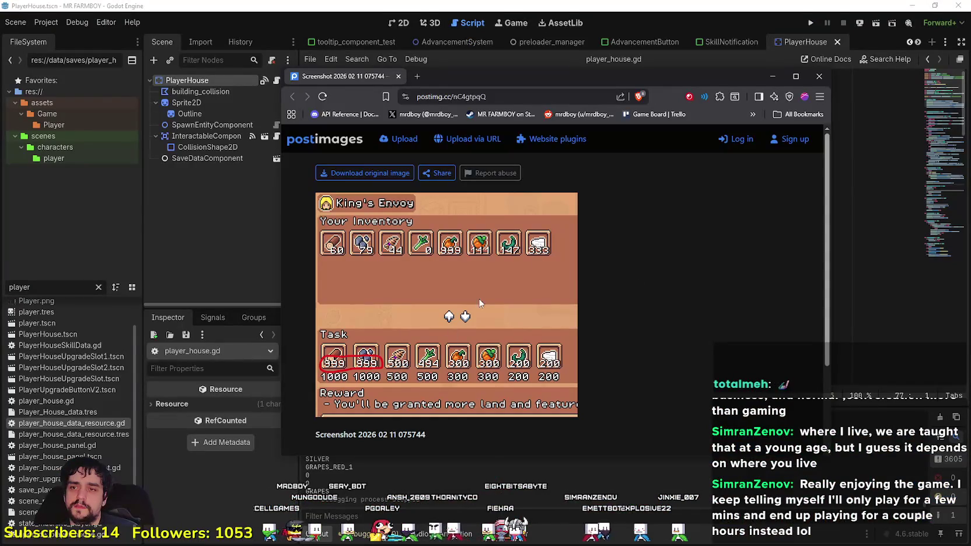
left_click_drag(704, 76, 729, 108)
left_click(811, 26)
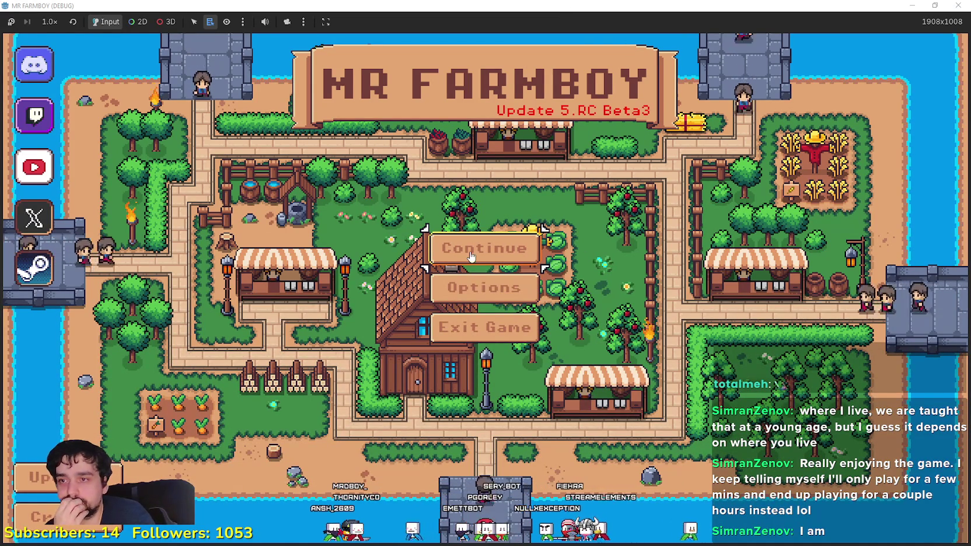
Step: From the title menu, choose Continue and load Save 3
left_click(411, 259)
left_click(377, 338)
left_click(377, 342)
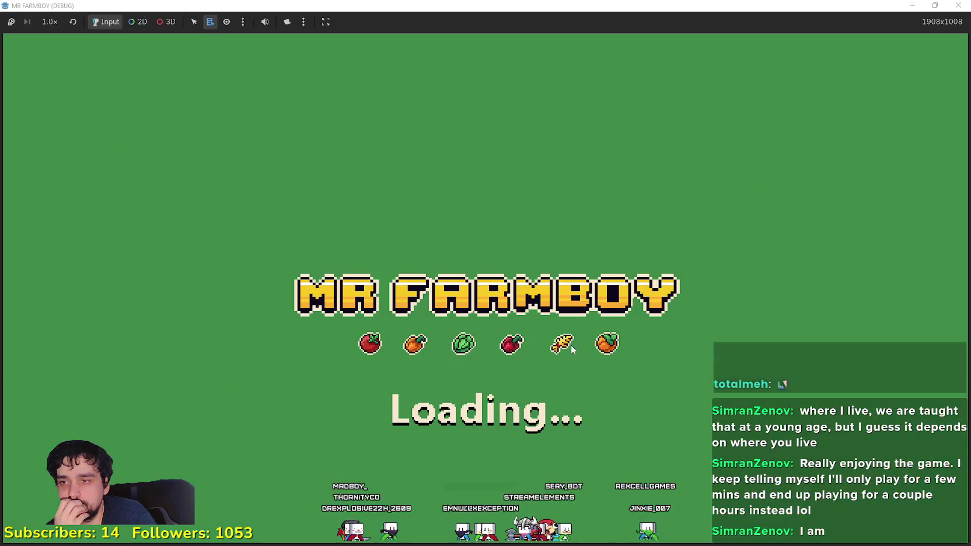